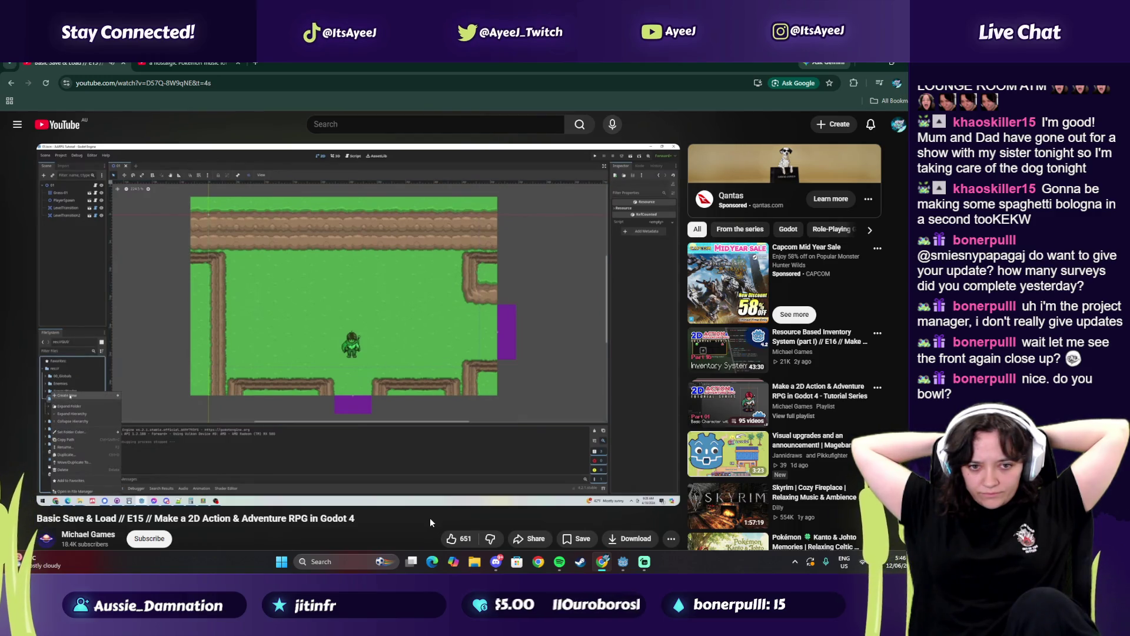
# Pause the 'Basic Save & Load // E15' tutorial and place the Godot editor beside the browser window
pyautogui.click(513, 317)
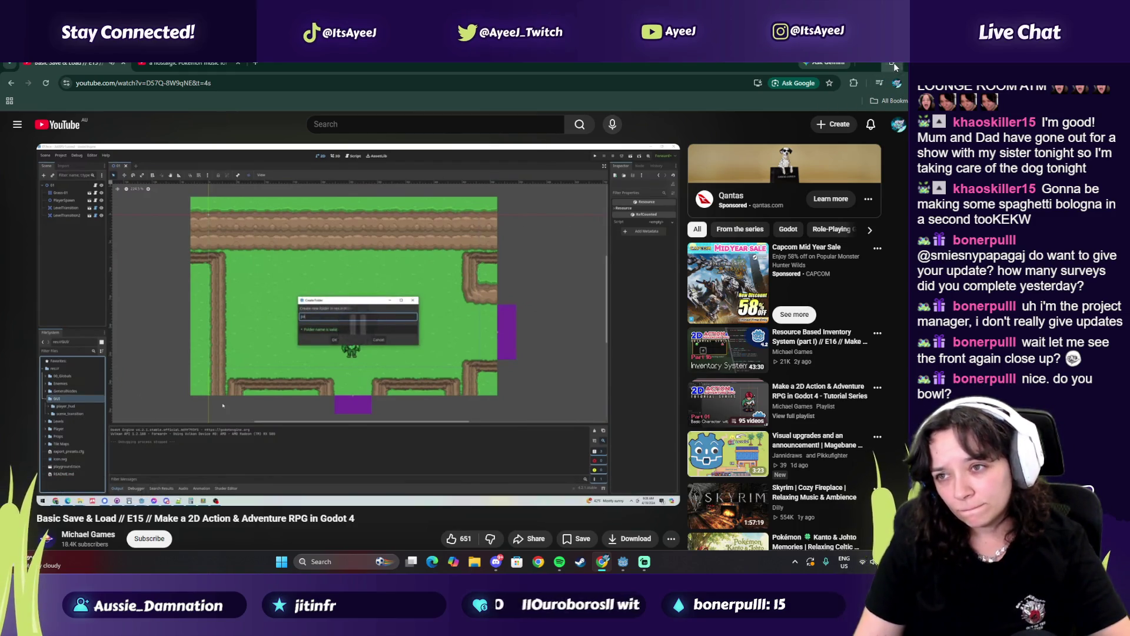
pyautogui.click(894, 63)
pyautogui.click(826, 65)
pyautogui.moveTo(479, 86)
pyautogui.mouseDown()
pyautogui.moveTo(440, 82)
pyautogui.moveTo(686, 82)
pyautogui.moveTo(683, 65)
pyautogui.moveTo(683, 93)
pyautogui.moveTo(659, 122)
pyautogui.moveTo(683, 76)
pyautogui.moveTo(316, 77)
pyautogui.moveTo(289, 90)
pyautogui.moveTo(271, 80)
pyautogui.moveTo(321, 79)
pyautogui.moveTo(277, 85)
pyautogui.moveTo(292, 105)
pyautogui.moveTo(301, 99)
pyautogui.mouseUp()
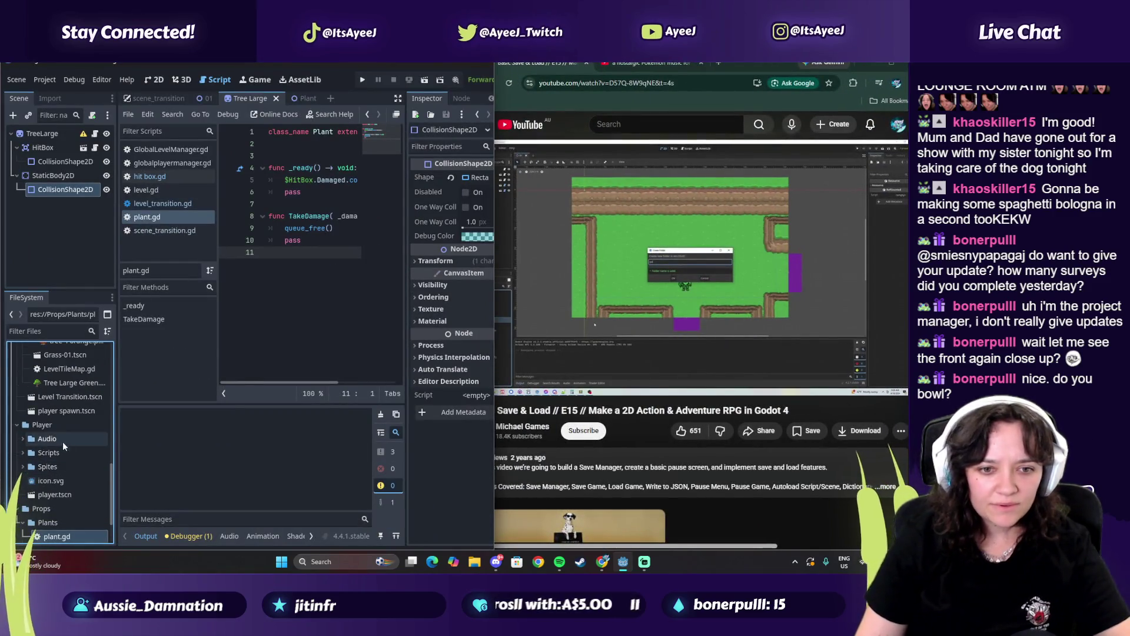
# Switch from the music tab back to the Basic Save & Load tutorial tab and scroll up
pyautogui.click(570, 271)
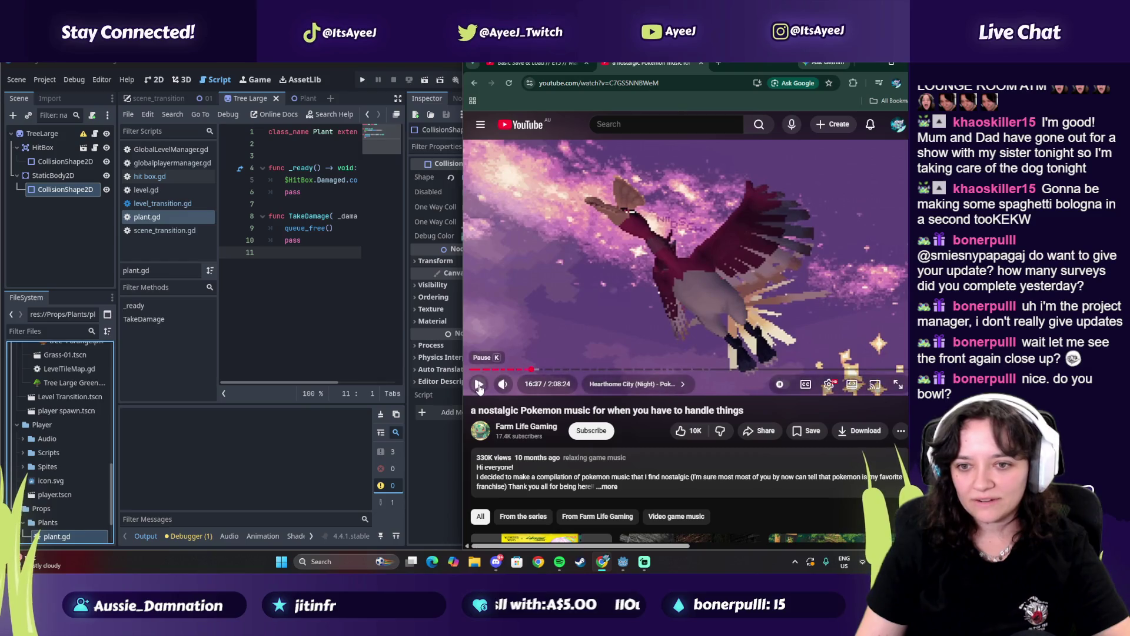
pyautogui.click(527, 63)
pyautogui.click(643, 62)
pyautogui.click(548, 62)
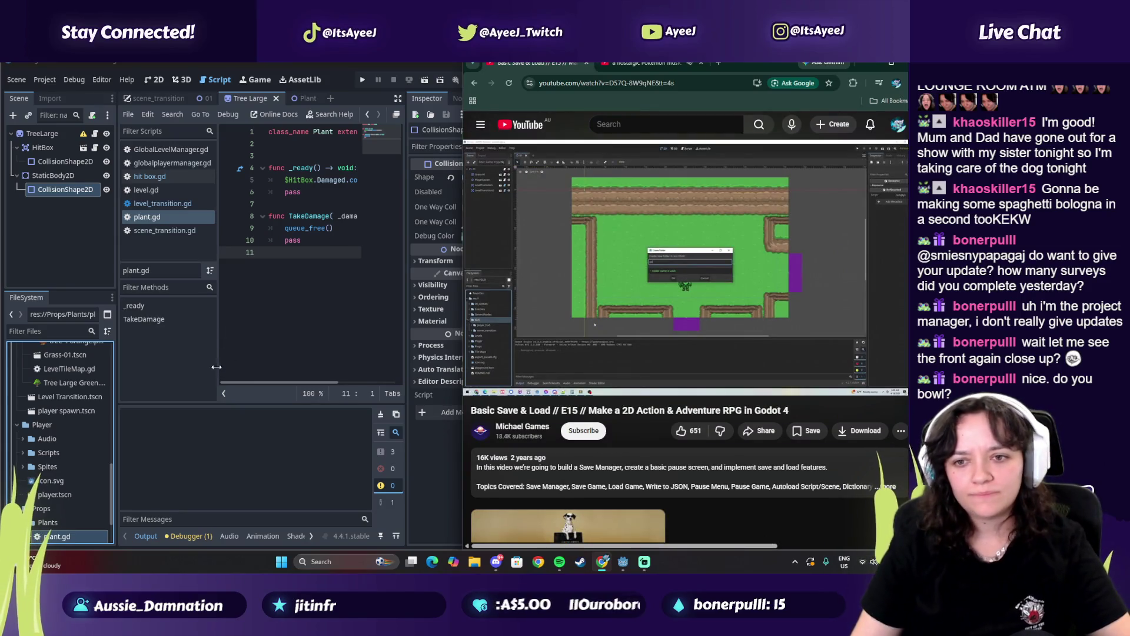
pyautogui.scroll(4, 43, 433)
pyautogui.scroll(4, 33, 409)
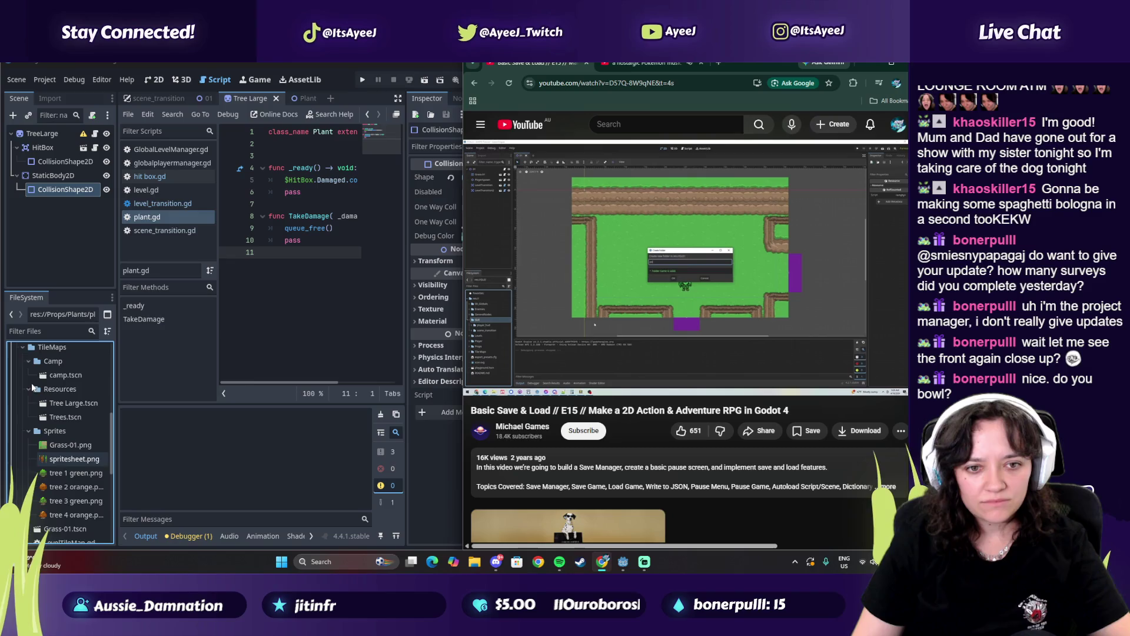
# Create a new 'Pause Menu' folder inside the GUI folder in FileSystem
pyautogui.click(22, 391)
pyautogui.scroll(4, 21, 401)
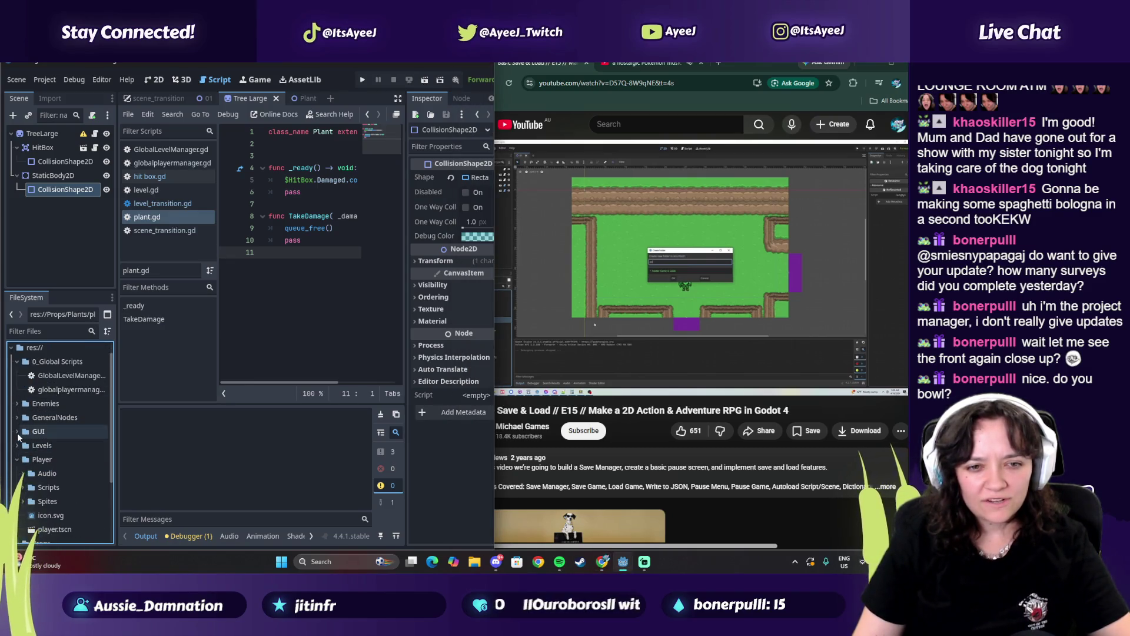
pyautogui.rightClick(34, 431)
pyautogui.moveTo(107, 347)
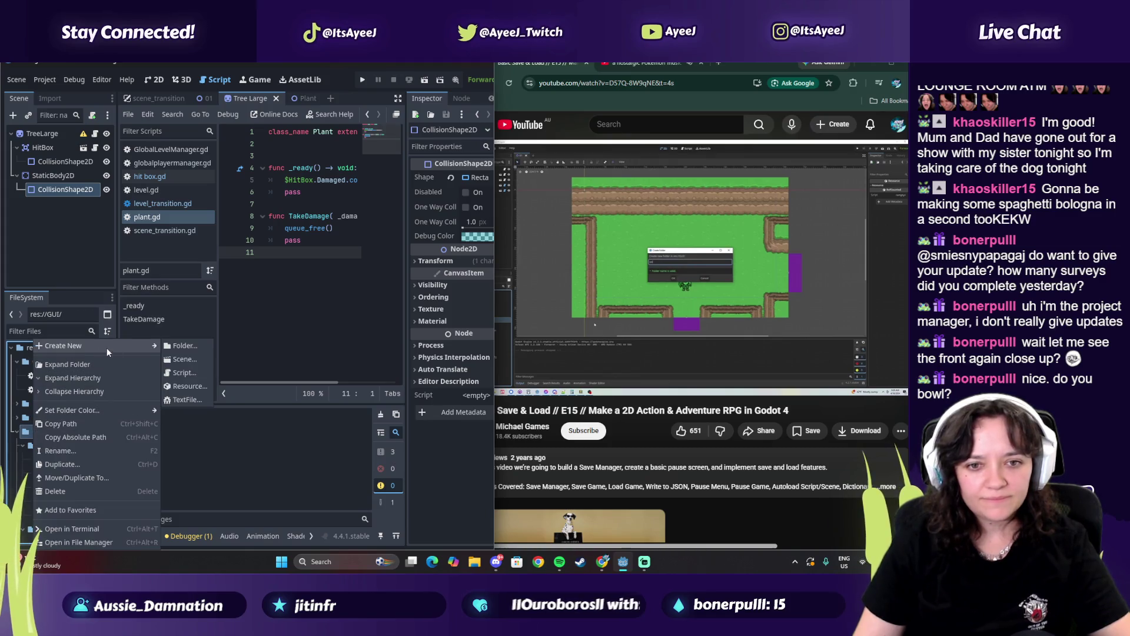
pyautogui.click(185, 344)
pyautogui.write('Faus')
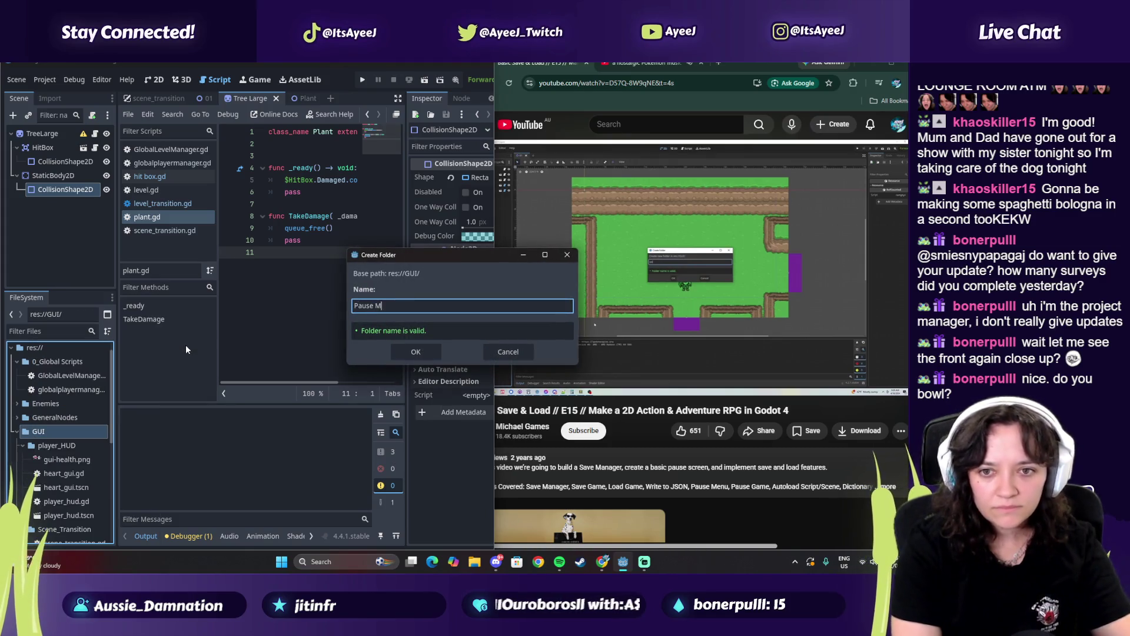
pyautogui.press('Return')
pyautogui.click(777, 323)
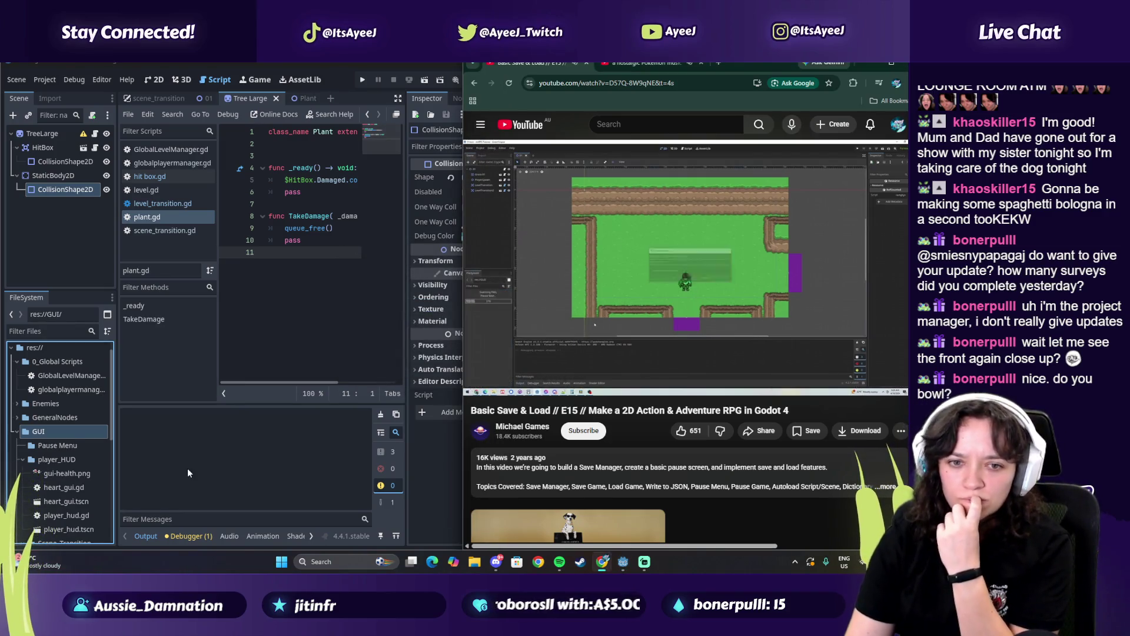
pyautogui.click(660, 288)
# Rename the new folder to pause_menu
pyautogui.rightClick(53, 445)
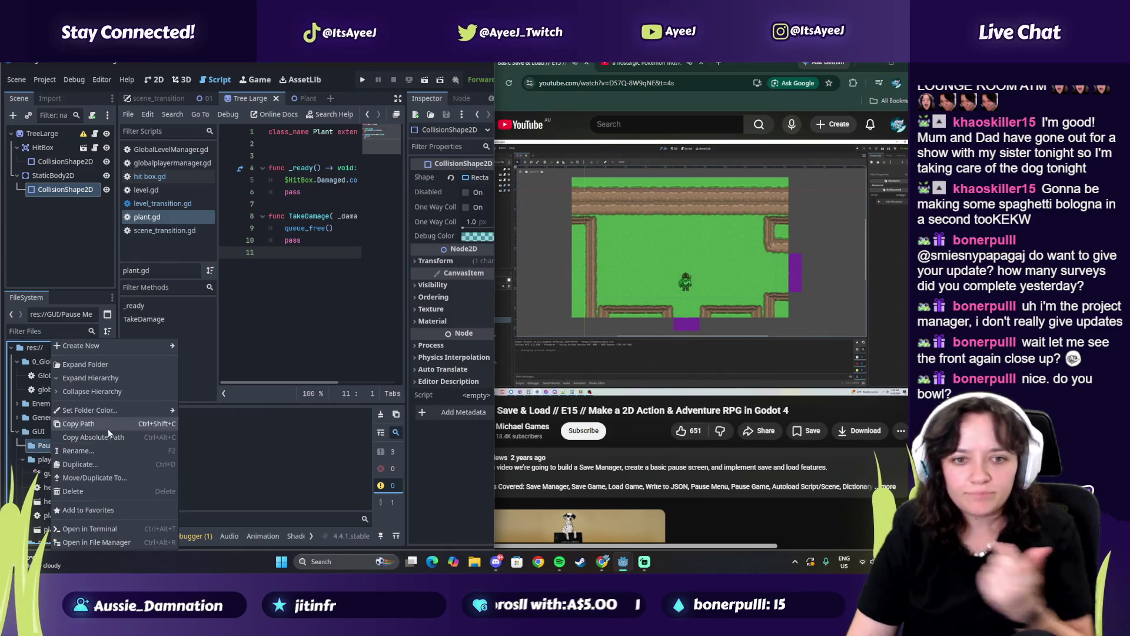
pyautogui.click(86, 451)
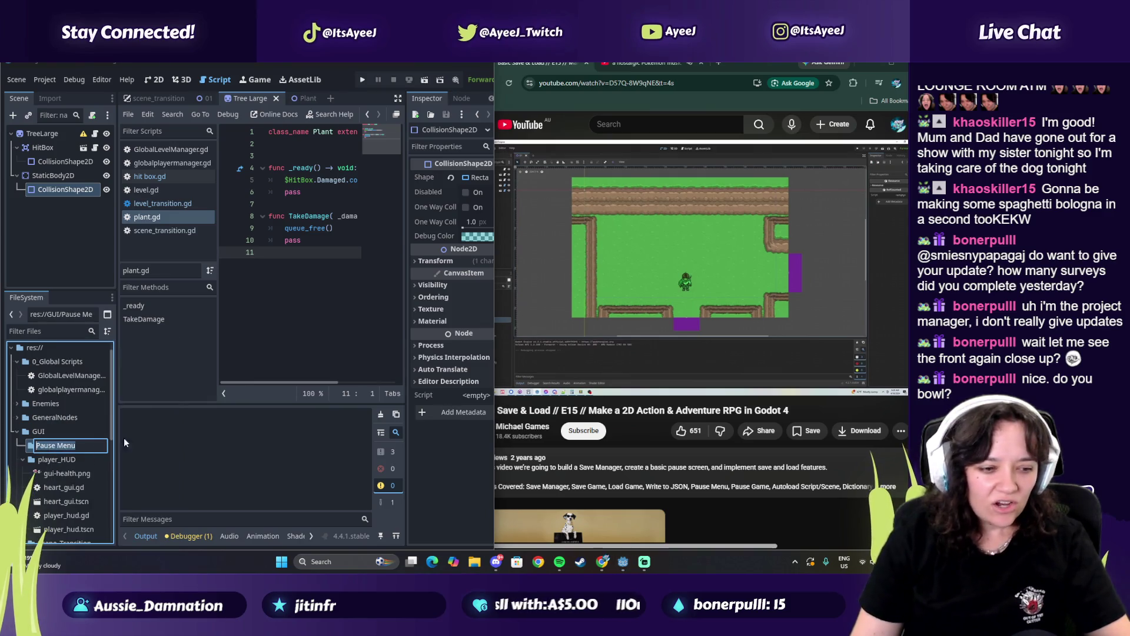
pyautogui.write('pause_menu')
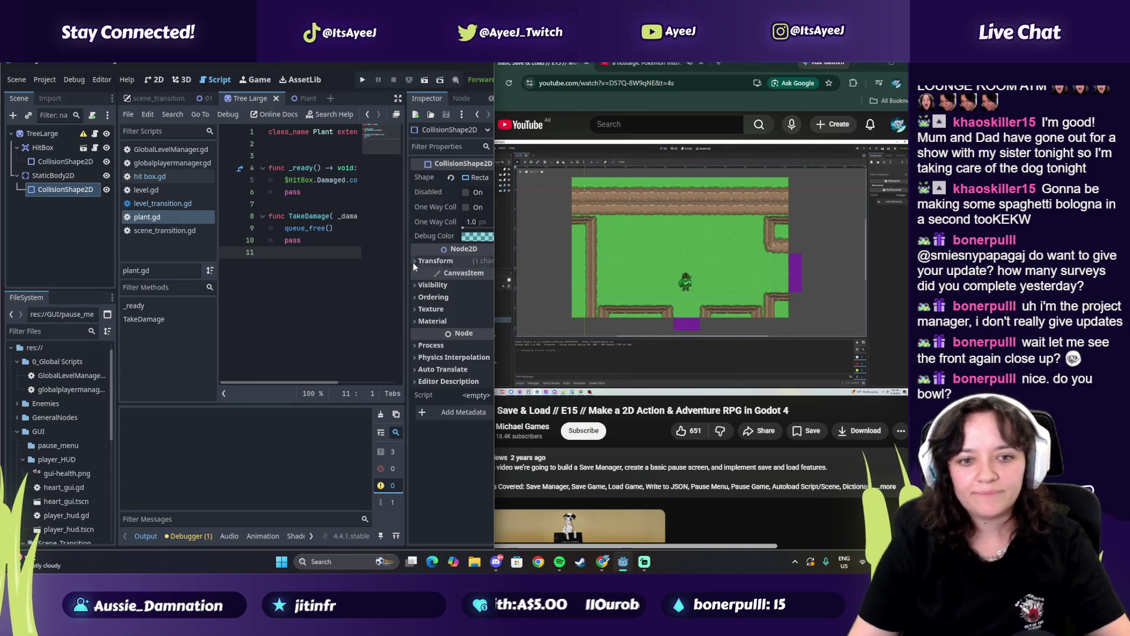
pyautogui.press('Return')
pyautogui.click(596, 226)
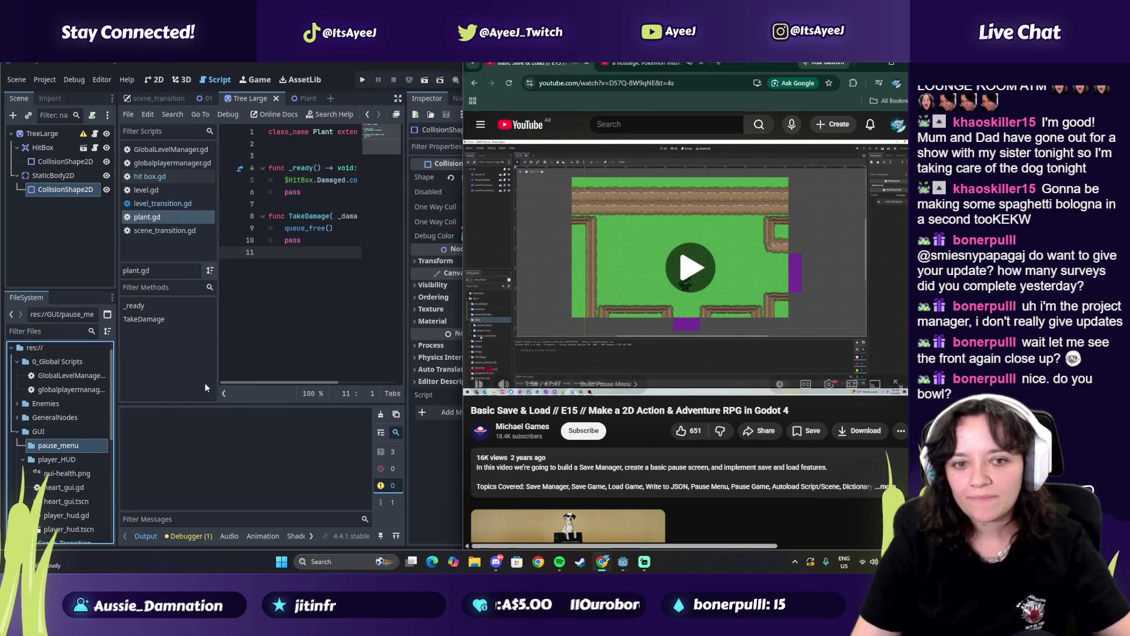
# Create a scene named pause_menu, with root node PauseMenu, in the pause_menu folder
pyautogui.rightClick(64, 446)
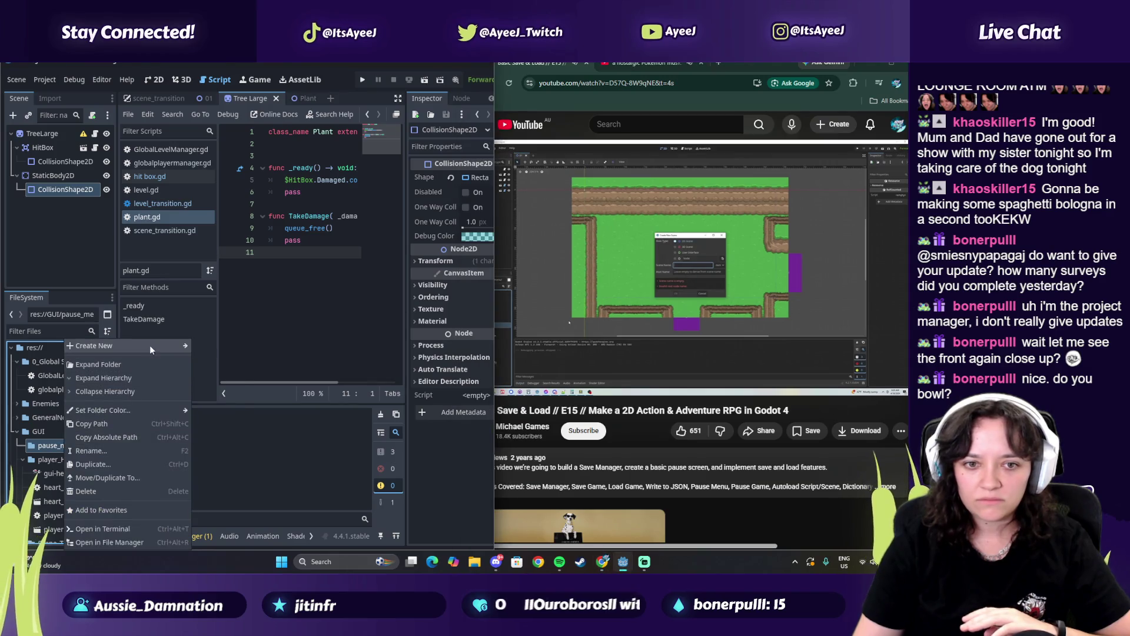
pyautogui.moveTo(149, 345)
pyautogui.click(218, 363)
pyautogui.write('p[au')
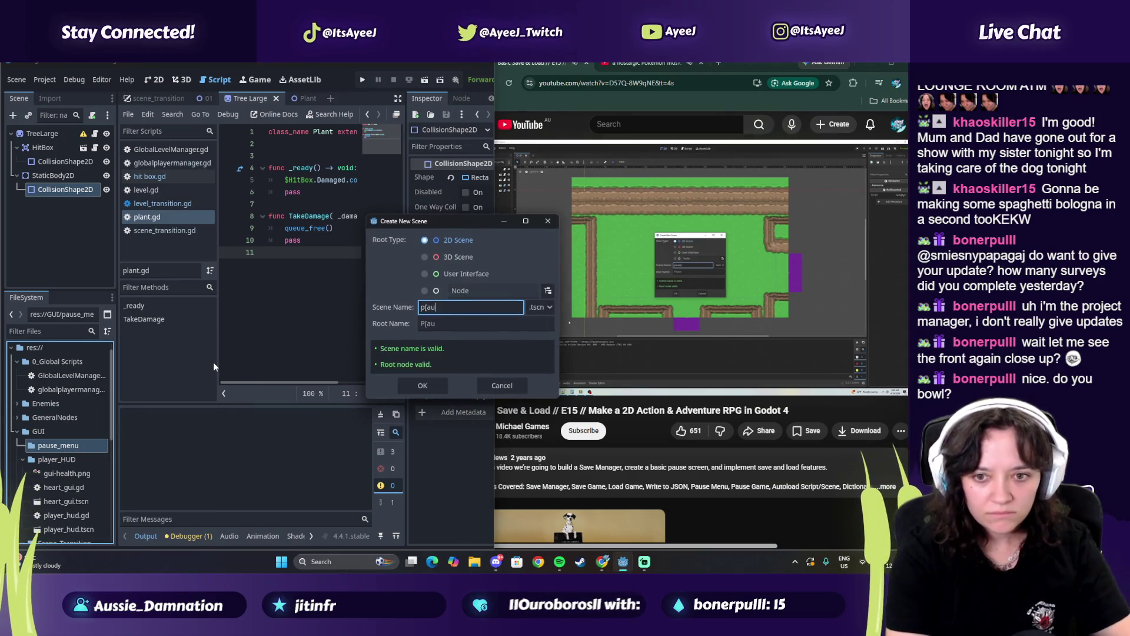
pyautogui.press('BackSpace')
pyautogui.press('BackSpace')
pyautogui.write('ause')
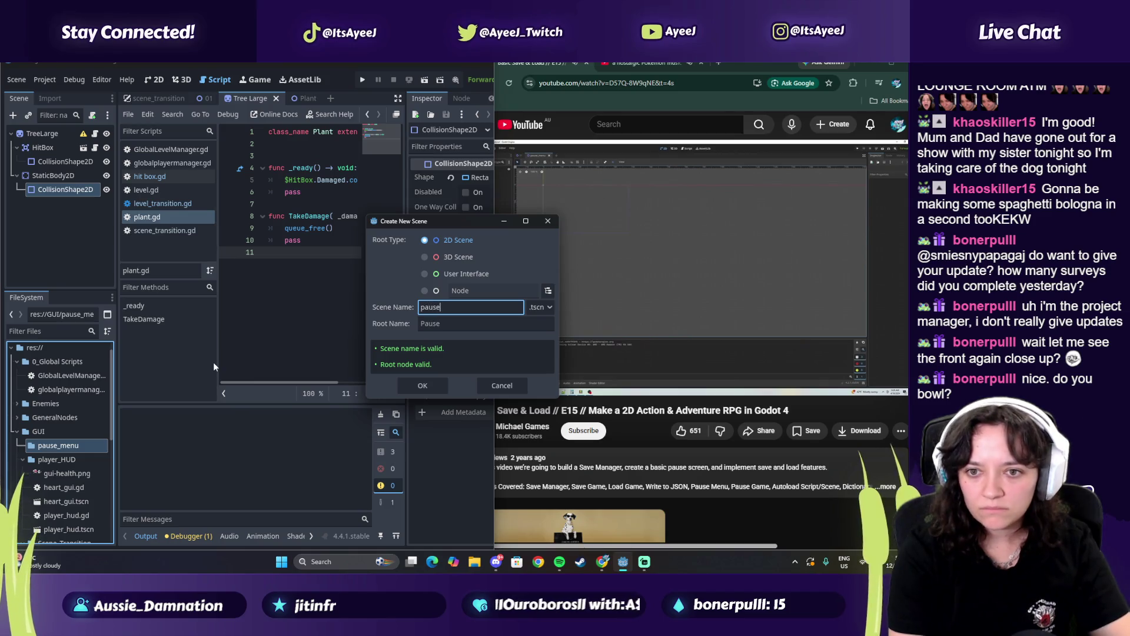
pyautogui.write('_menyu')
pyautogui.write('u')
pyautogui.press('Return')
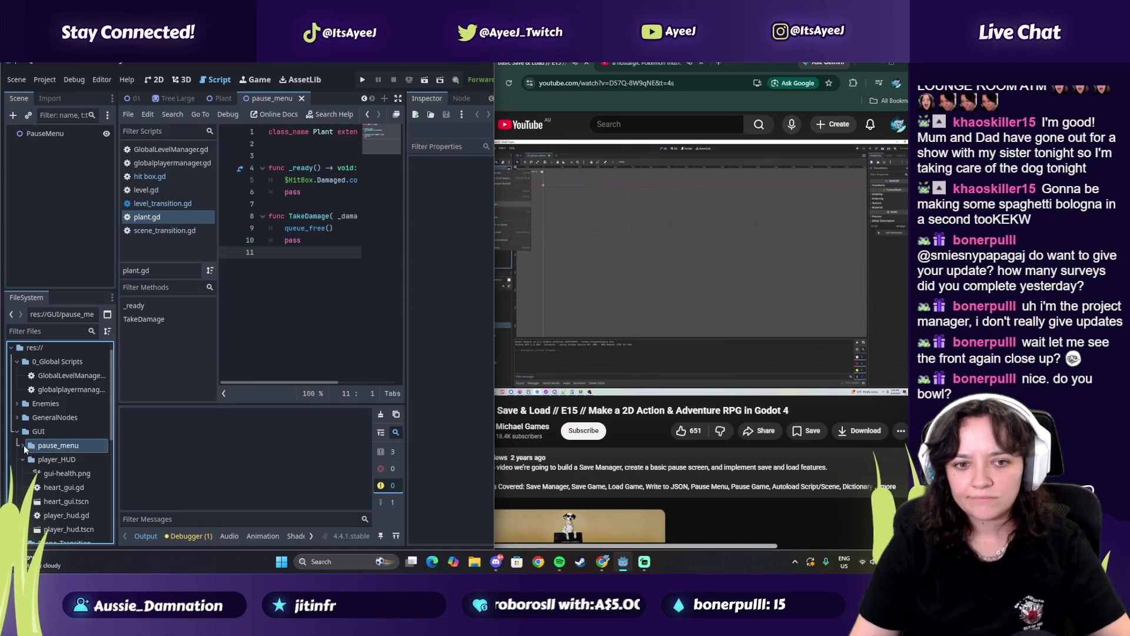
# Change the PauseMenu root node's type from Node to CanvasLayer
pyautogui.rightClick(59, 132)
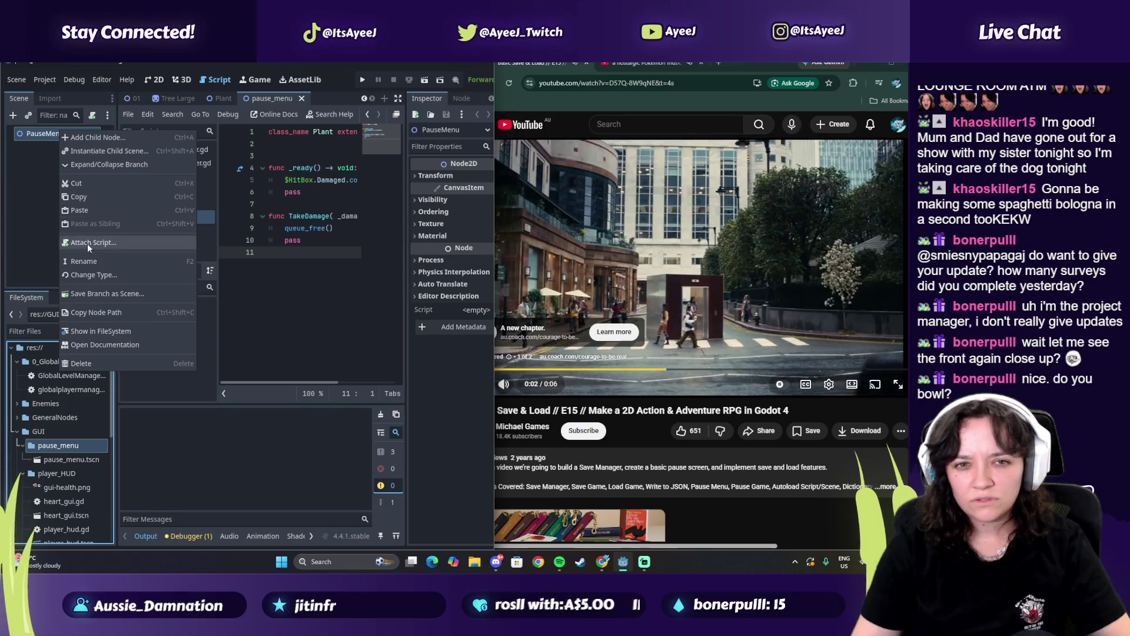
pyautogui.click(93, 272)
pyautogui.write('canv')
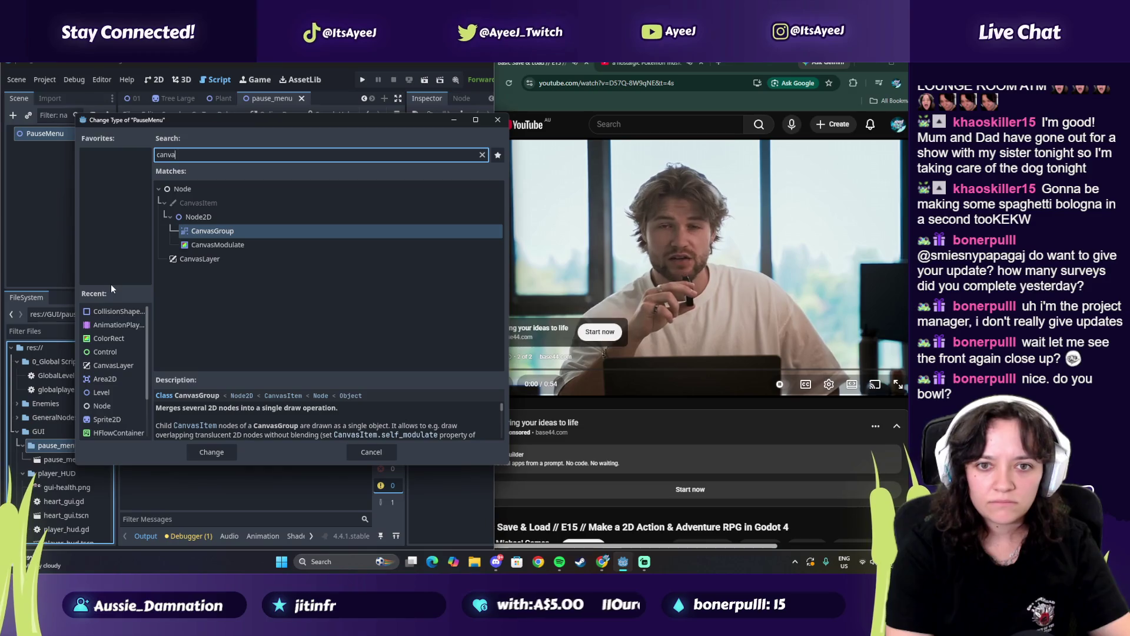
pyautogui.write('a')
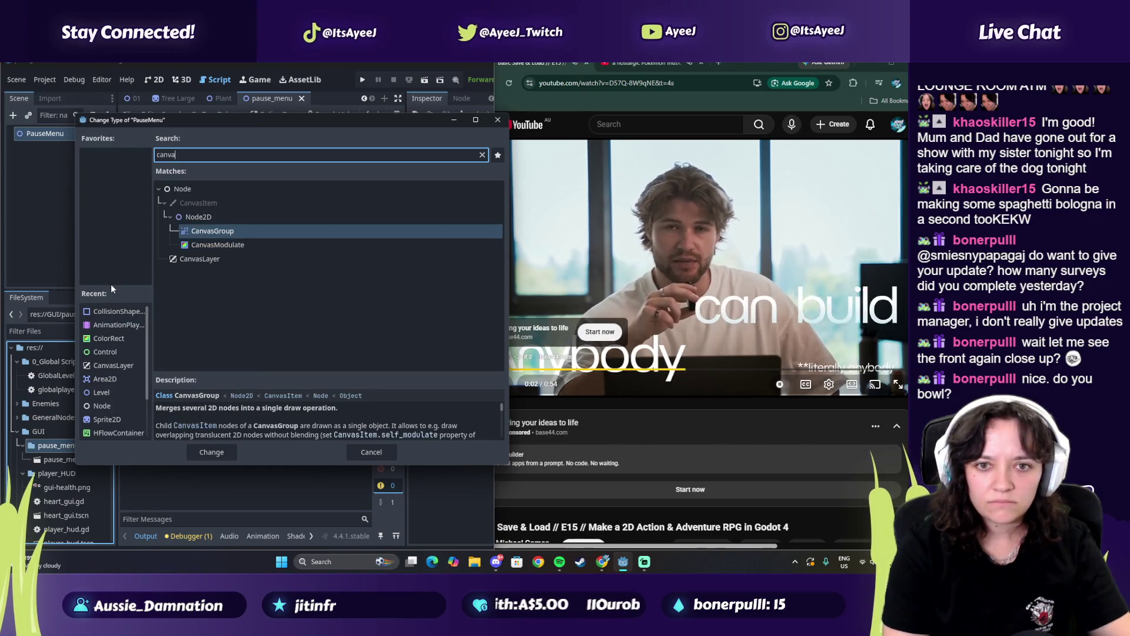
pyautogui.press('Down')
pyautogui.press('Down')
pyautogui.press('Return')
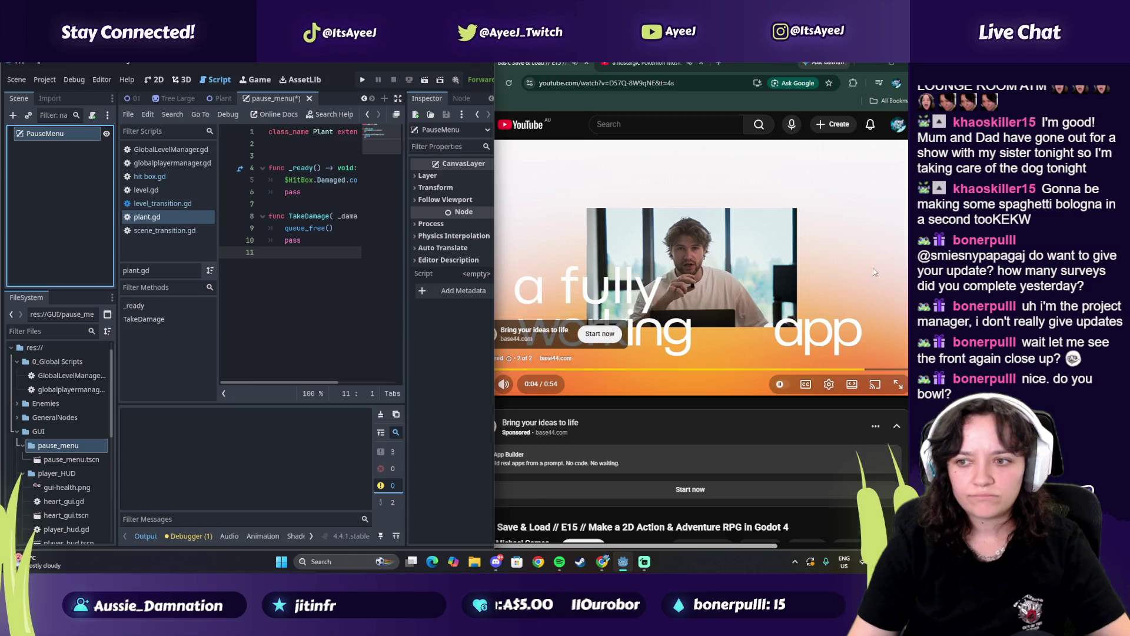
pyautogui.hotkey('alt', 'Tab')
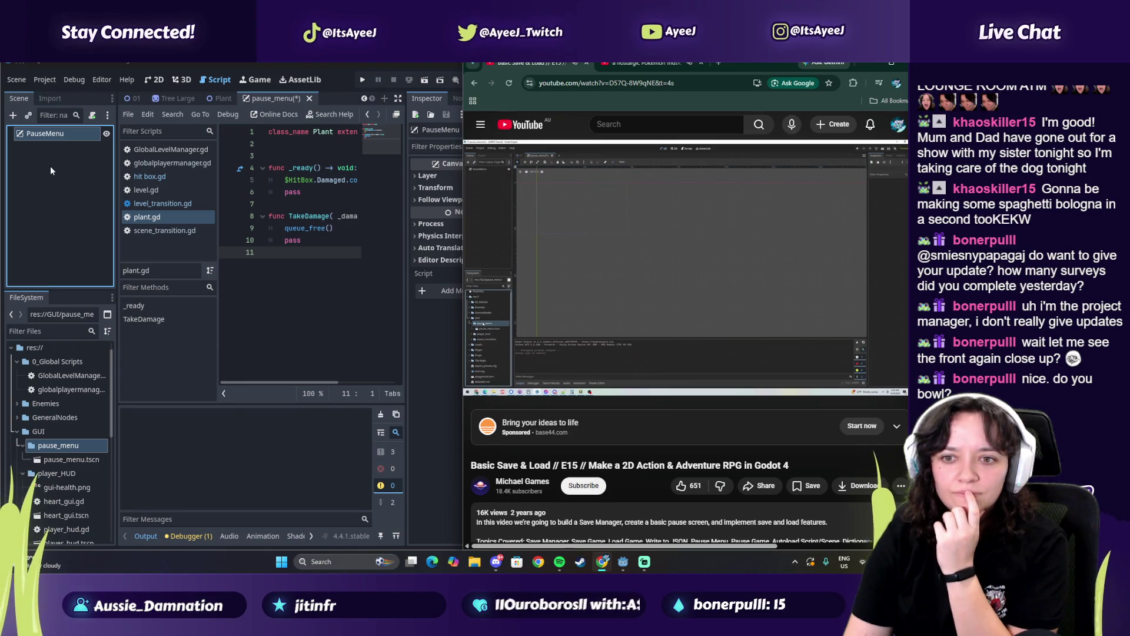
# Create the script pause_menu.gd in the pause_menu folder and open it in the script editor
pyautogui.rightClick(53, 135)
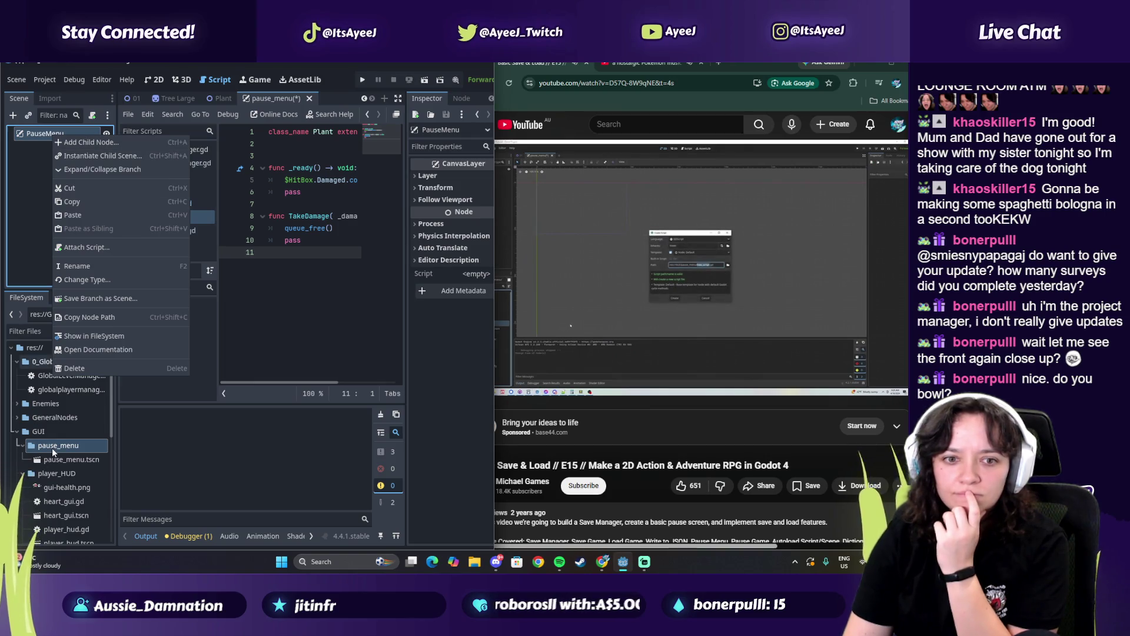
pyautogui.click(53, 451)
pyautogui.rightClick(66, 445)
pyautogui.moveTo(129, 346)
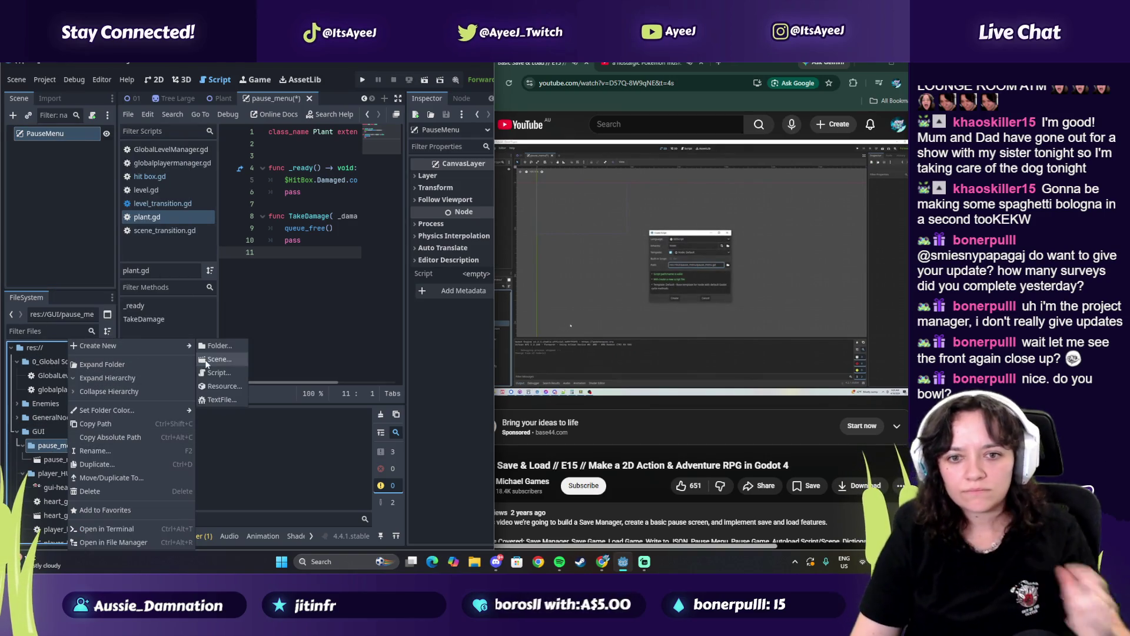
pyautogui.click(221, 372)
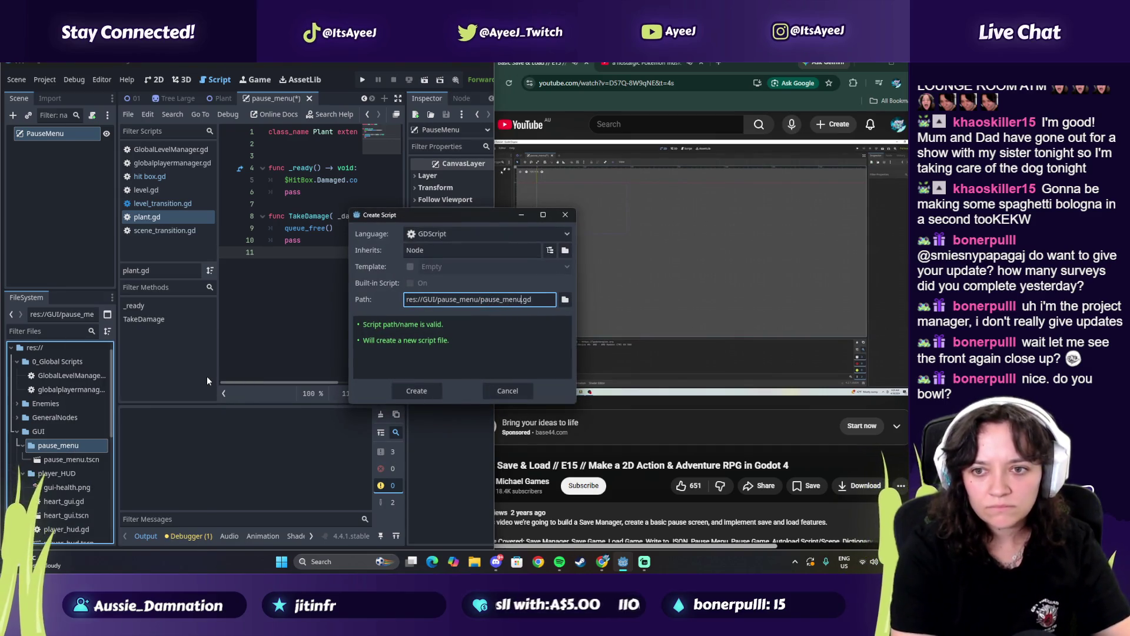
pyautogui.press('Return')
pyautogui.click(68, 460)
pyautogui.doubleClick(68, 460)
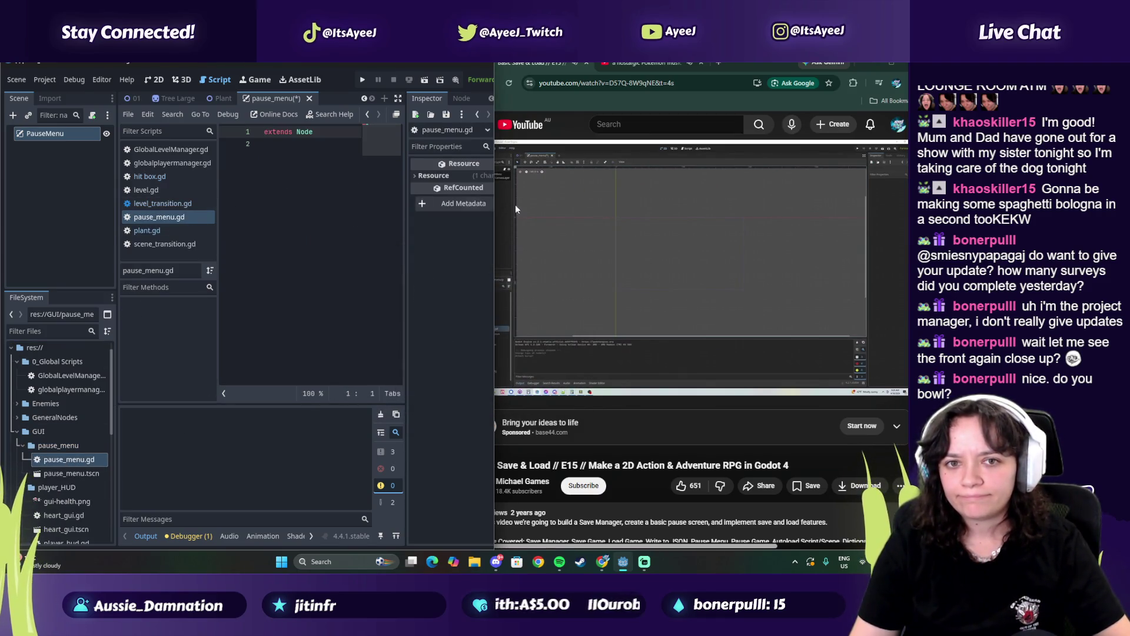
pyautogui.click(573, 221)
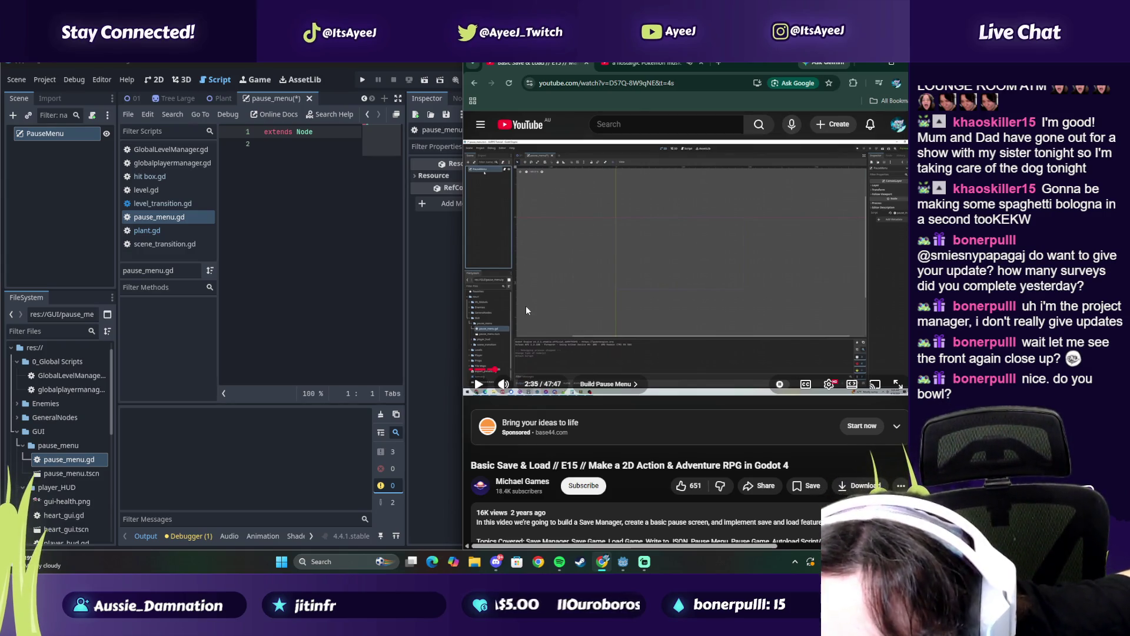
# Make the tutorial full screen and rewind it to the script-creation part
pyautogui.click(575, 231)
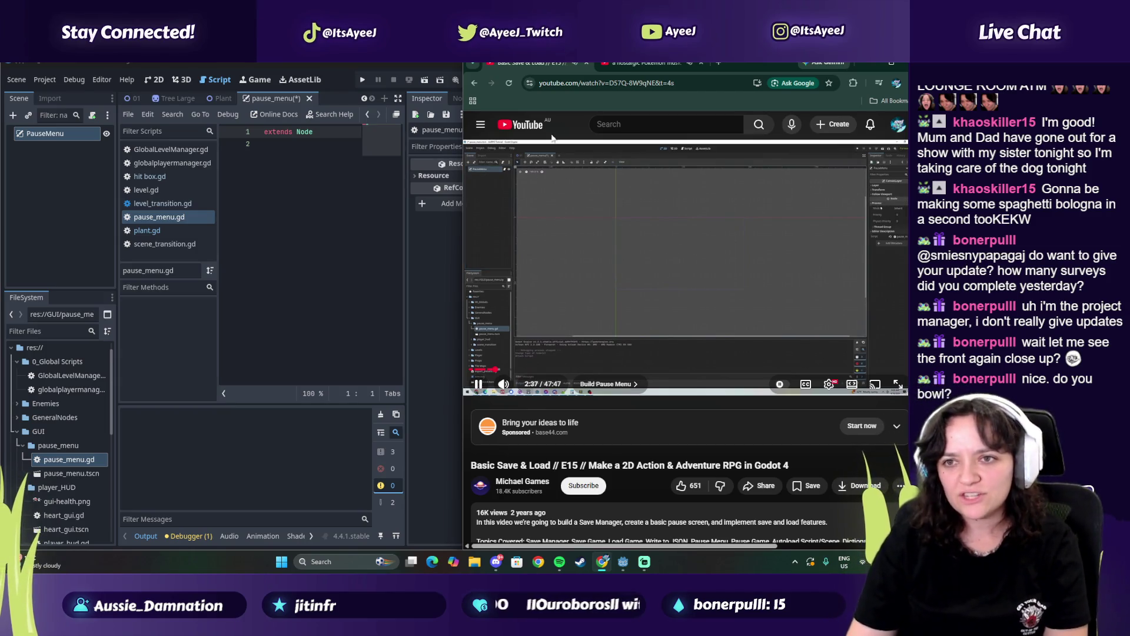
pyautogui.click(585, 255)
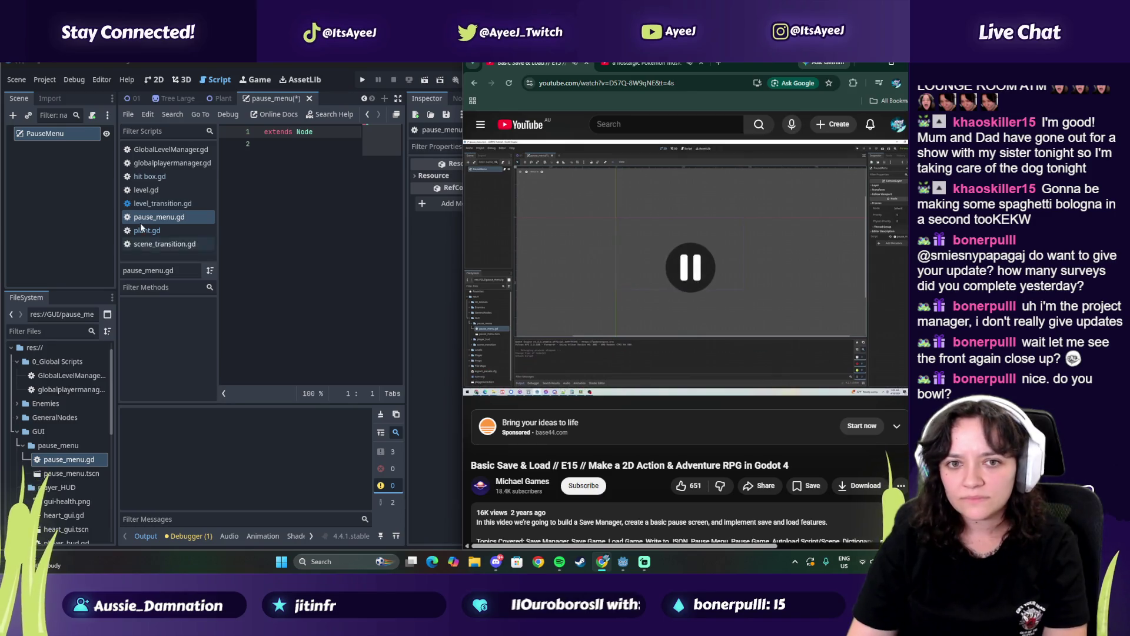
pyautogui.click(44, 134)
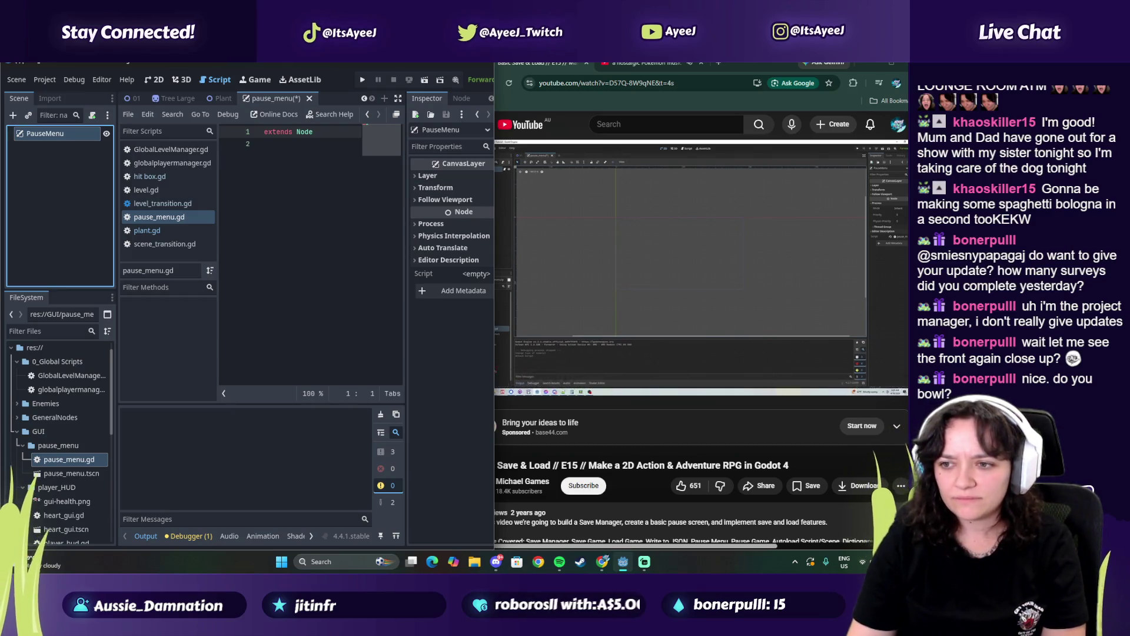
pyautogui.doubleClick(721, 369)
pyautogui.press('f')
pyautogui.click(54, 544)
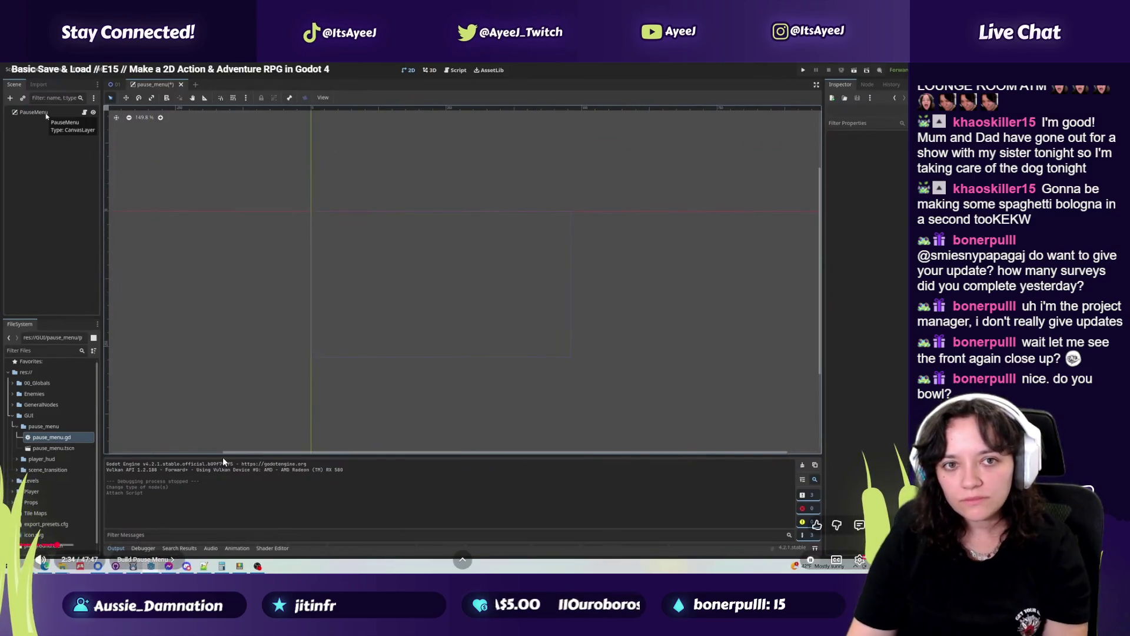
# Exit full screen, pause the video, and attach pause_menu.gd to the PauseMenu node
pyautogui.doubleClick(300, 422)
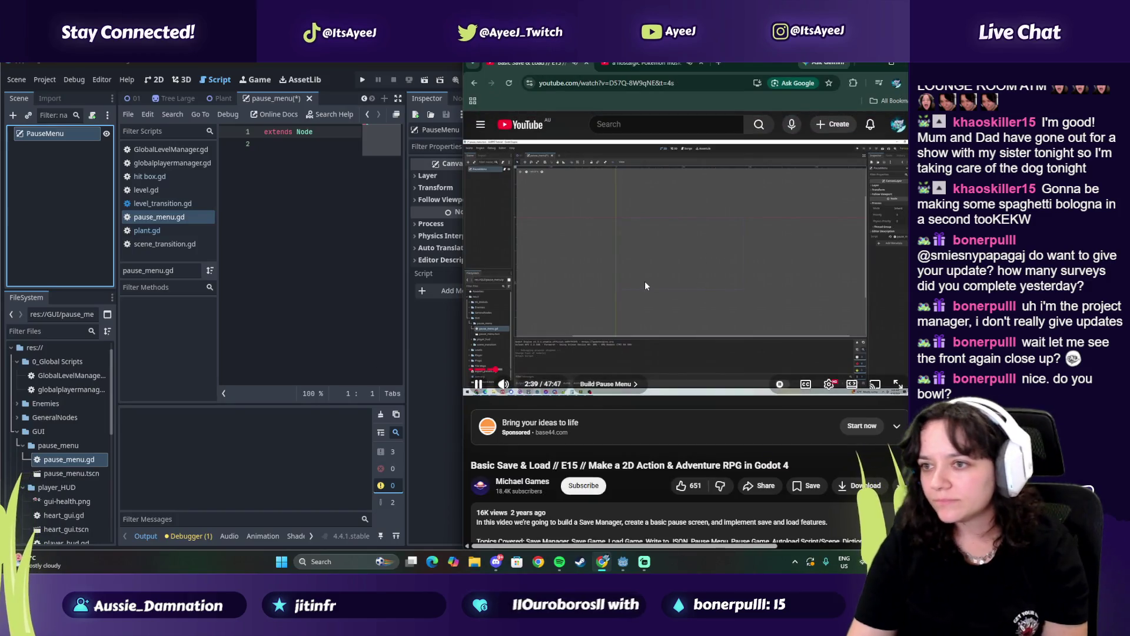
pyautogui.click(645, 282)
pyautogui.moveTo(66, 462)
pyautogui.mouseDown()
pyautogui.moveTo(103, 432)
pyautogui.moveTo(63, 136)
pyautogui.mouseUp()
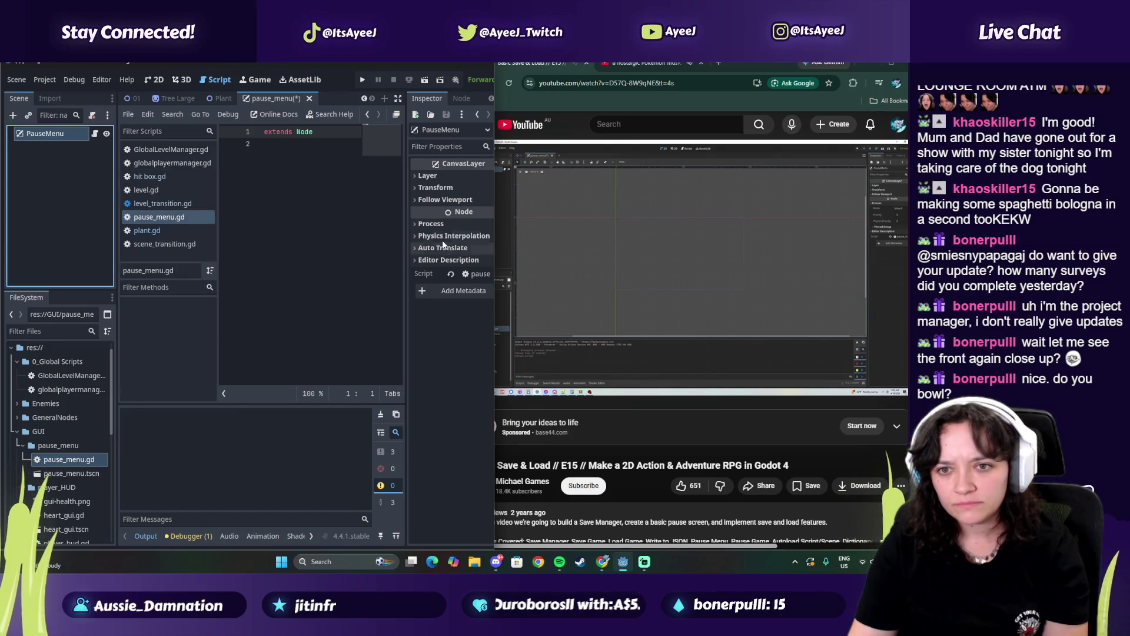
# Set PauseMenu's Process Mode to Always in the Inspector
pyautogui.click(431, 224)
pyautogui.click(476, 238)
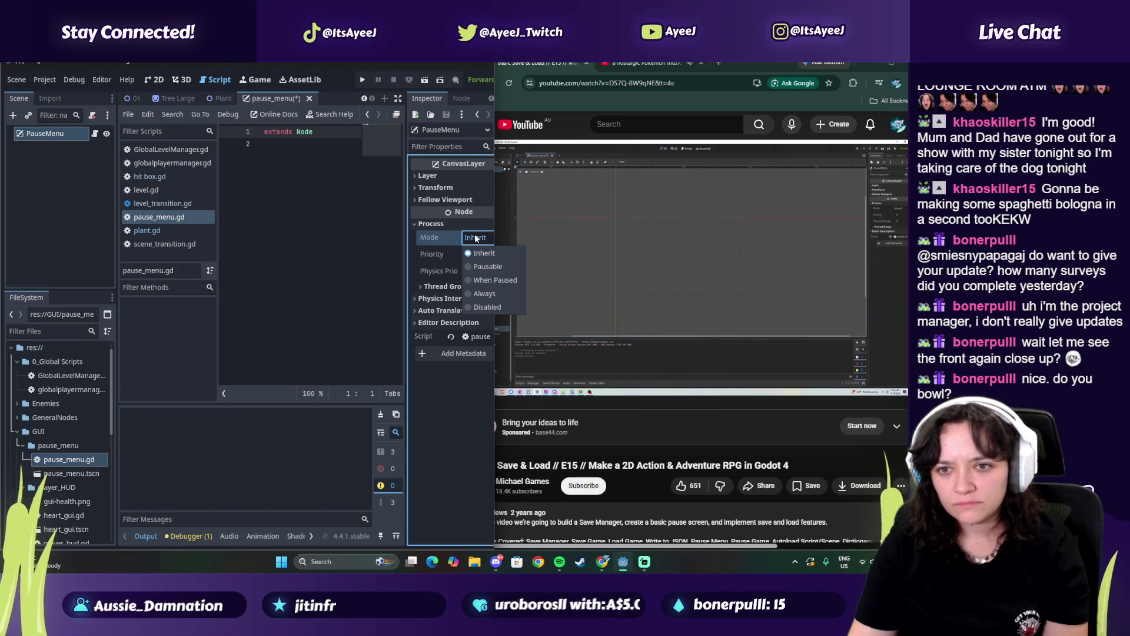
pyautogui.click(472, 293)
pyautogui.click(645, 266)
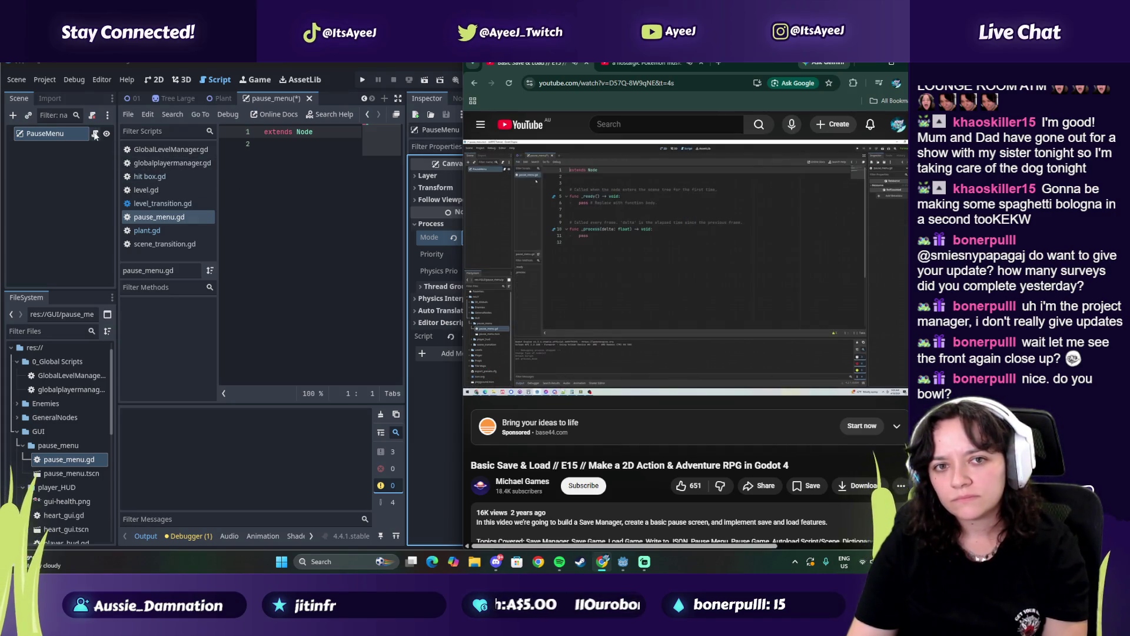
# Place the cursor at the end of line 1 in pause_menu.gd
pyautogui.click(215, 231)
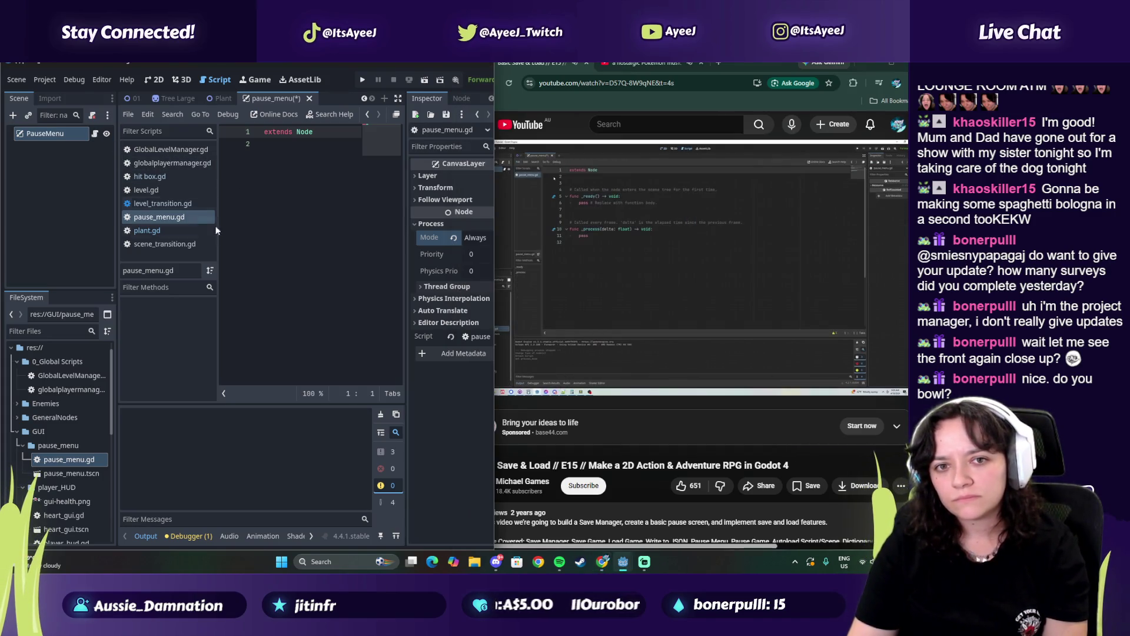
pyautogui.click(328, 126)
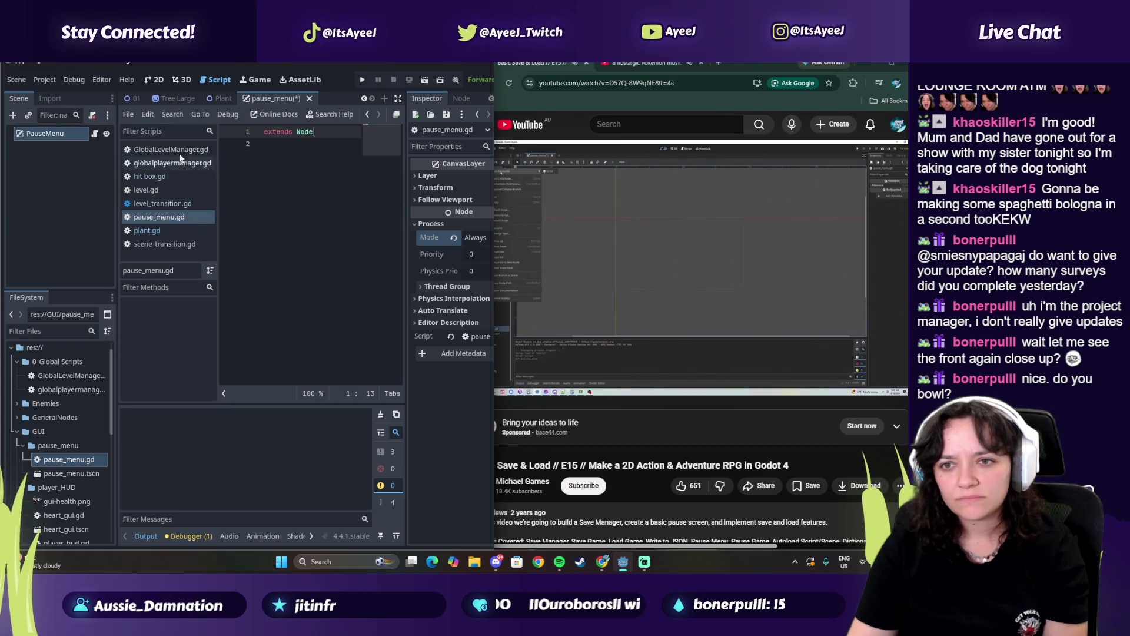
pyautogui.moveTo(545, 236)
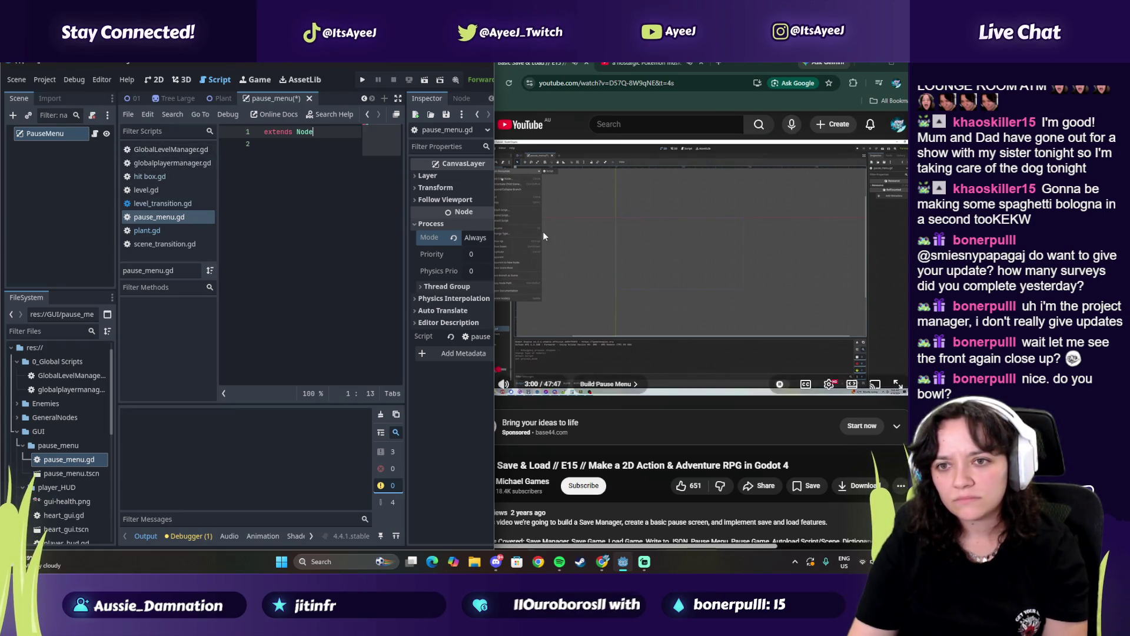
# Add a ColorRect child node under PauseMenu
pyautogui.rightClick(69, 133)
pyautogui.click(118, 146)
pyautogui.write('color')
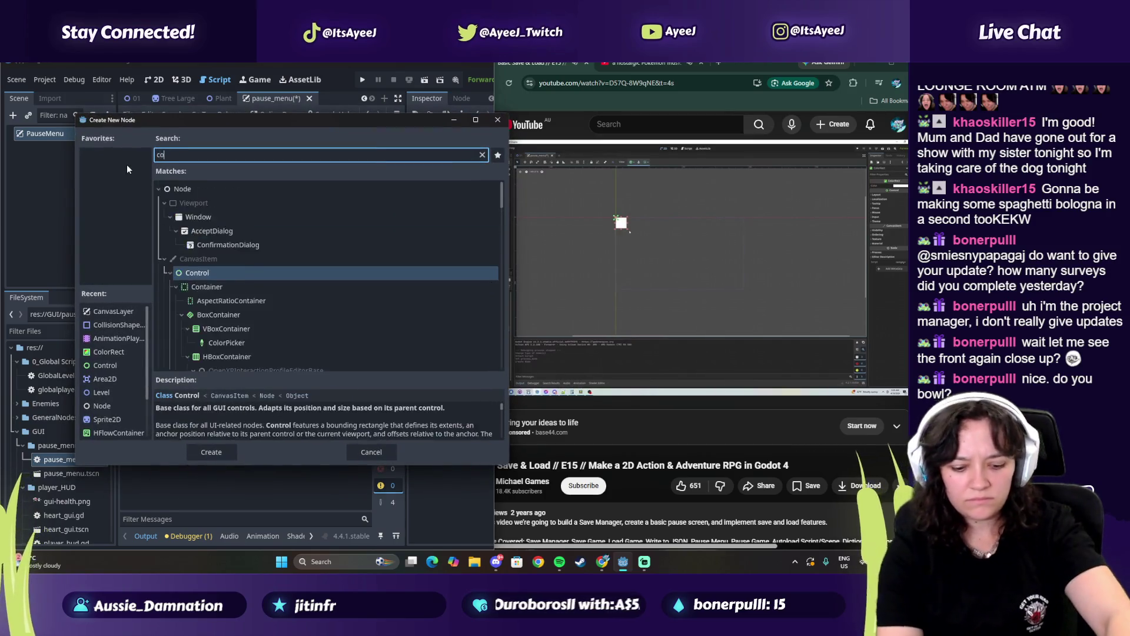
pyautogui.press('Return')
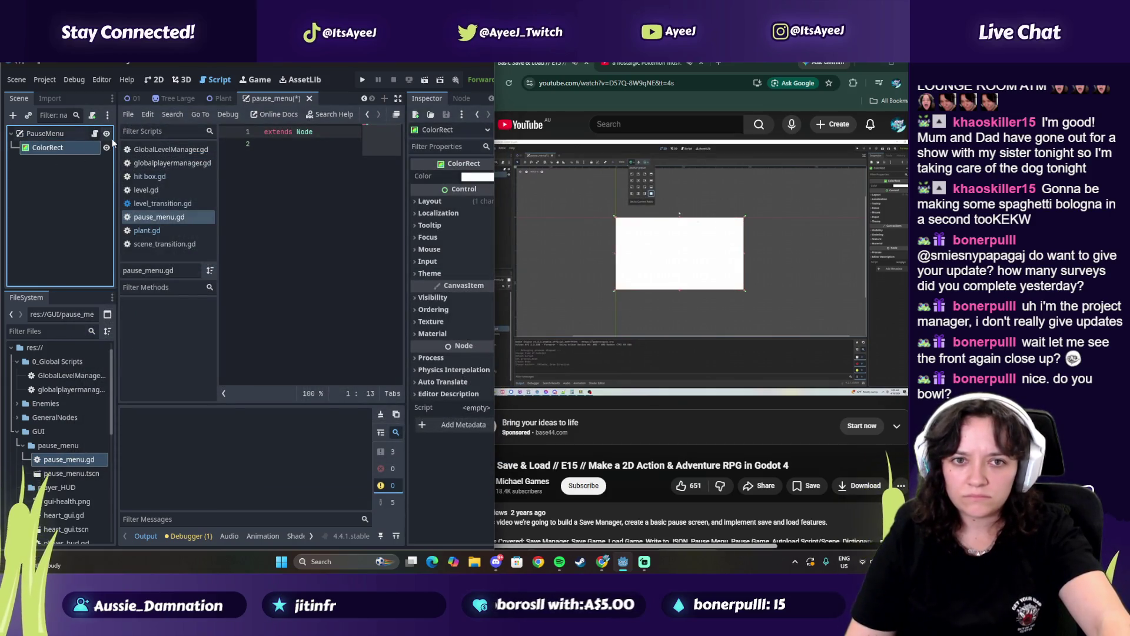
# Close the floating script editor to get back to the 2D scene view
pyautogui.click(397, 98)
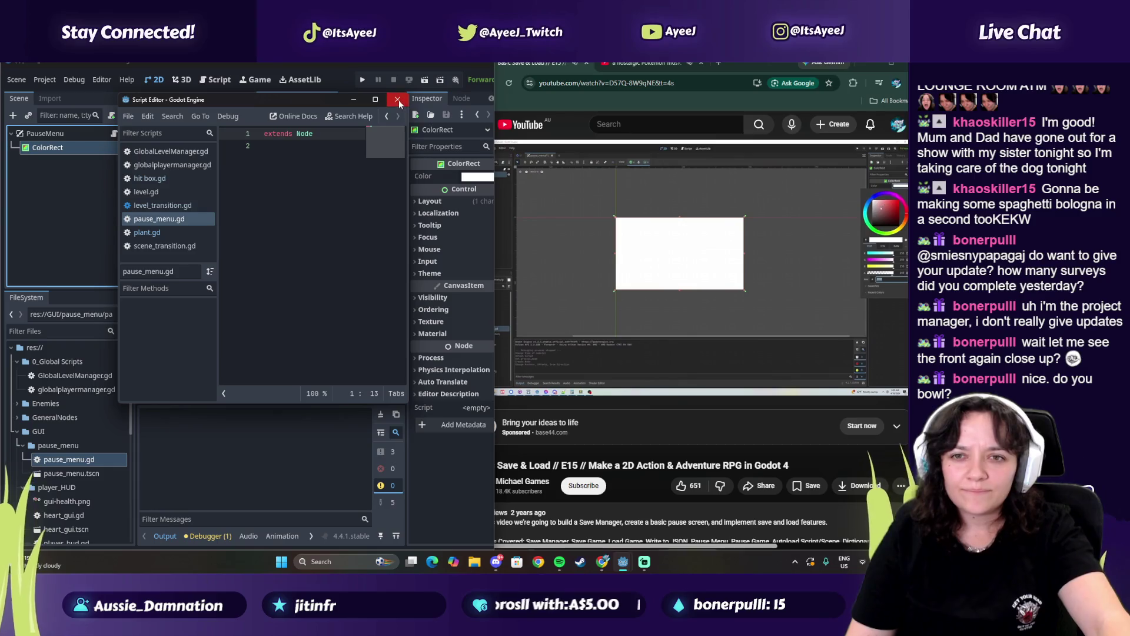
pyautogui.click(398, 99)
pyautogui.click(636, 62)
pyautogui.moveTo(515, 393)
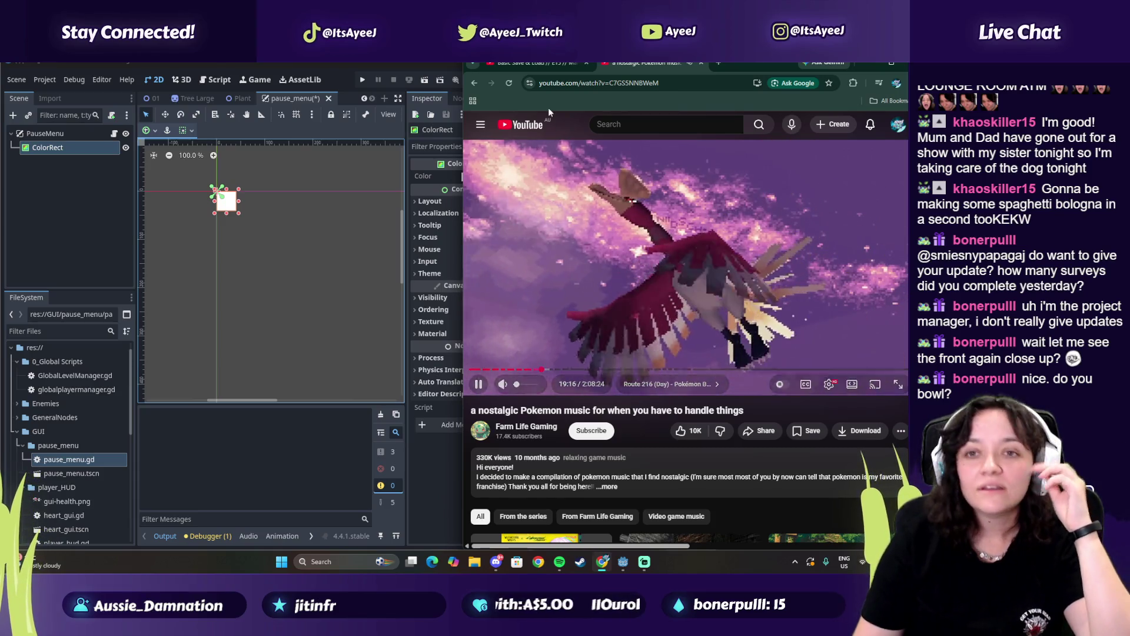
pyautogui.hotkey('ctrl', 'shift', 'Tab')
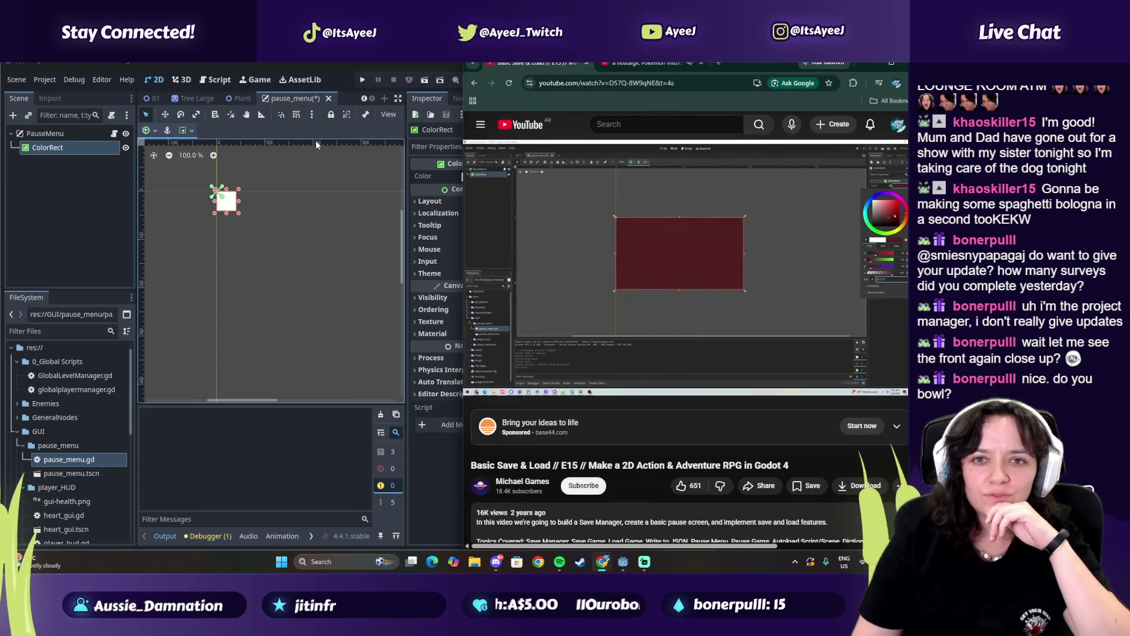
pyautogui.click(309, 246)
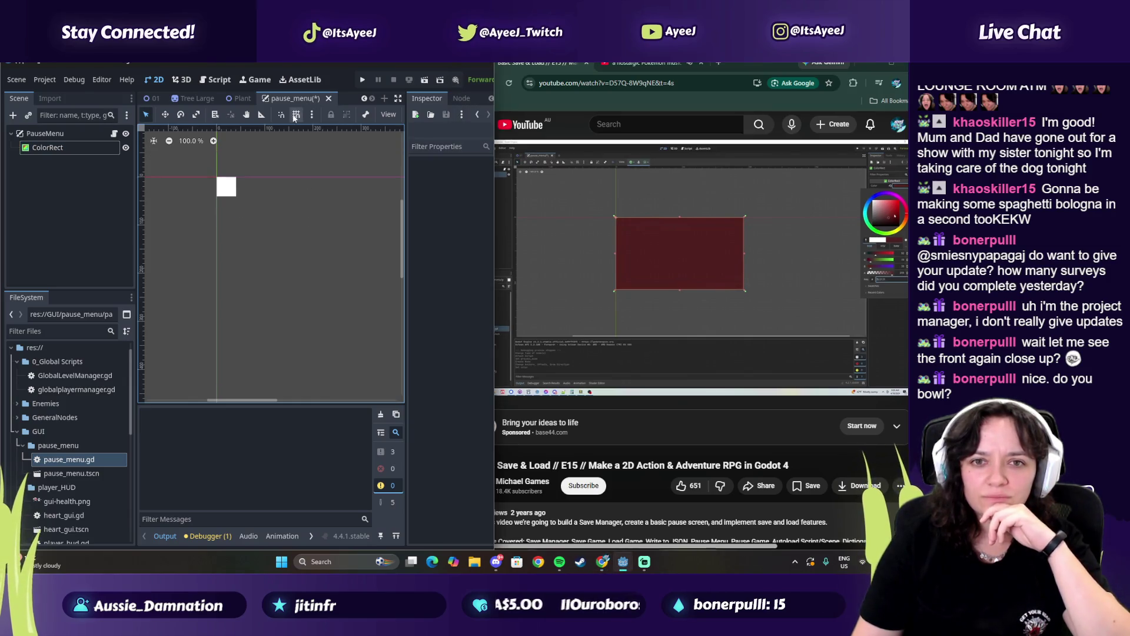
pyautogui.click(47, 147)
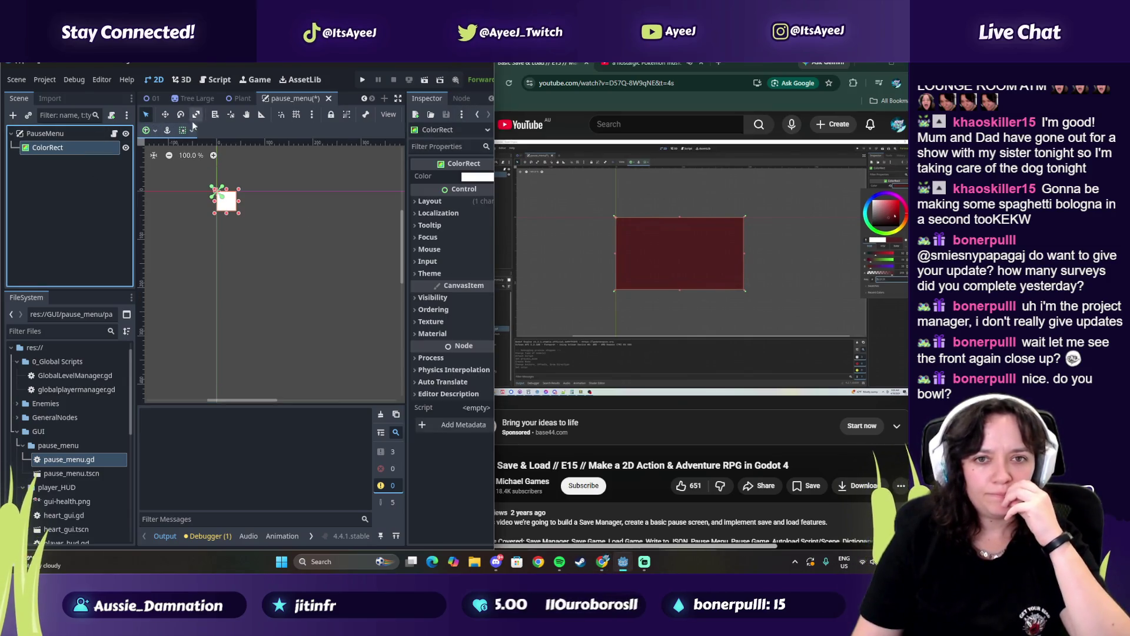
pyautogui.click(113, 133)
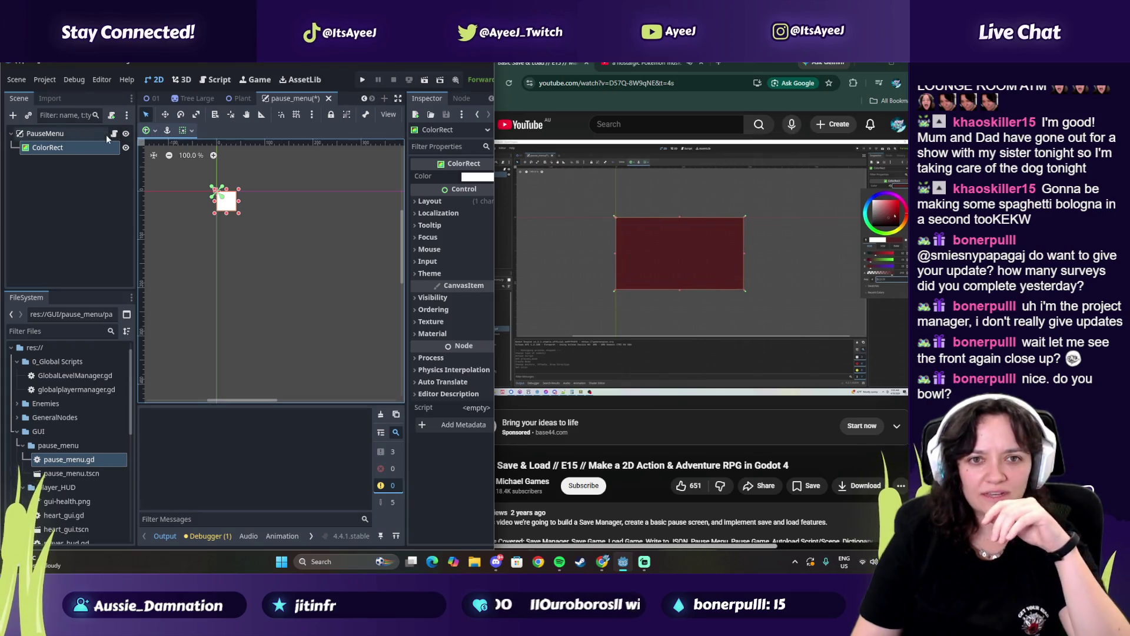
pyautogui.click(395, 118)
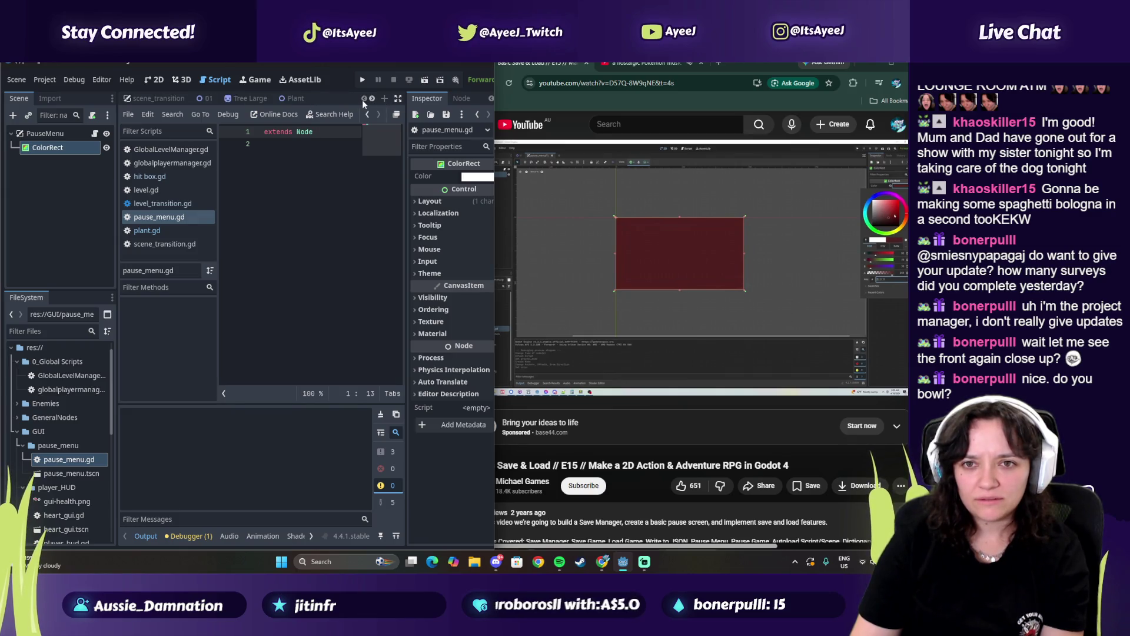
pyautogui.click(395, 116)
pyautogui.click(397, 101)
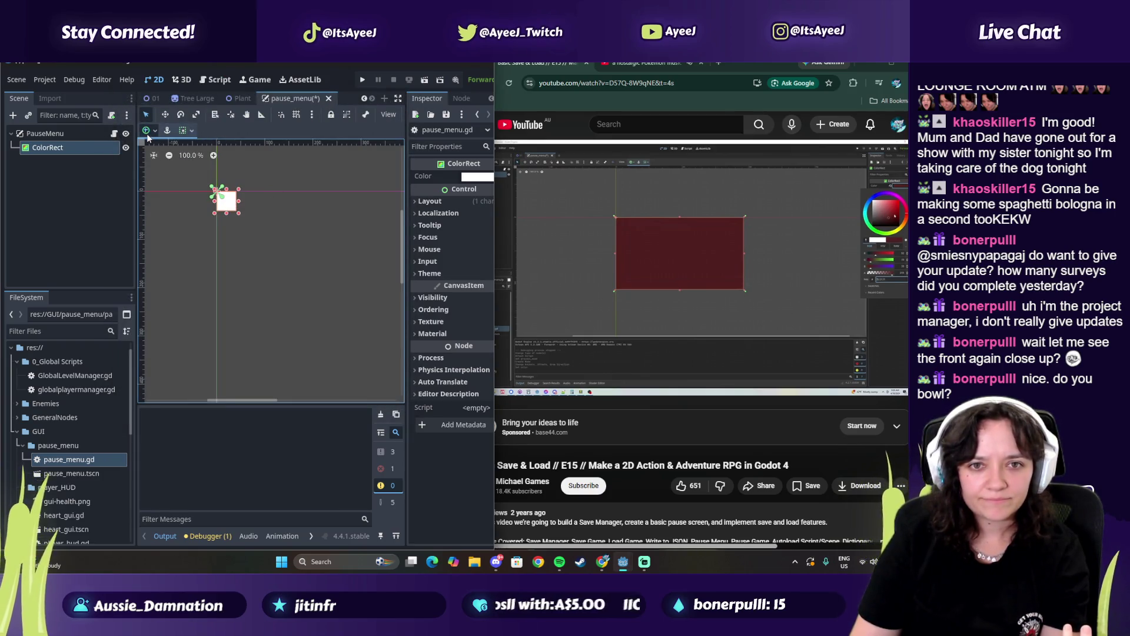
pyautogui.click(183, 130)
pyautogui.click(205, 218)
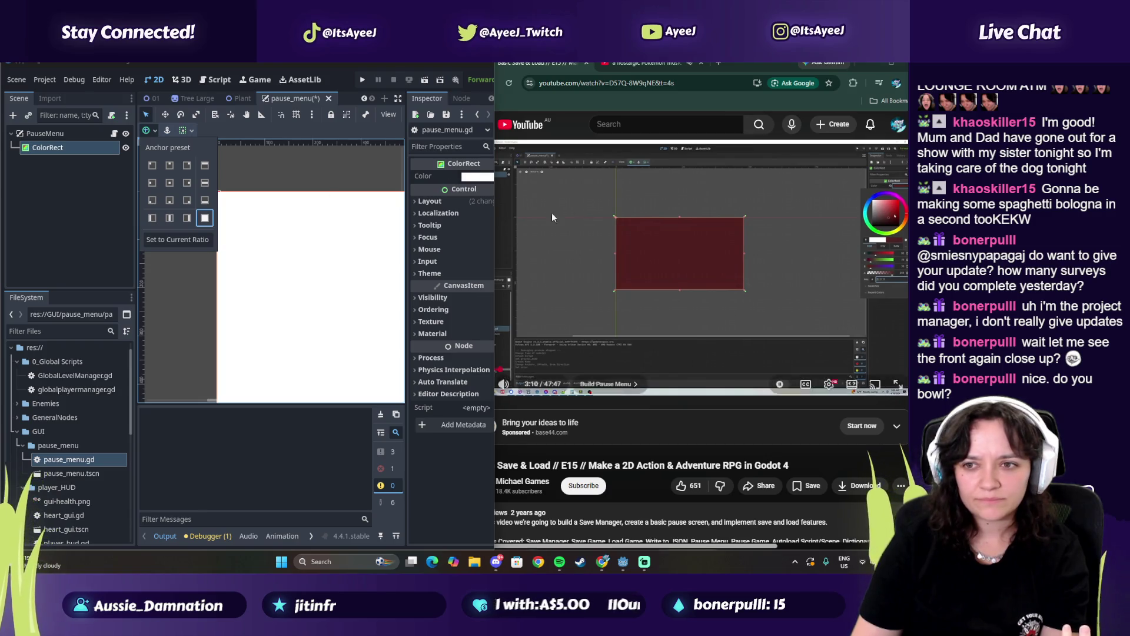
# Choose a dark teal colour for the ColorRect in the colour picker
pyautogui.click(476, 177)
pyautogui.click(475, 176)
pyautogui.click(521, 254)
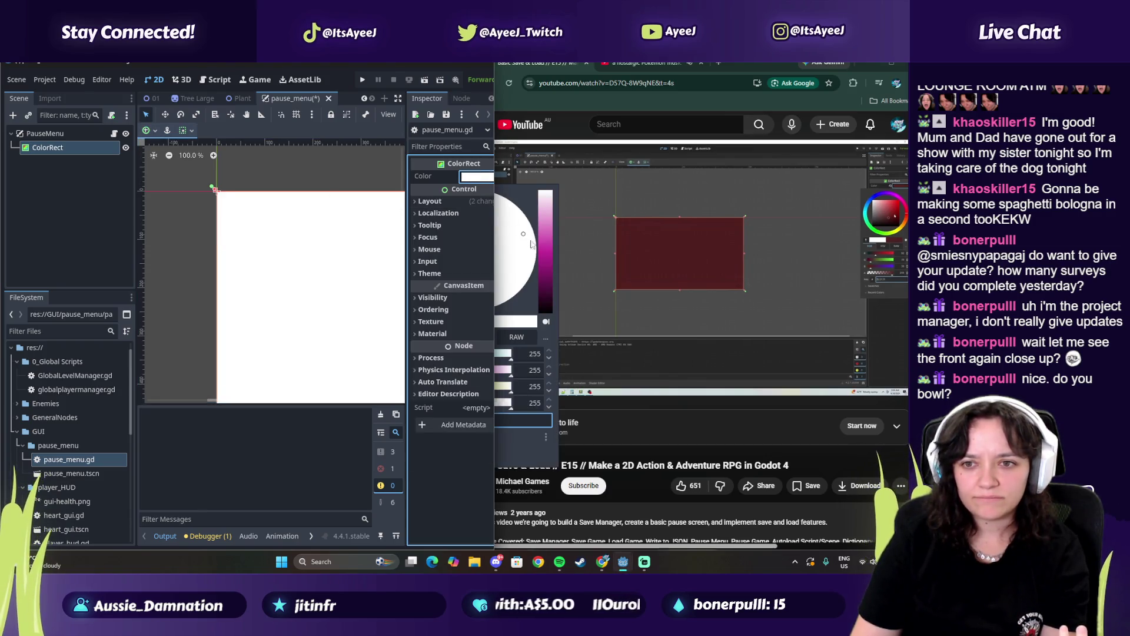
pyautogui.click(545, 273)
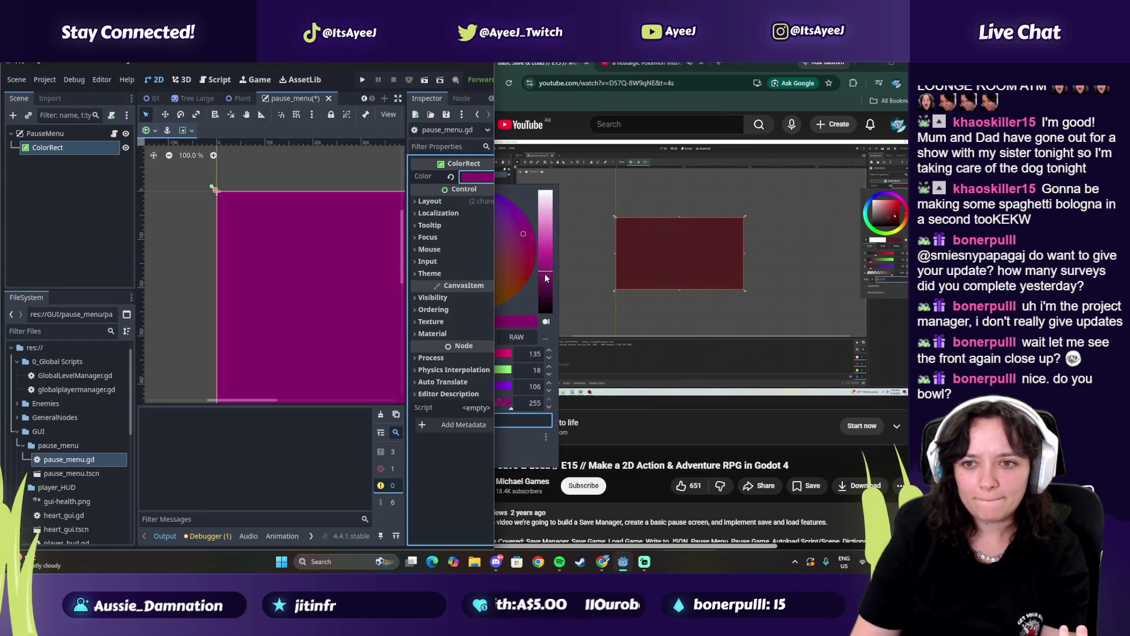
pyautogui.click(507, 268)
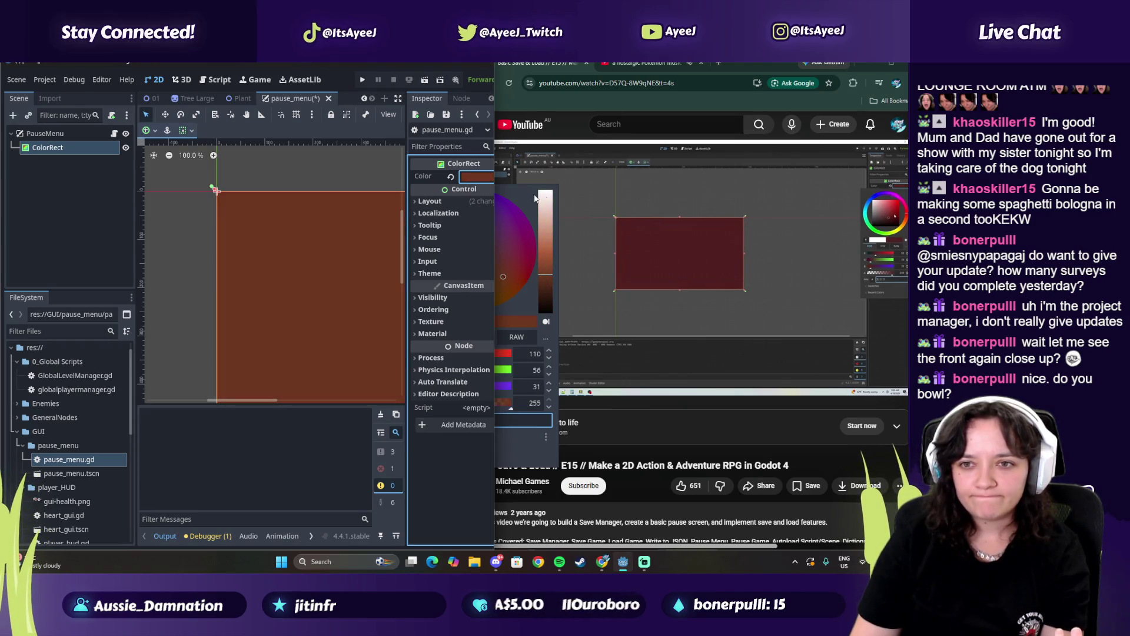
pyautogui.click(288, 249)
pyautogui.click(473, 180)
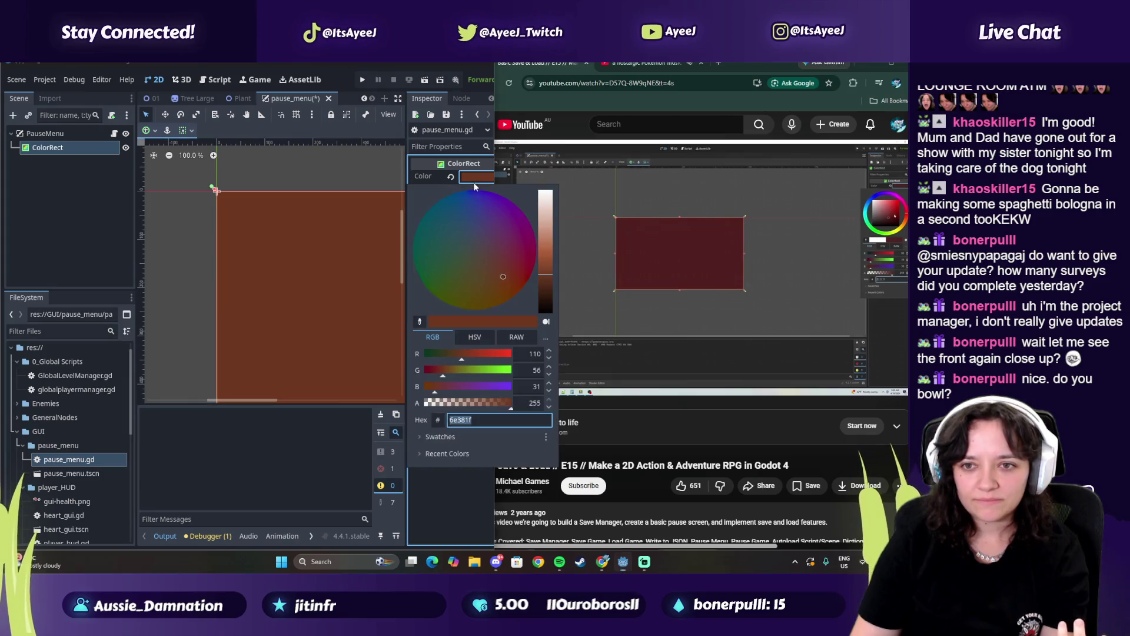
pyautogui.click(423, 247)
pyautogui.moveTo(422, 274); pyautogui.dragTo(425, 235)
pyautogui.moveTo(542, 250); pyautogui.dragTo(550, 289)
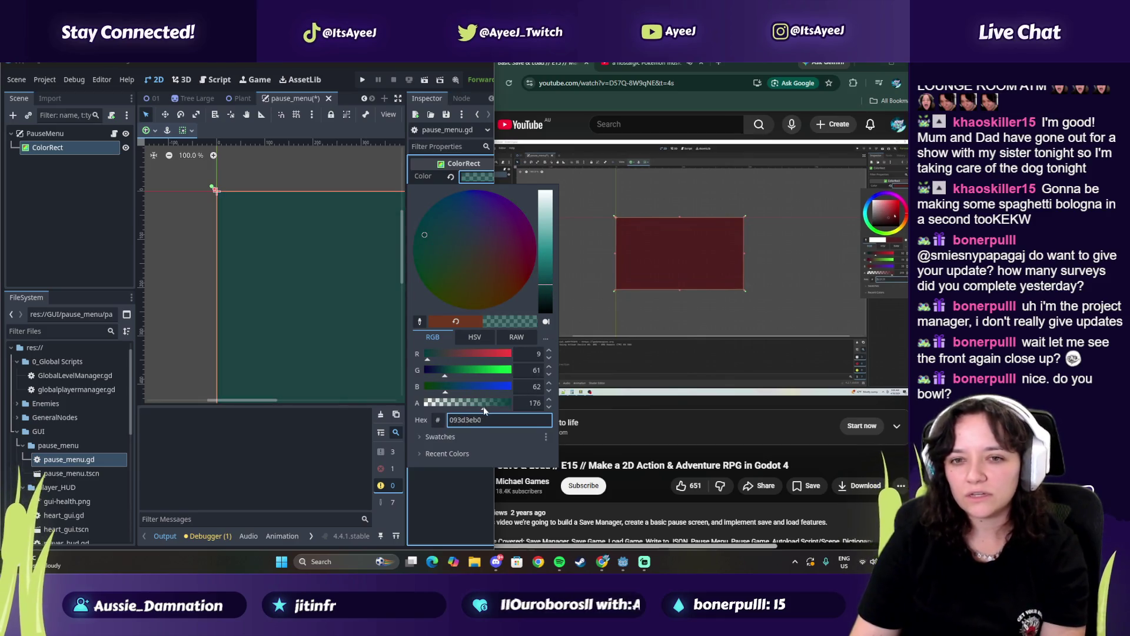
pyautogui.click(598, 316)
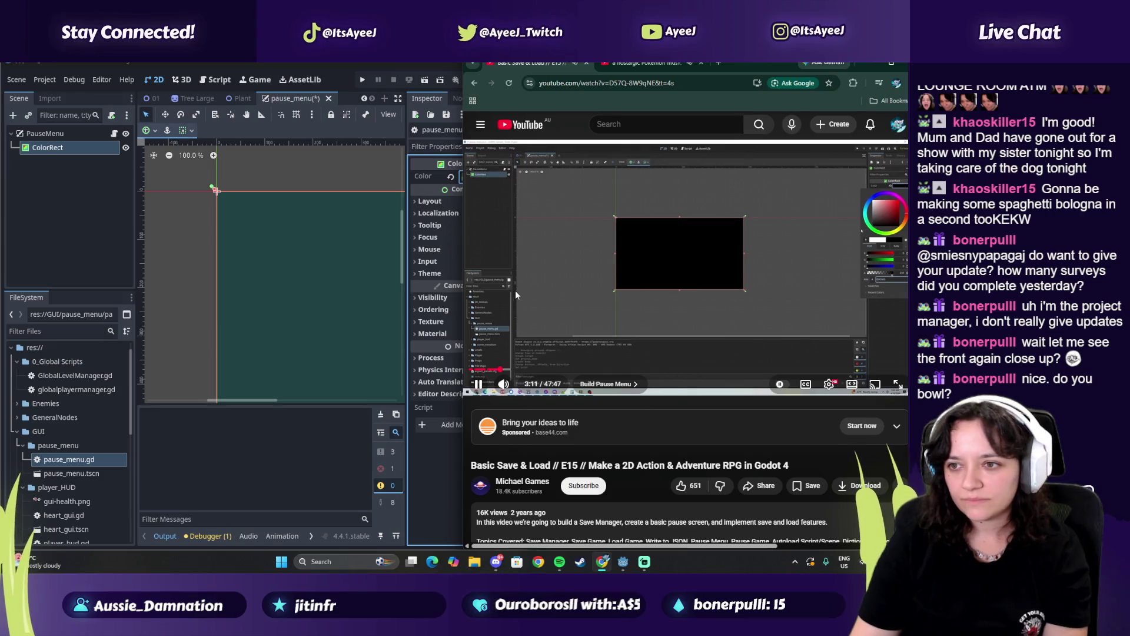
# Lower the ColorRect colour's alpha to 133, giving hex 093d3e85
pyautogui.click(302, 300)
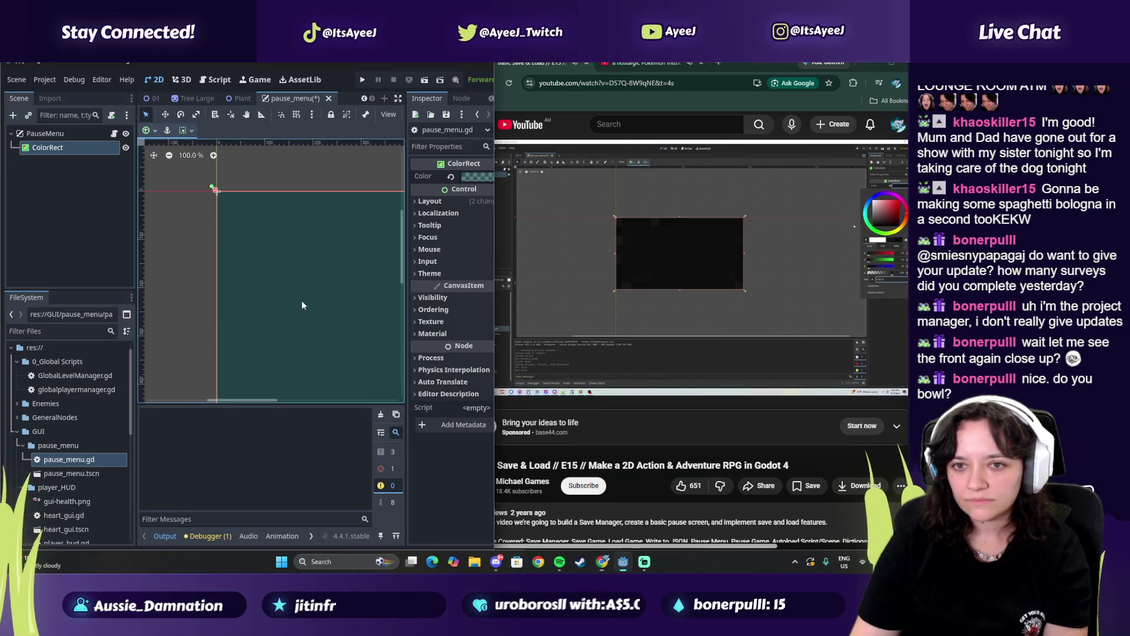
pyautogui.click(467, 177)
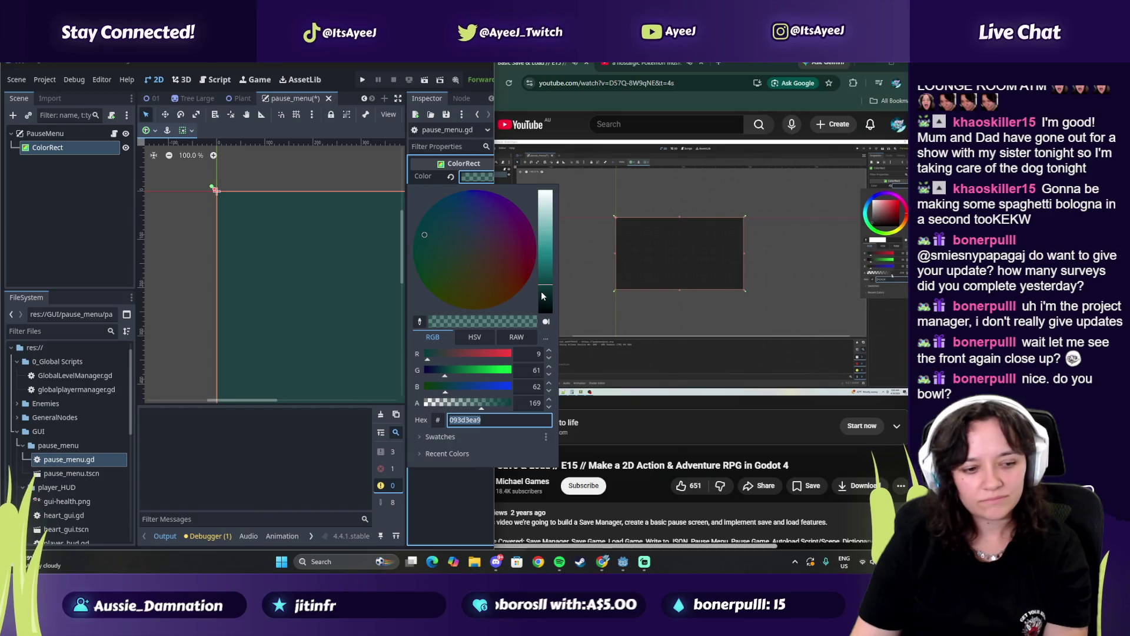
pyautogui.moveTo(482, 406); pyautogui.dragTo(469, 407)
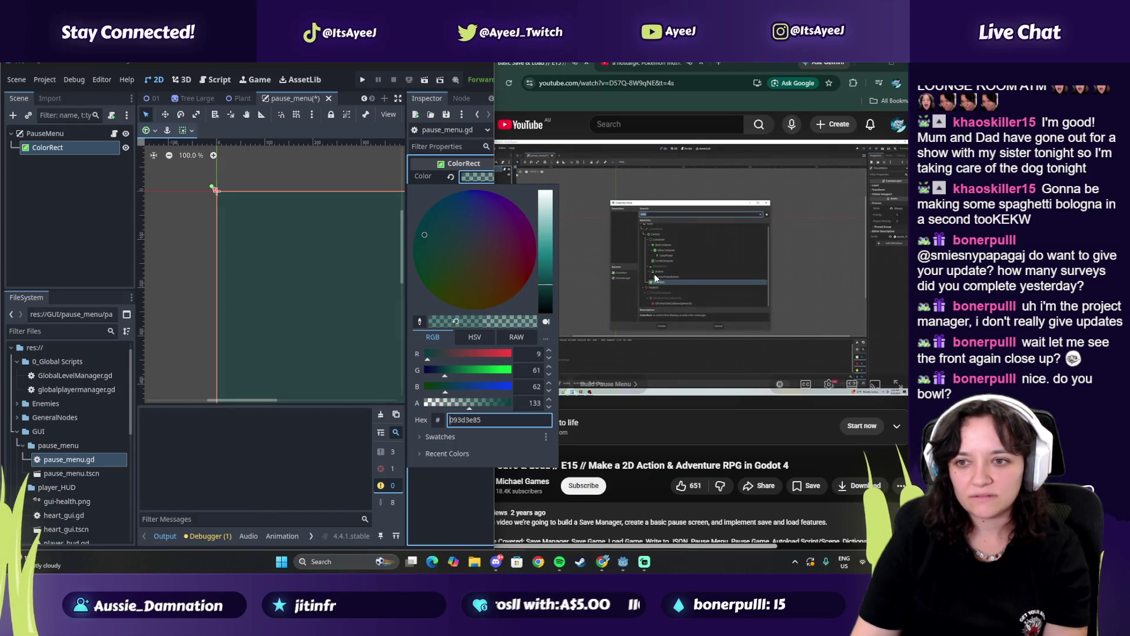
pyautogui.click(590, 272)
pyautogui.click(590, 271)
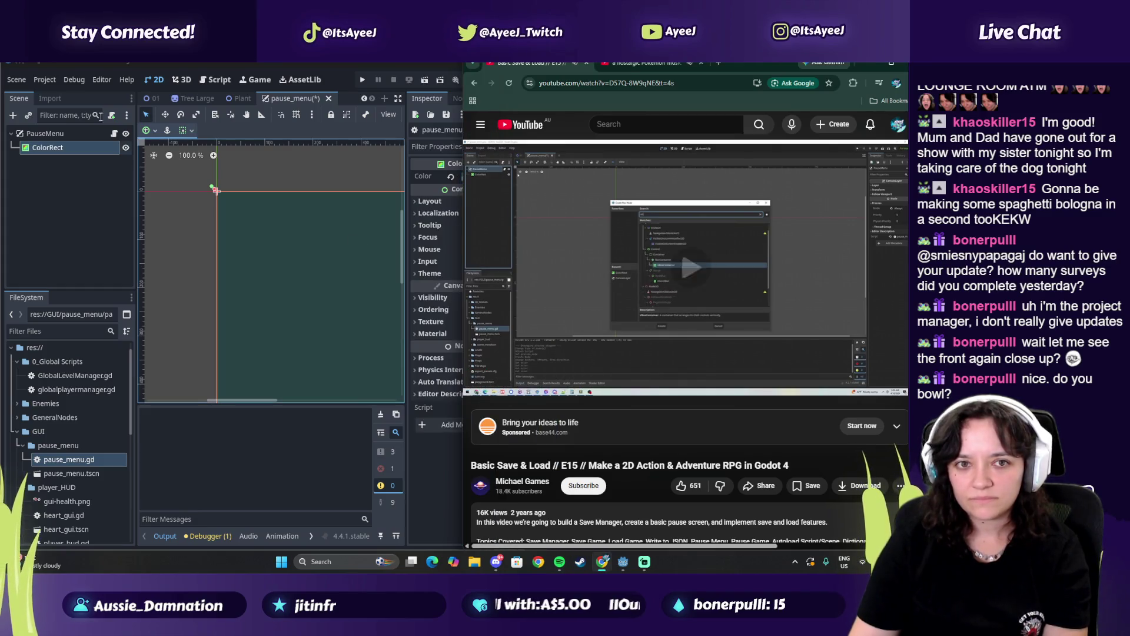
# Add a VBoxContainer child node under PauseMenu
pyautogui.rightClick(58, 133)
pyautogui.click(103, 161)
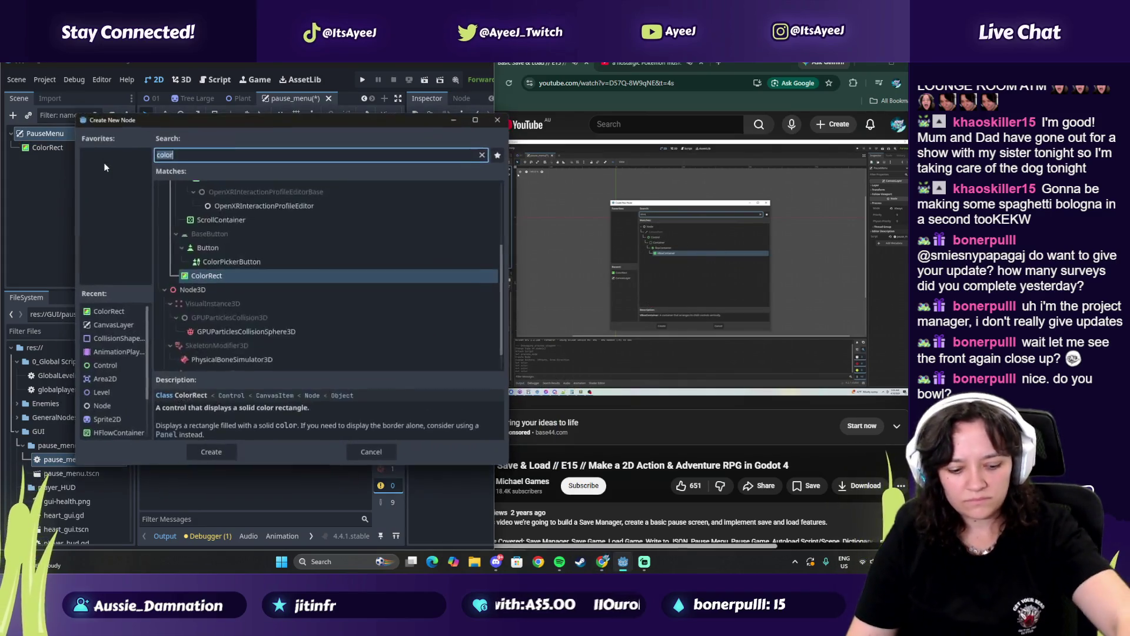
pyautogui.write('vc')
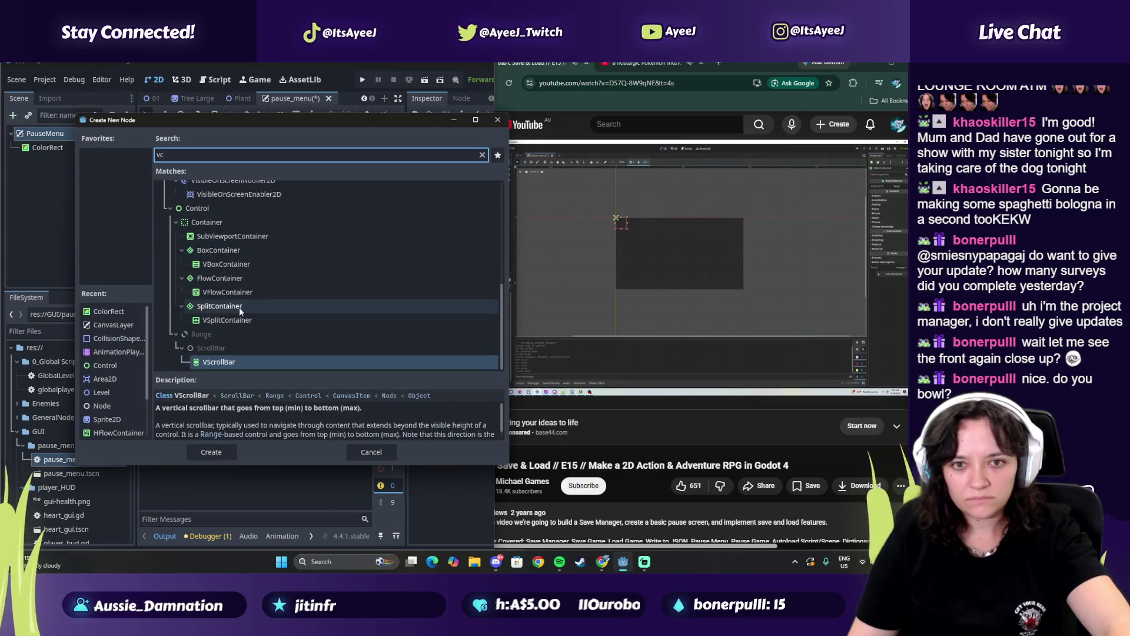
pyautogui.press('BackSpace')
pyautogui.write('box')
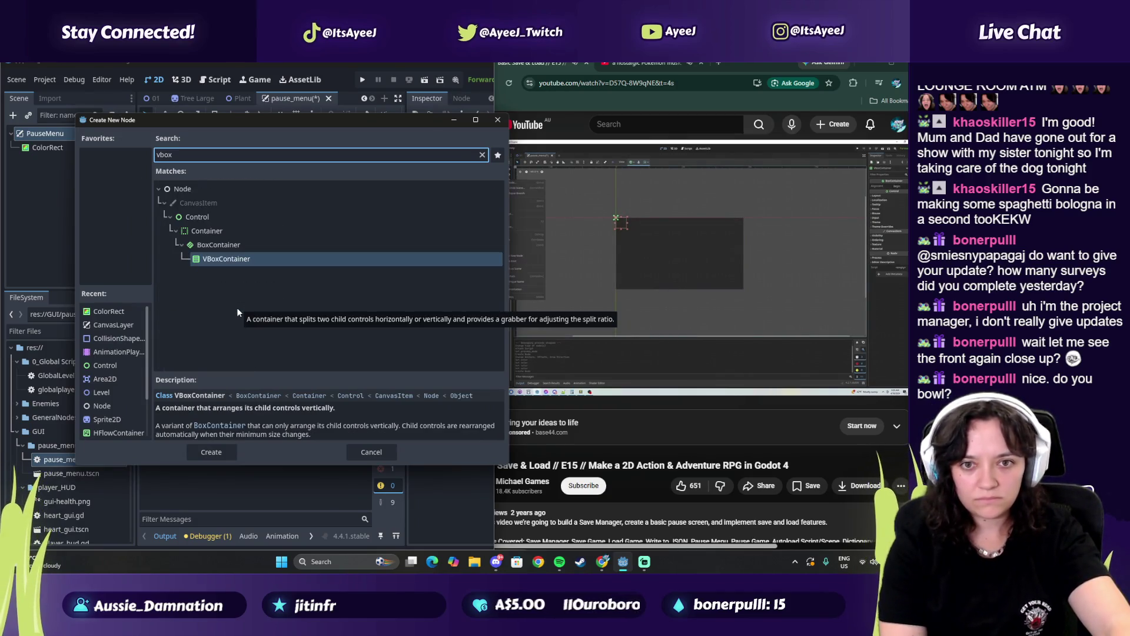
pyautogui.press('Return')
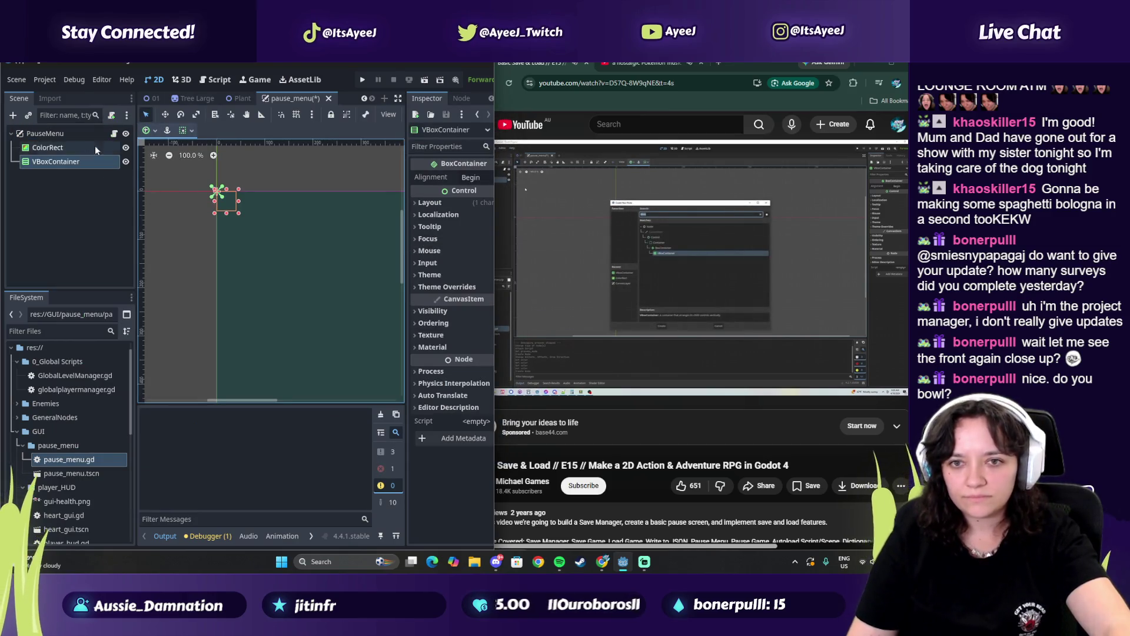
# Add a Button inside the VBoxContainer and duplicate it as Button2
pyautogui.rightClick(59, 163)
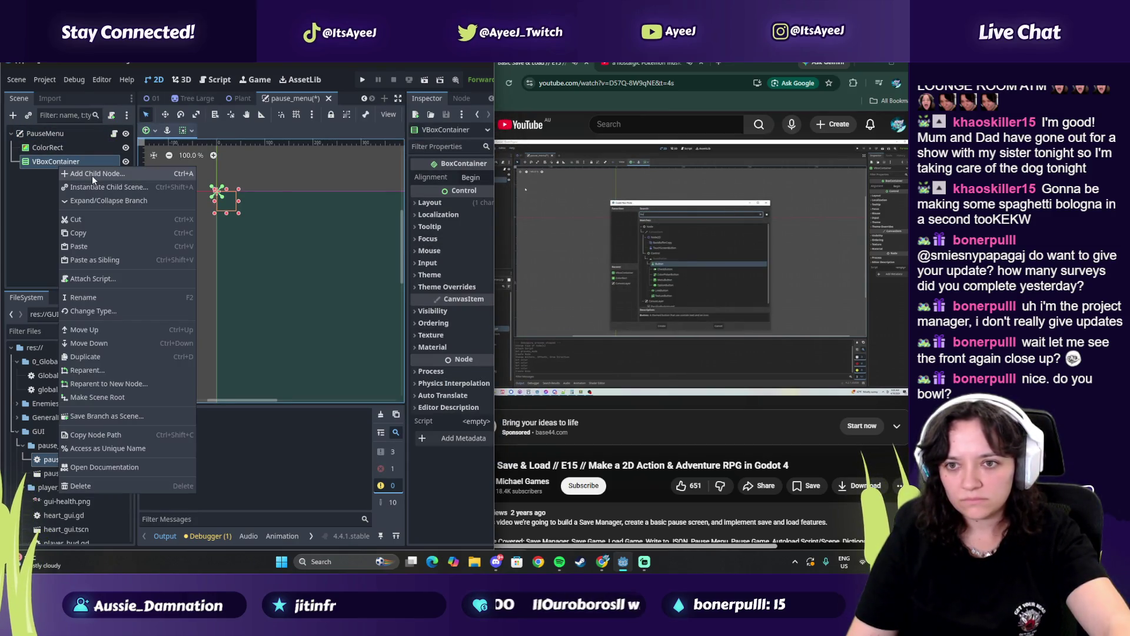
pyautogui.click(92, 175)
pyautogui.write('button')
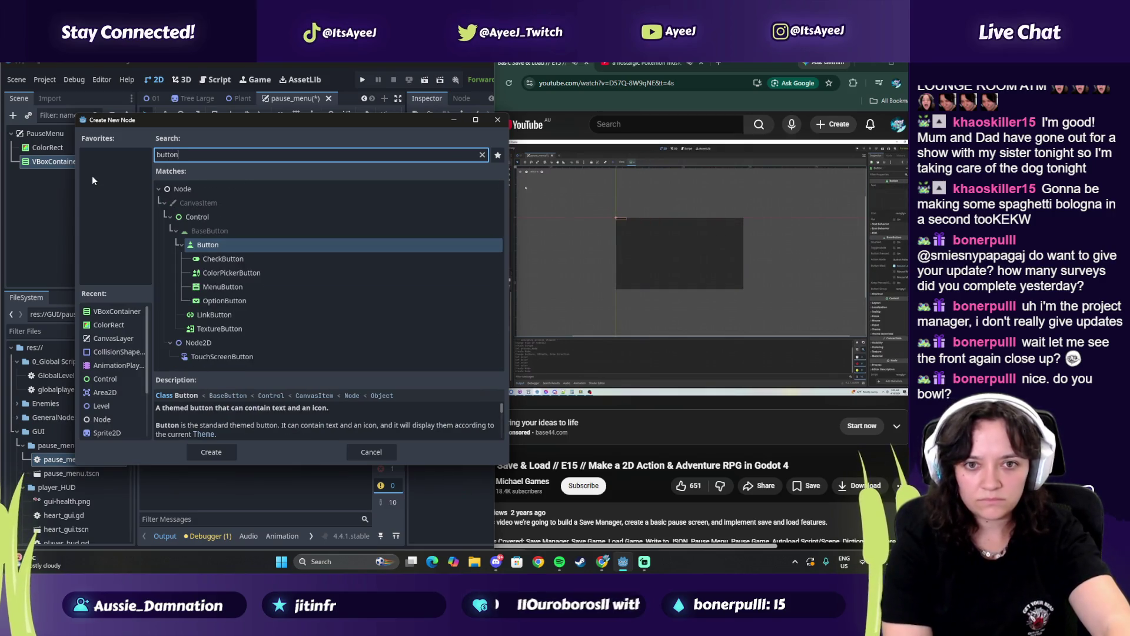
pyautogui.press('Return')
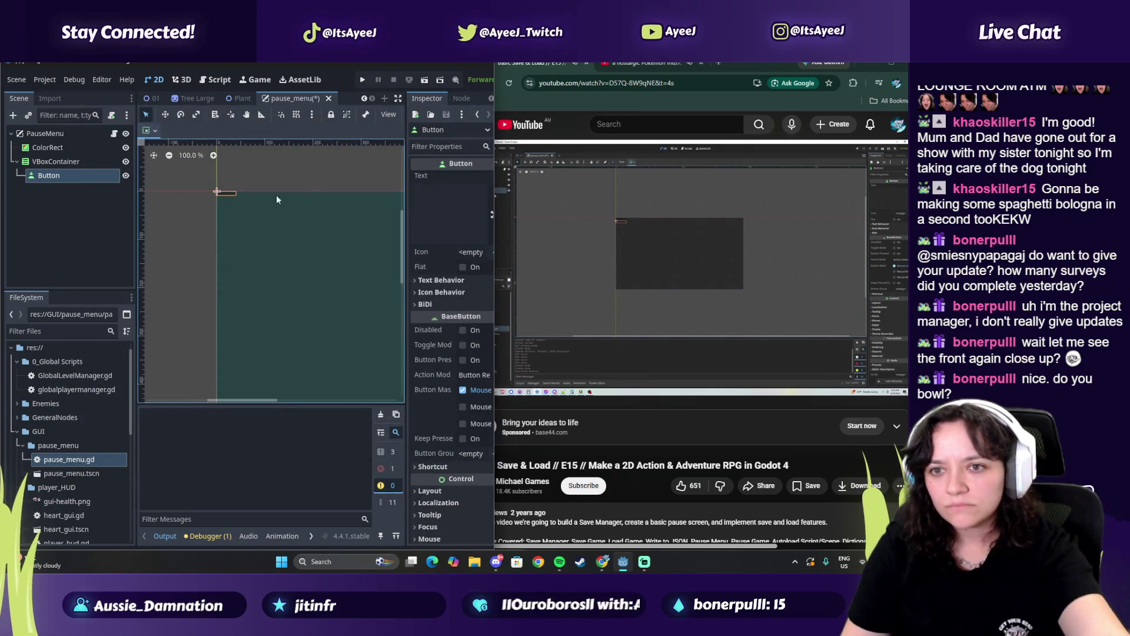
pyautogui.click(556, 236)
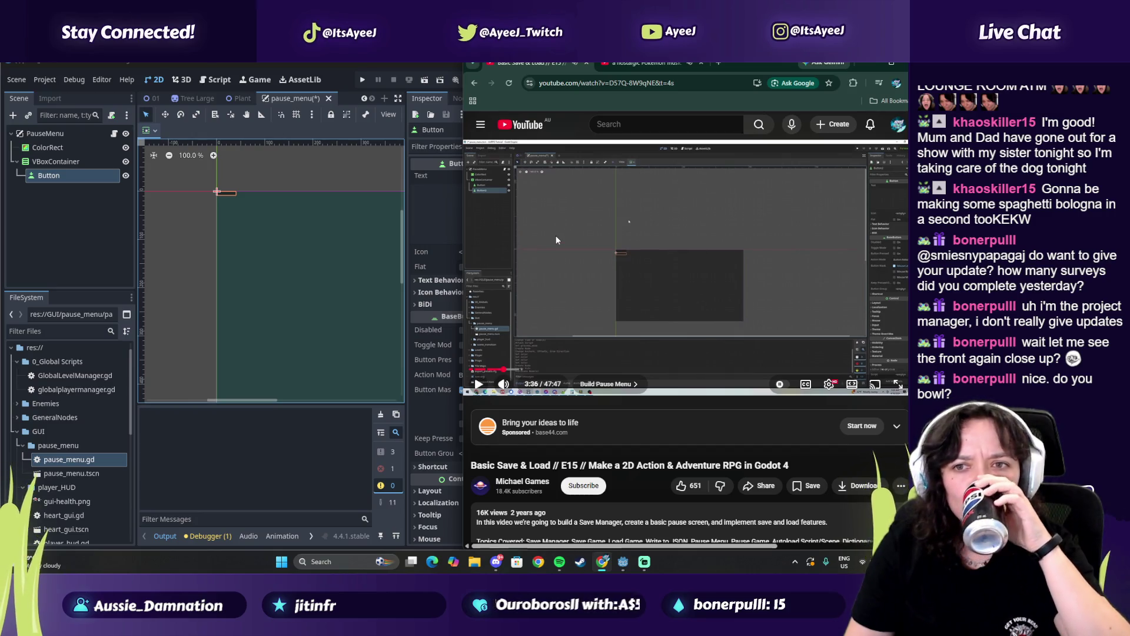
pyautogui.click(52, 178)
pyautogui.hotkey('ctrl', 'd')
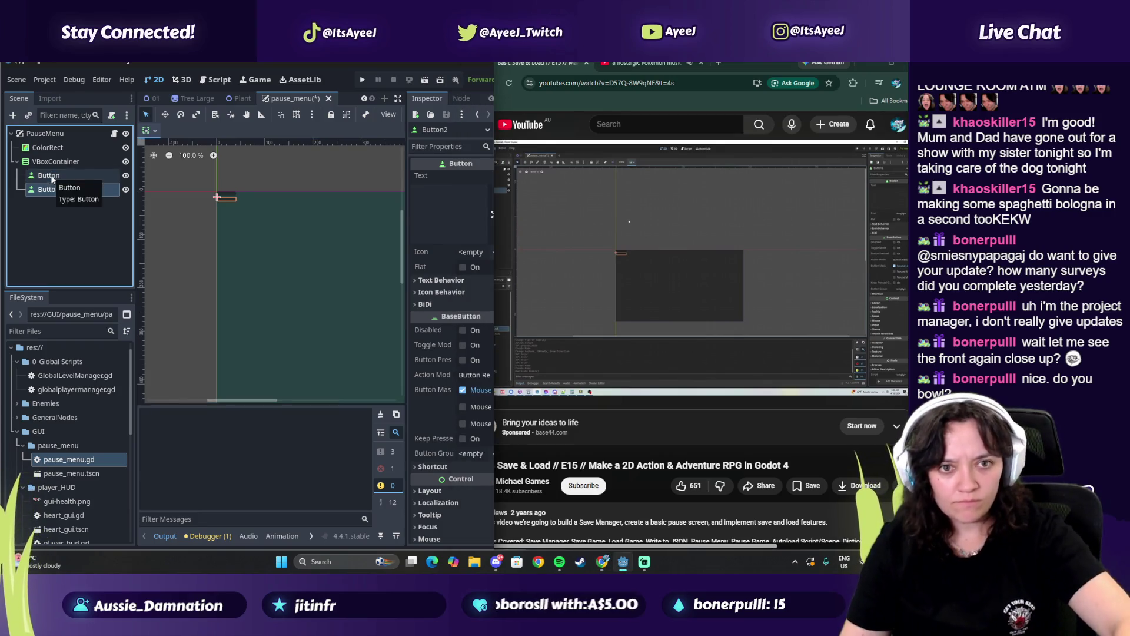
pyautogui.click(617, 263)
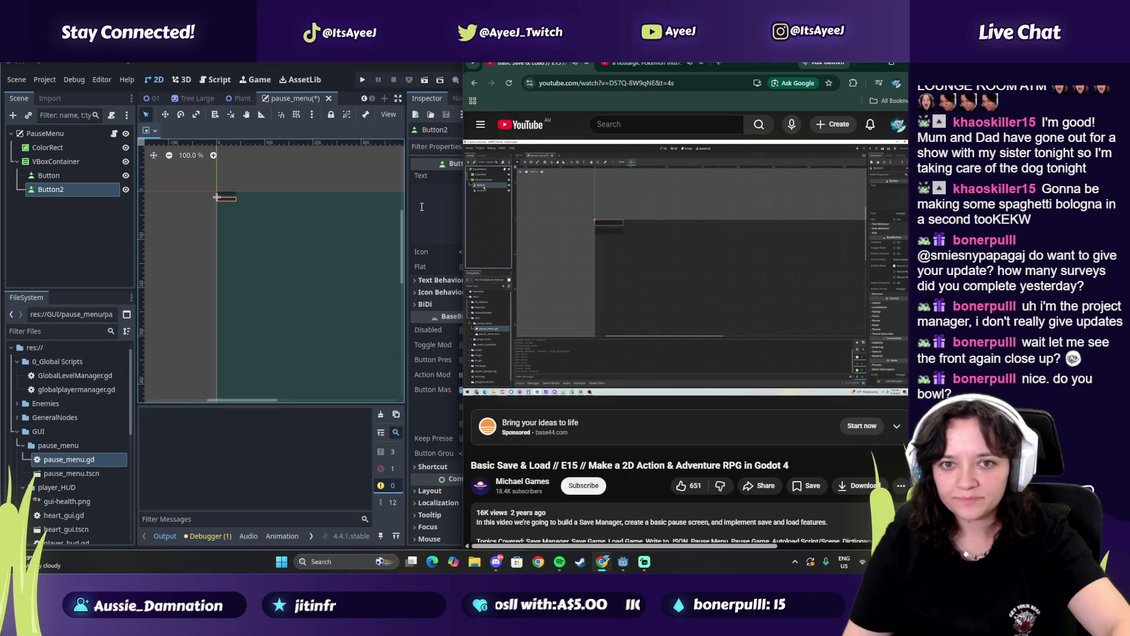
# Rename the two buttons in the Scene dock to Button_save and Button_load
pyautogui.doubleClick(53, 175)
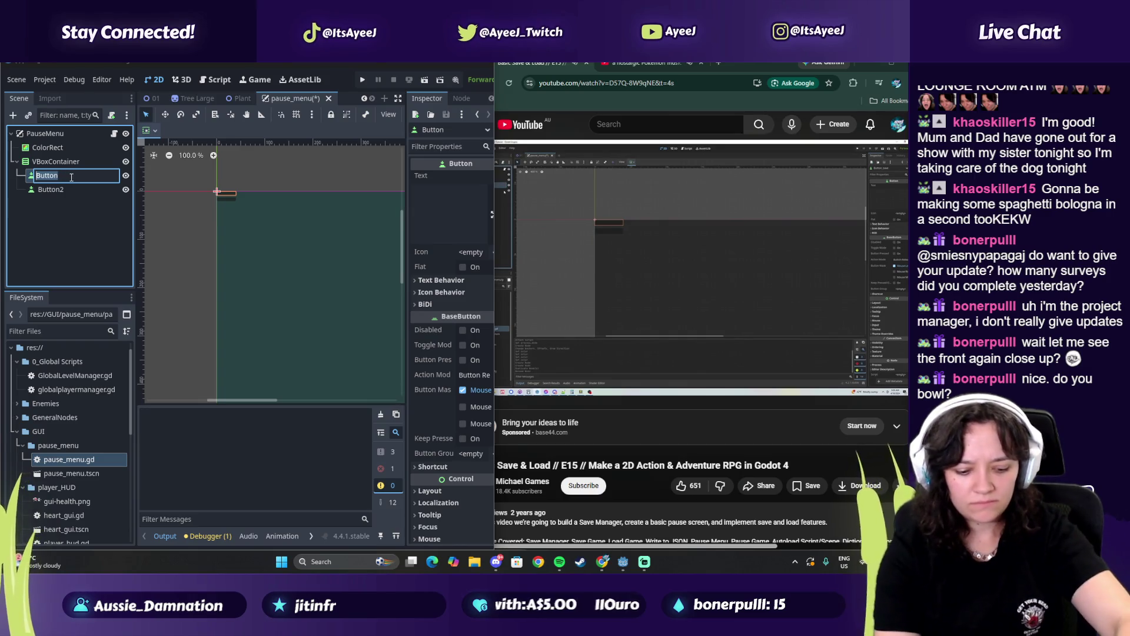
pyautogui.write('_')
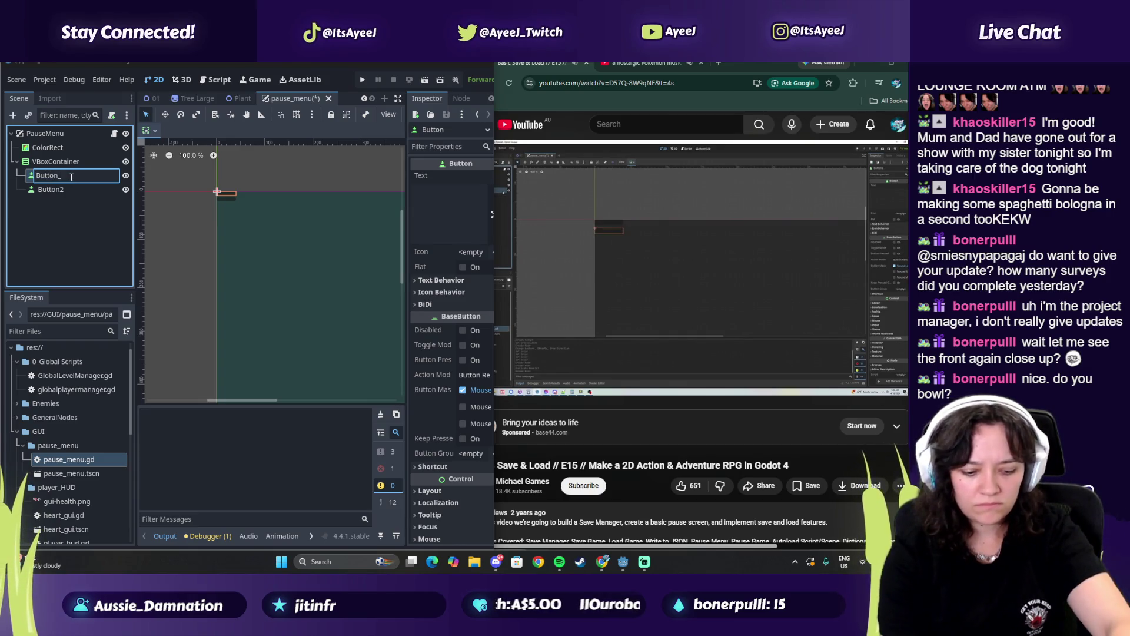
pyautogui.write('save')
pyautogui.press('Return')
pyautogui.doubleClick(72, 189)
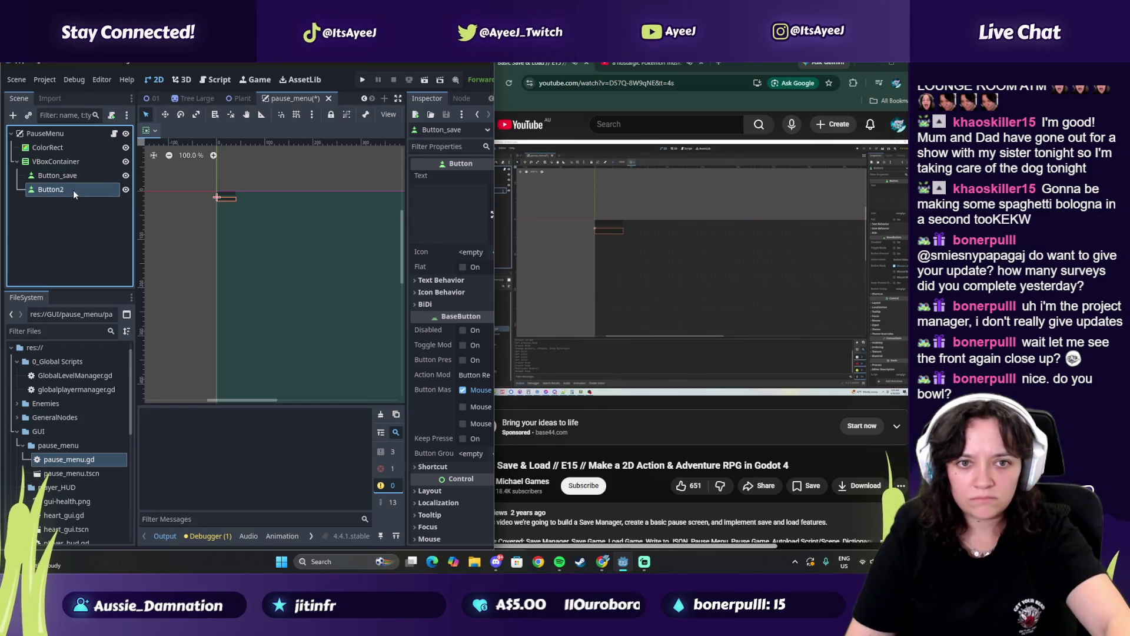
pyautogui.write('Button_L')
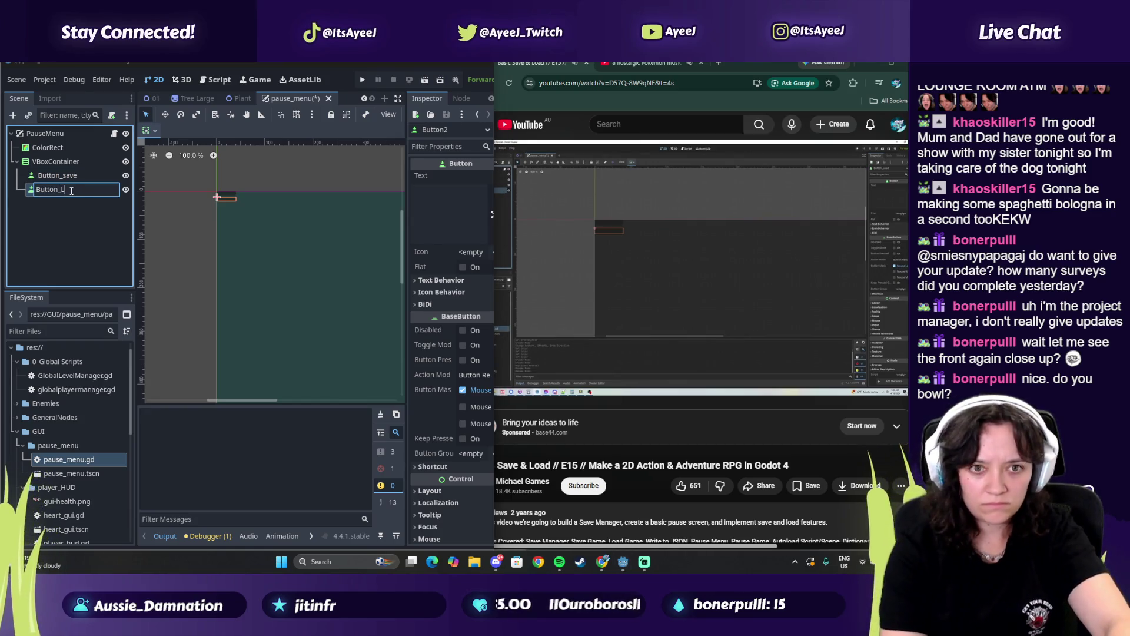
pyautogui.press('Return')
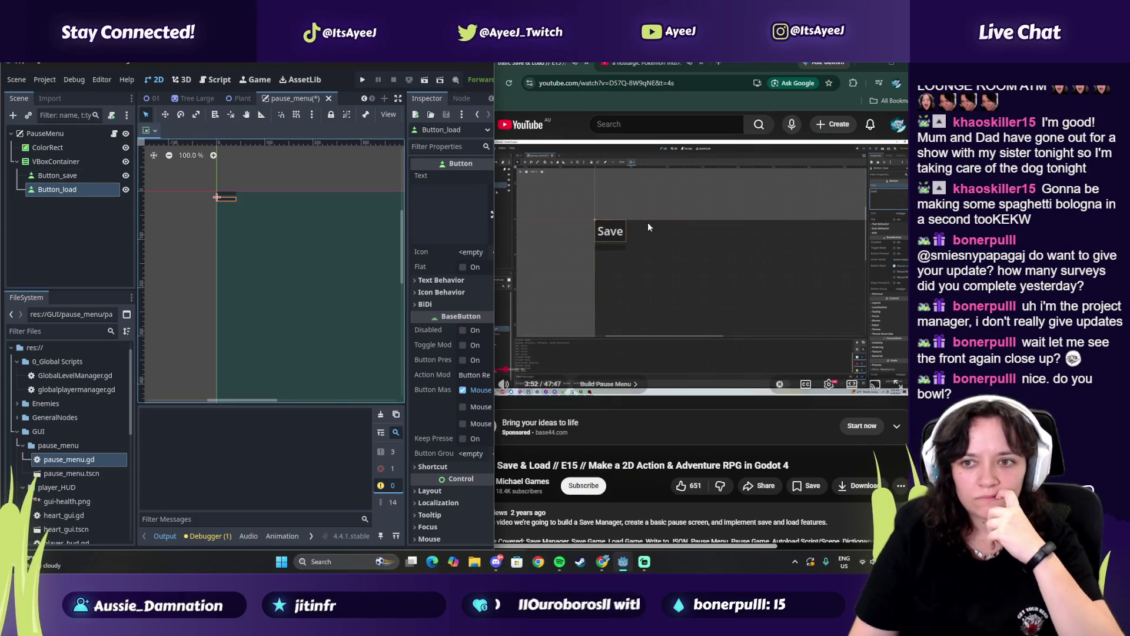
# Set the Inspector Text of Button_load to 'Load' and Button_save to 'Save'
pyautogui.click(544, 233)
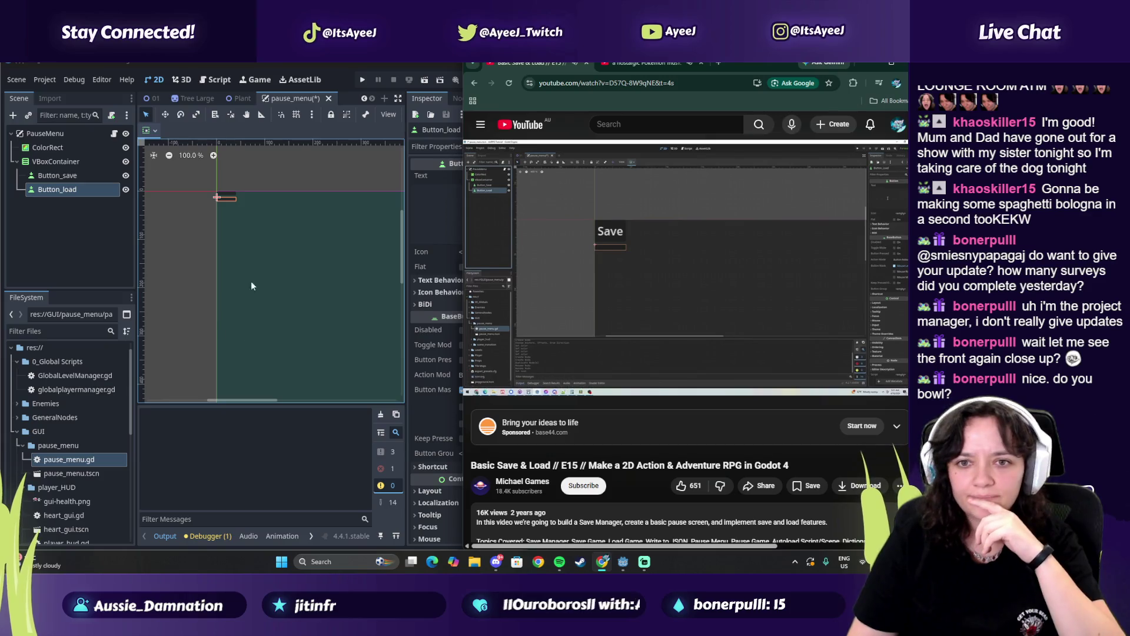
pyautogui.click(432, 206)
pyautogui.write('Load')
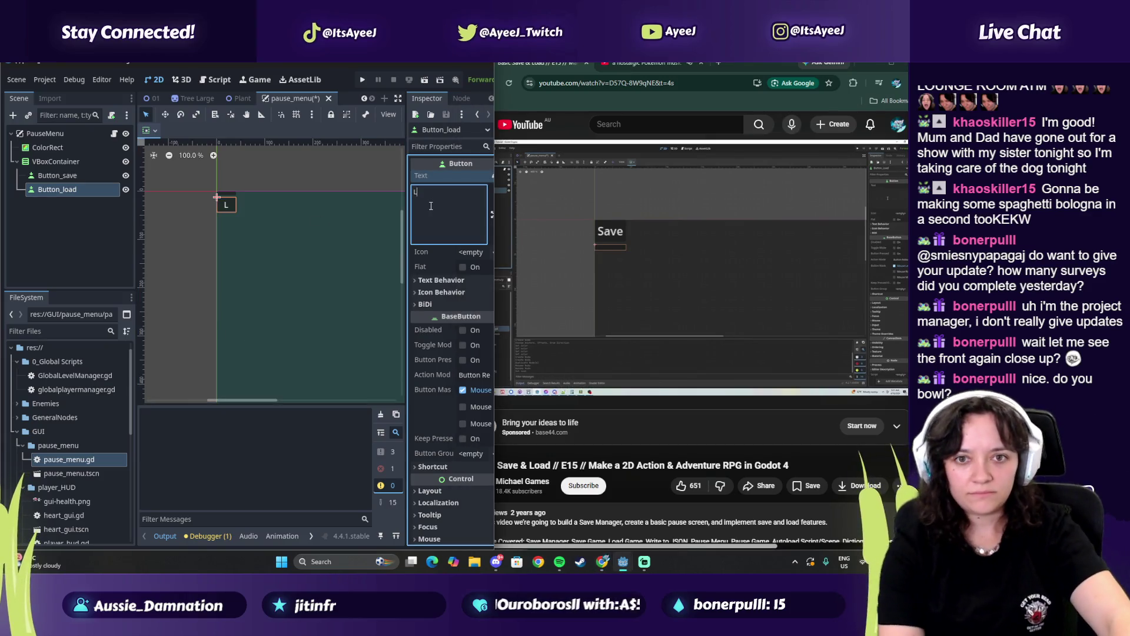
pyautogui.click(87, 175)
pyautogui.click(447, 217)
pyautogui.write('Save')
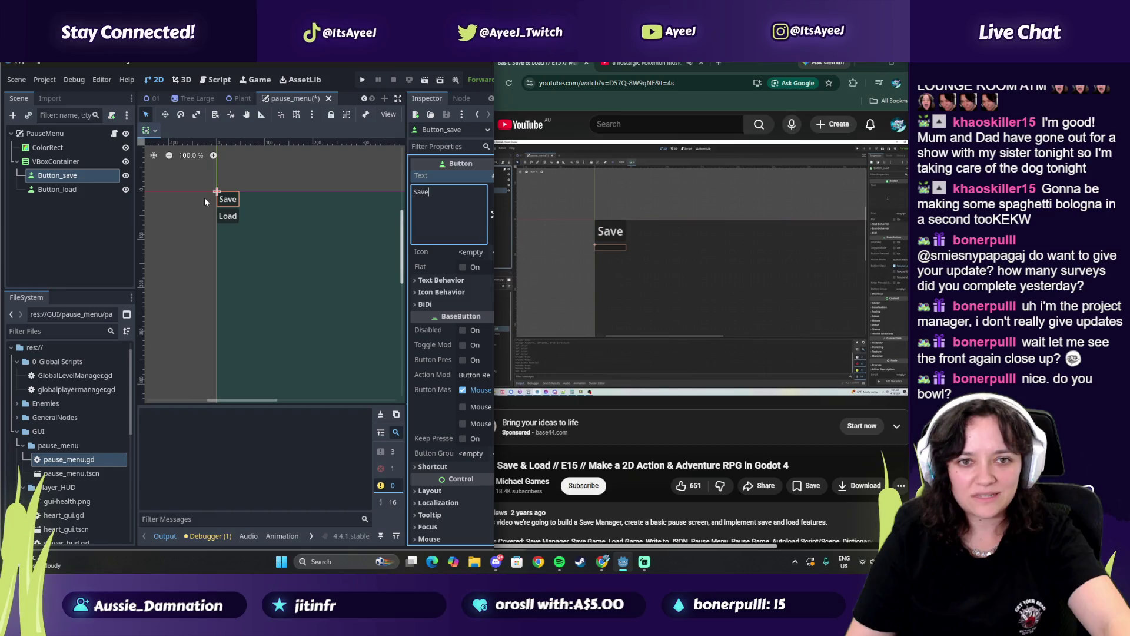
pyautogui.click(652, 243)
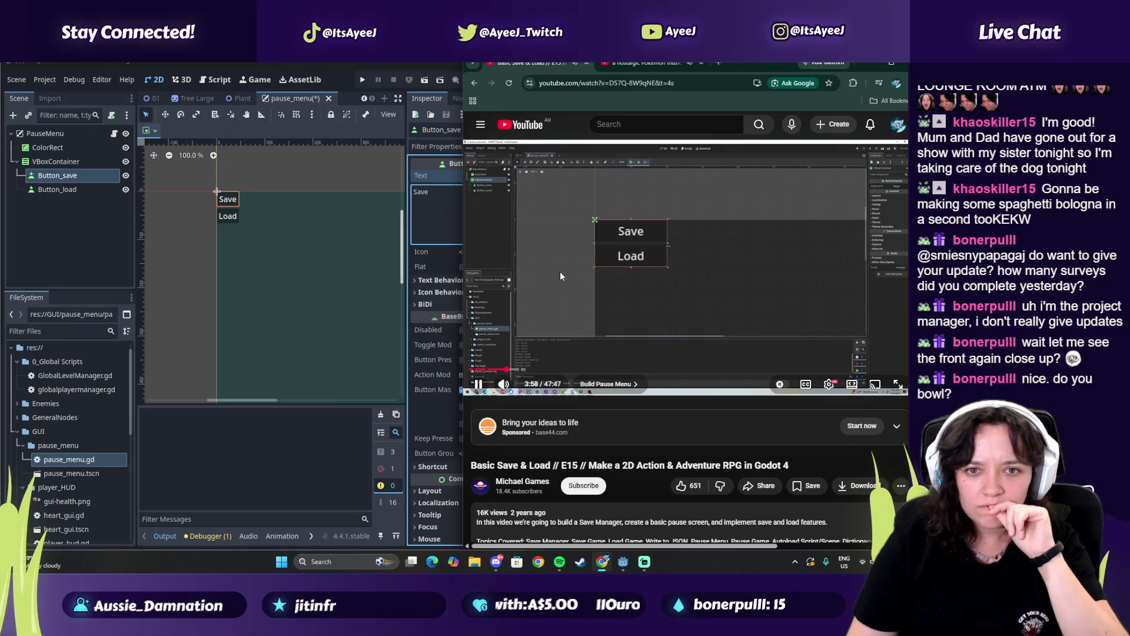
pyautogui.click(56, 162)
# Widen the Save/Load VBoxContainer and move it to the middle of the canvas
pyautogui.moveTo(241, 210); pyautogui.dragTo(357, 210)
pyautogui.scroll(1, 333, 245)
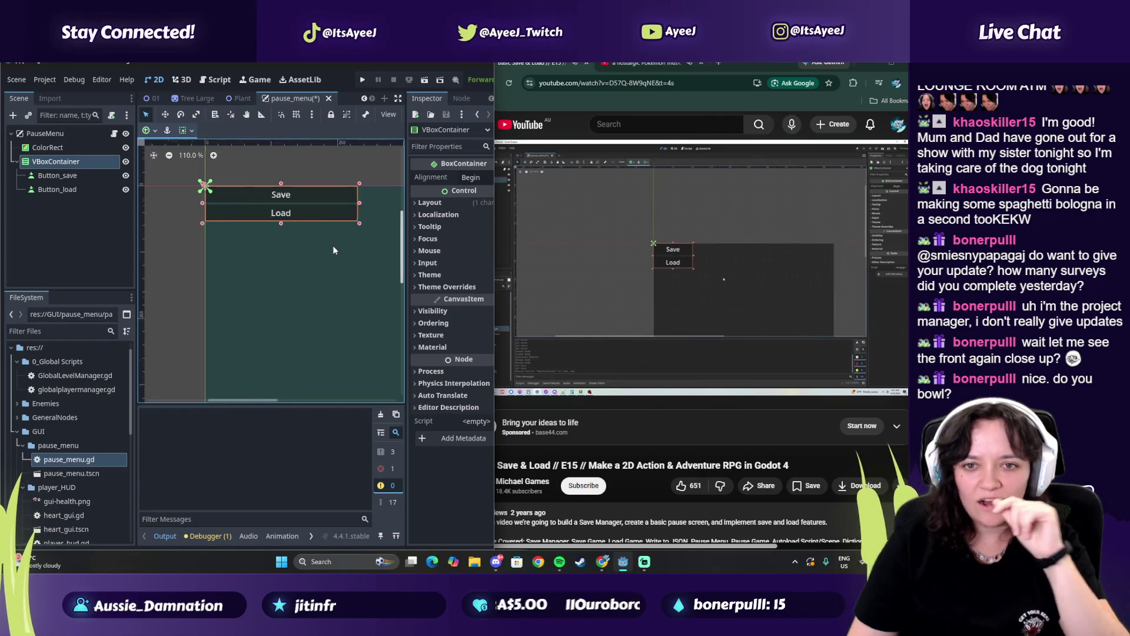
pyautogui.scroll(-5, 333, 245)
pyautogui.moveTo(256, 401); pyautogui.dragTo(293, 400)
pyautogui.scroll(-3, 298, 317)
pyautogui.click(165, 115)
pyautogui.moveTo(177, 264); pyautogui.dragTo(268, 319)
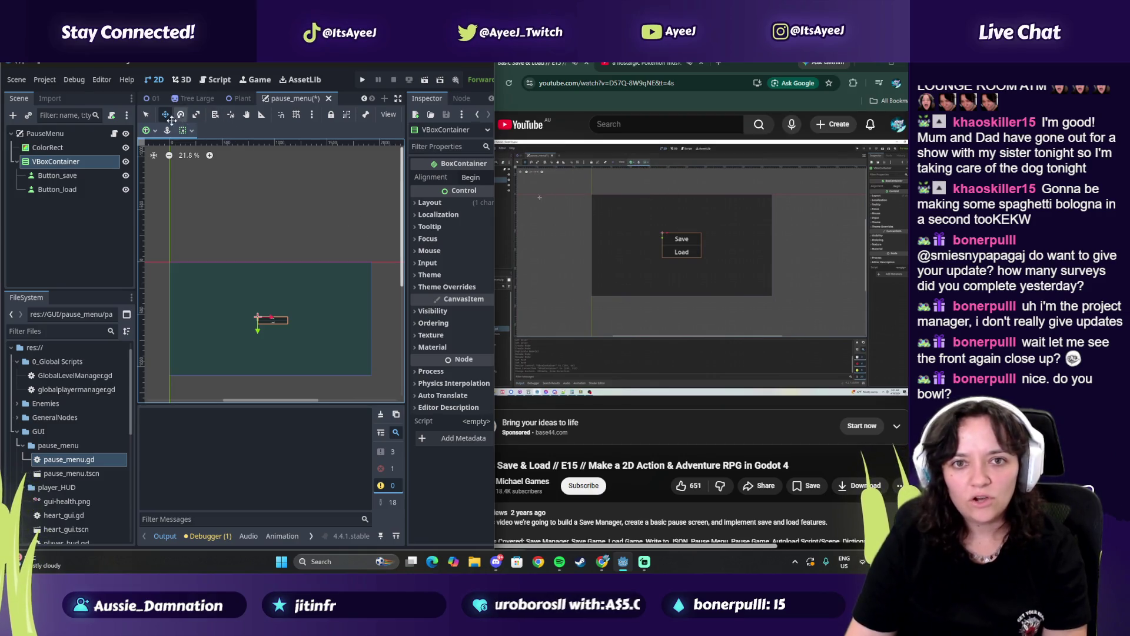
# Anchor the button box to the screen centre and make it taller
pyautogui.click(153, 133)
pyautogui.click(170, 184)
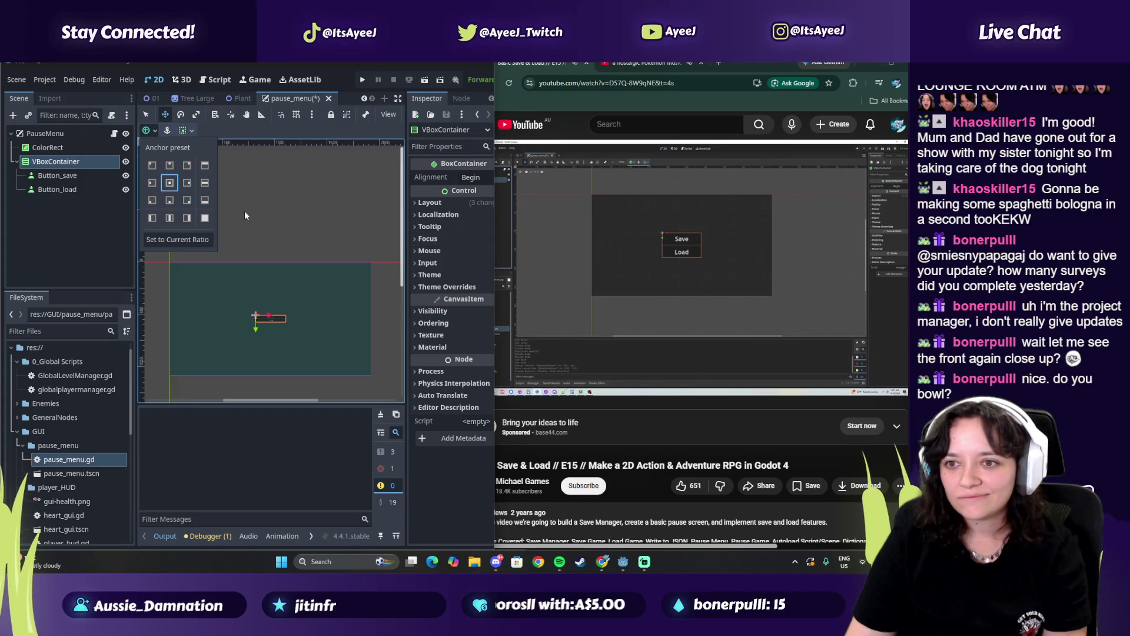
pyautogui.click(245, 211)
pyautogui.click(648, 266)
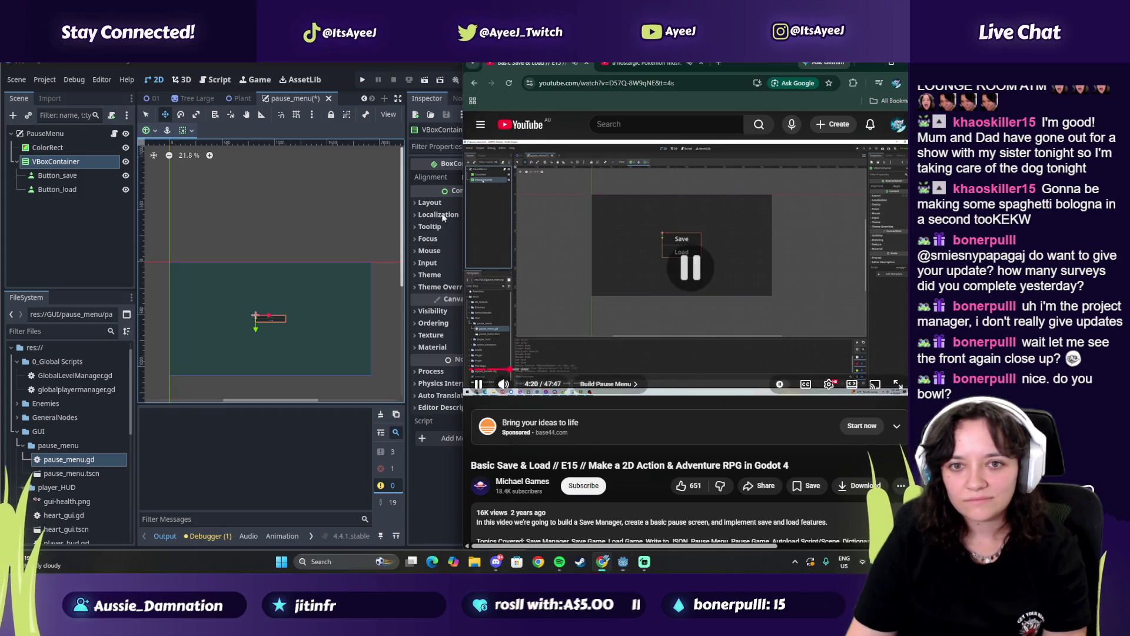
pyautogui.click(147, 115)
pyautogui.moveTo(271, 313); pyautogui.dragTo(268, 288)
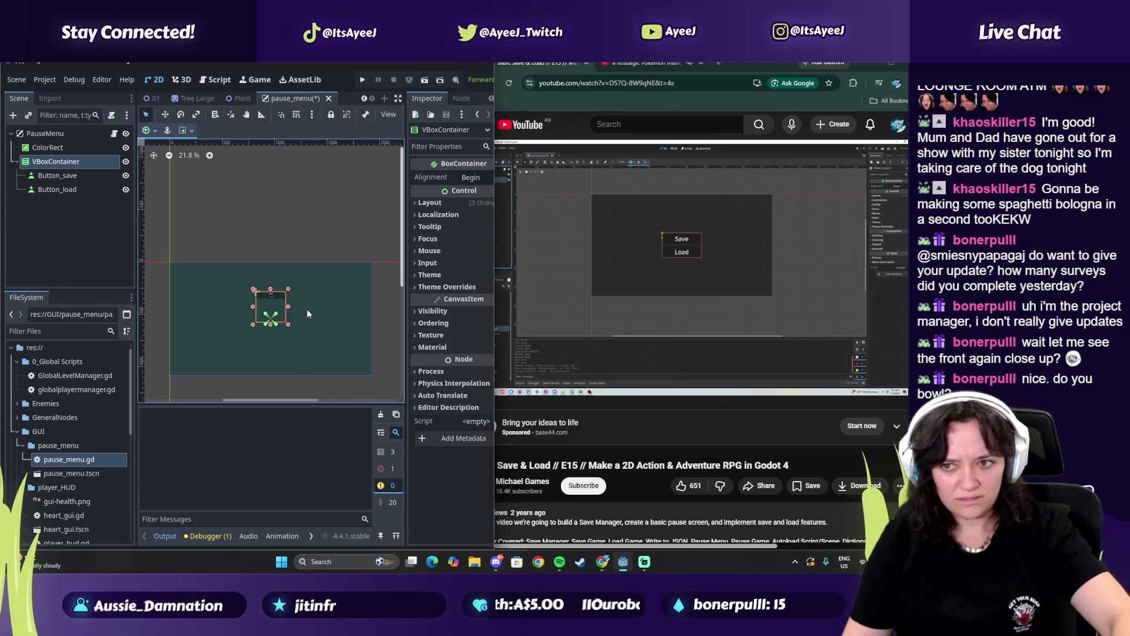
# Open the pause_menu.gd script attached to PauseMenu
pyautogui.scroll(2, 265, 304)
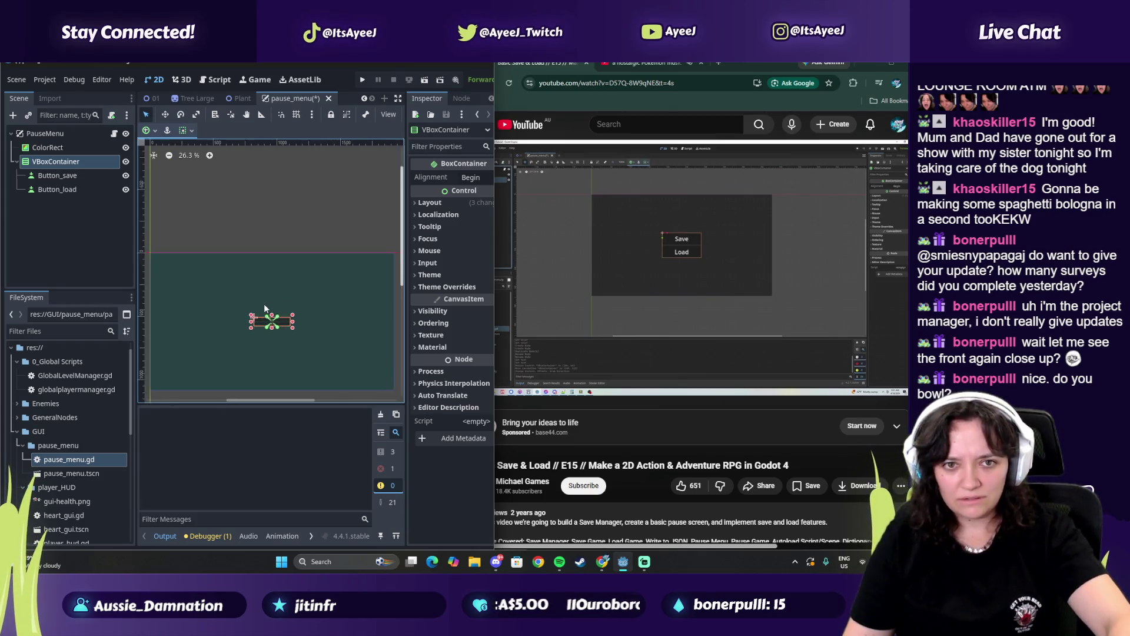
pyautogui.scroll(1, 263, 308)
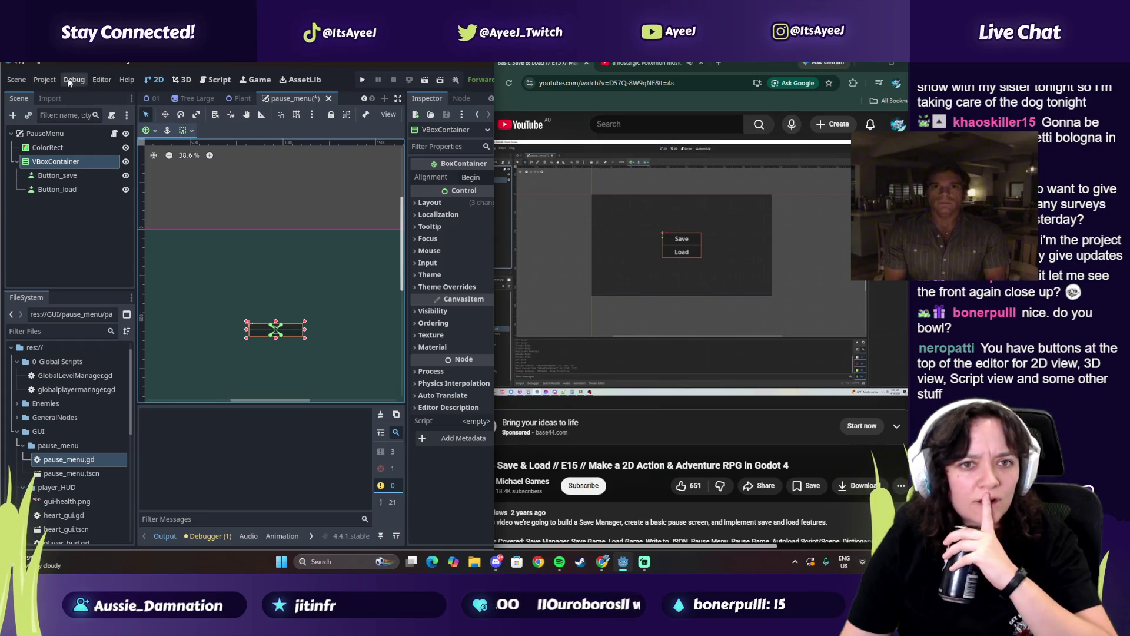
pyautogui.click(114, 135)
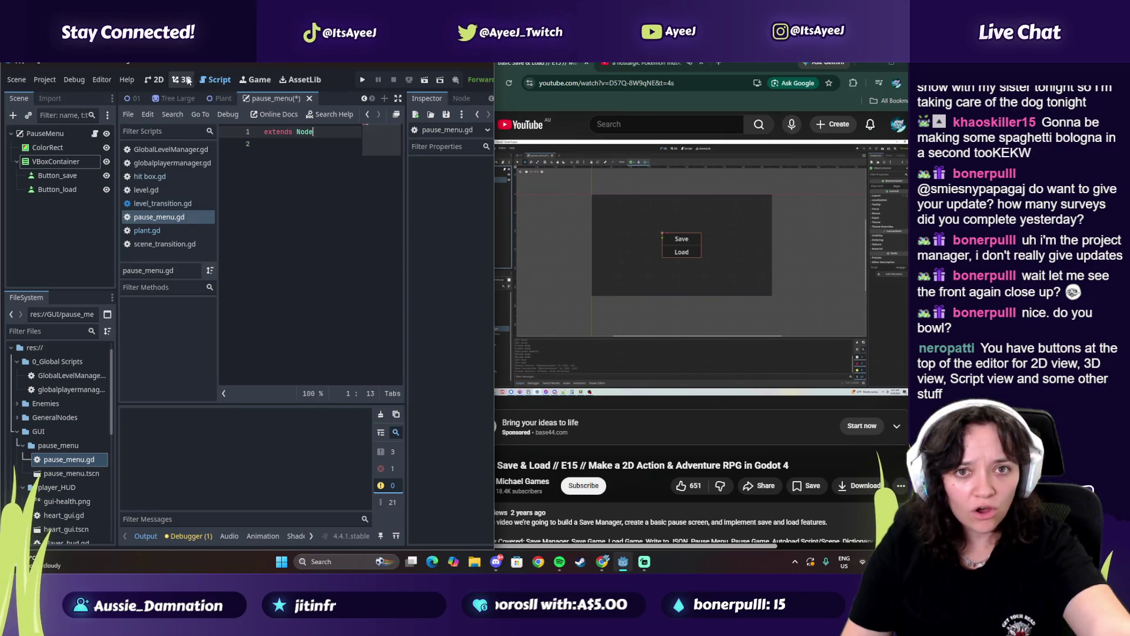
pyautogui.click(154, 81)
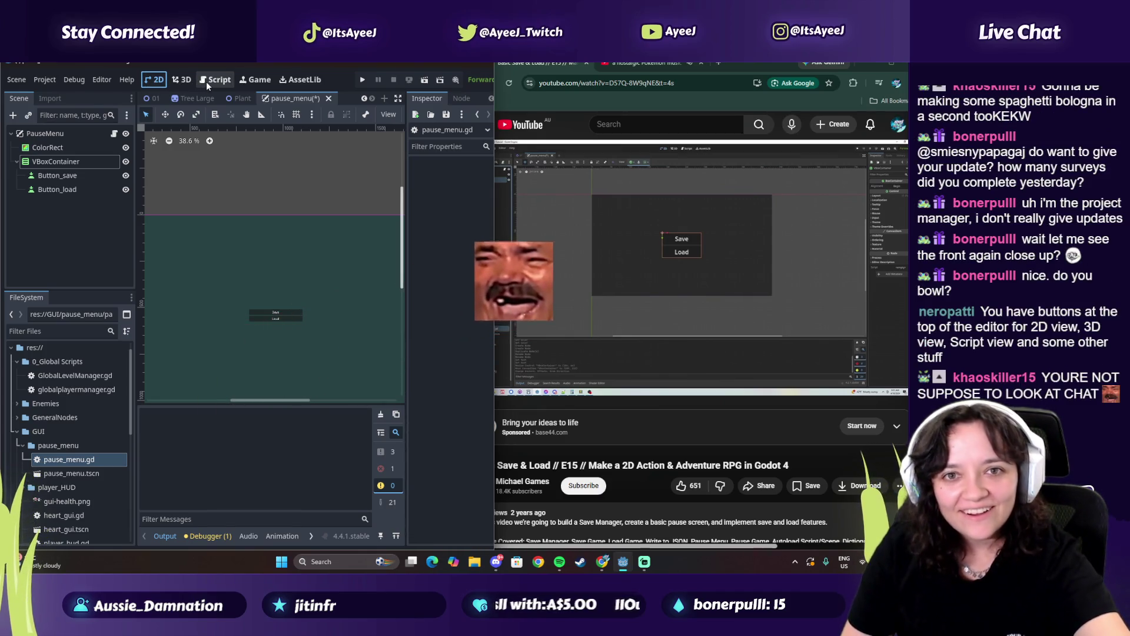
pyautogui.click(206, 81)
pyautogui.click(159, 82)
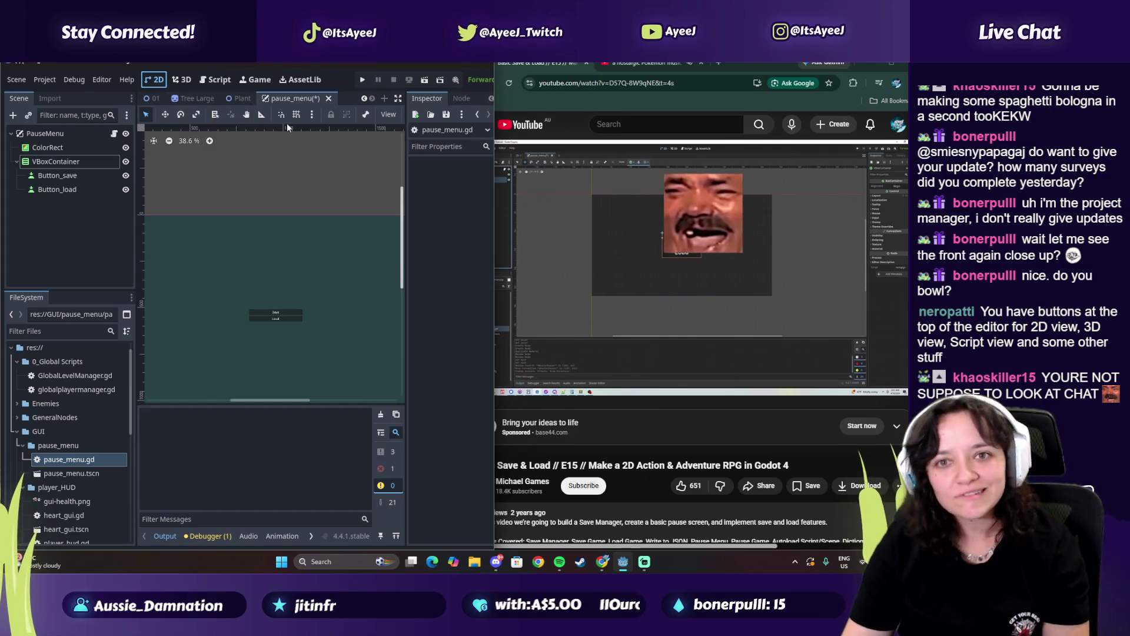
pyautogui.hotkey('ctrl', 's')
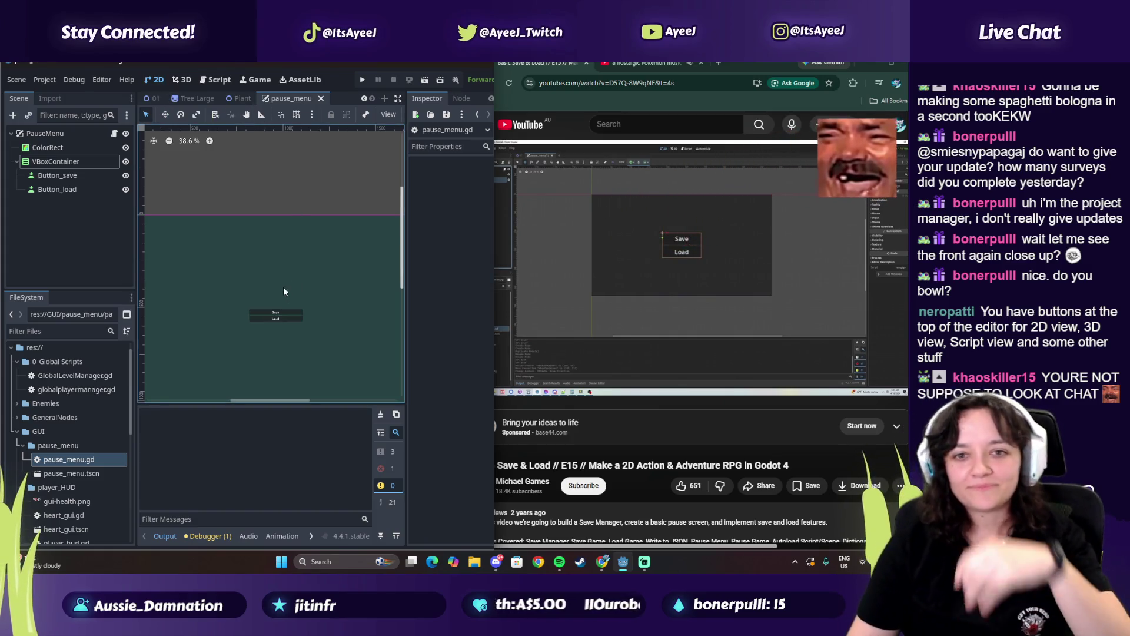
pyautogui.click(72, 177)
pyautogui.click(61, 161)
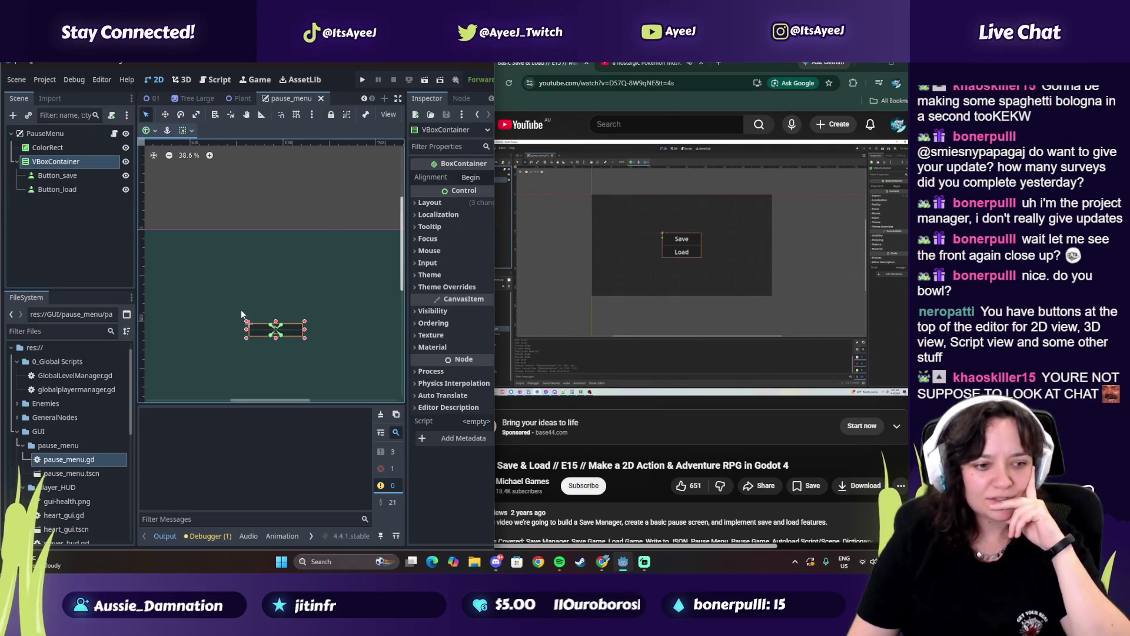
pyautogui.moveTo(276, 320); pyautogui.dragTo(276, 307)
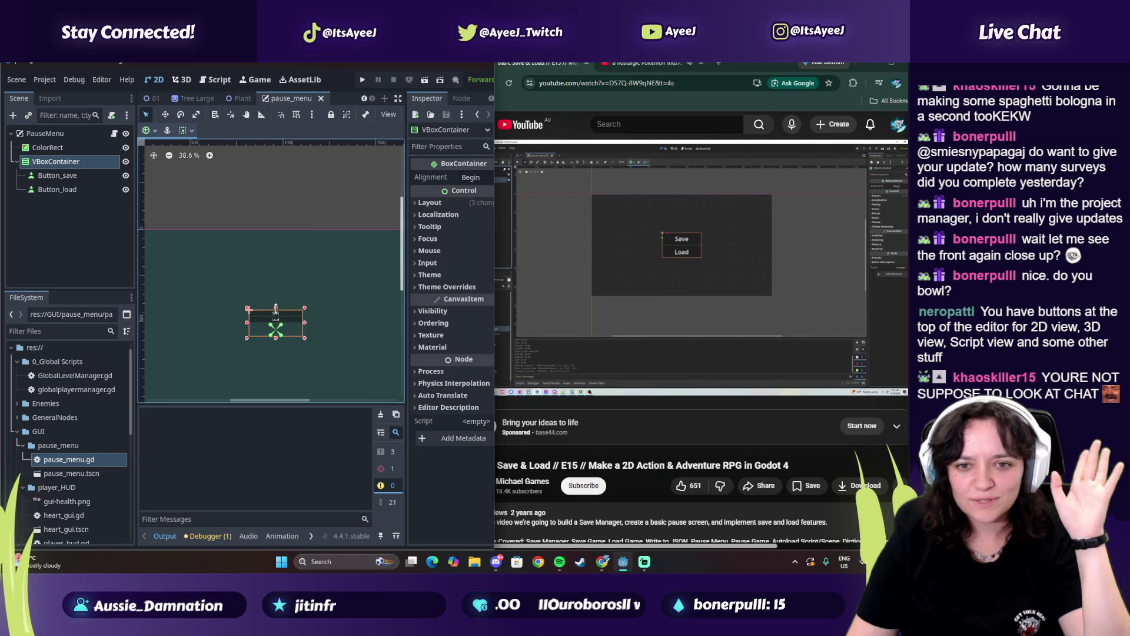
pyautogui.hotkey('ctrl', 'z')
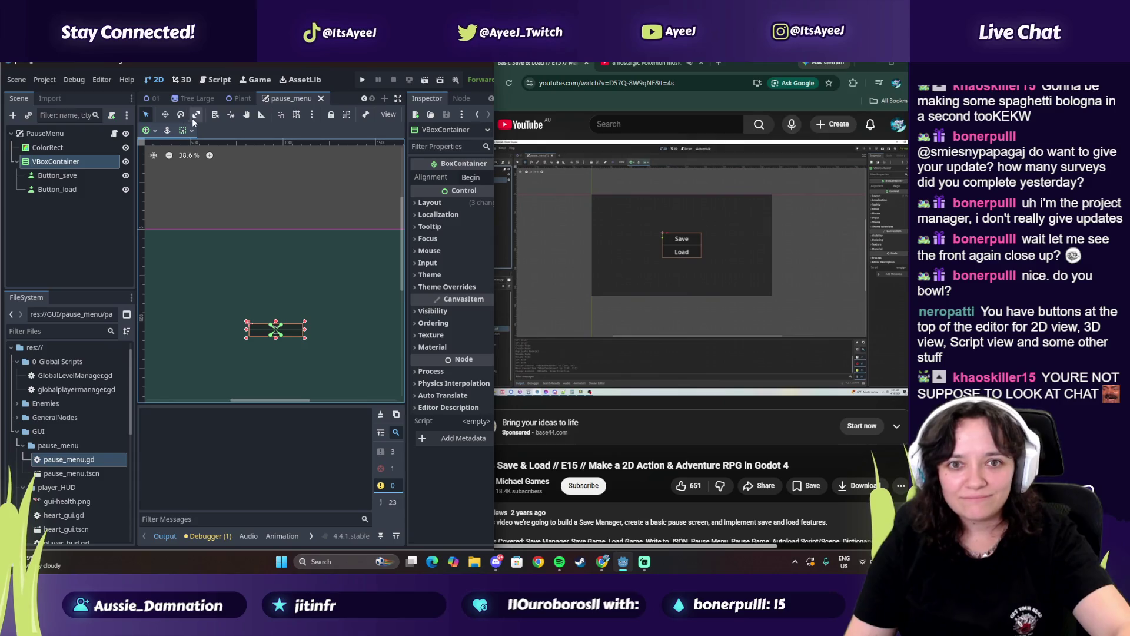
pyautogui.click(218, 81)
pyautogui.click(181, 80)
pyautogui.click(155, 79)
pyautogui.click(183, 80)
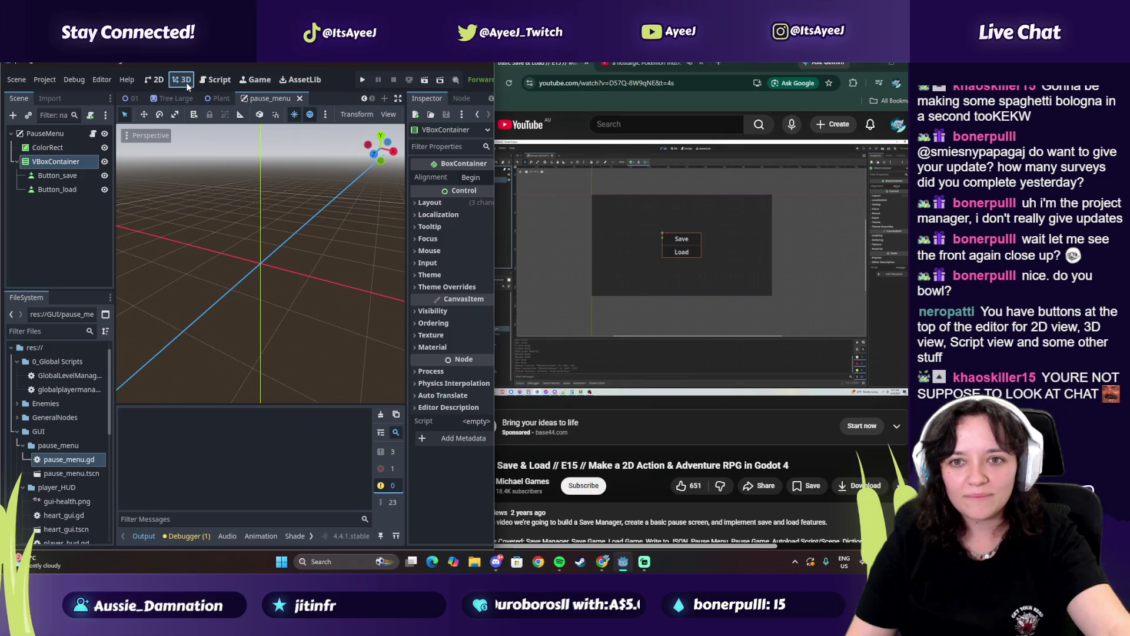
pyautogui.click(252, 81)
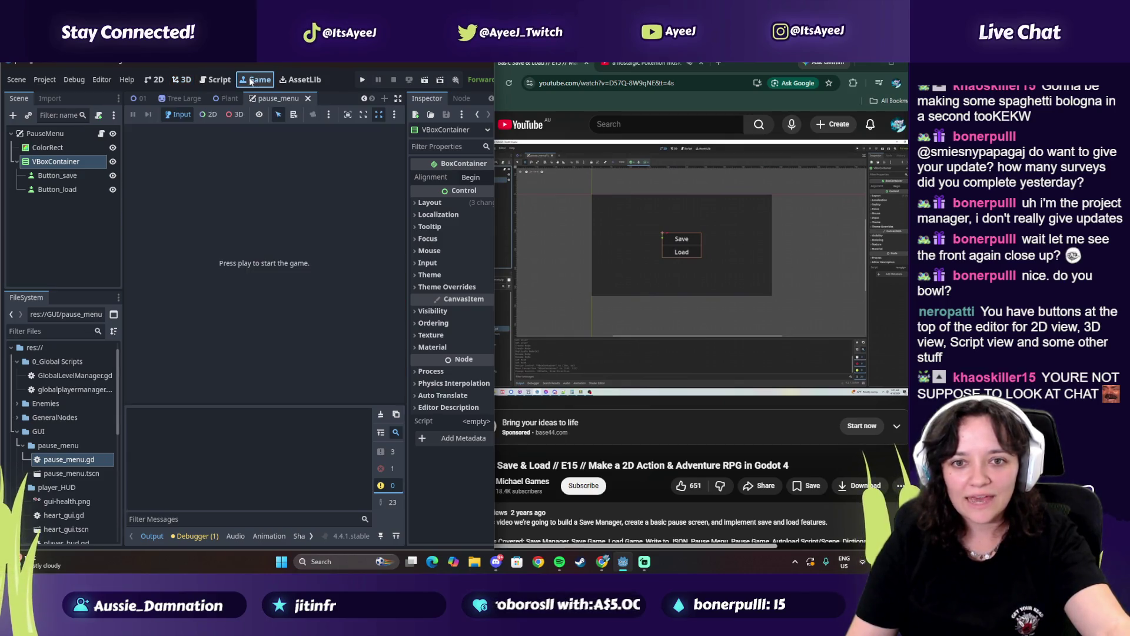
pyautogui.click(219, 80)
pyautogui.click(182, 80)
pyautogui.click(154, 80)
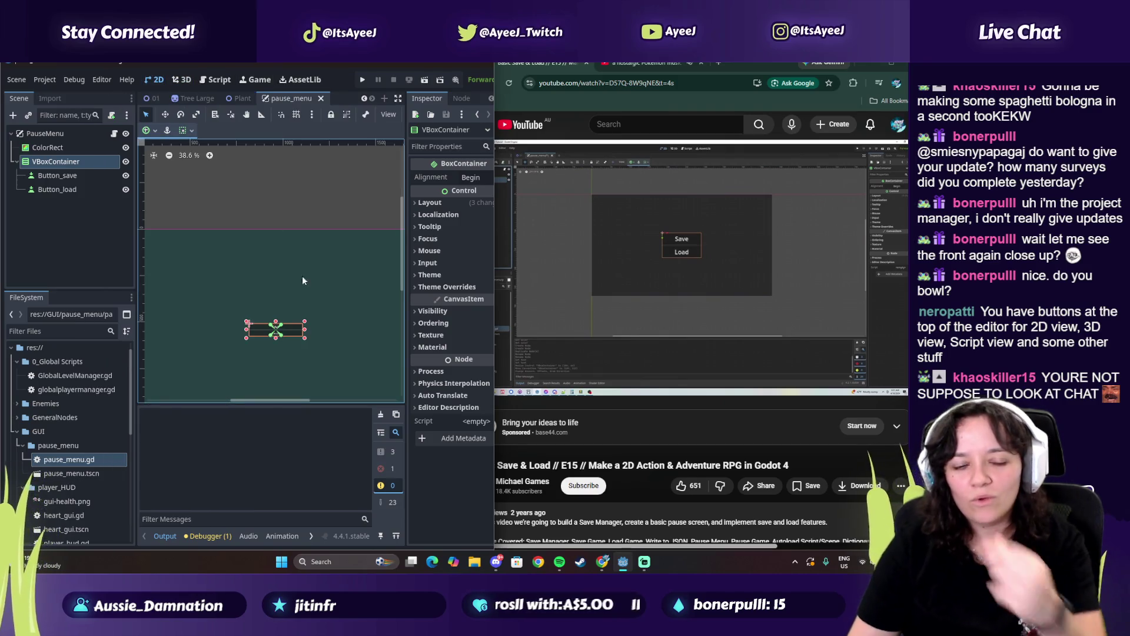
# Play the Save & Load tutorial and rewind it from 4:23 to about 4:11
pyautogui.moveTo(400, 264); pyautogui.dragTo(401, 286)
pyautogui.click(587, 295)
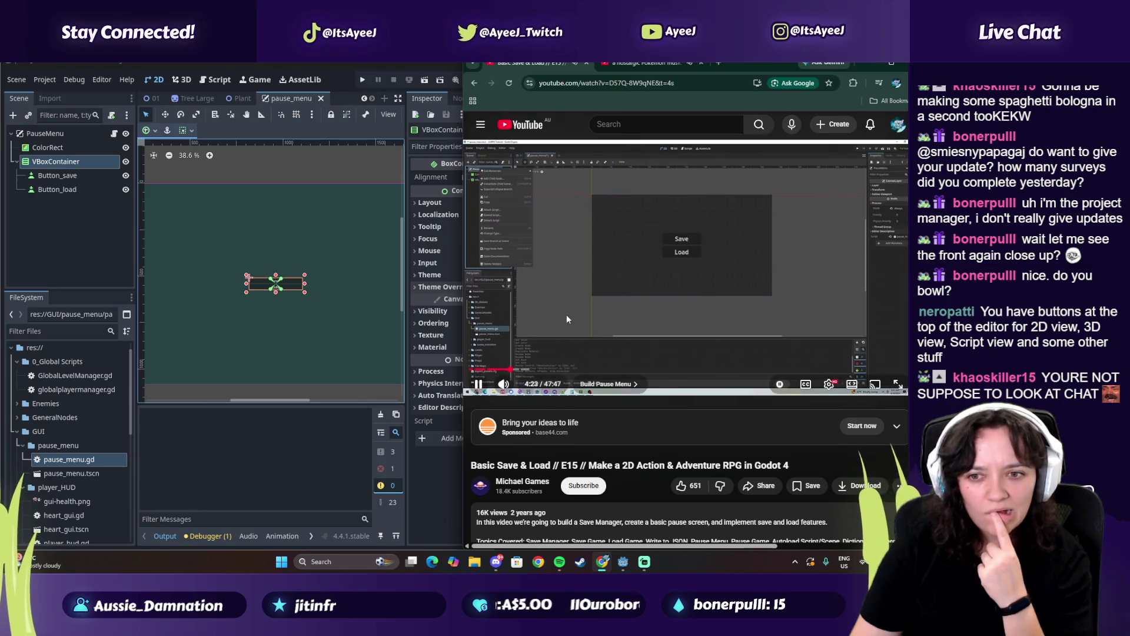
pyautogui.moveTo(511, 369); pyautogui.dragTo(511, 371)
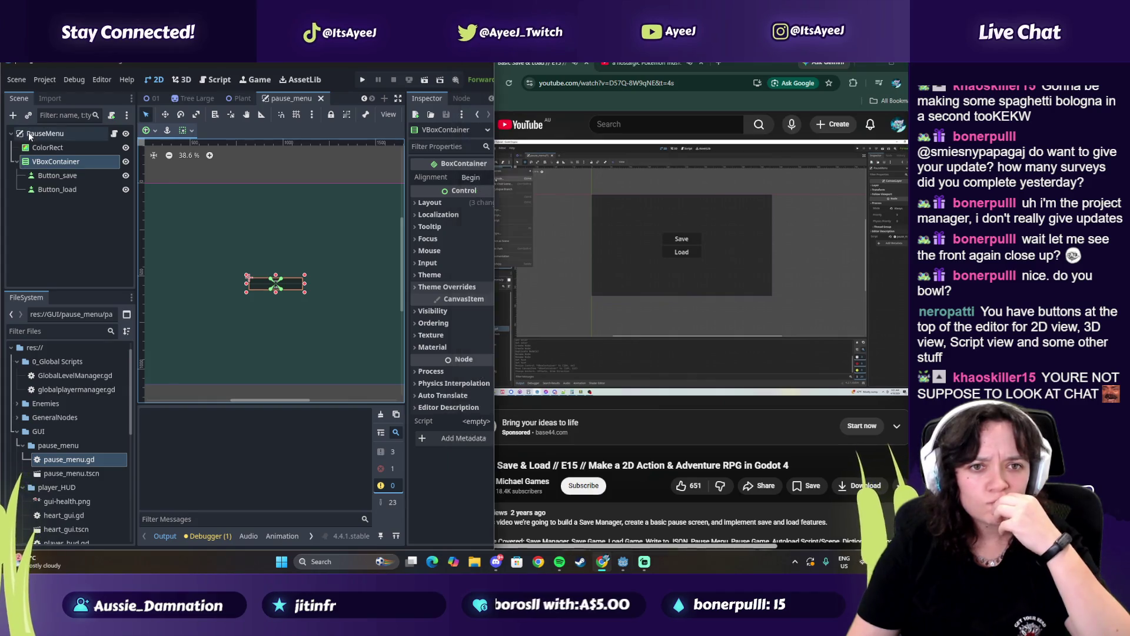
# Add a Label child under PauseMenu by searching 'label' in Add Child Node
pyautogui.rightClick(28, 133)
pyautogui.click(69, 164)
pyautogui.write('text')
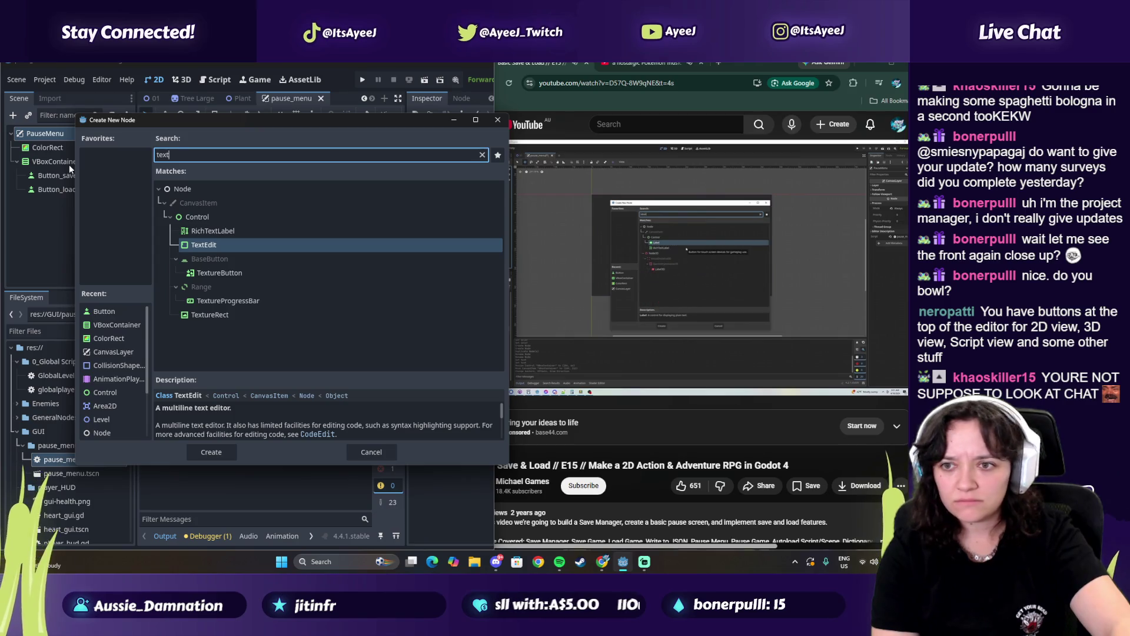
pyautogui.press('Up')
pyautogui.press('Down')
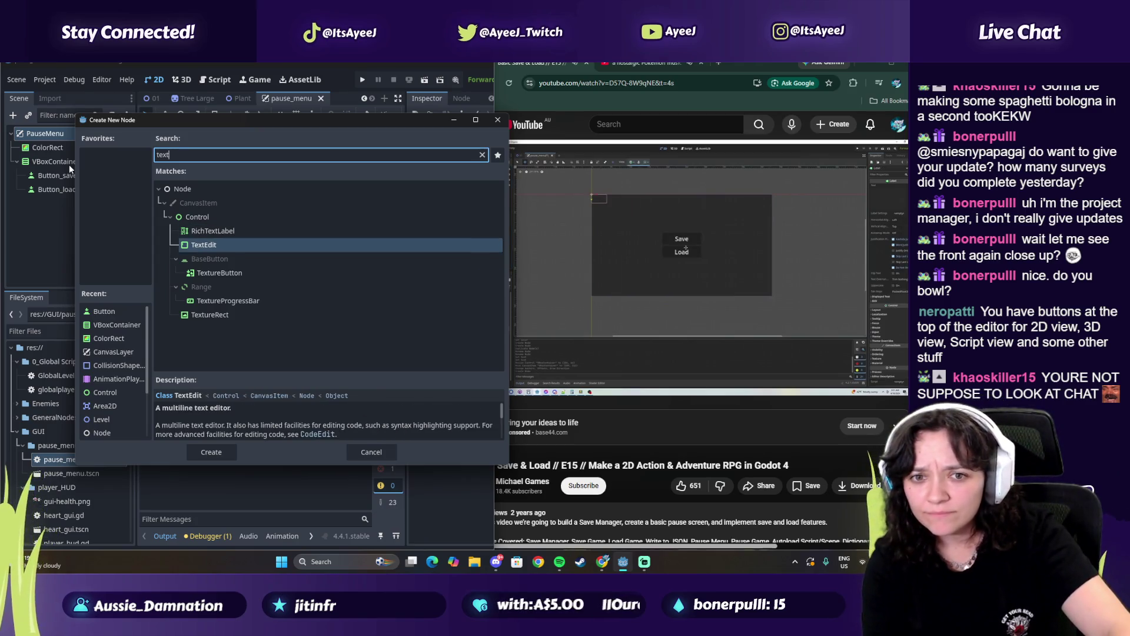
pyautogui.click(640, 223)
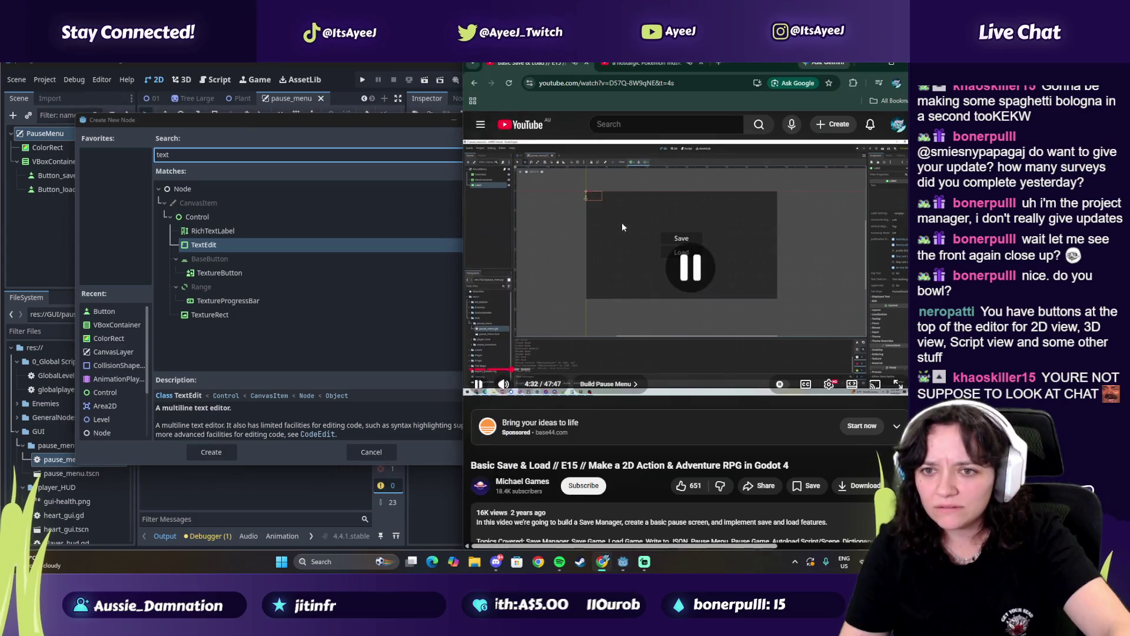
pyautogui.click(198, 155)
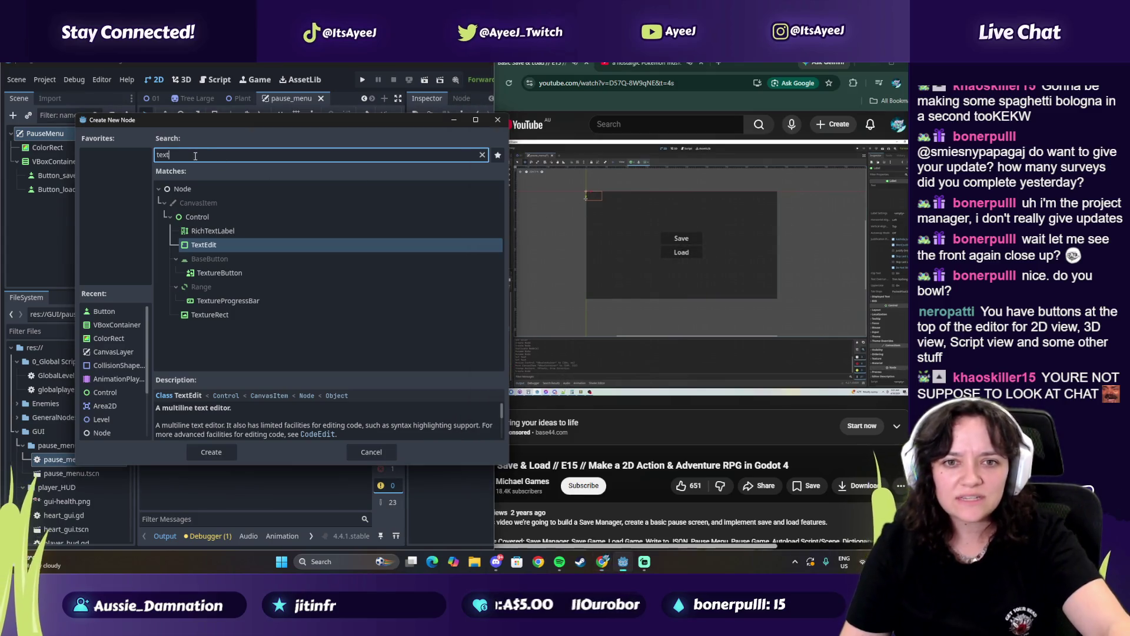
pyautogui.write('laber')
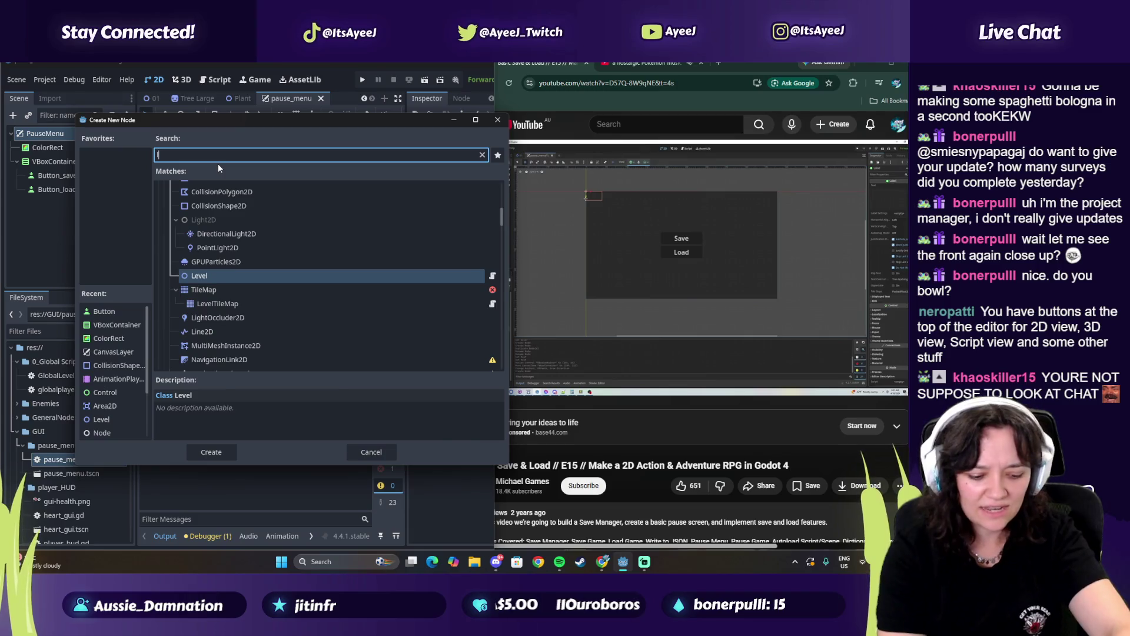
pyautogui.press('BackSpace')
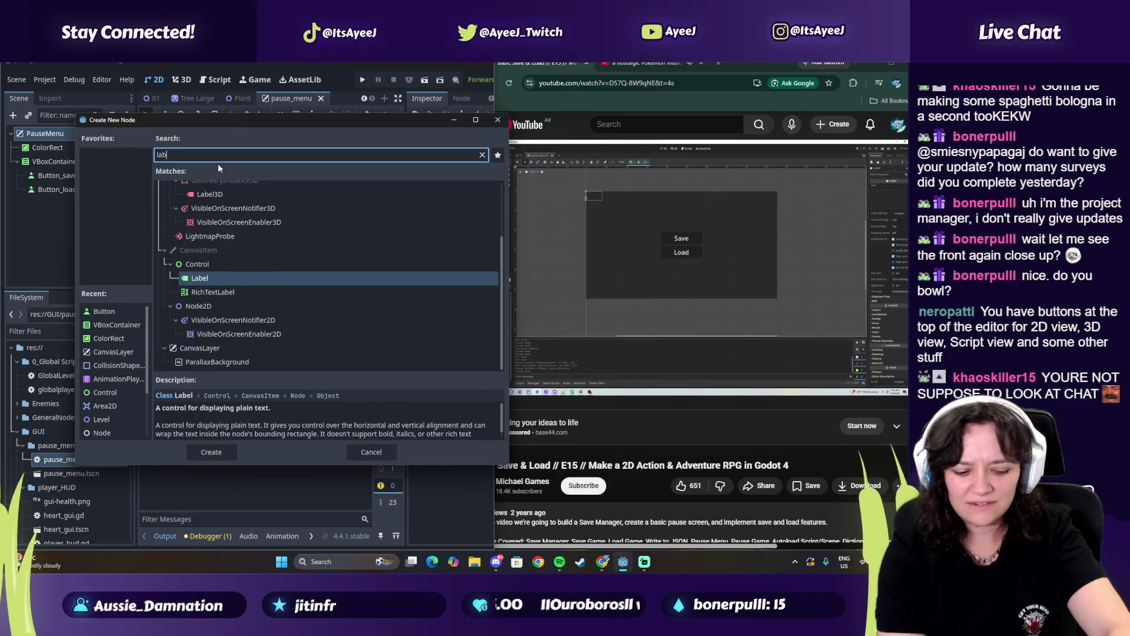
pyautogui.write('l')
pyautogui.press('Return')
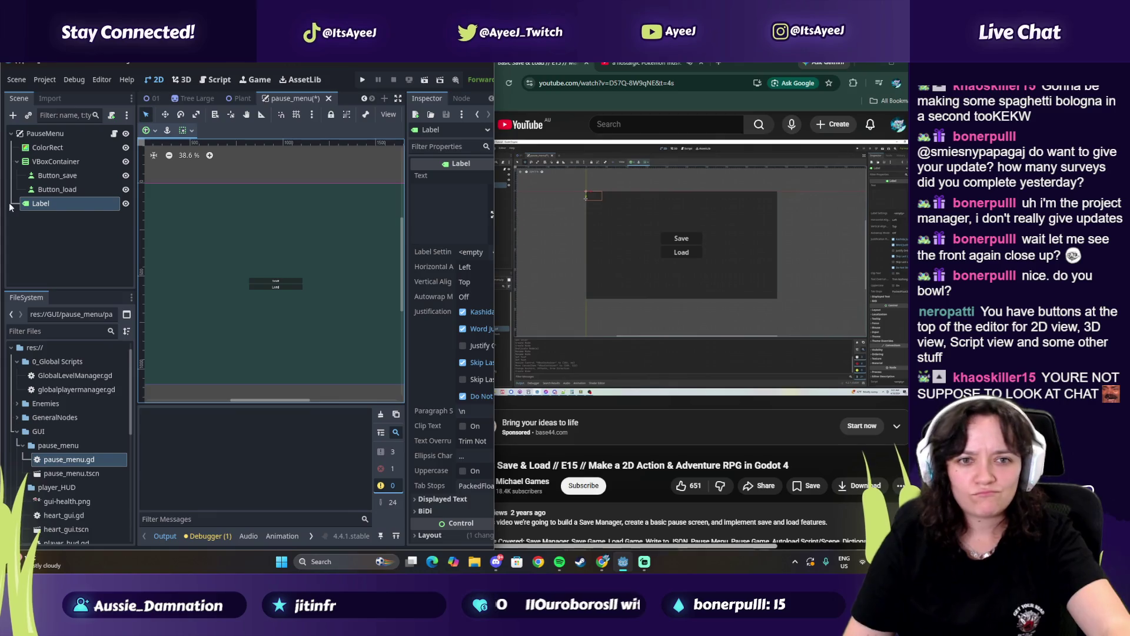
pyautogui.click(533, 250)
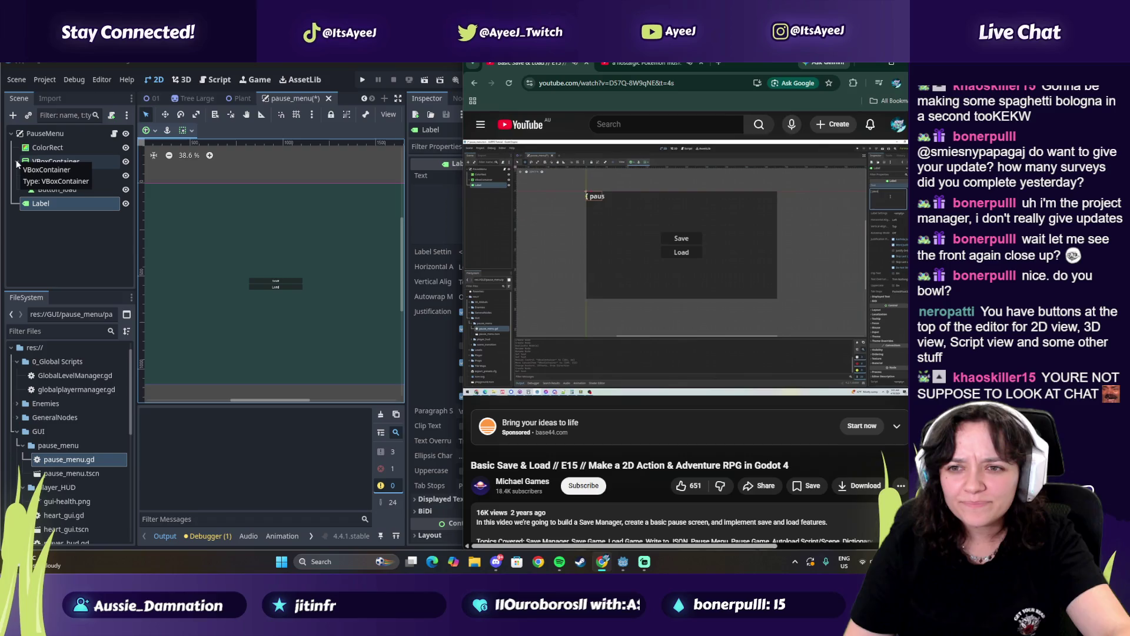
# Set the Label's text to 'Paused', keeping its node name
pyautogui.doubleClick(40, 203)
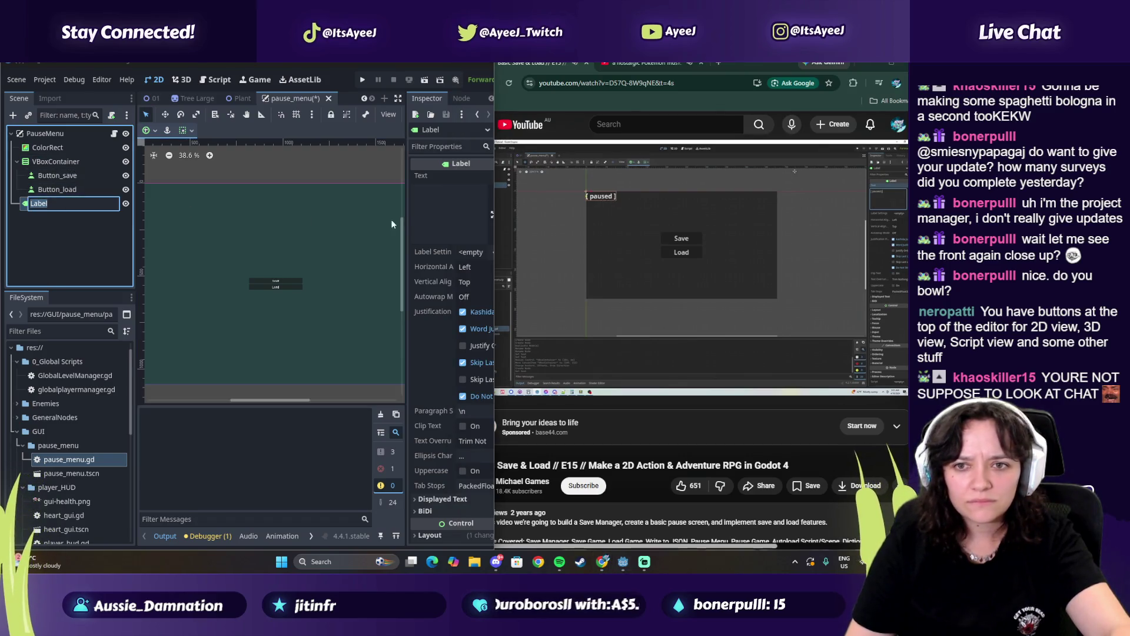
pyautogui.press('Return')
pyautogui.click(455, 192)
pyautogui.write('Paused')
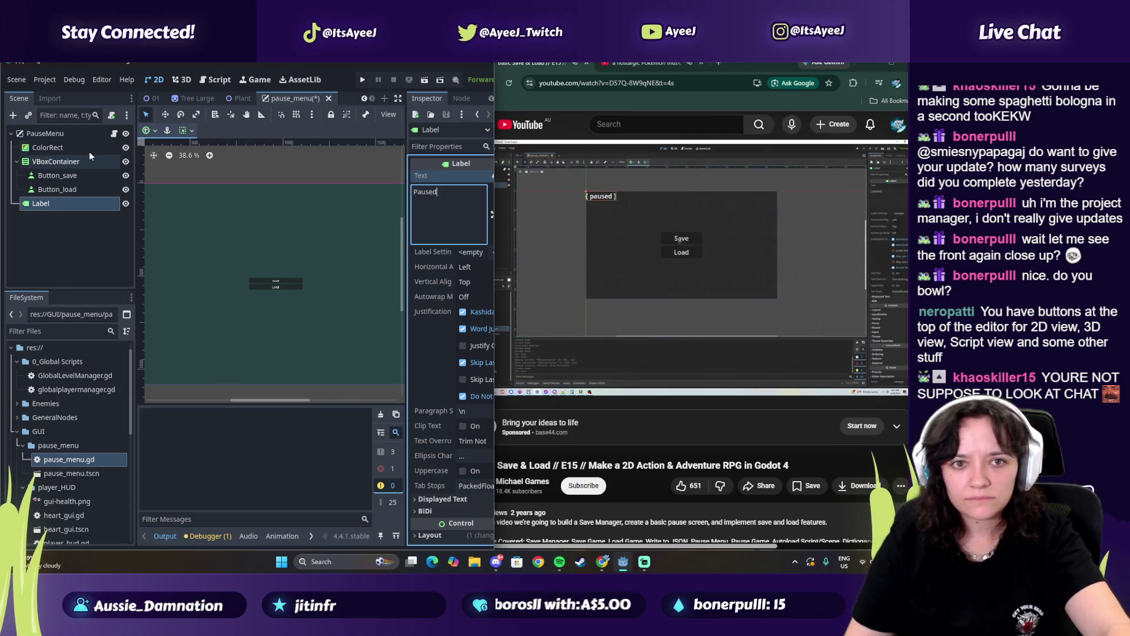
# Move the Paused label toward the top centre of the menu with the Move tool
pyautogui.click(165, 115)
pyautogui.moveTo(270, 403); pyautogui.dragTo(249, 404)
pyautogui.moveTo(204, 184); pyautogui.dragTo(359, 184)
pyautogui.moveTo(222, 403); pyautogui.dragTo(251, 403)
pyautogui.moveTo(226, 183); pyautogui.dragTo(241, 183)
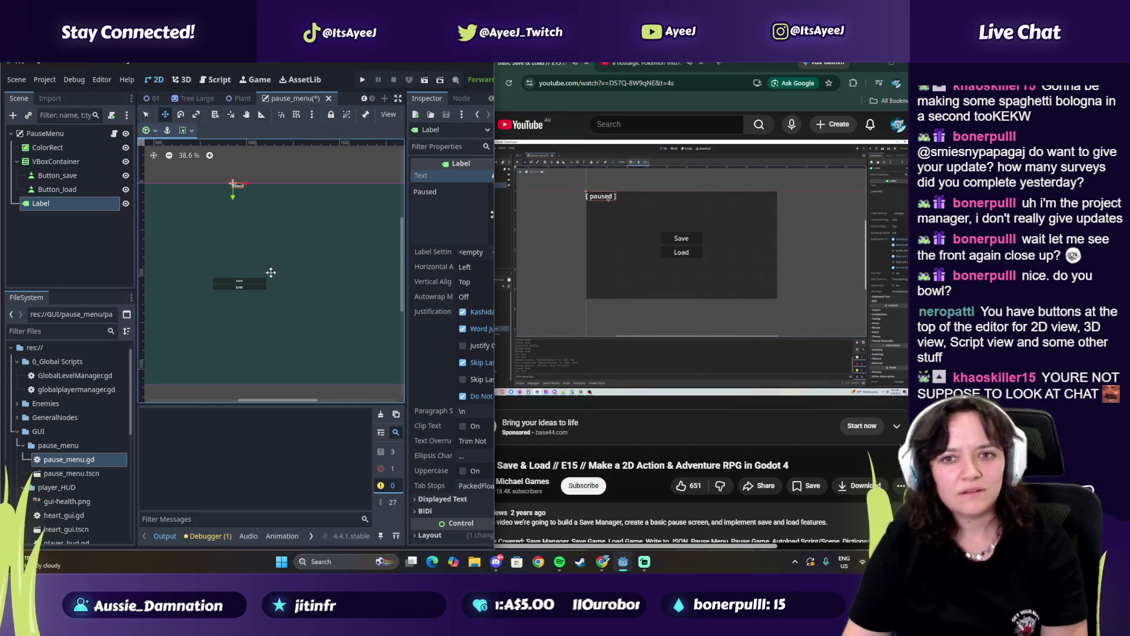
# Advance the tutorial video, then return to Godot and maximize its window
pyautogui.click(591, 246)
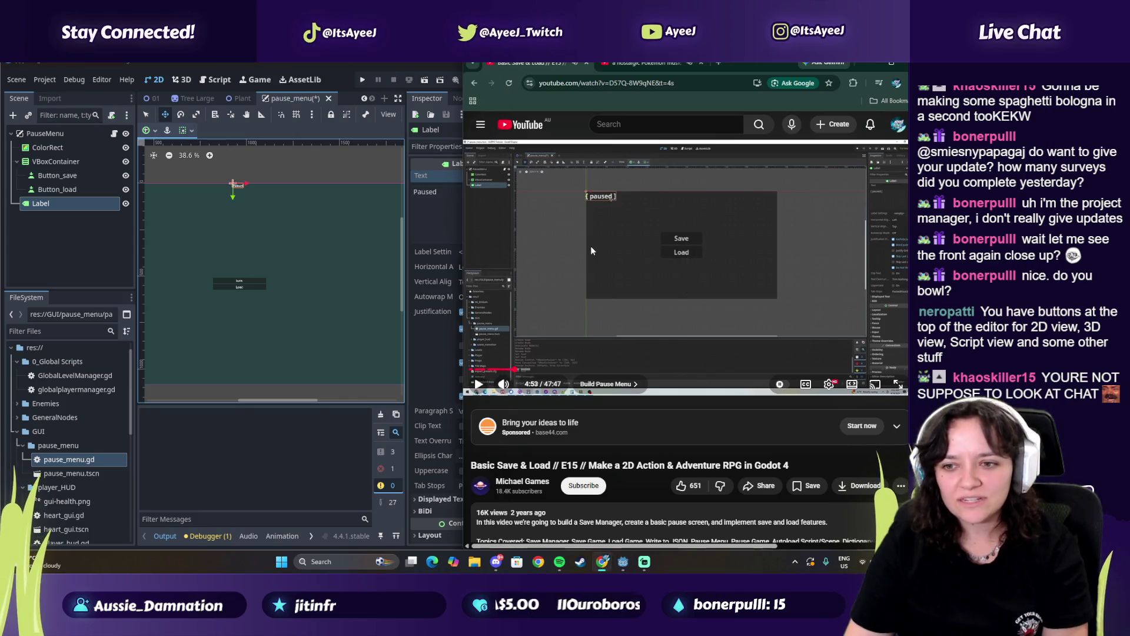
pyautogui.click(591, 248)
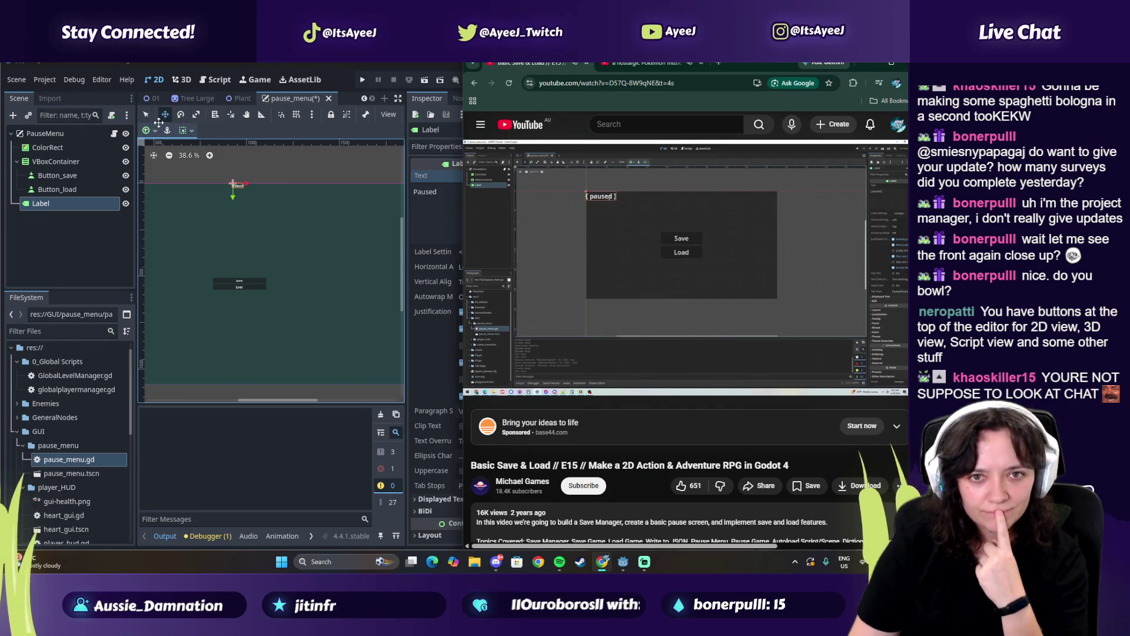
pyautogui.press('k')
pyautogui.click(308, 218)
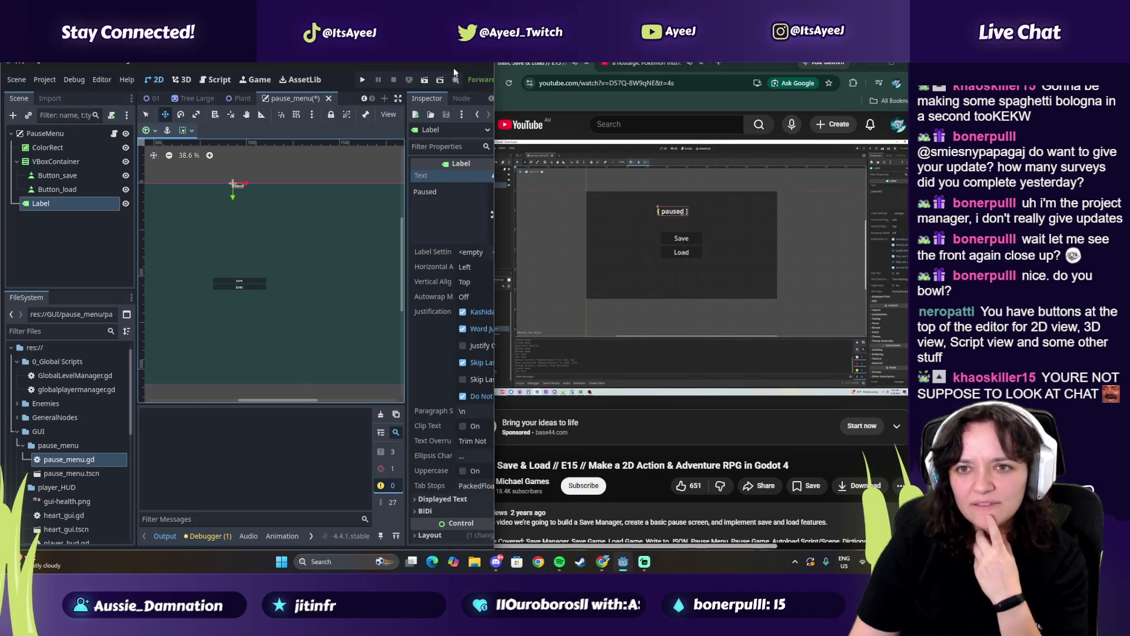
pyautogui.press('super+Up')
pyautogui.moveTo(538, 403)
pyautogui.mouseDown()
pyautogui.moveTo(388, 403)
pyautogui.moveTo(400, 403)
pyautogui.mouseUp()
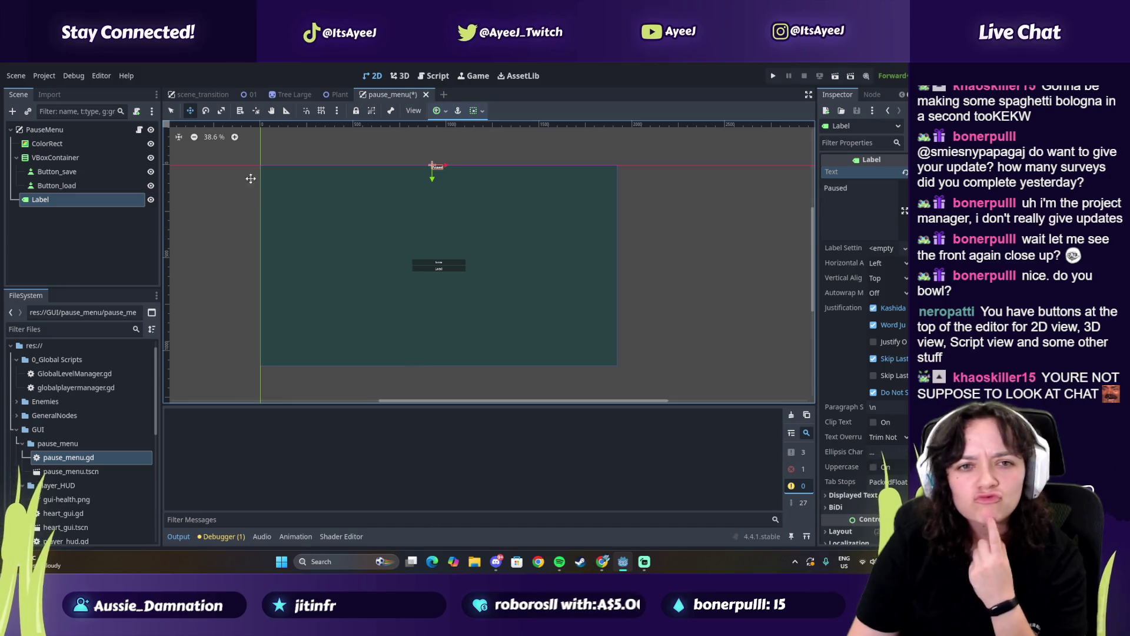
# Undo a trial Label stretch and widen the Inspector so property names read fully
pyautogui.click(221, 111)
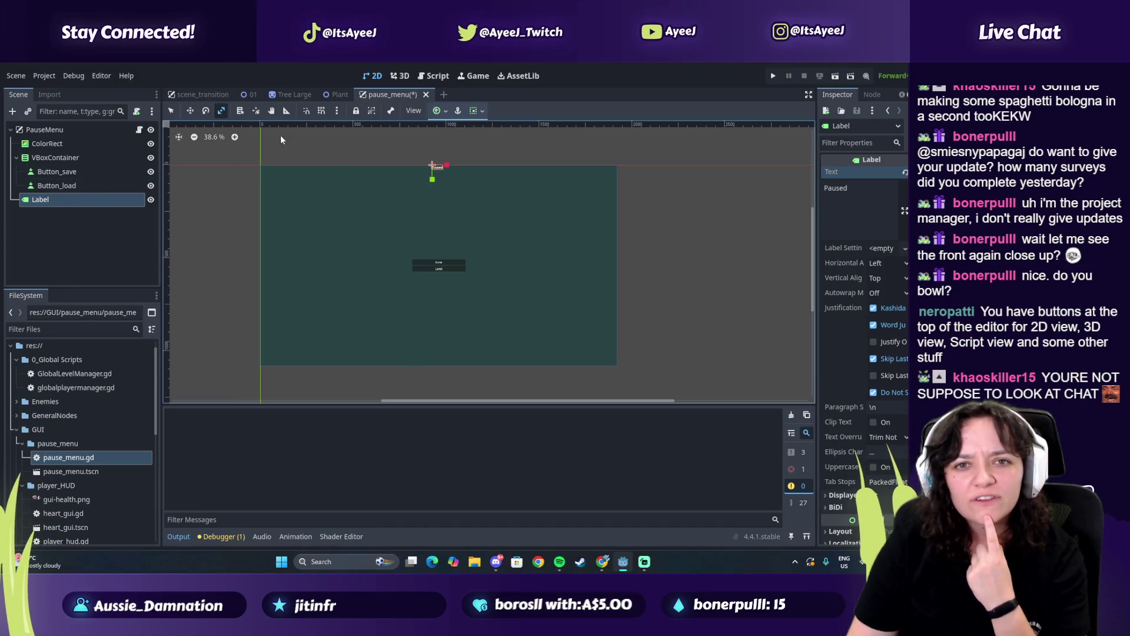
pyautogui.moveTo(437, 167)
pyautogui.mouseDown()
pyautogui.moveTo(444, 246)
pyautogui.moveTo(405, 154)
pyautogui.moveTo(455, 158)
pyautogui.moveTo(434, 144)
pyautogui.mouseUp()
pyautogui.hotkey('ctrl', 'z')
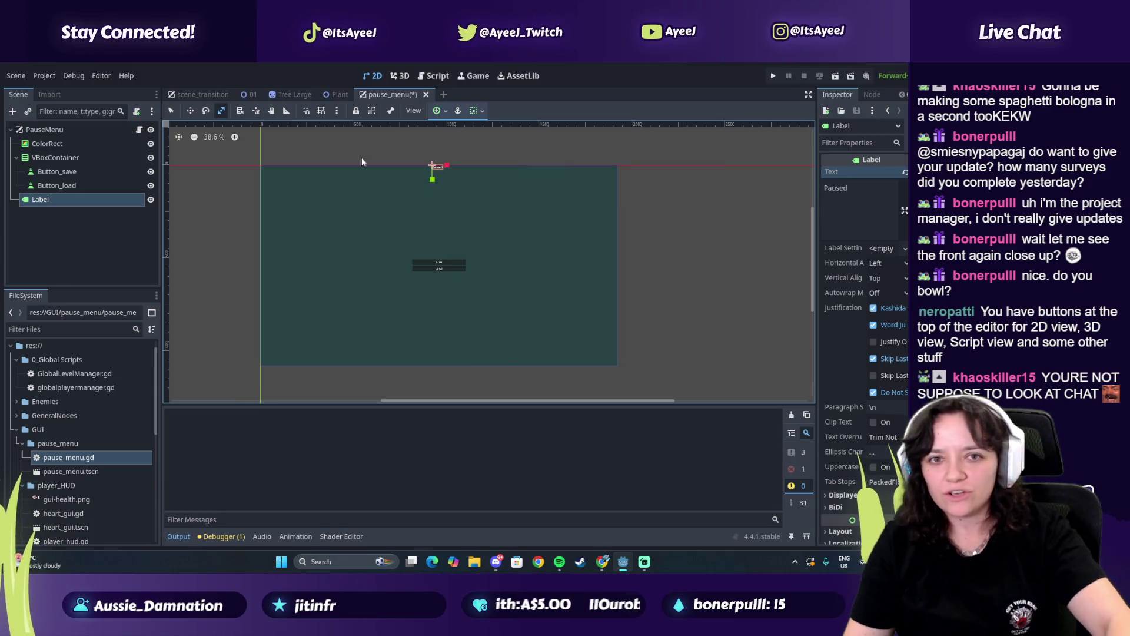
pyautogui.click(220, 114)
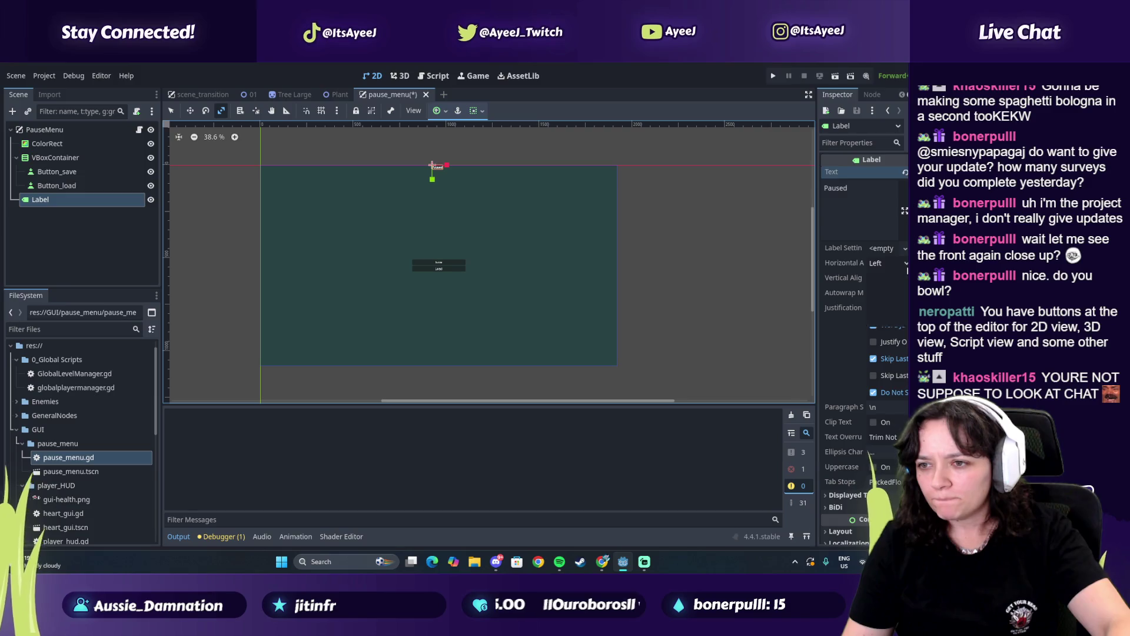
pyautogui.click(905, 278)
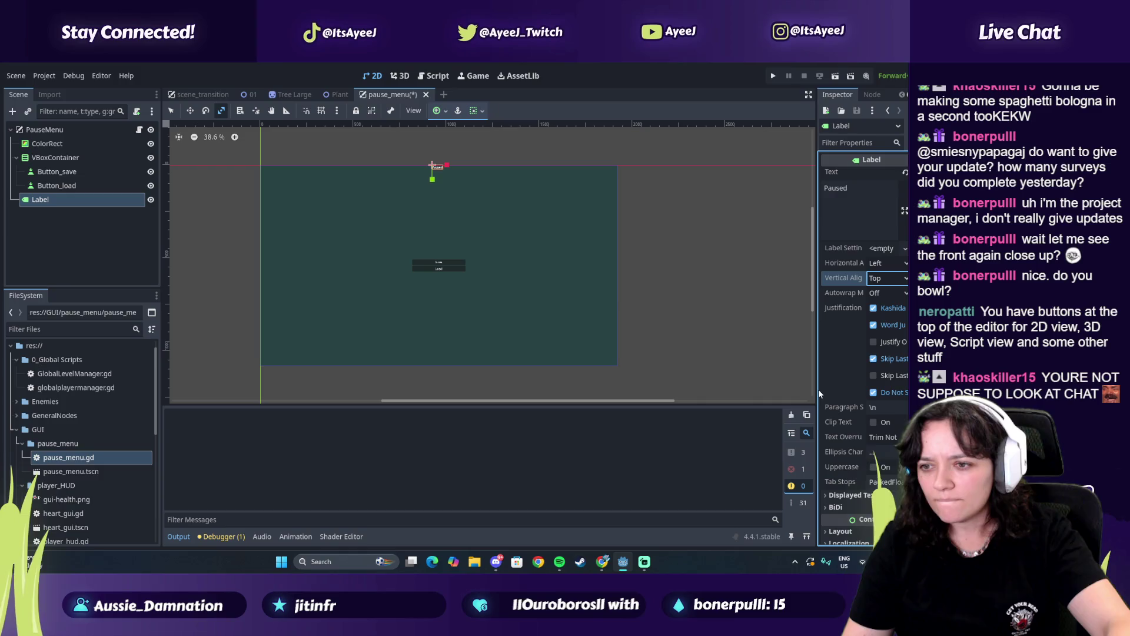
pyautogui.moveTo(813, 362)
pyautogui.mouseDown()
pyautogui.moveTo(584, 338)
pyautogui.moveTo(629, 338)
pyautogui.mouseUp()
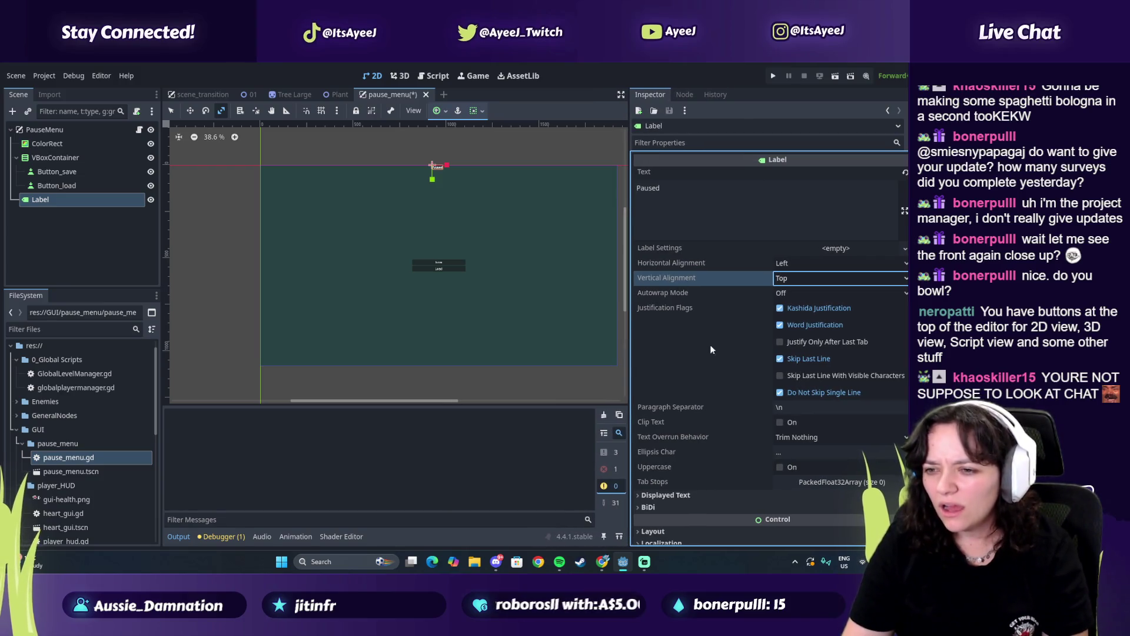
# Browse the Label's Displayed Text, Layout and Visibility Inspector sections
pyautogui.scroll(-2, 697, 348)
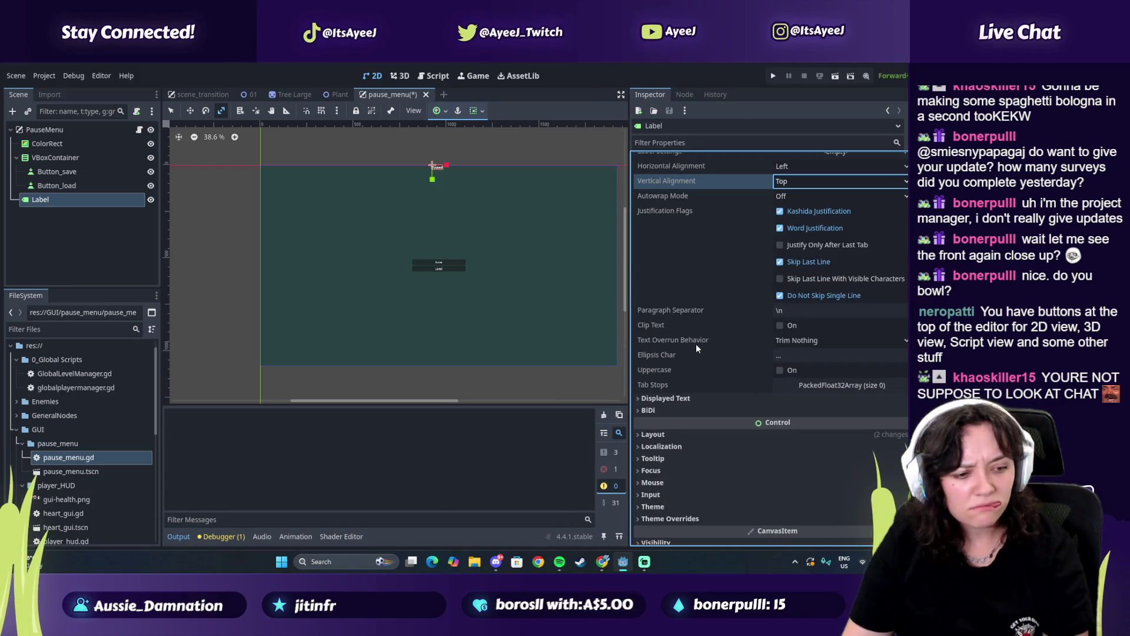
pyautogui.scroll(-1, 695, 348)
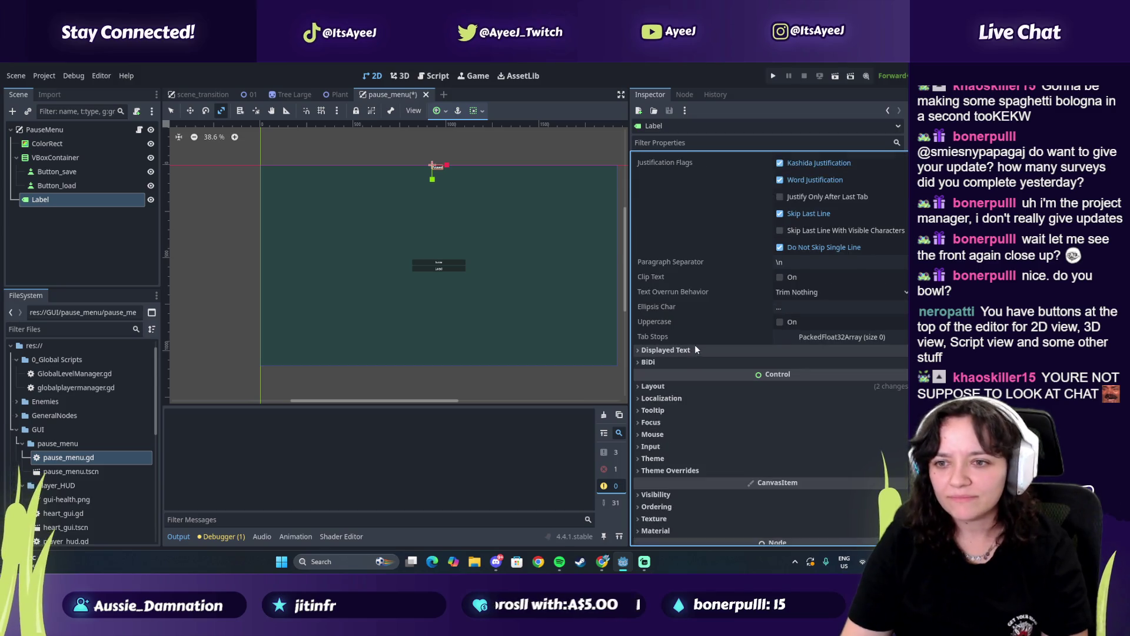
pyautogui.click(693, 348)
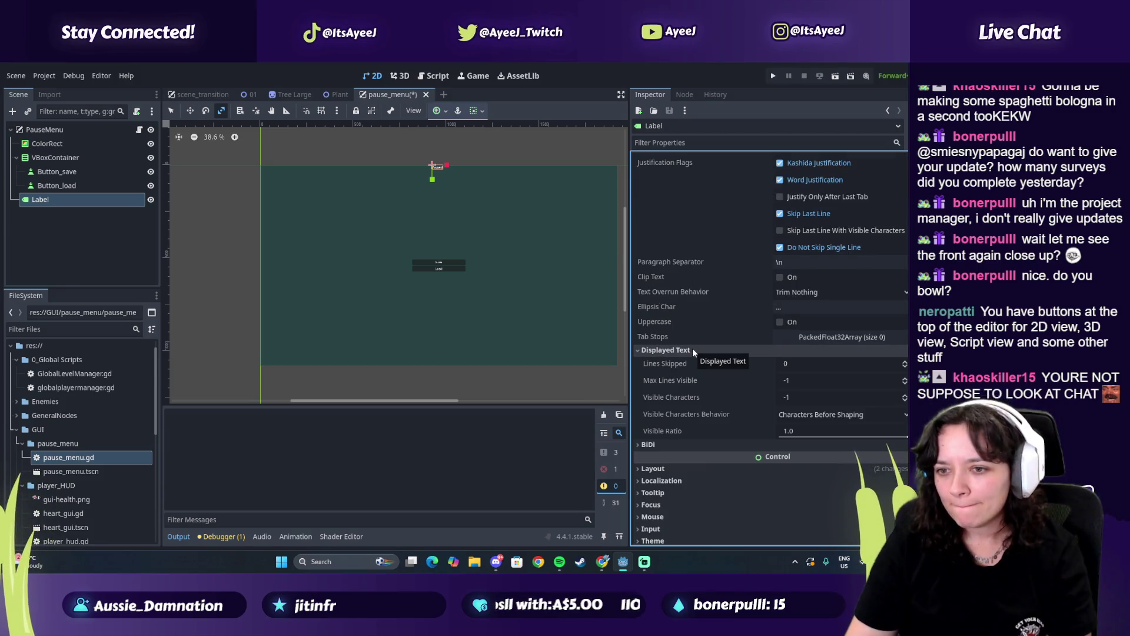
pyautogui.click(692, 349)
pyautogui.click(656, 387)
pyautogui.click(656, 387)
pyautogui.scroll(-2, 659, 394)
pyautogui.click(656, 408)
pyautogui.click(657, 409)
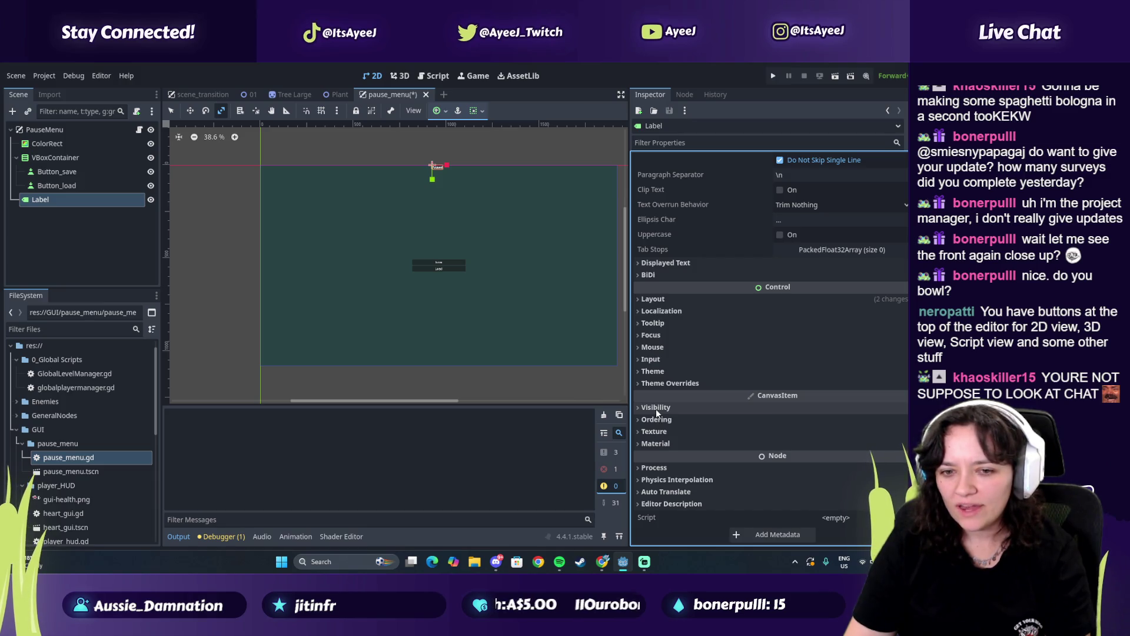
pyautogui.scroll(1, 701, 247)
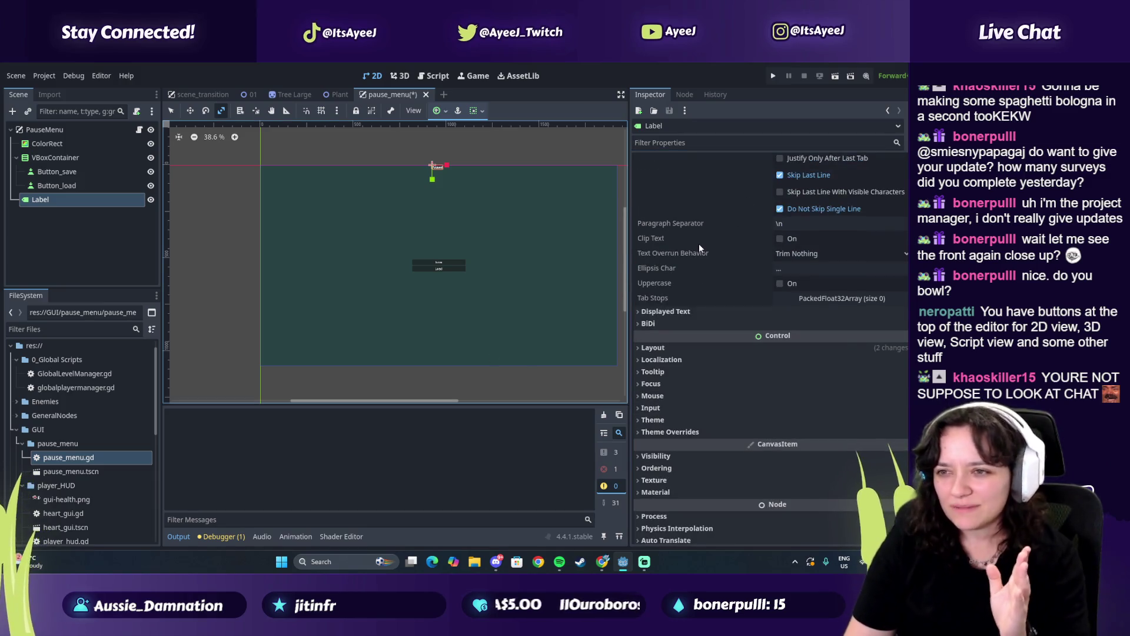
pyautogui.scroll(4, 700, 248)
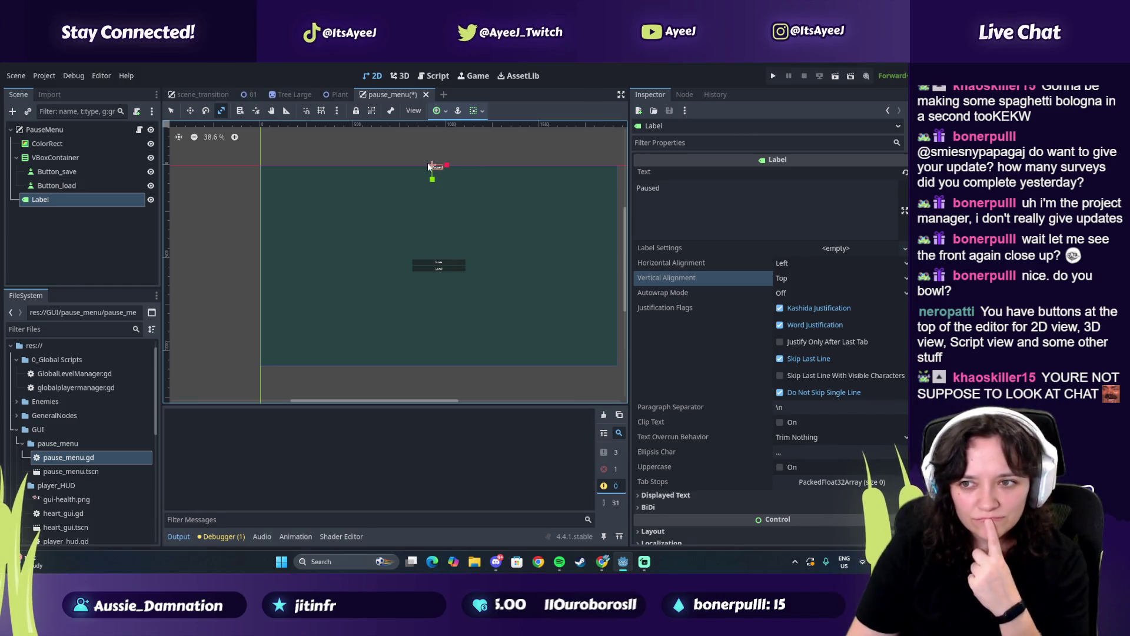
pyautogui.scroll(-2, 785, 231)
pyautogui.scroll(2, 736, 233)
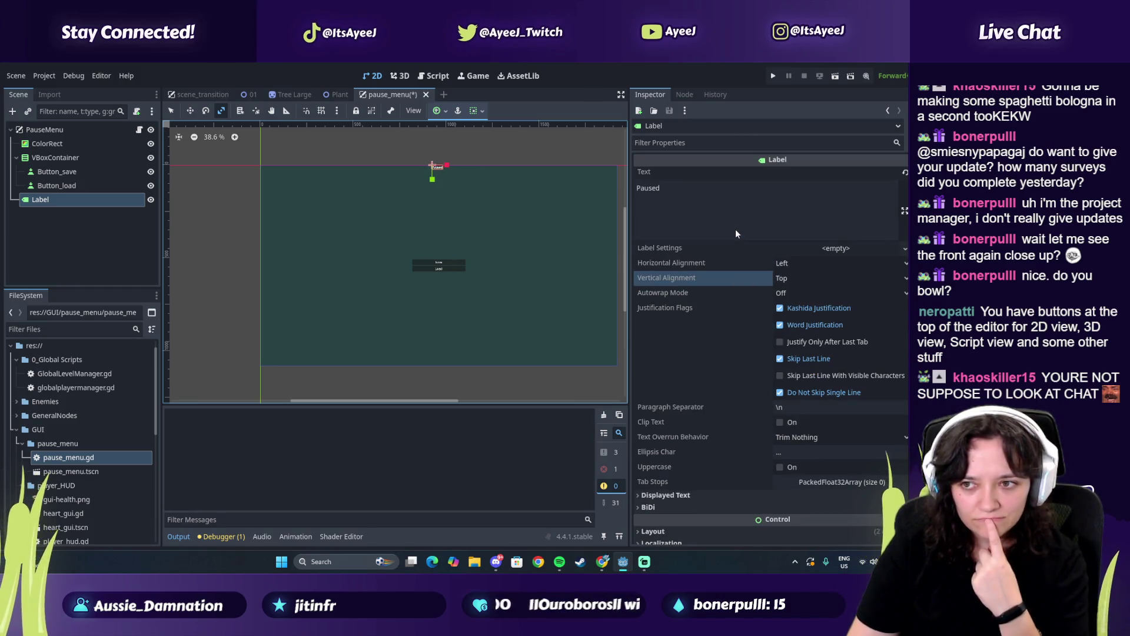
# Look through the Label Settings, Autowrap Mode and alignment options without changing them
pyautogui.click(894, 249)
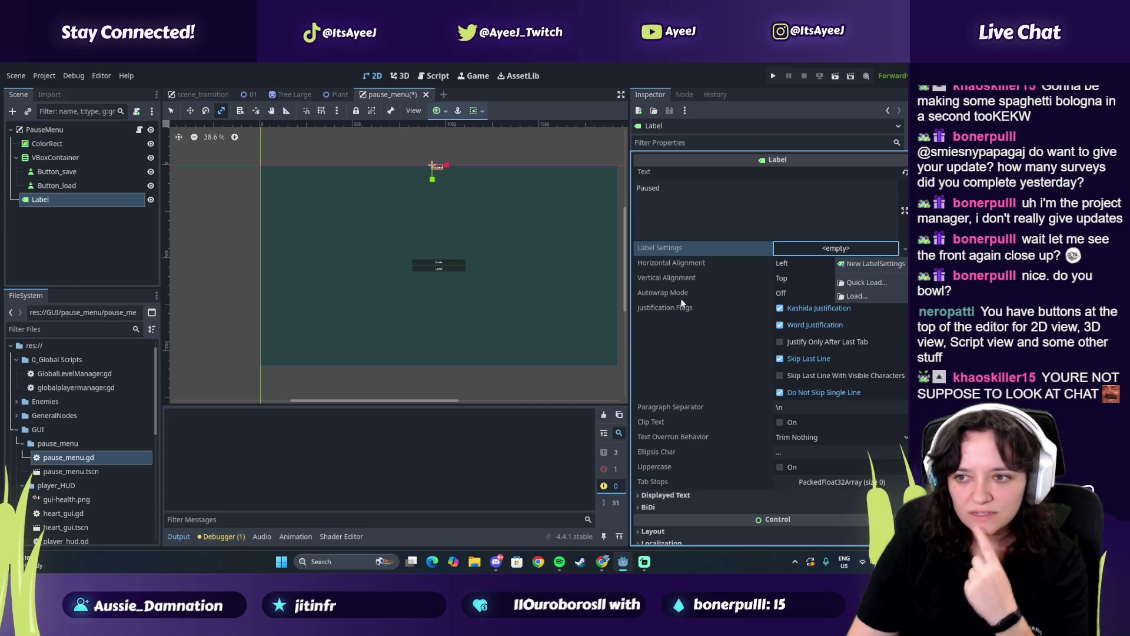
pyautogui.click(685, 334)
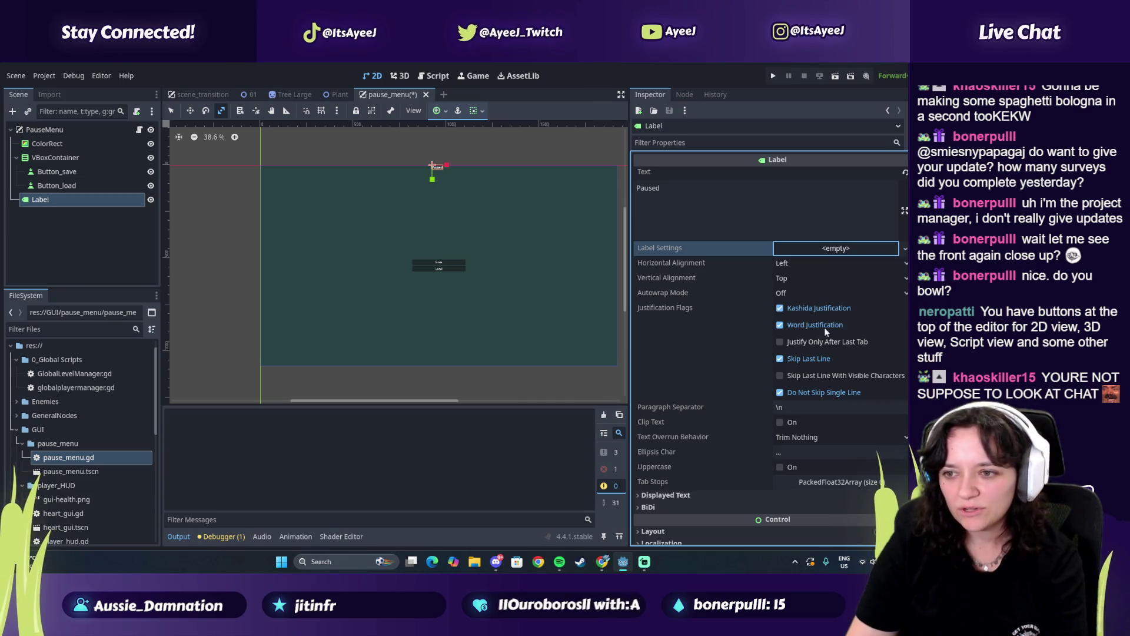
pyautogui.click(818, 290)
pyautogui.click(809, 278)
pyautogui.click(809, 278)
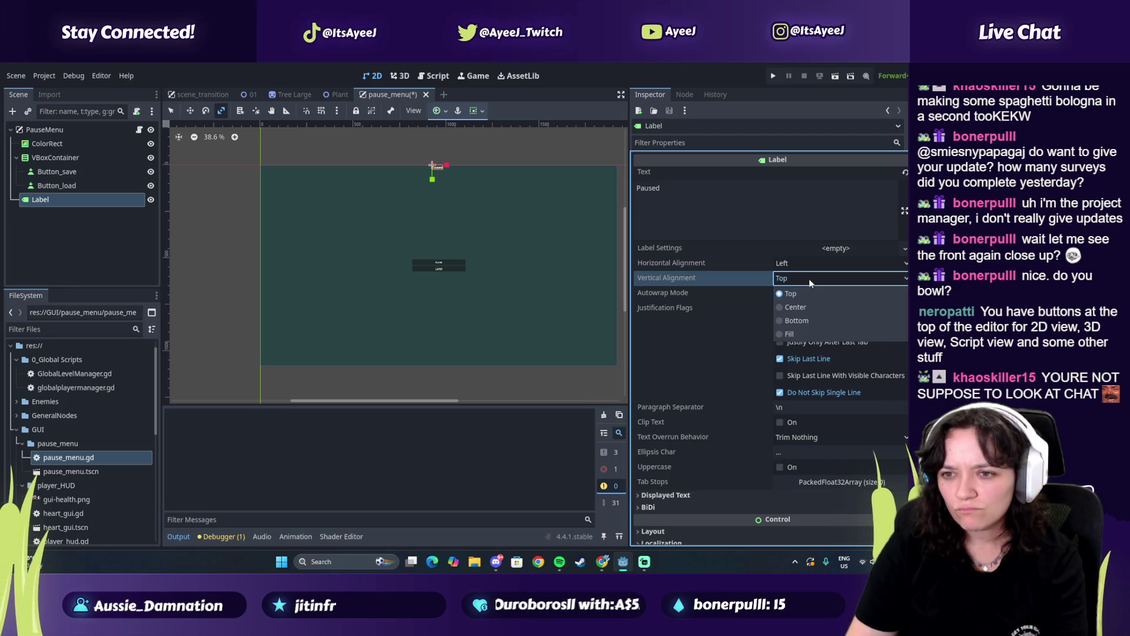
pyautogui.click(806, 270)
pyautogui.click(807, 264)
pyautogui.click(715, 320)
pyautogui.scroll(-1, 693, 269)
pyautogui.scroll(1, 693, 274)
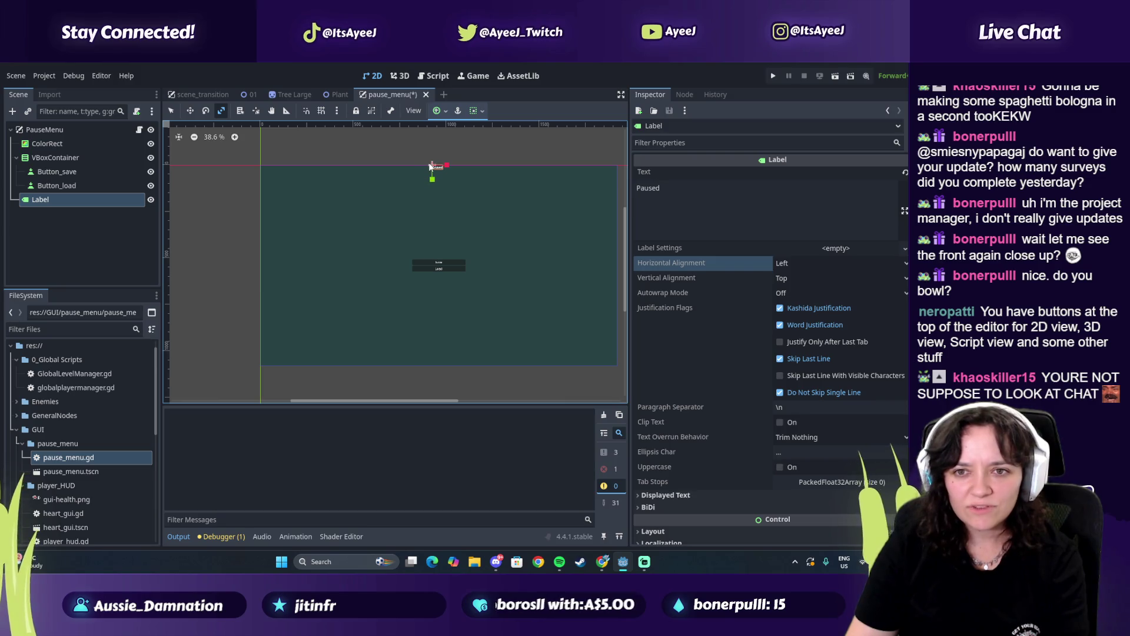
# Scale the Paused label up about six times and nudge it into place
pyautogui.moveTo(432, 167)
pyautogui.mouseDown()
pyautogui.moveTo(424, 160)
pyautogui.moveTo(443, 234)
pyautogui.moveTo(421, 221)
pyautogui.mouseUp()
pyautogui.click(190, 110)
pyautogui.click(209, 116)
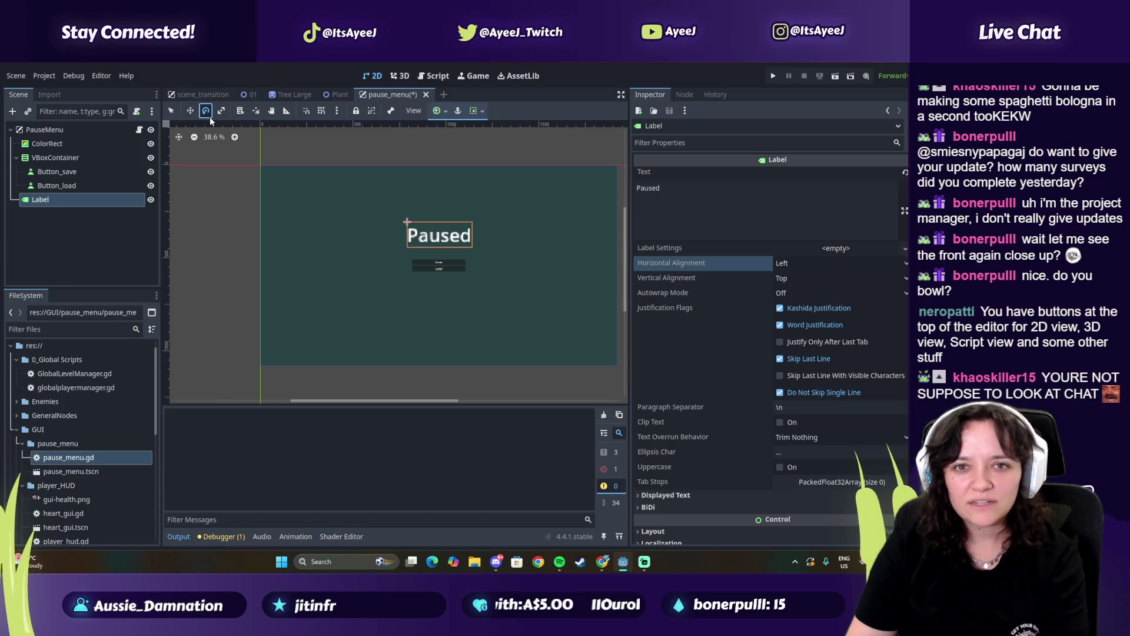
pyautogui.click(436, 111)
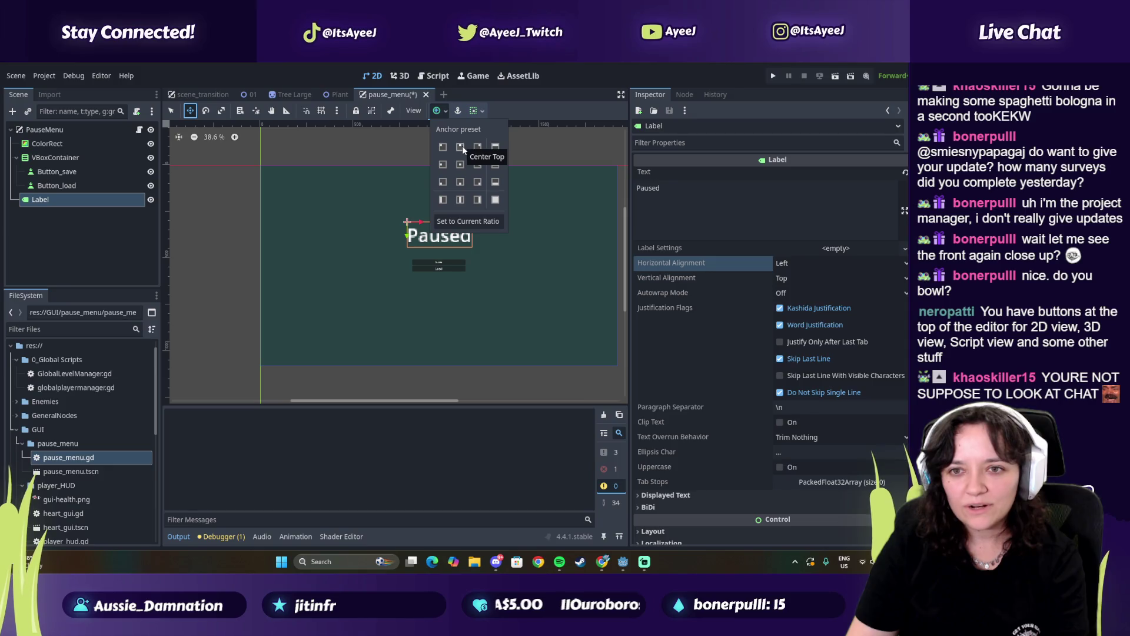
# Apply the Center Top anchor preset to the Paused label
pyautogui.click(461, 148)
pyautogui.click(190, 115)
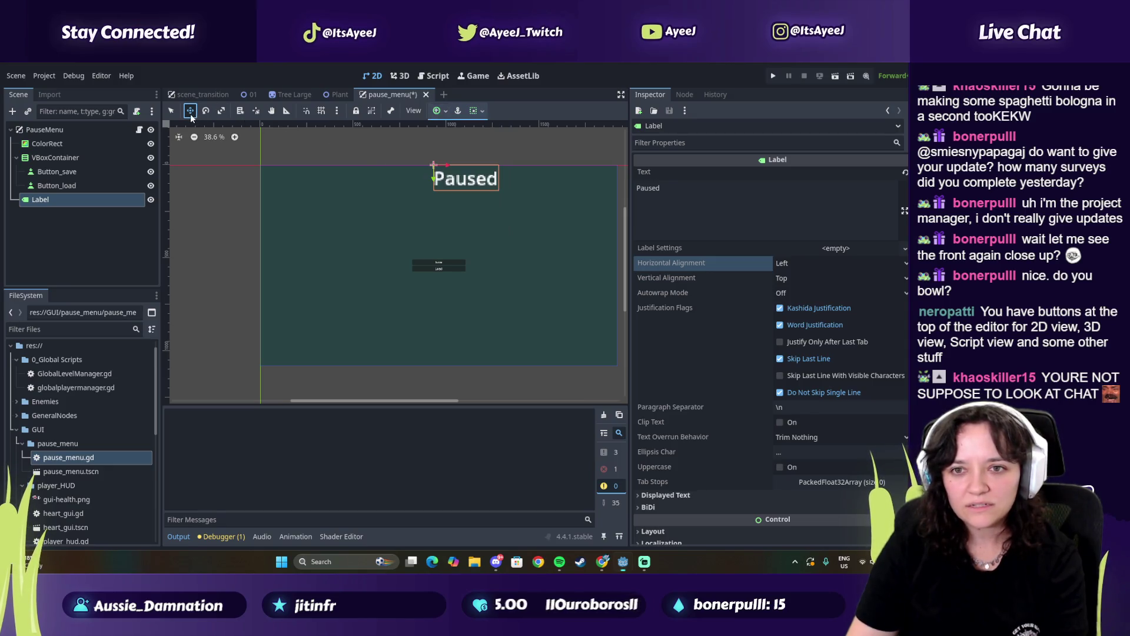
pyautogui.click(438, 112)
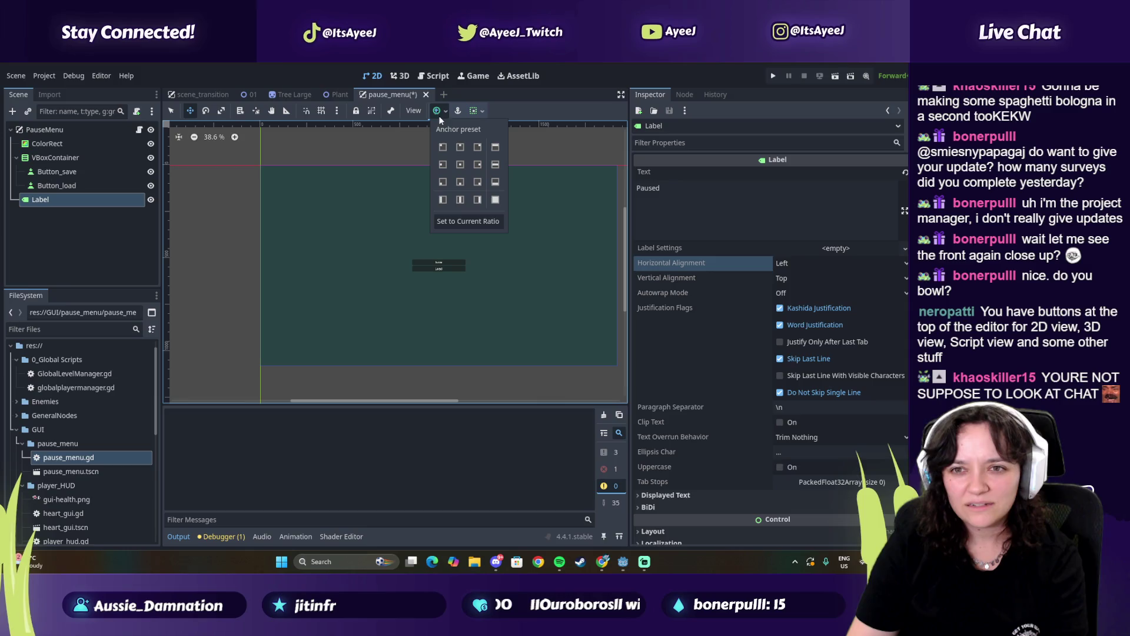
pyautogui.click(790, 264)
pyautogui.click(789, 264)
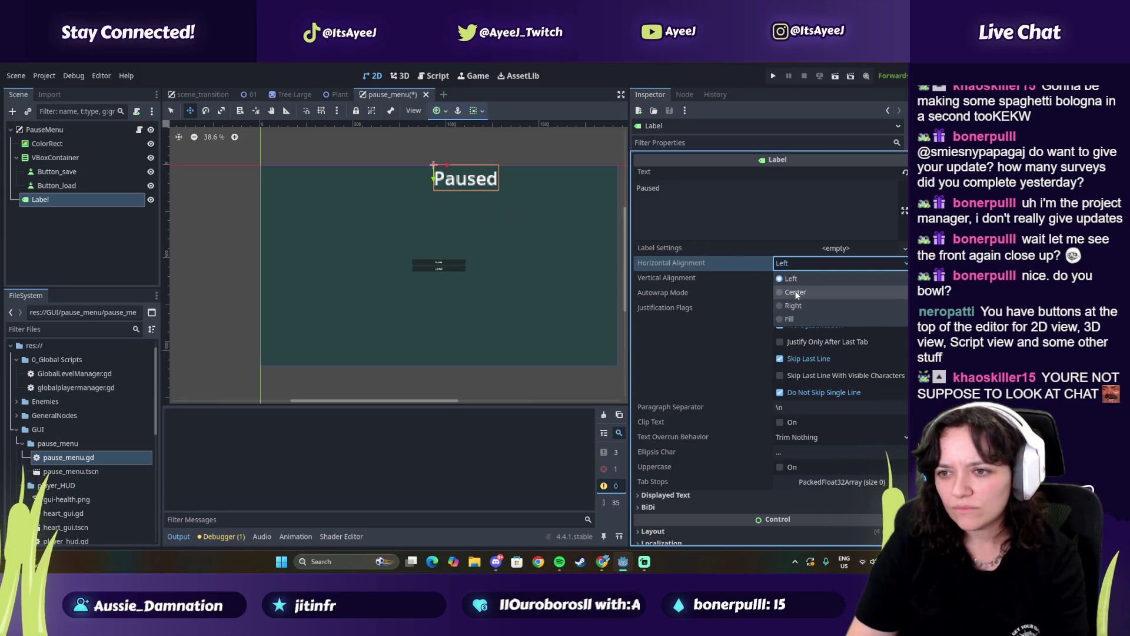
pyautogui.click(789, 292)
pyautogui.click(444, 112)
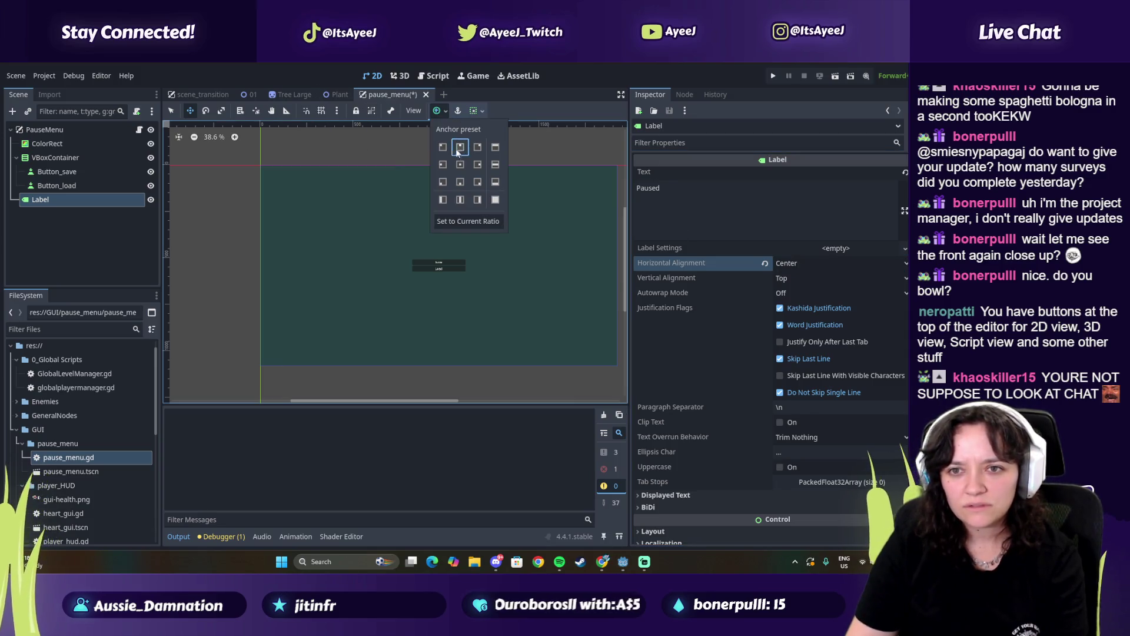
pyautogui.click(460, 148)
# Try Fill horizontal alignment on the label, then leave it set to Left
pyautogui.click(782, 266)
pyautogui.click(776, 276)
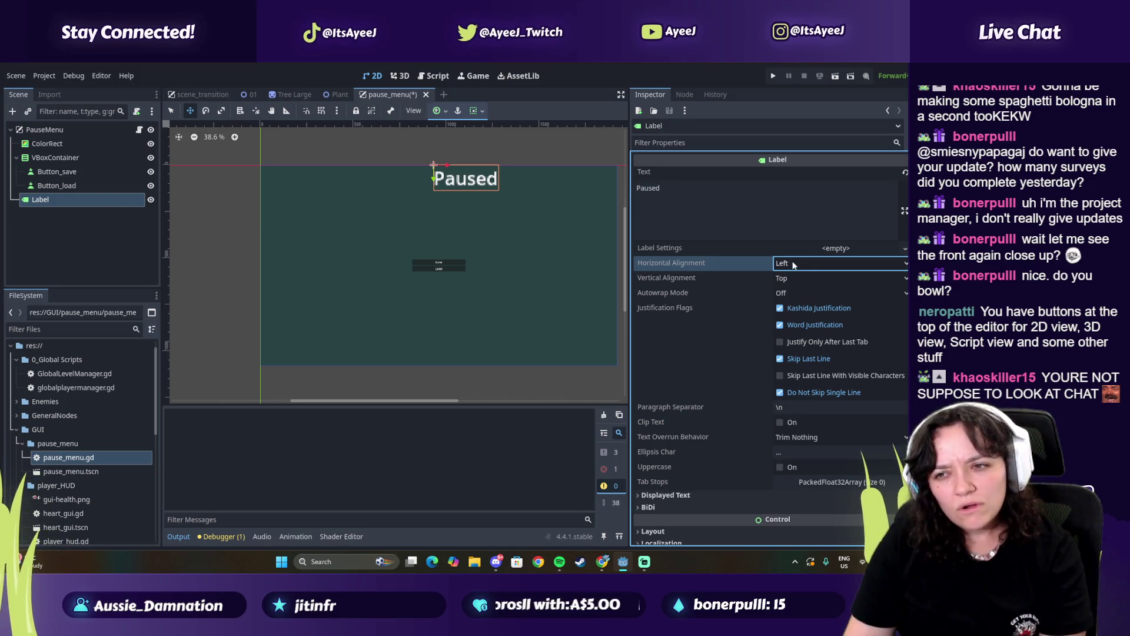
pyautogui.click(793, 265)
pyautogui.click(790, 319)
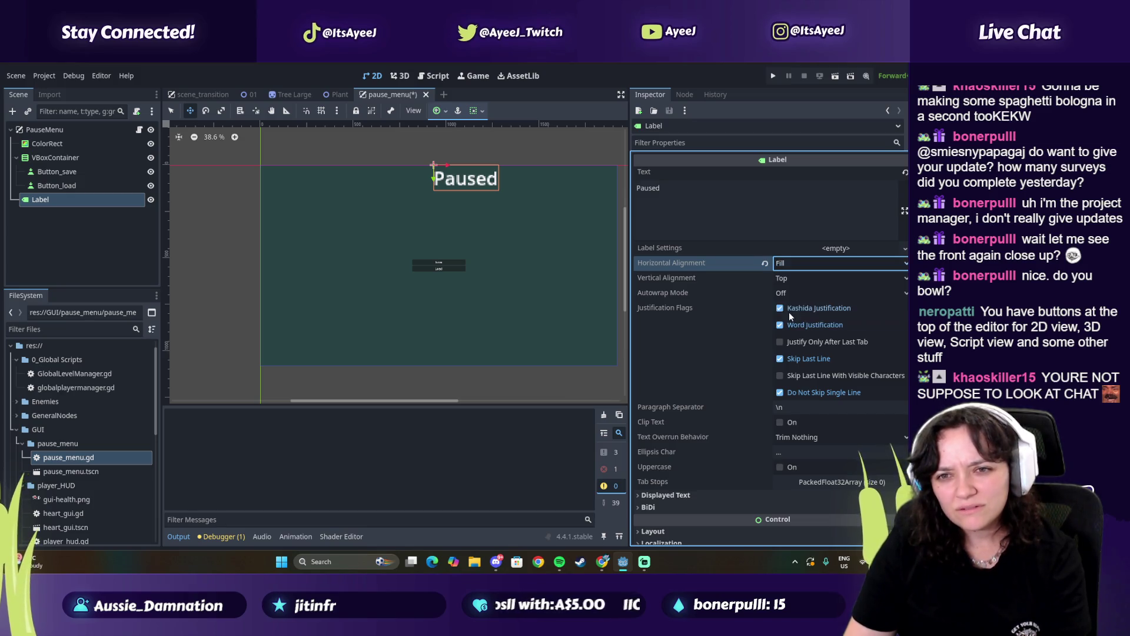
pyautogui.click(784, 267)
pyautogui.click(783, 275)
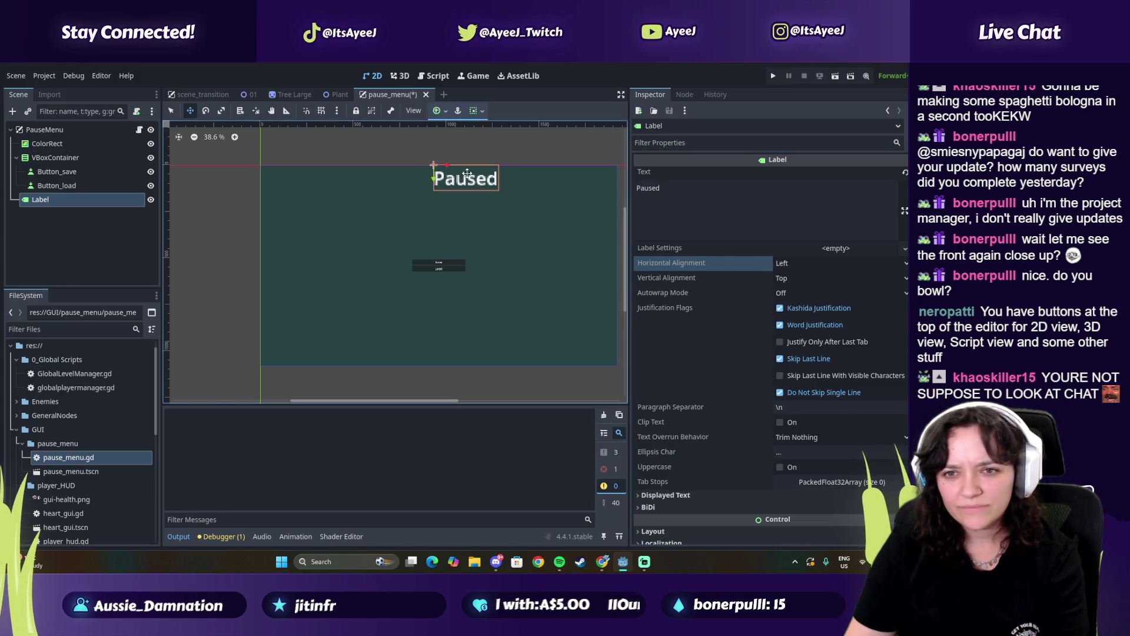
# Reposition the Paused label just above the Save/Load buttons, undoing one misplaced move
pyautogui.moveTo(442, 164)
pyautogui.mouseDown()
pyautogui.moveTo(402, 178)
pyautogui.moveTo(400, 241)
pyautogui.mouseUp()
pyautogui.hotkey('ctrl', 'z')
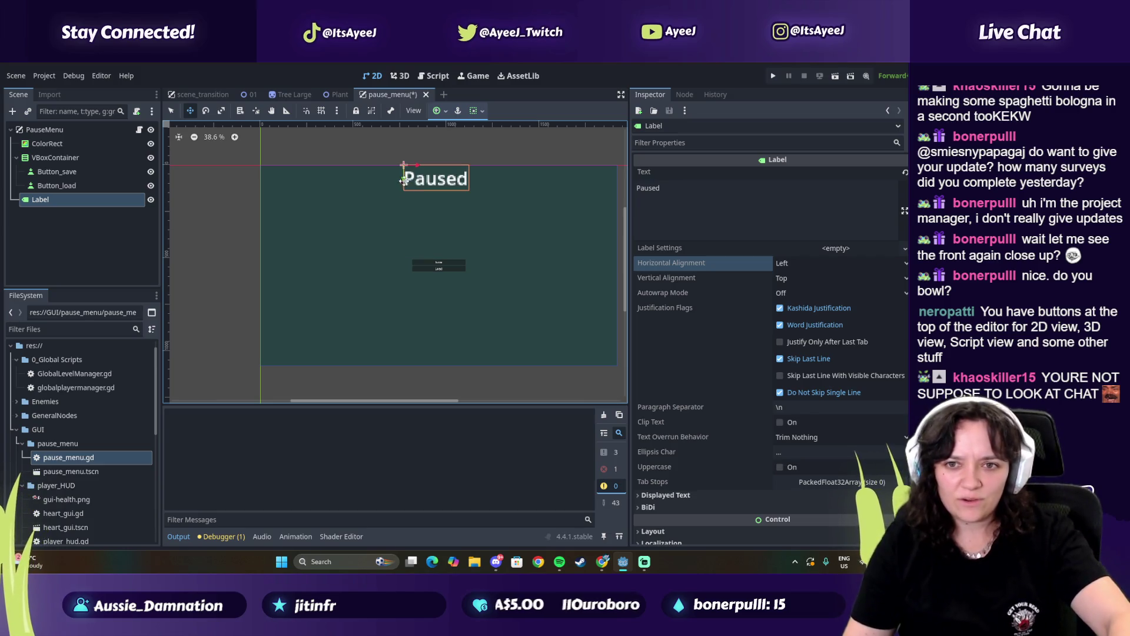
pyautogui.moveTo(404, 178)
pyautogui.mouseDown()
pyautogui.moveTo(405, 242)
pyautogui.moveTo(421, 219)
pyautogui.mouseUp()
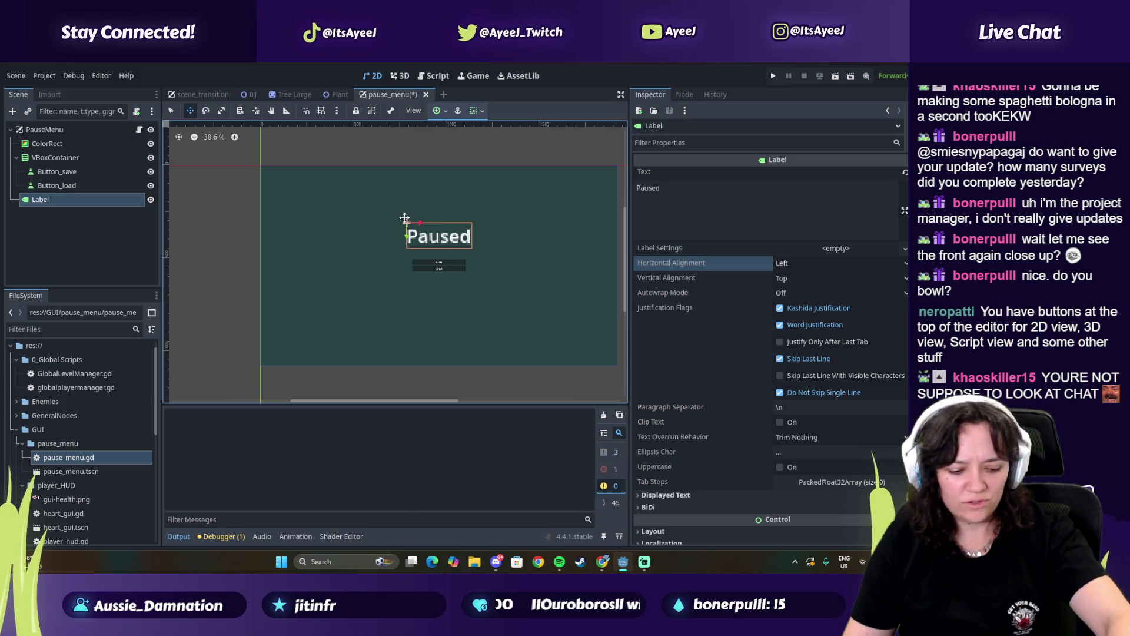
pyautogui.hotkey('alt', 'Tab')
pyautogui.click(543, 251)
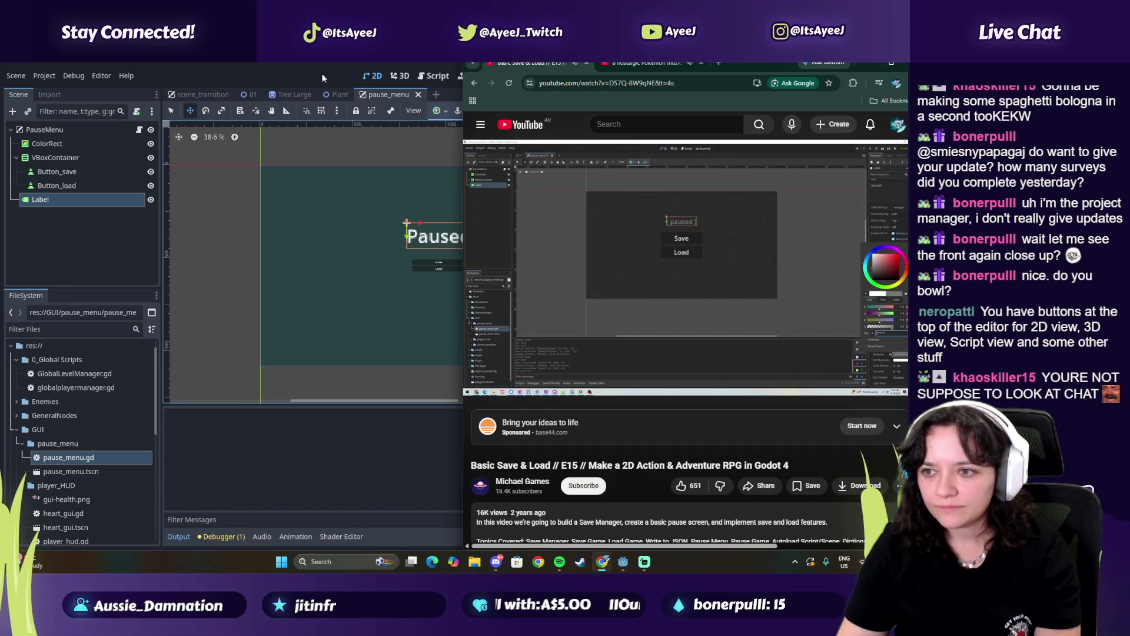
# Set the Paused label's Modulate colour to dark teal 003333
pyautogui.hotkey('alt', 'Tab')
pyautogui.scroll(-3, 727, 330)
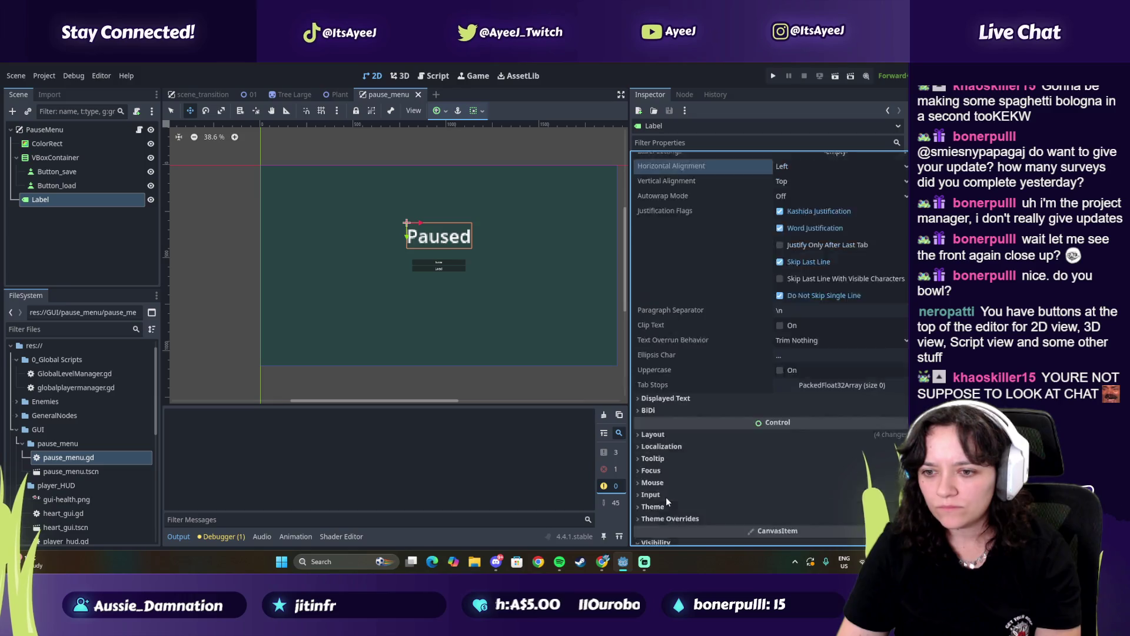
pyautogui.scroll(-4, 667, 499)
pyautogui.click(794, 429)
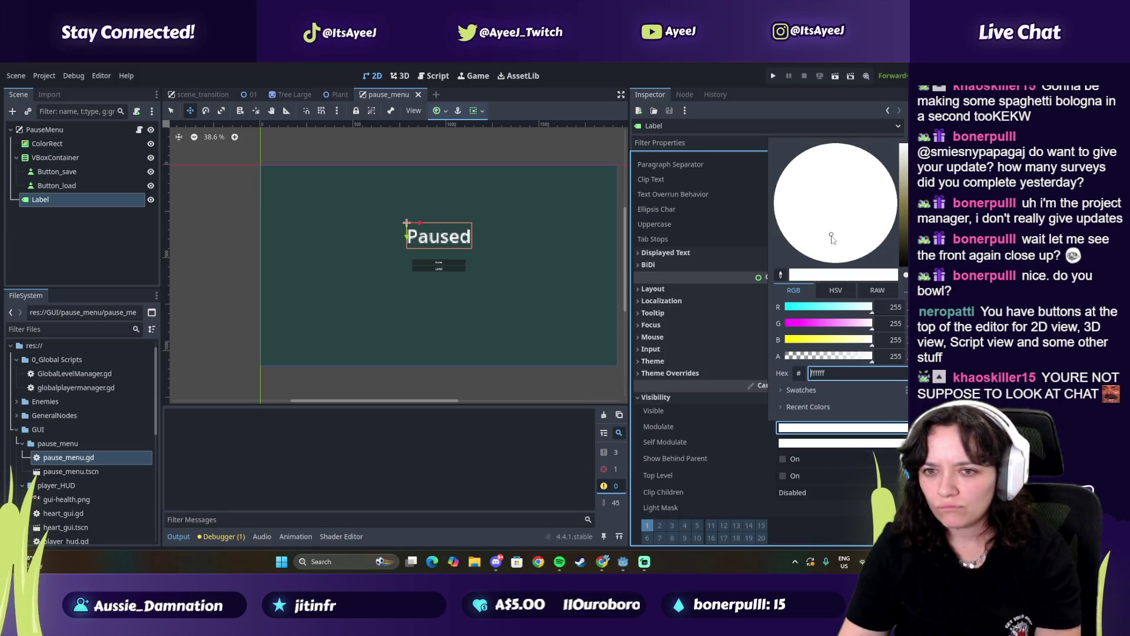
pyautogui.click(898, 216)
pyautogui.moveTo(890, 236)
pyautogui.mouseDown()
pyautogui.moveTo(892, 260)
pyautogui.moveTo(776, 188)
pyautogui.mouseUp()
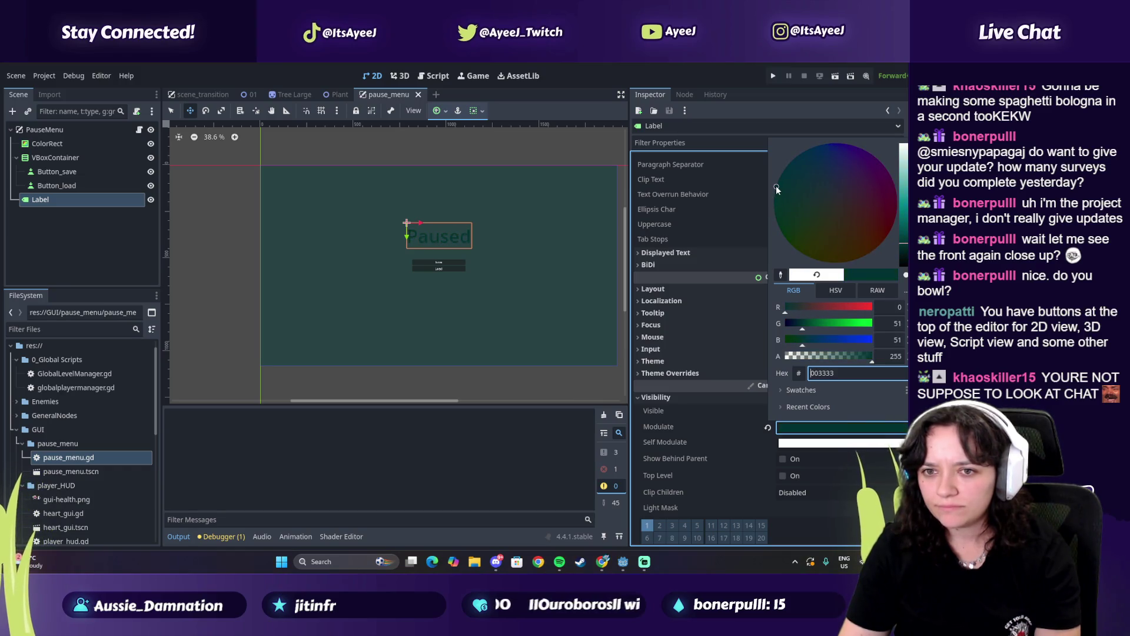
pyautogui.click(584, 288)
pyautogui.hotkey('alt', 'Tab')
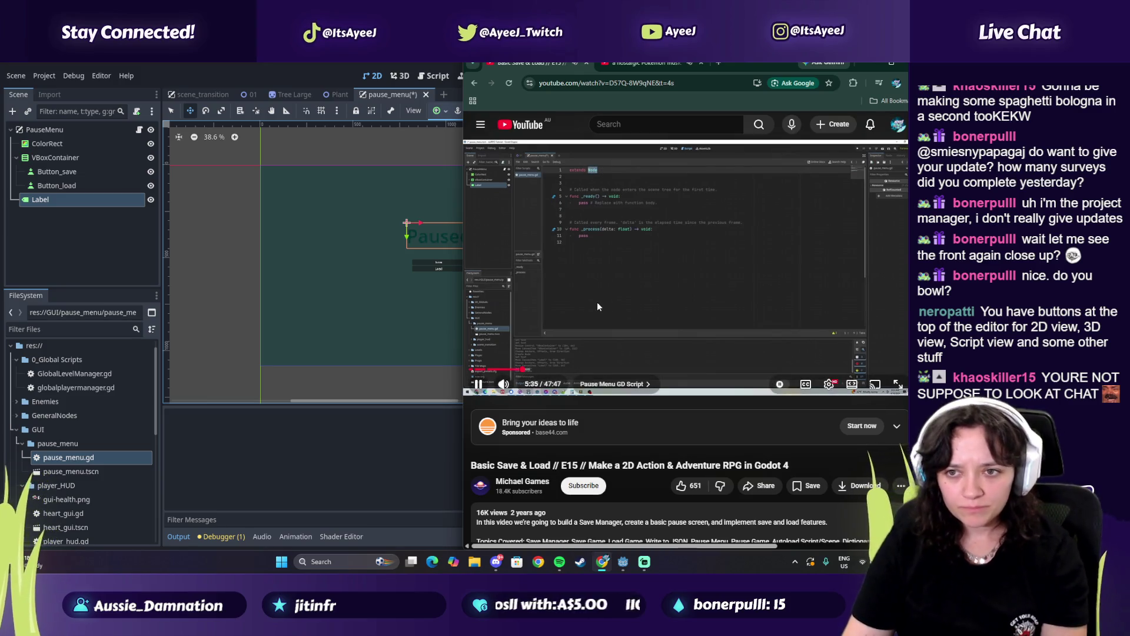
# Open pause_menu.gd and snap the Godot window to the left half of the screen
pyautogui.click(140, 130)
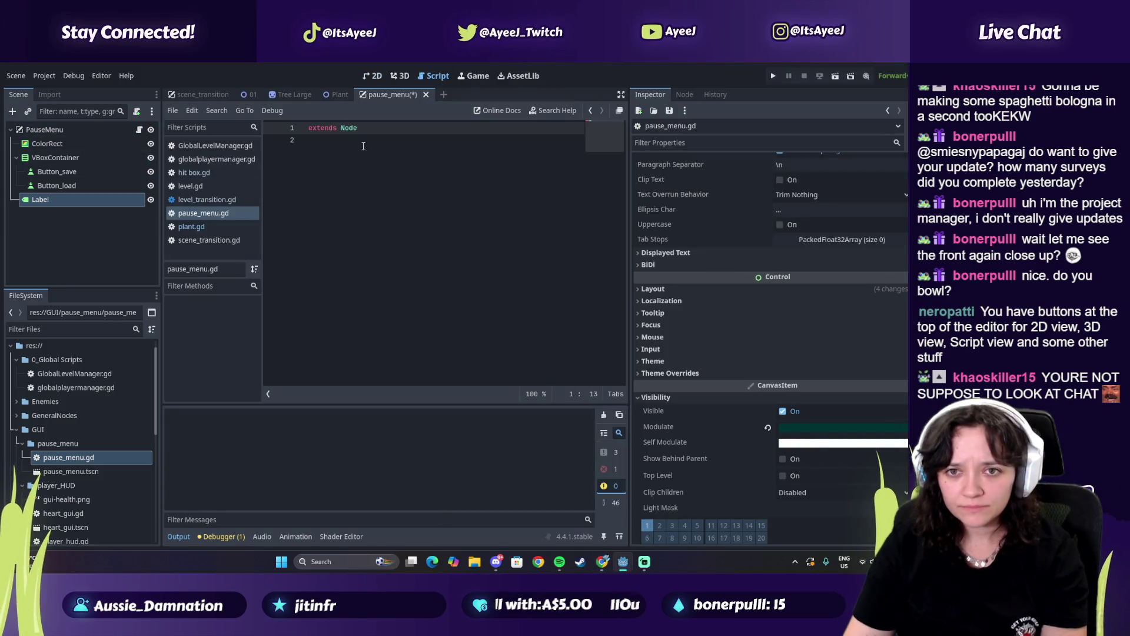
pyautogui.doubleClick(892, 63)
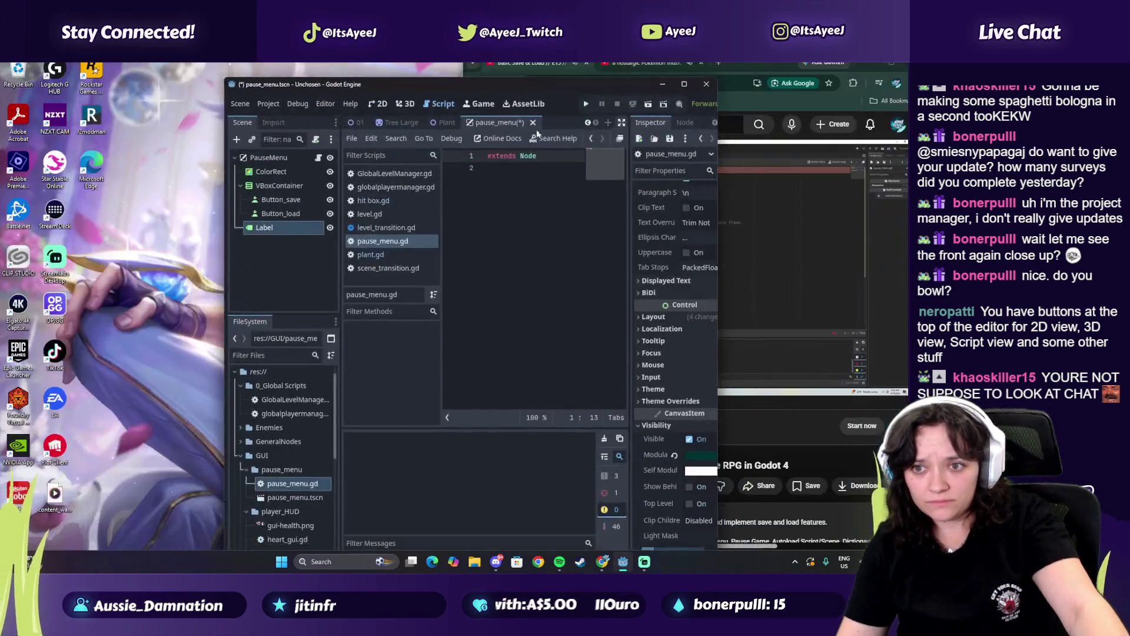
pyautogui.moveTo(574, 85); pyautogui.dragTo(6, 82)
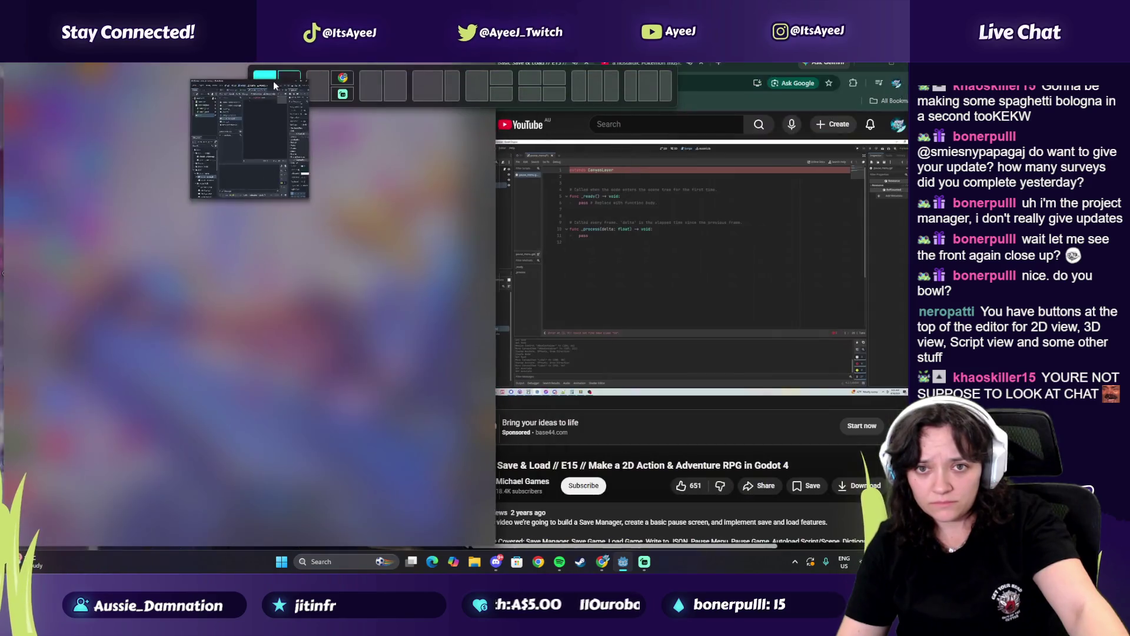
# Change the first line to 'extends CanvasLayer', then select Button_save and Button_load
pyautogui.moveTo(313, 132); pyautogui.dragTo(296, 135)
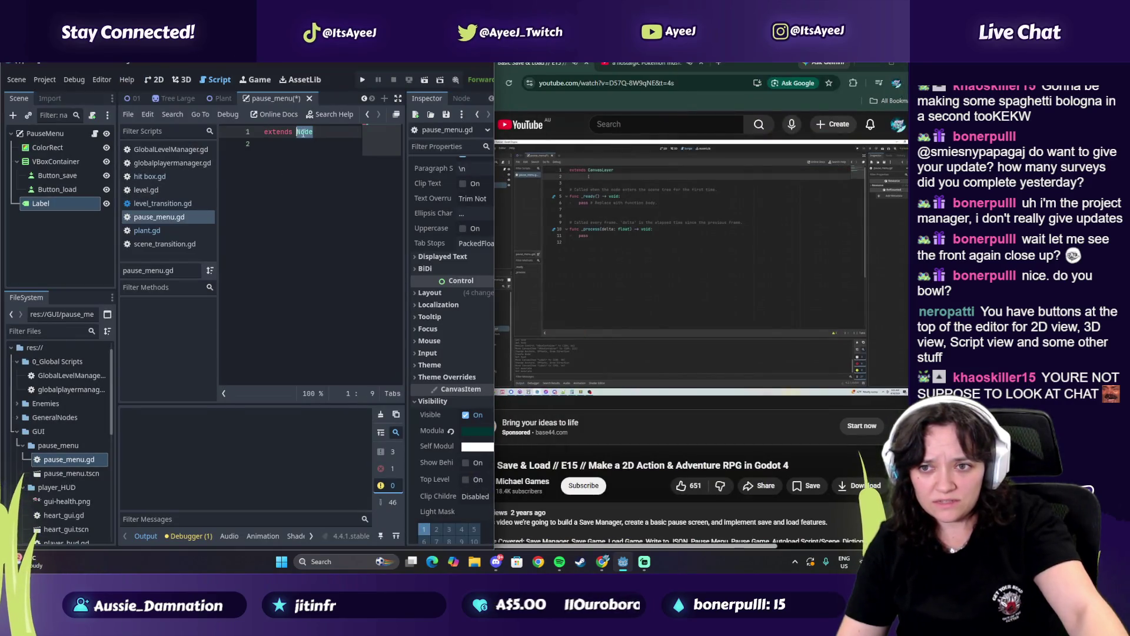
pyautogui.write('CanvasLay')
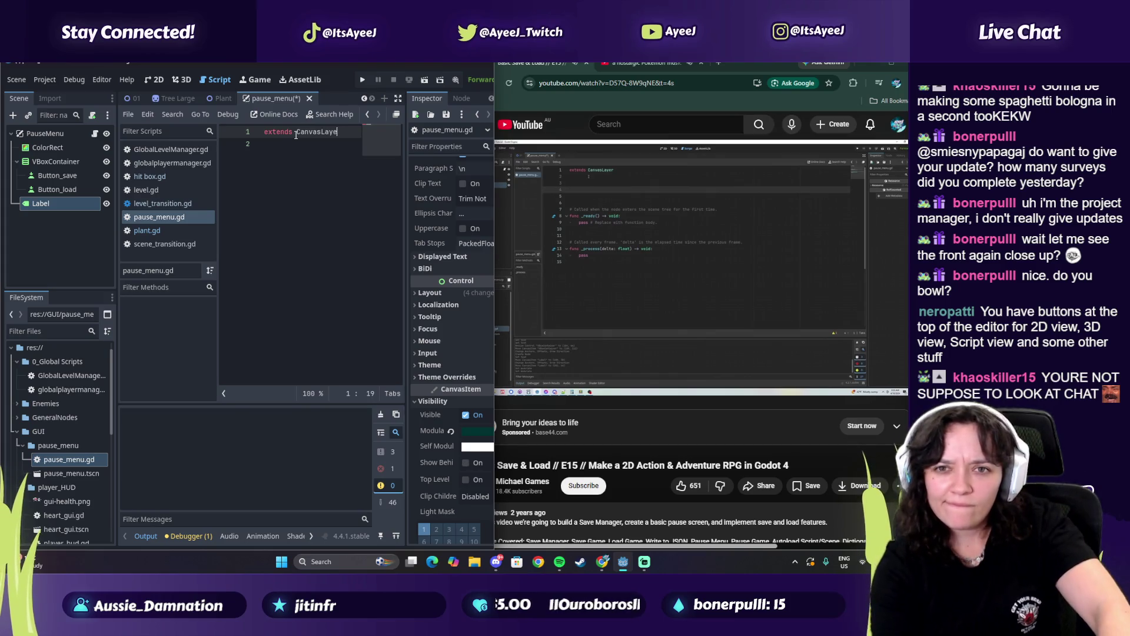
pyautogui.press('Return')
pyautogui.press('Return')
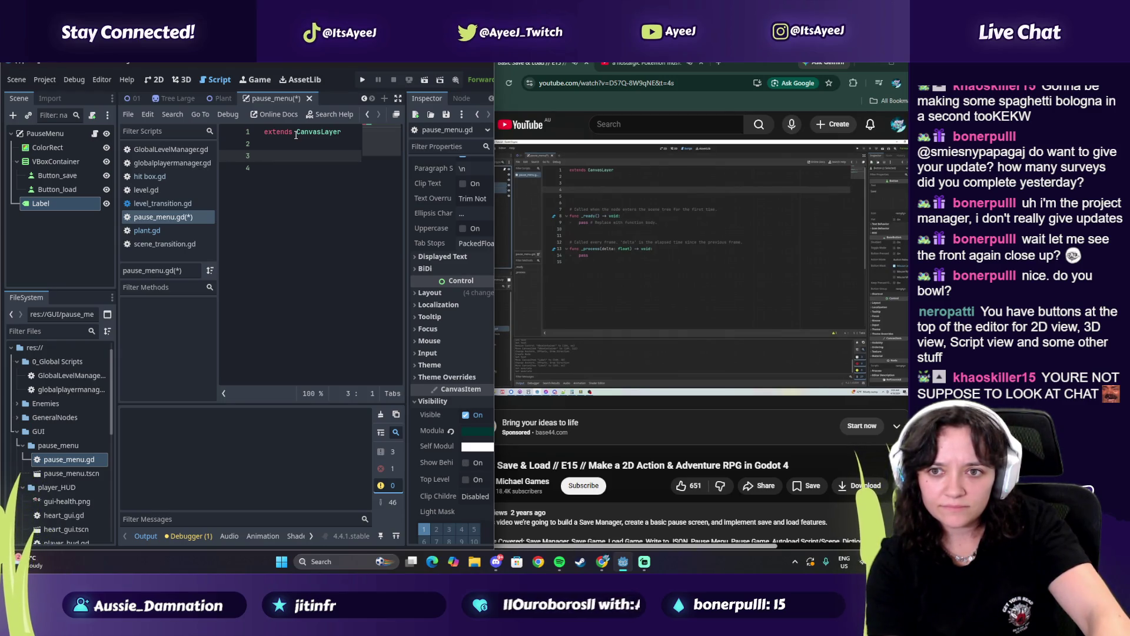
pyautogui.click(57, 175)
pyautogui.keyDown('shift'); pyautogui.click(57, 189); pyautogui.keyUp('shift')
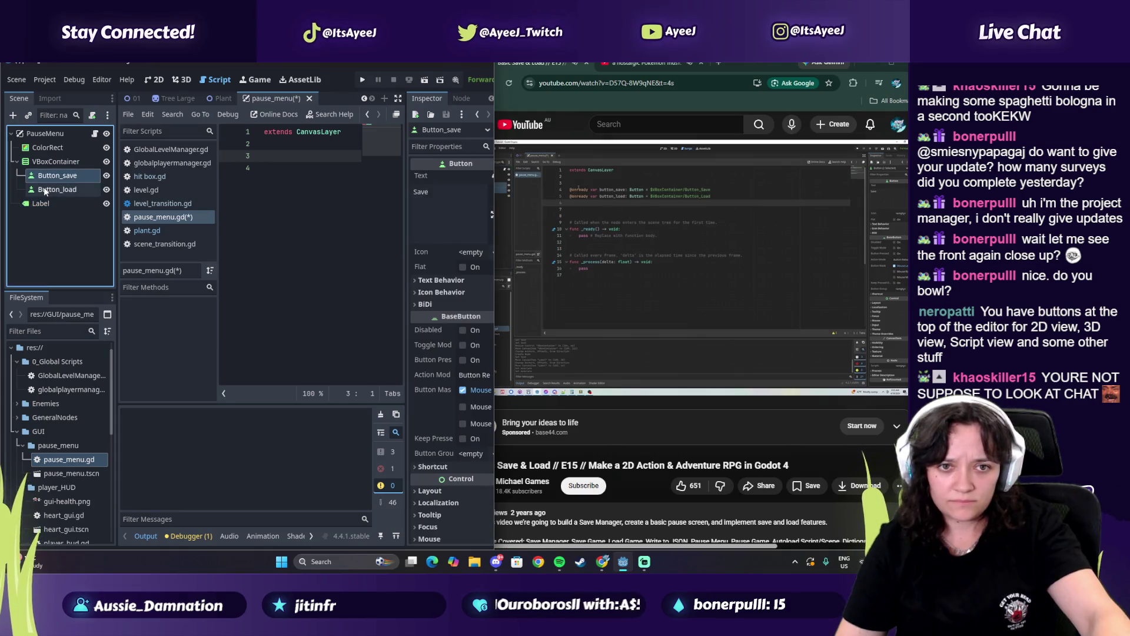
pyautogui.moveTo(57, 175); pyautogui.dragTo(280, 160)
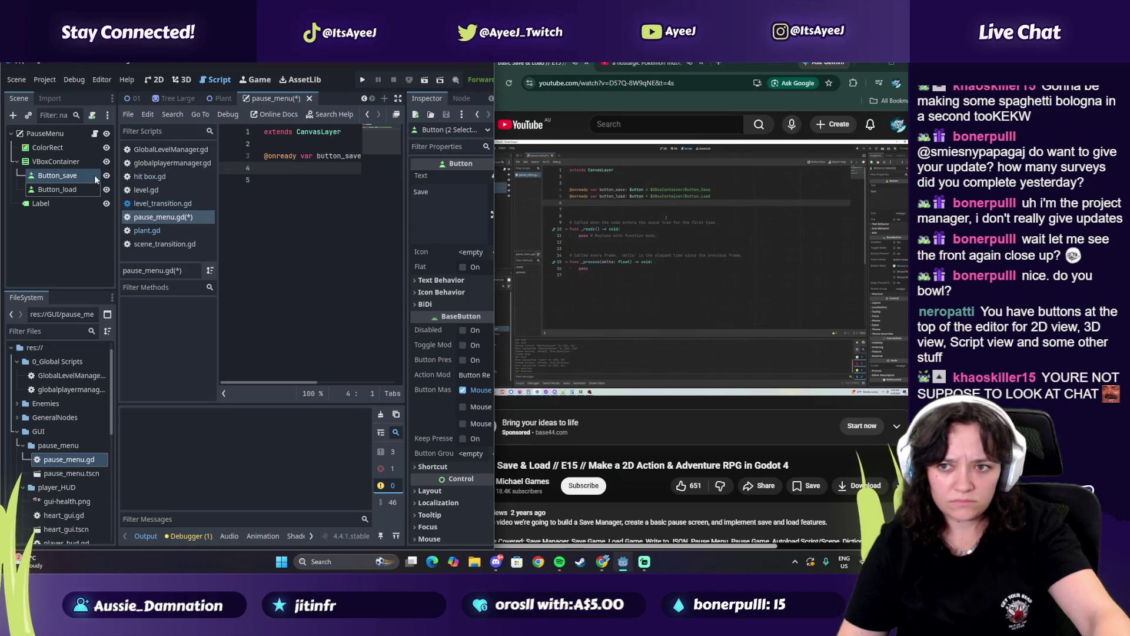
pyautogui.moveTo(276, 382)
pyautogui.mouseDown()
pyautogui.moveTo(372, 384)
pyautogui.moveTo(191, 332)
pyautogui.mouseUp()
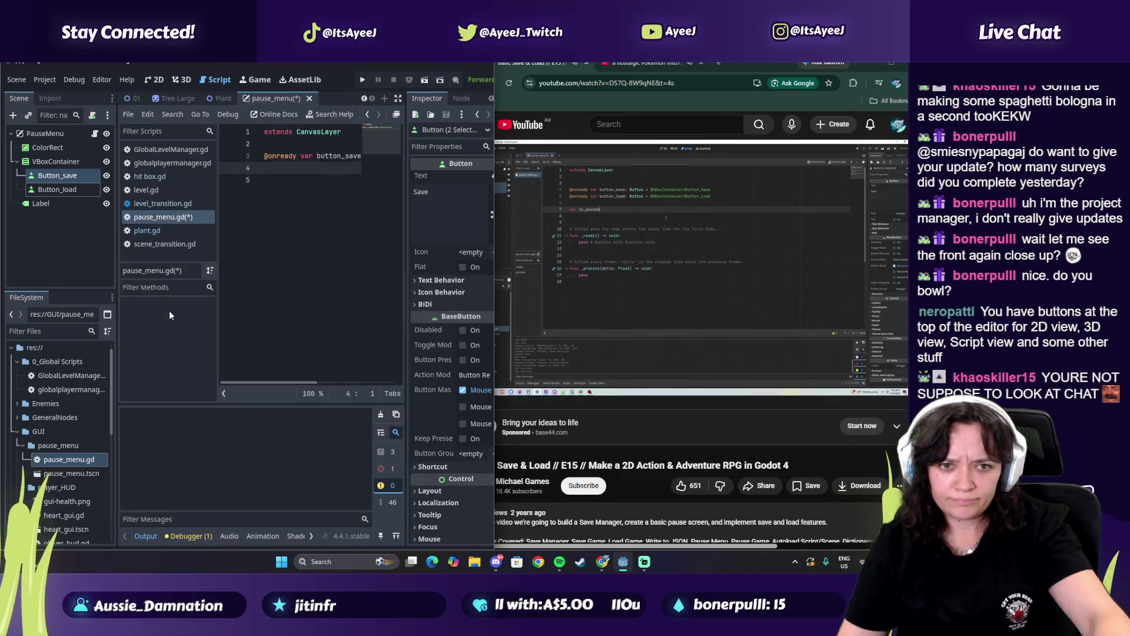
pyautogui.moveTo(50, 191); pyautogui.dragTo(264, 179)
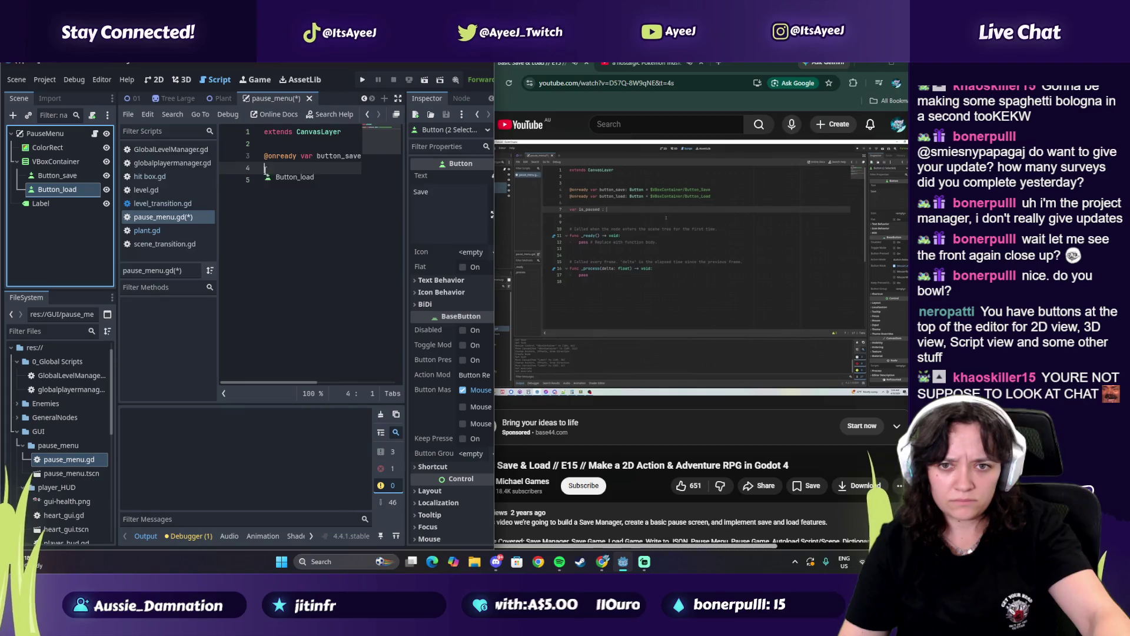
# Declare var is_paused : bool = false below the button references
pyautogui.press('Return')
pyautogui.press('Return')
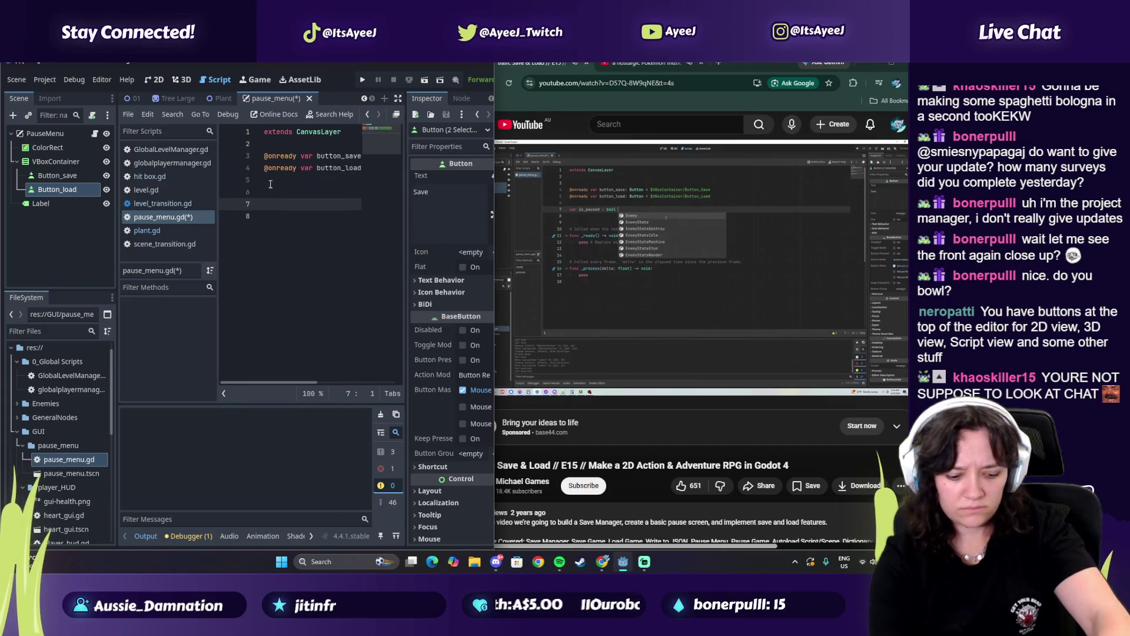
pyautogui.write('var')
pyautogui.write('s_pau')
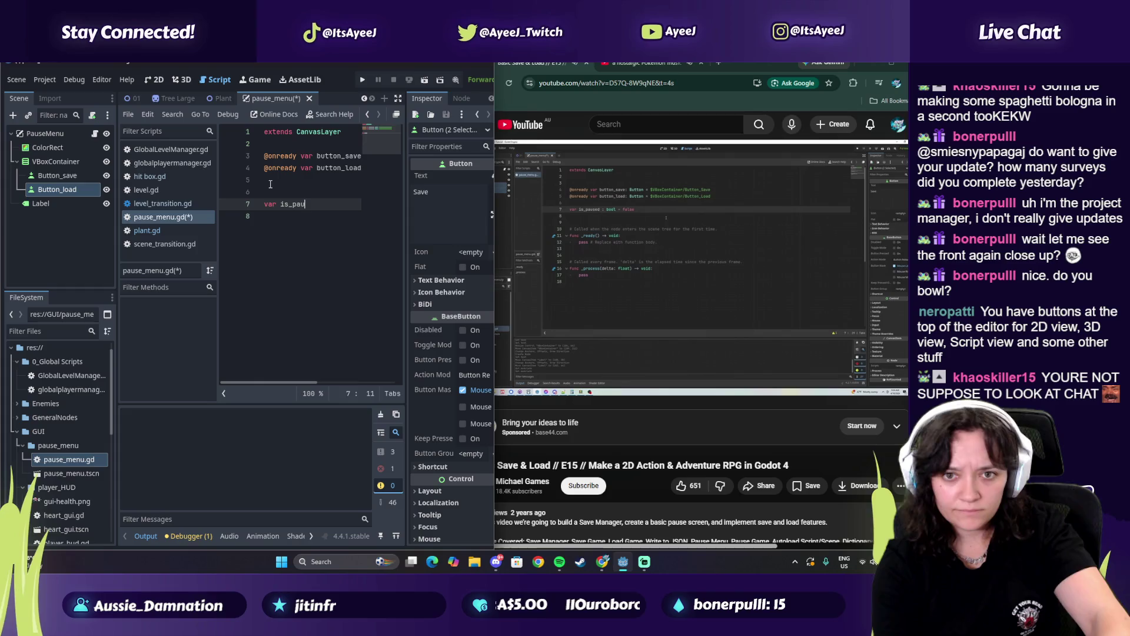
pyautogui.write(' : bool =')
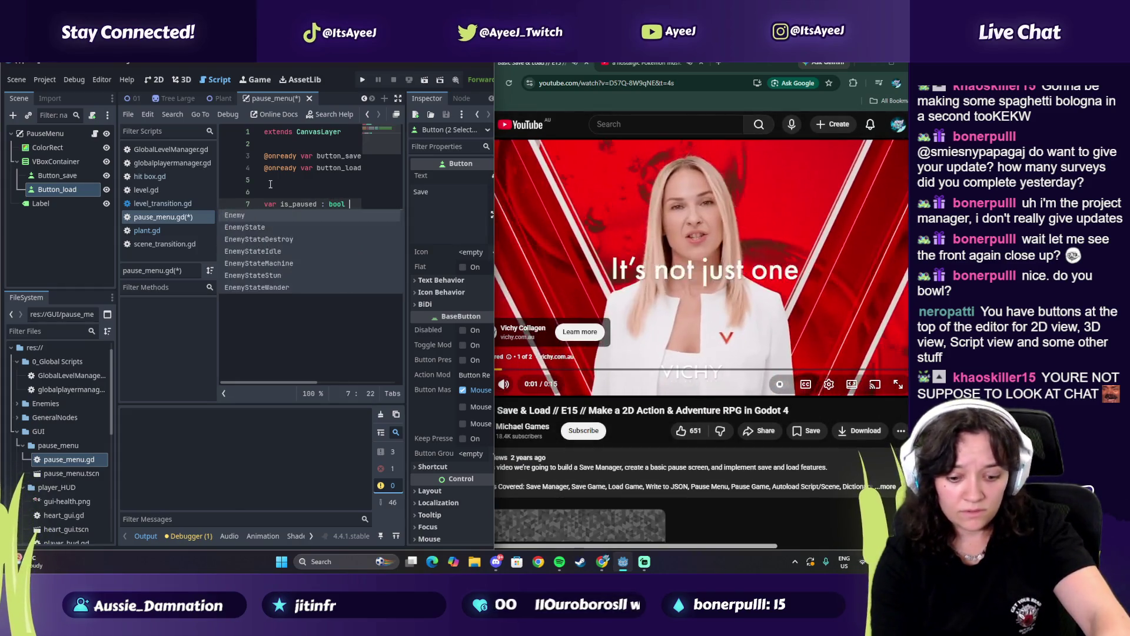
pyautogui.write(' fal;s')
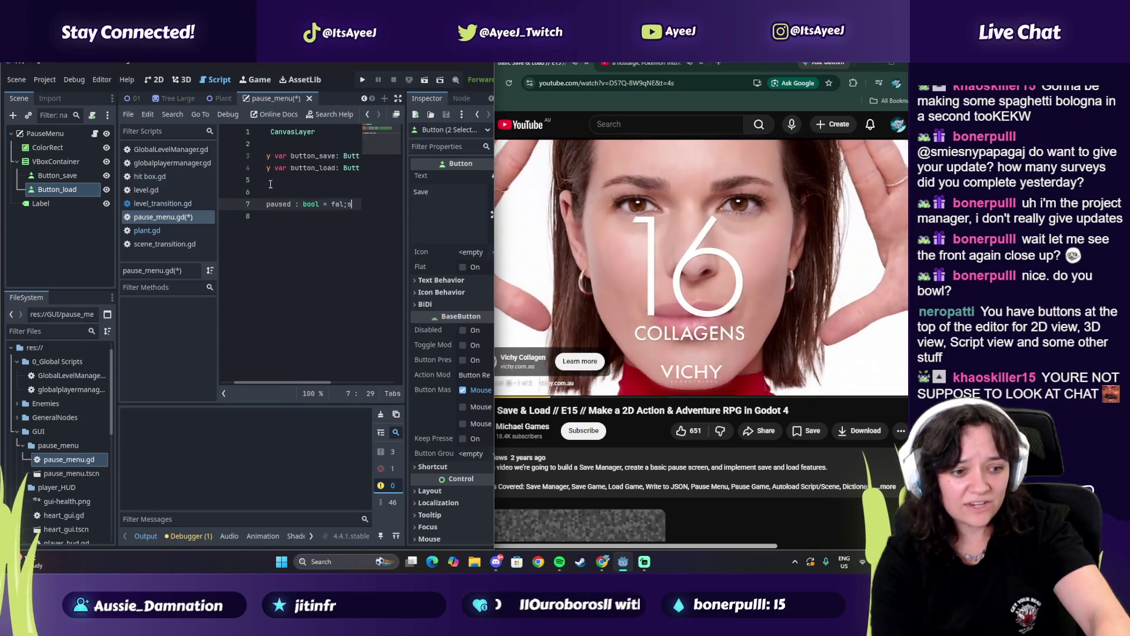
pyautogui.press('BackSpace')
pyautogui.write('se')
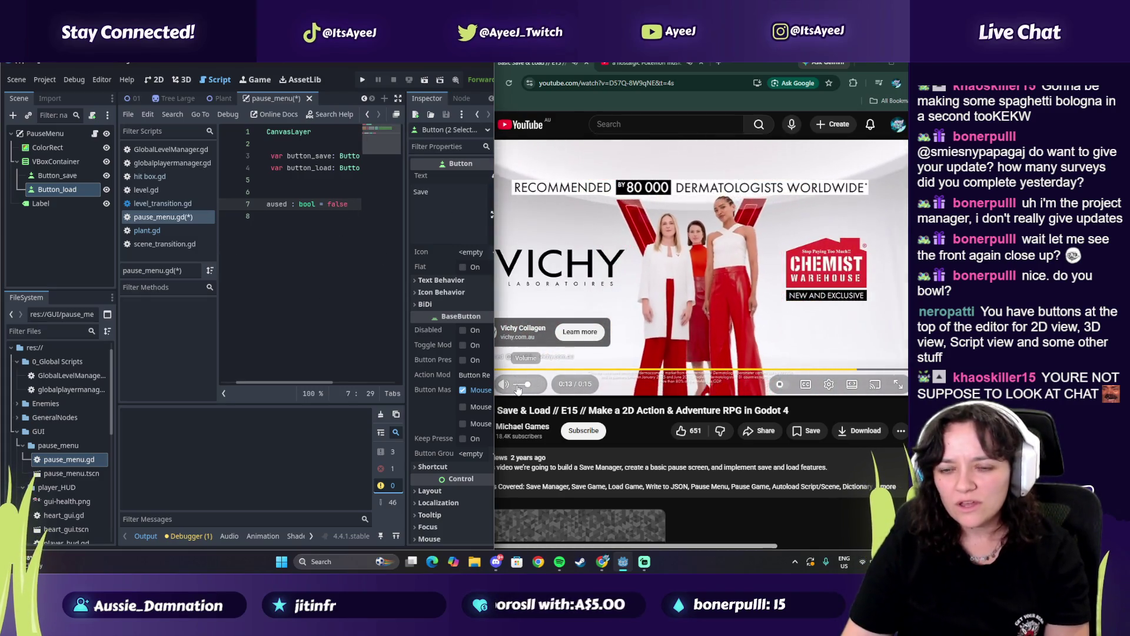
# Narrow the Scene dock and script list so the code editor gets more room
pyautogui.click(515, 386)
pyautogui.moveTo(118, 267); pyautogui.dragTo(43, 259)
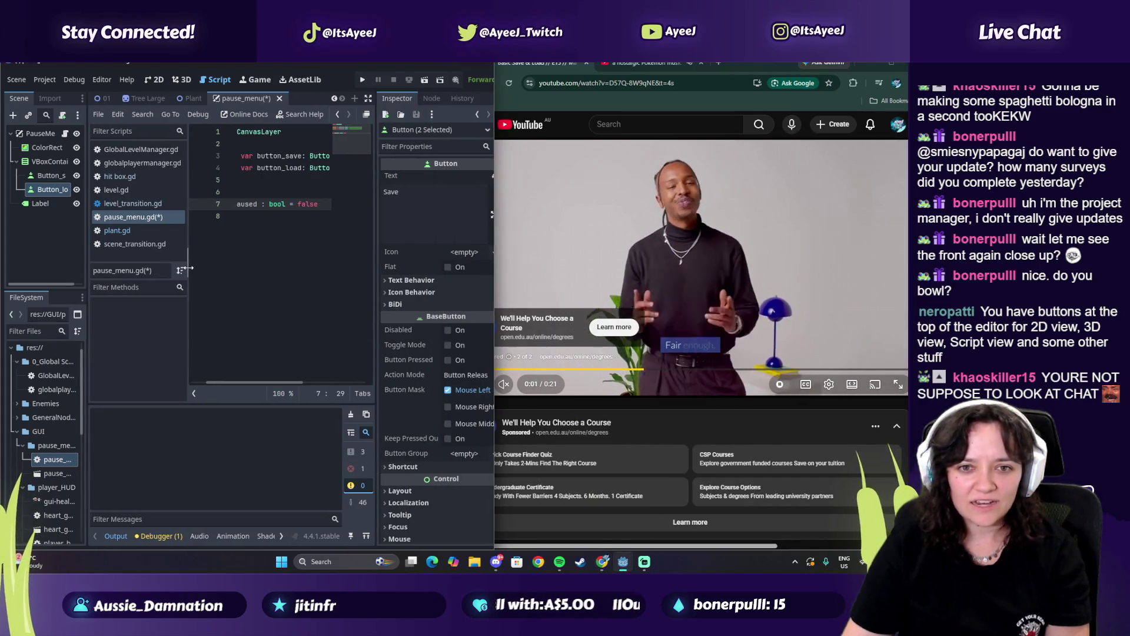
pyautogui.moveTo(188, 294); pyautogui.dragTo(140, 295)
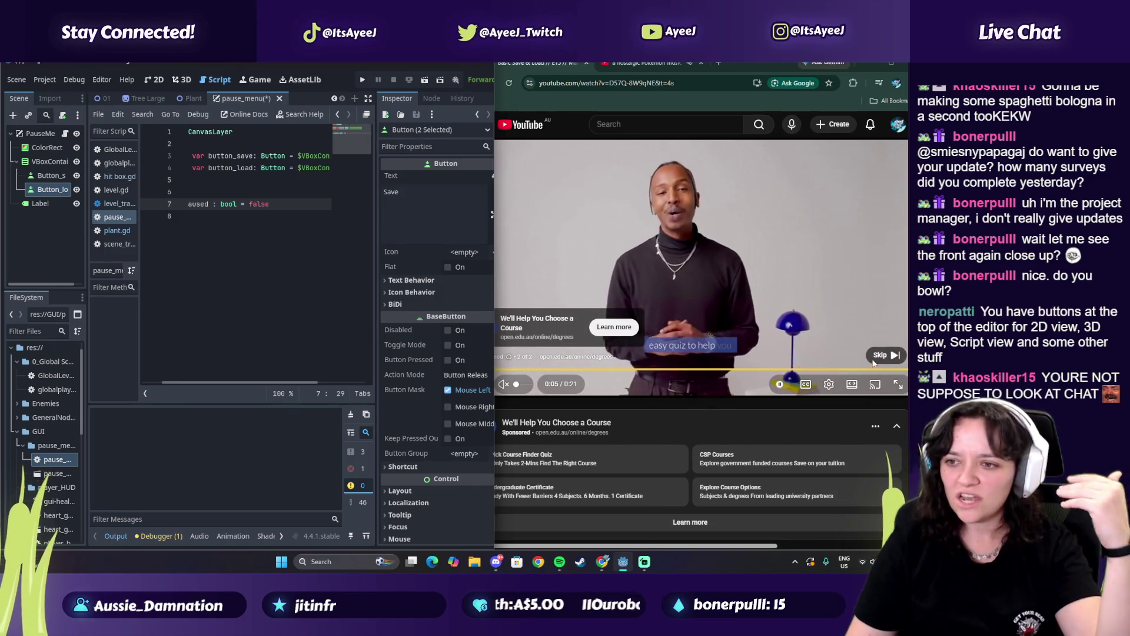
pyautogui.click(506, 392)
pyautogui.click(525, 385)
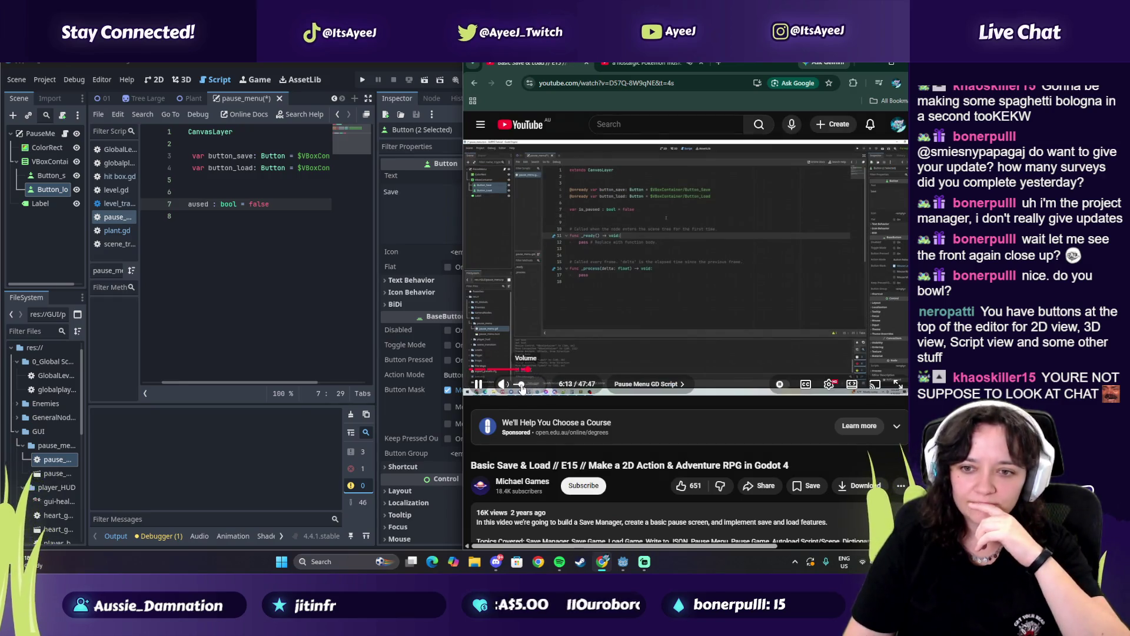
pyautogui.click(304, 196)
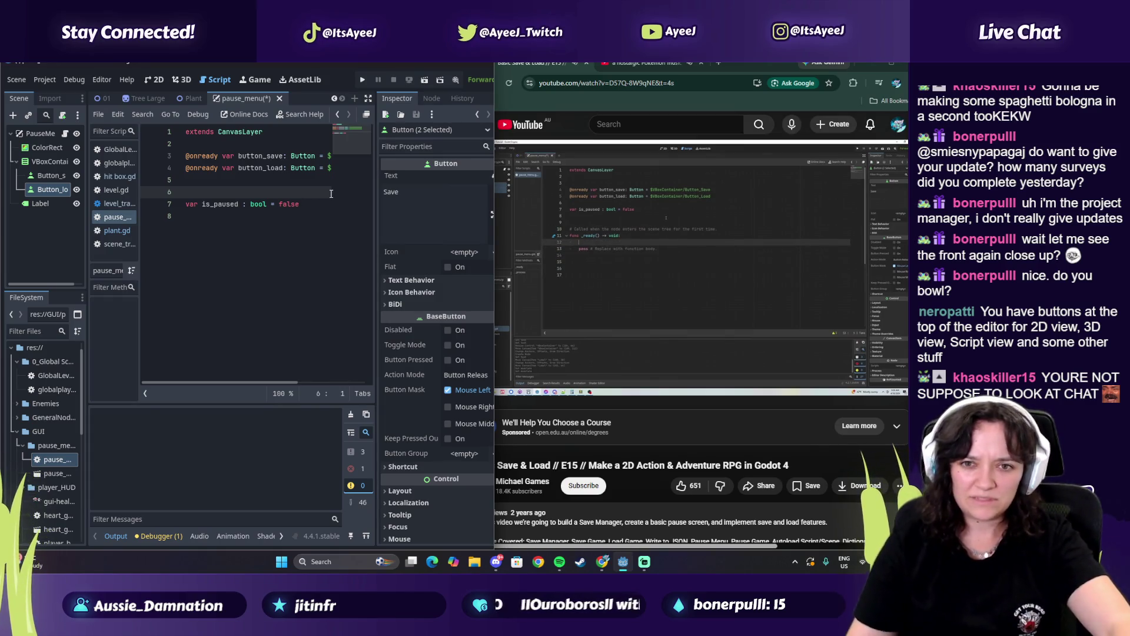
# Add an empty func _ready() -> void: holding pass, with blank lines inside
pyautogui.click(306, 204)
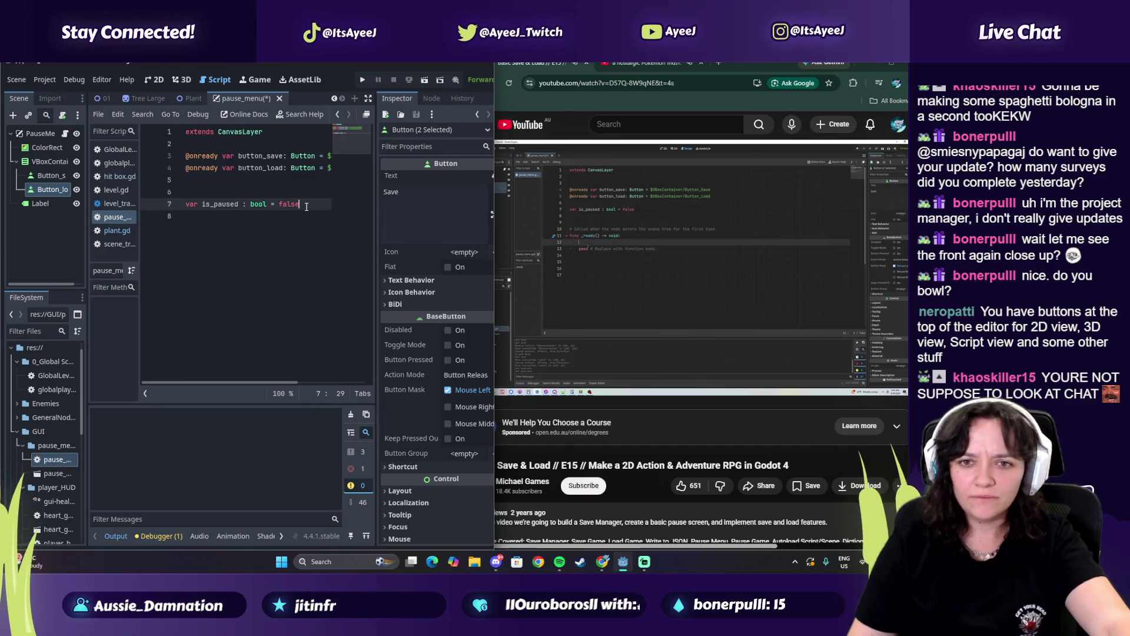
pyautogui.press('Return')
pyautogui.press('Return')
pyautogui.write('func _ready')
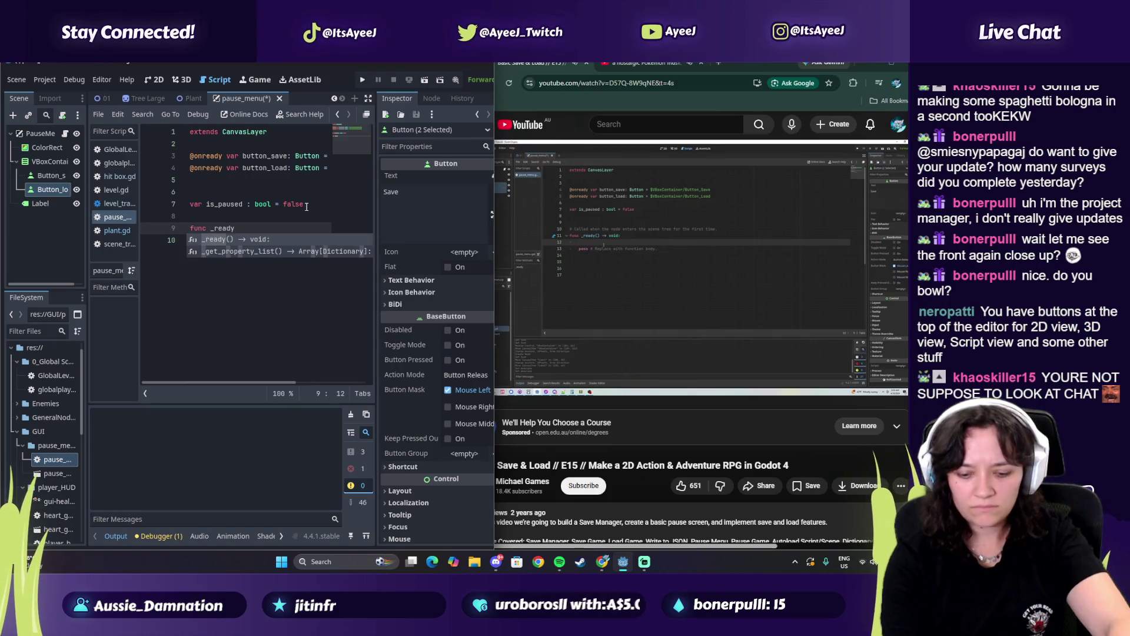
pyautogui.write('() ')
pyautogui.write('-> void:')
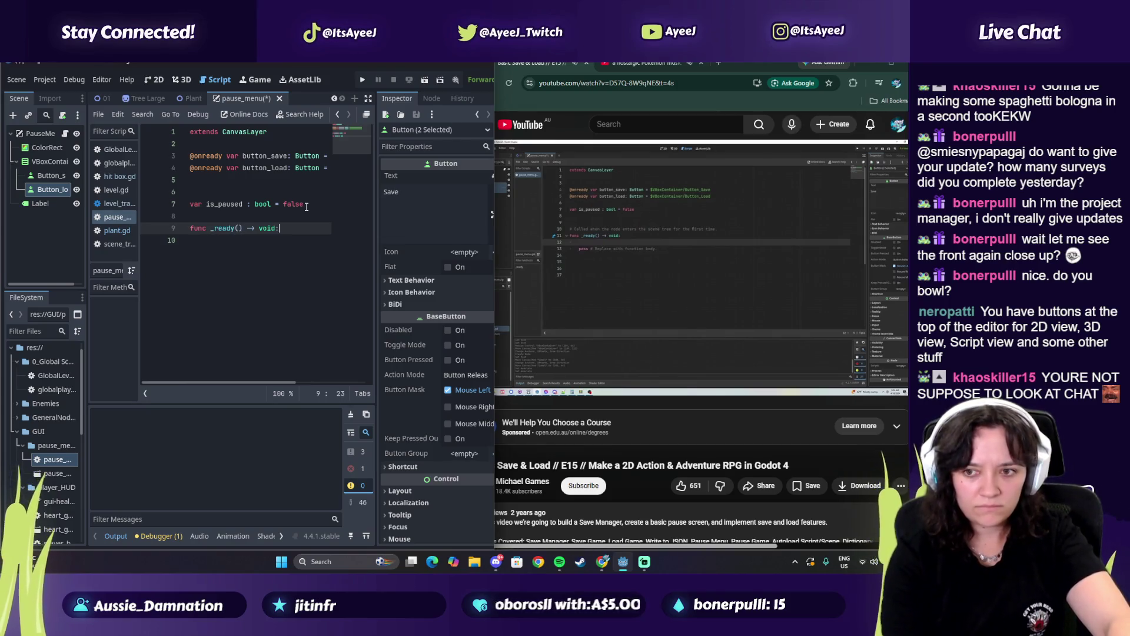
pyautogui.press('Return')
pyautogui.press('Return')
pyautogui.write('pa')
pyautogui.press('Up')
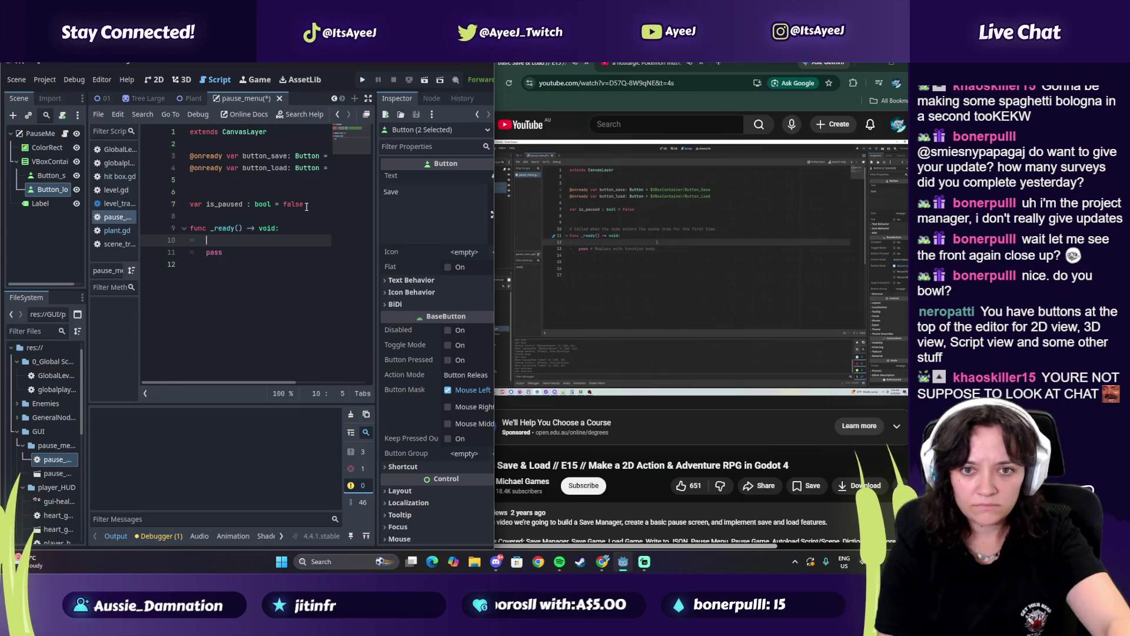
pyautogui.press('Return')
pyautogui.press('Return')
pyautogui.press('Up')
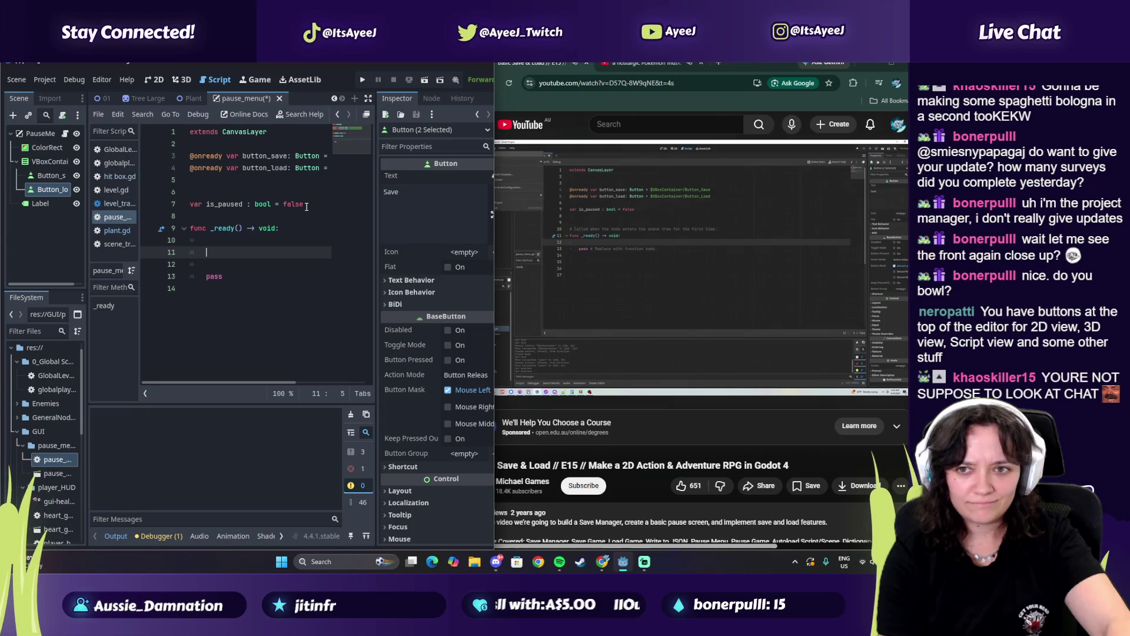
# In Project Settings > Globals > Autoload, pick res://GUI/pause_menu/pause_menu.tscn as the path
pyautogui.click(45, 80)
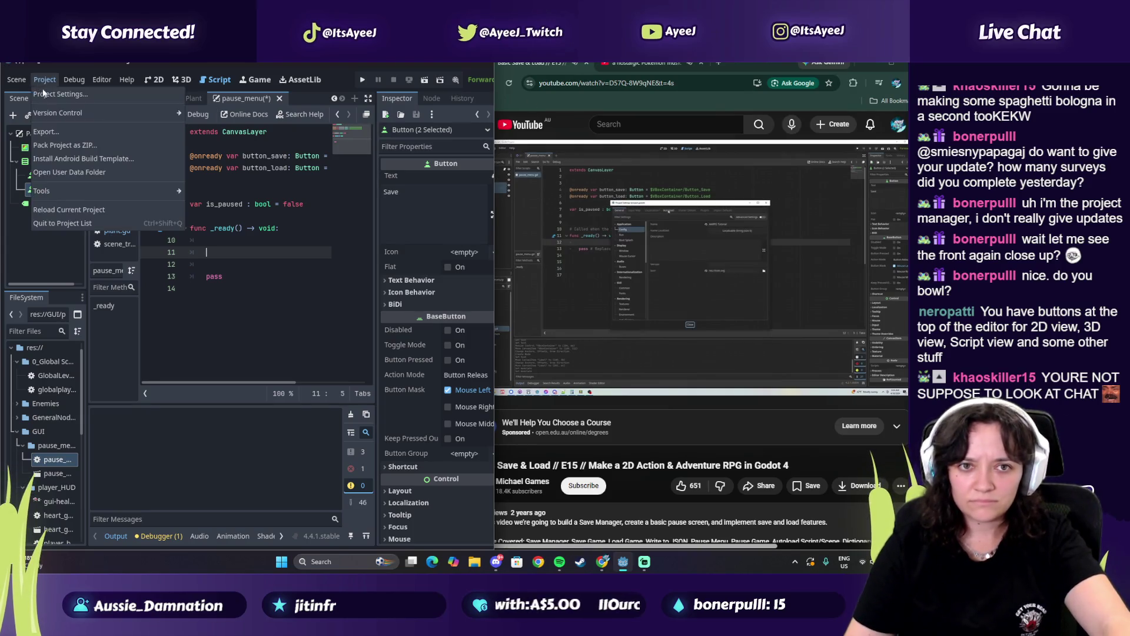
pyautogui.click(62, 96)
pyautogui.click(233, 118)
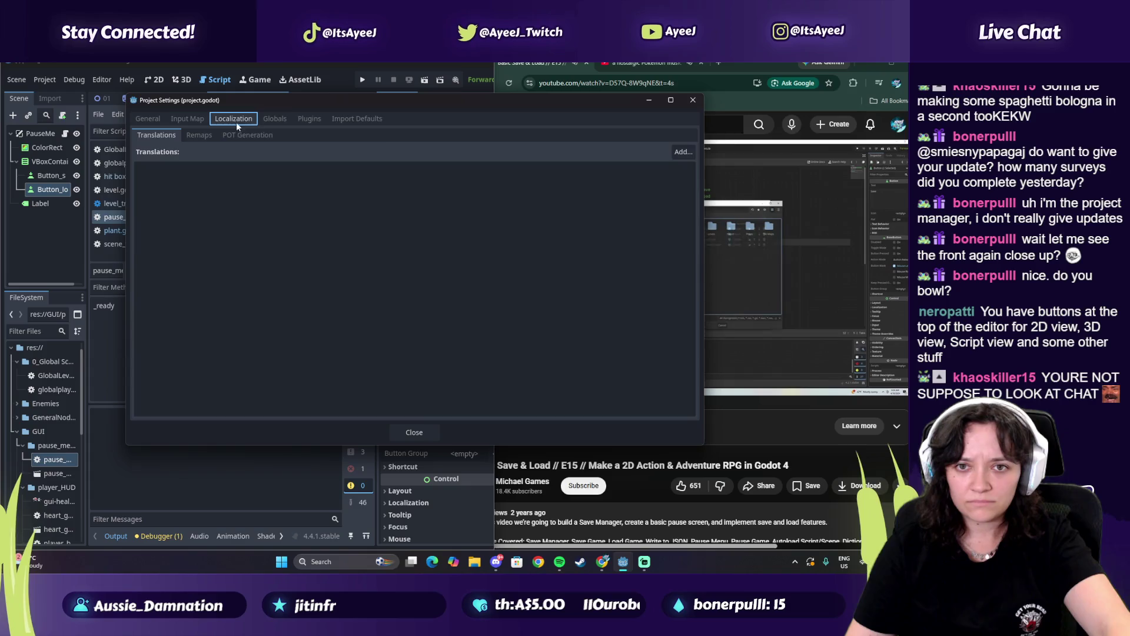
pyautogui.click(275, 118)
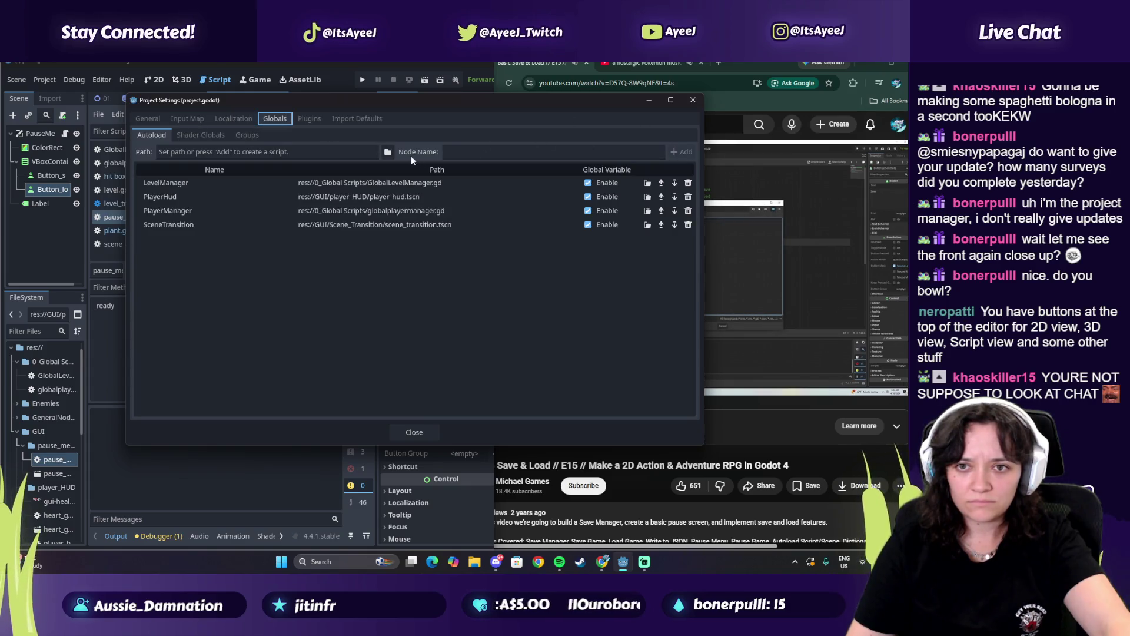
pyautogui.click(388, 152)
pyautogui.doubleClick(462, 209)
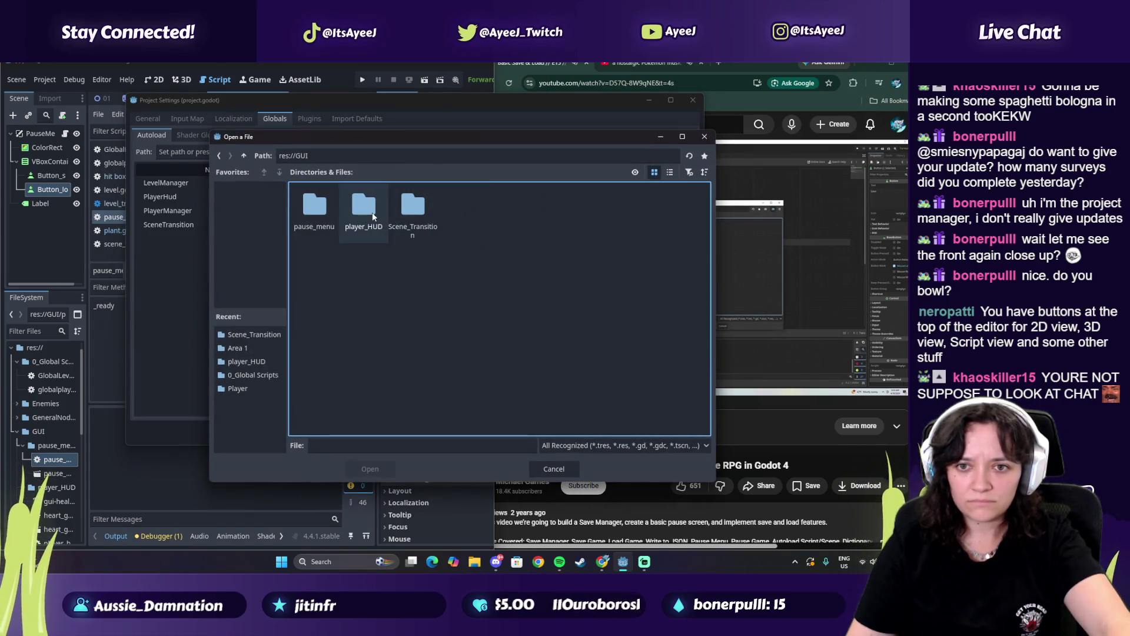
pyautogui.doubleClick(329, 207)
pyautogui.click(356, 204)
pyautogui.click(354, 475)
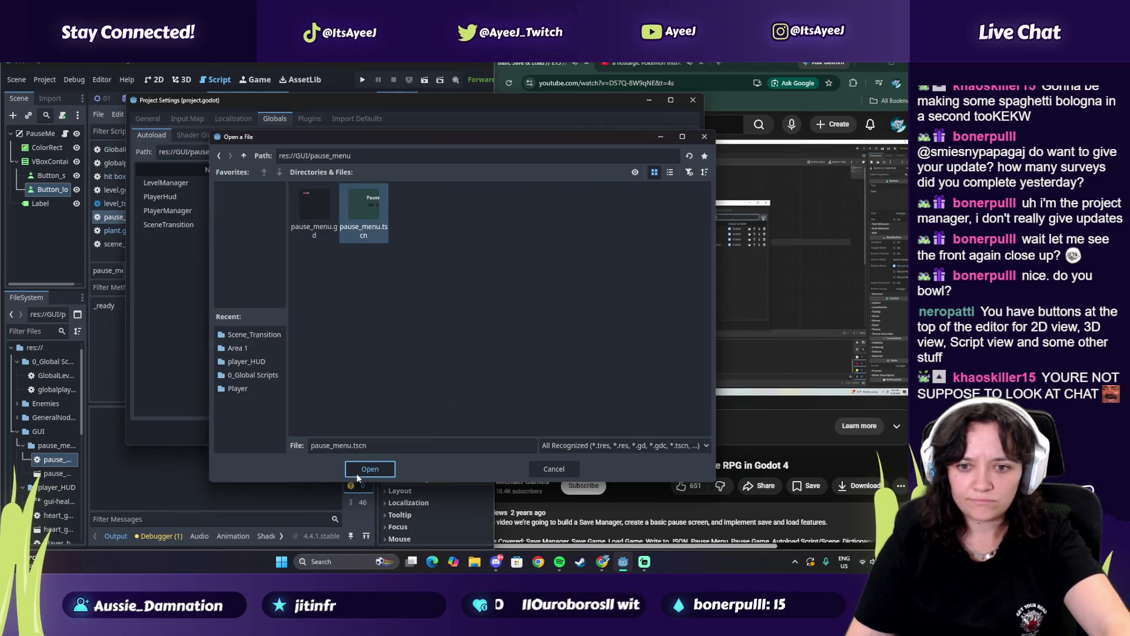
# Add the scene as the PauseMenu autoload and close Project Settings
pyautogui.moveTo(505, 102)
pyautogui.mouseDown()
pyautogui.moveTo(362, 97)
pyautogui.moveTo(427, 86)
pyautogui.mouseUp()
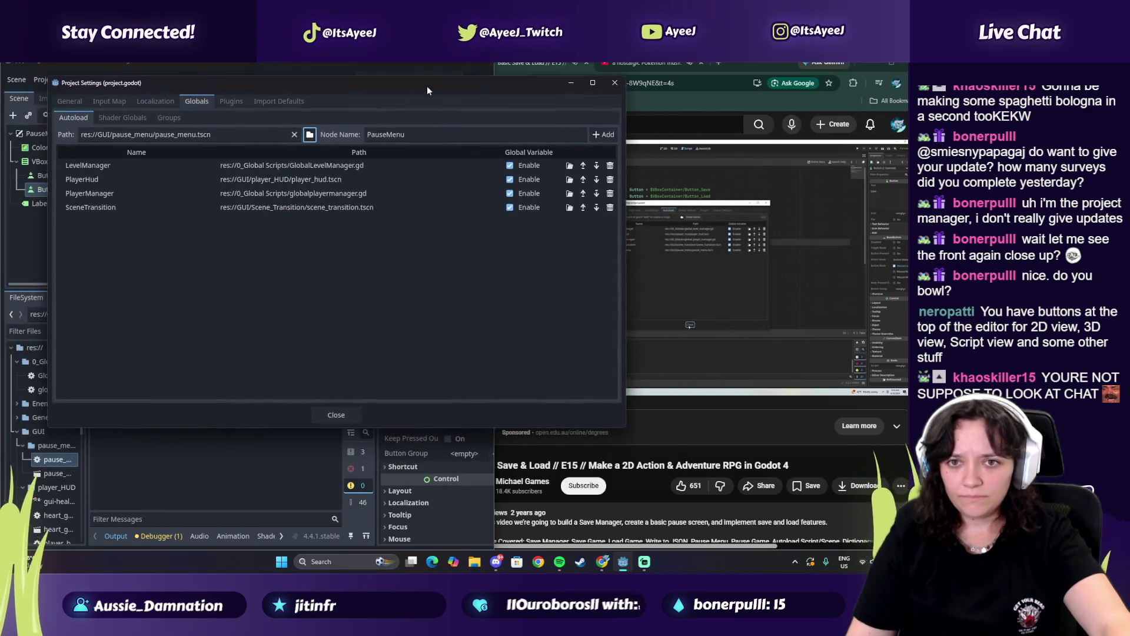
pyautogui.click(602, 134)
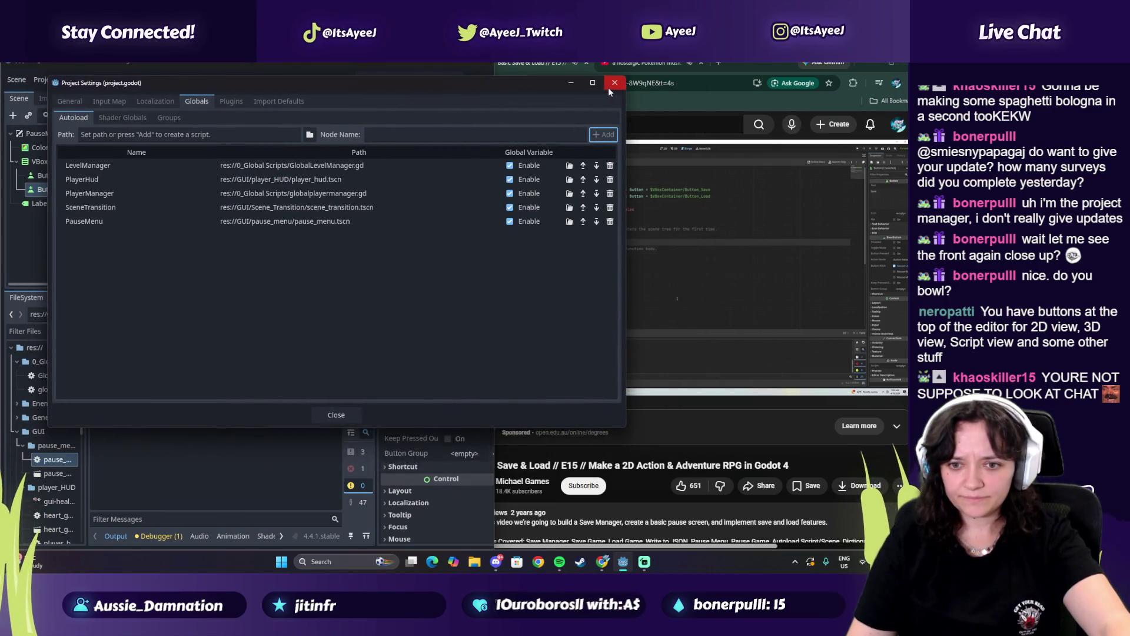
pyautogui.click(608, 87)
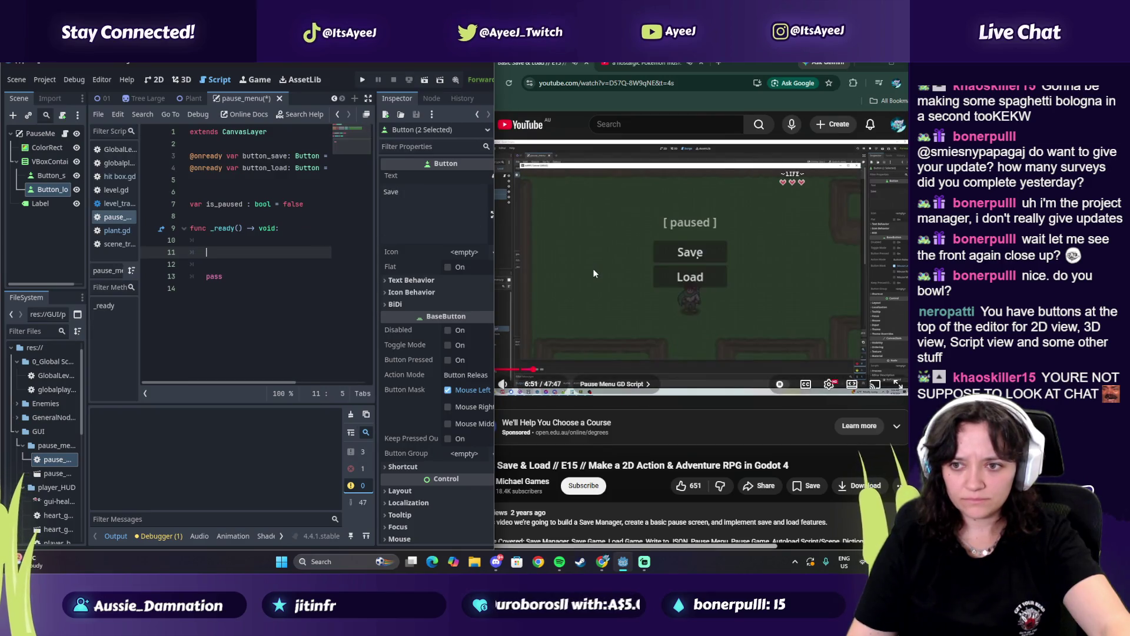
pyautogui.click(594, 273)
# Walk the player around with the arrow keys, then close the running game window
pyautogui.click(364, 81)
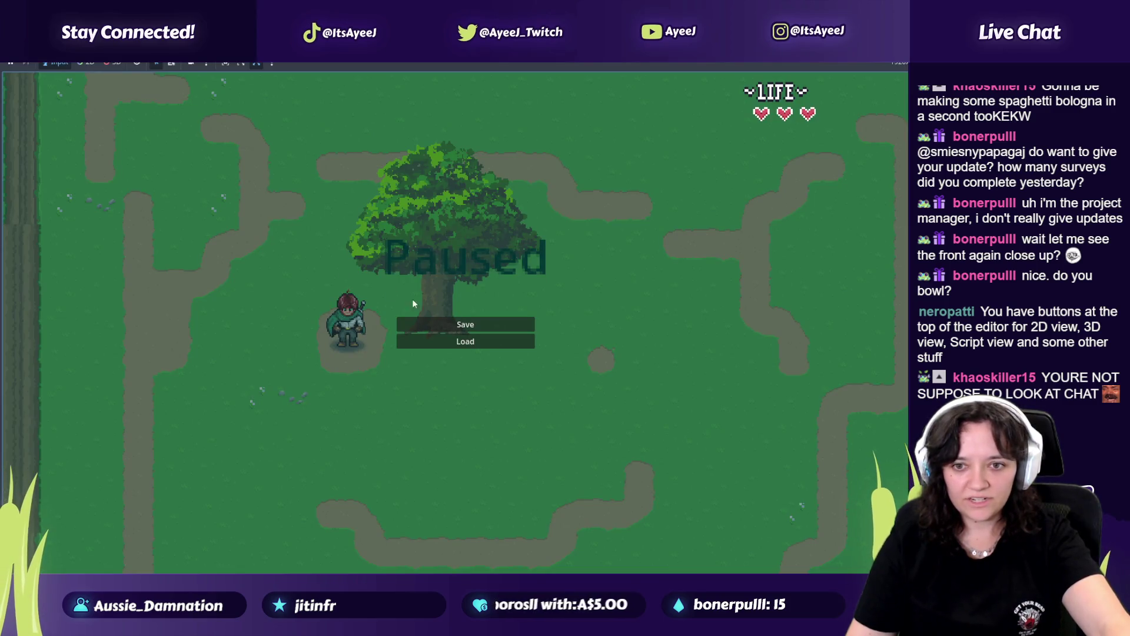
pyautogui.press('Down')
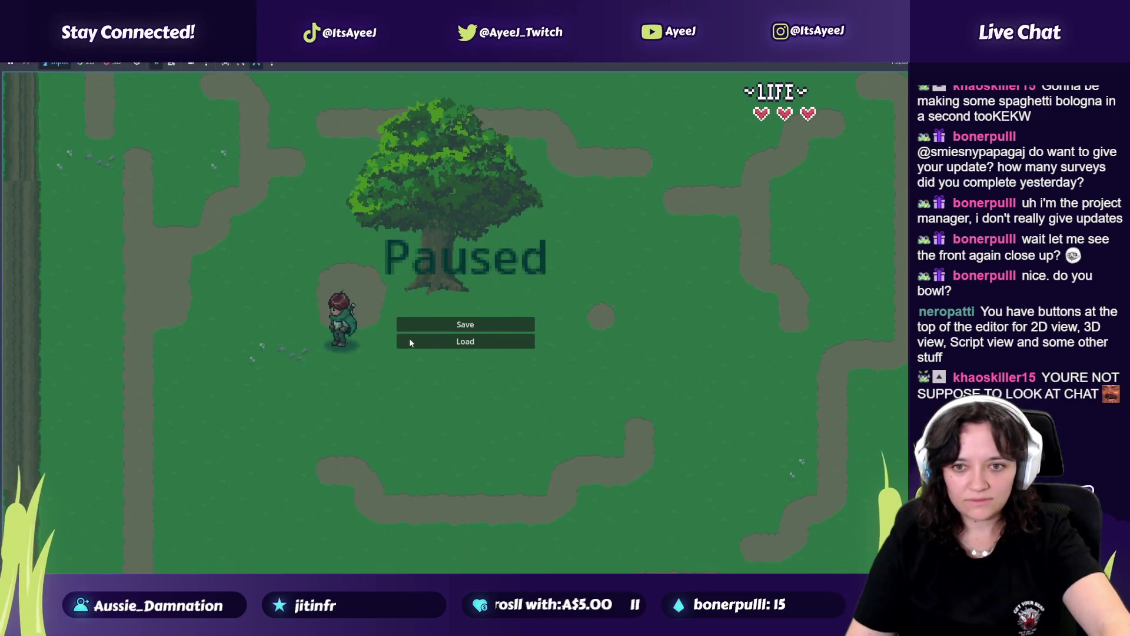
pyautogui.press('Right')
pyautogui.press('Up')
pyautogui.press('Right')
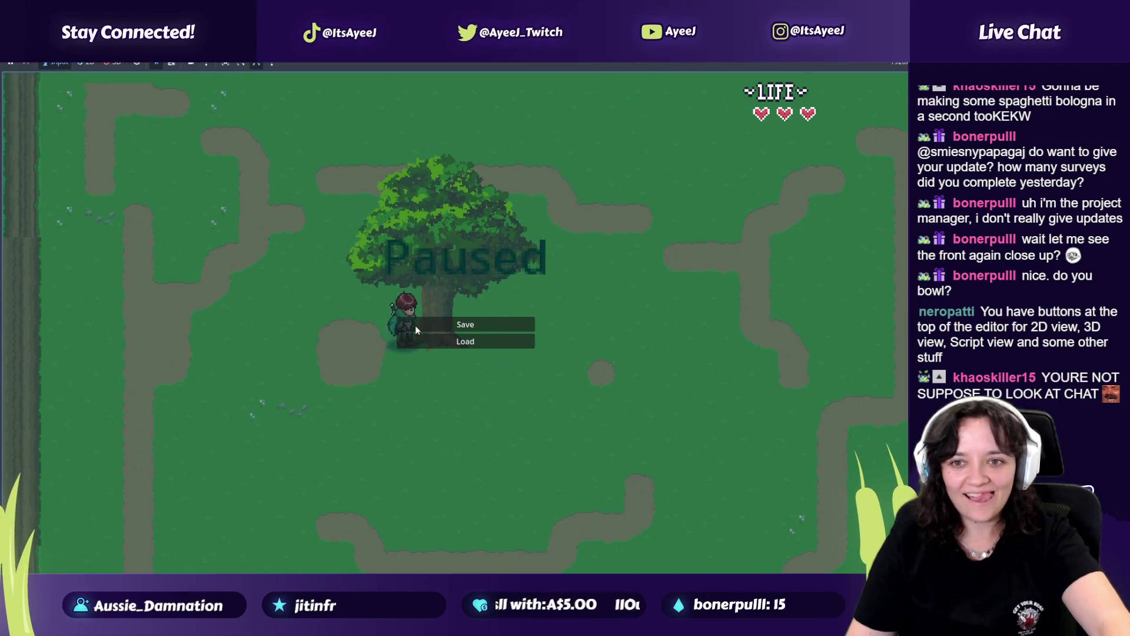
pyautogui.hotkey('alt', 'Tab')
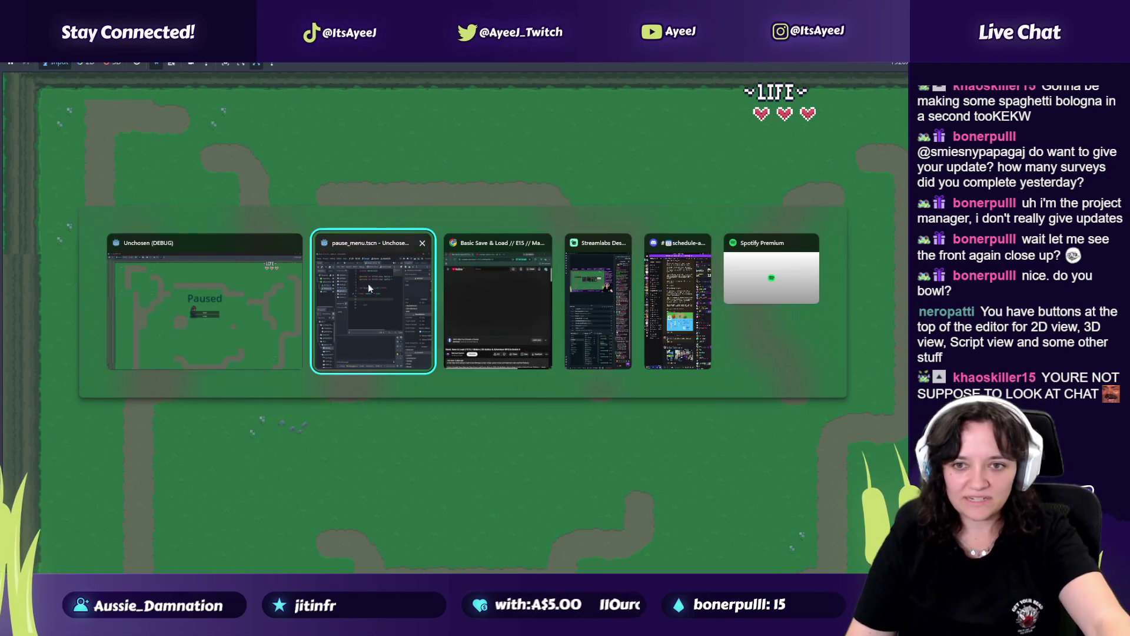
pyautogui.click(292, 245)
pyautogui.click(406, 286)
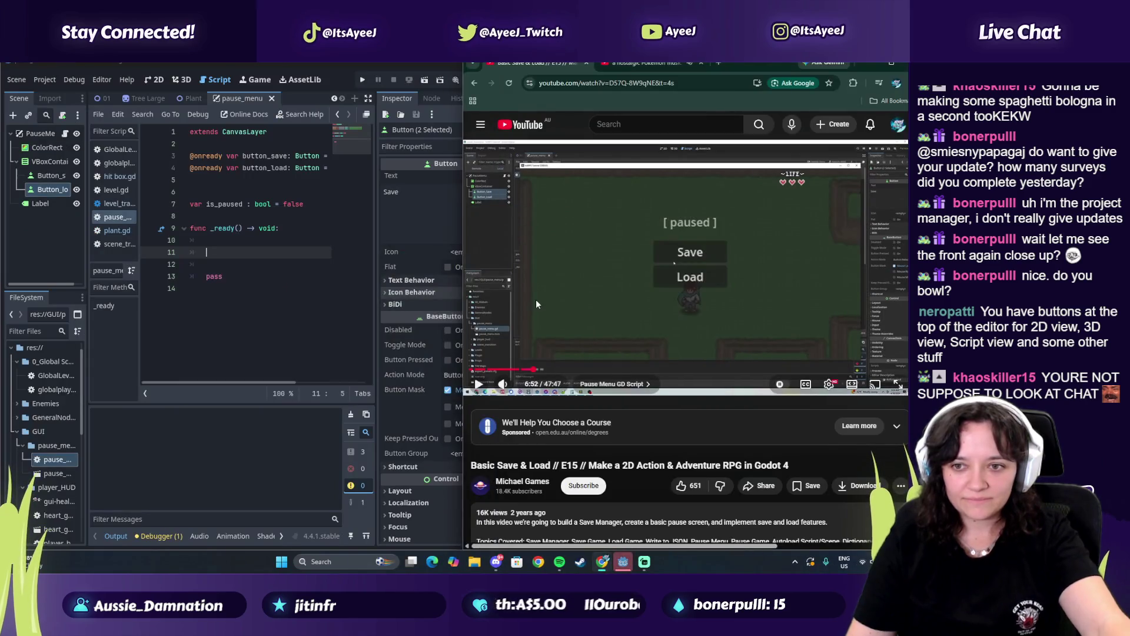
# Watch the tutorial further, then open Godot's Project menu
pyautogui.click(536, 299)
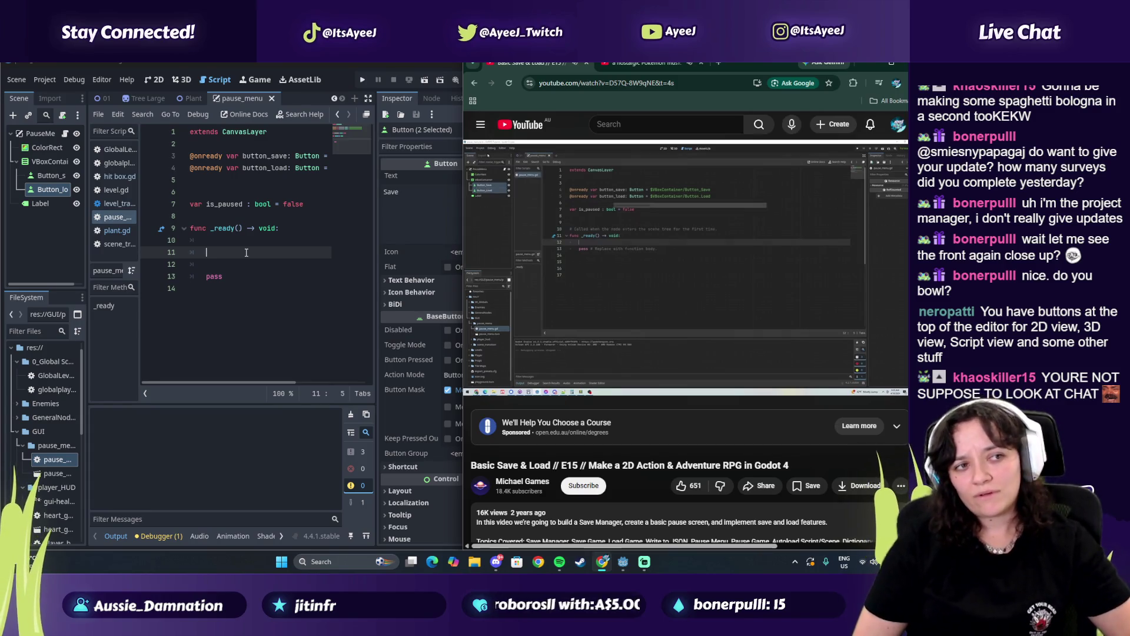
pyautogui.click(532, 259)
pyautogui.click(44, 79)
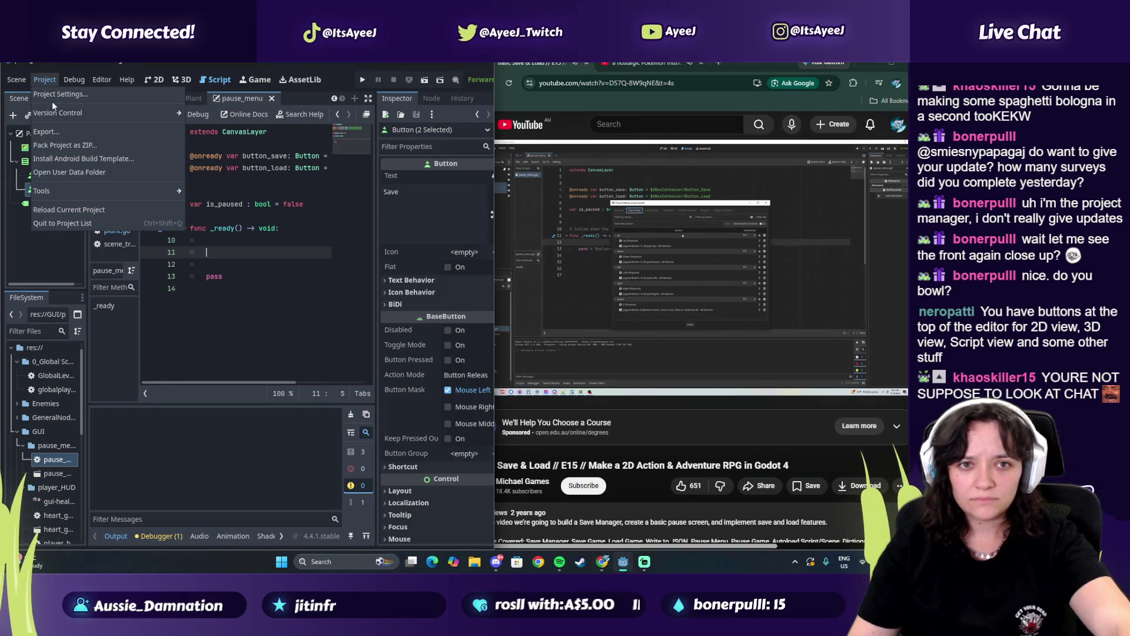
# Open the Input Map and collapse the Up, Down, Left, Right and Attack actions
pyautogui.click(54, 96)
pyautogui.click(103, 102)
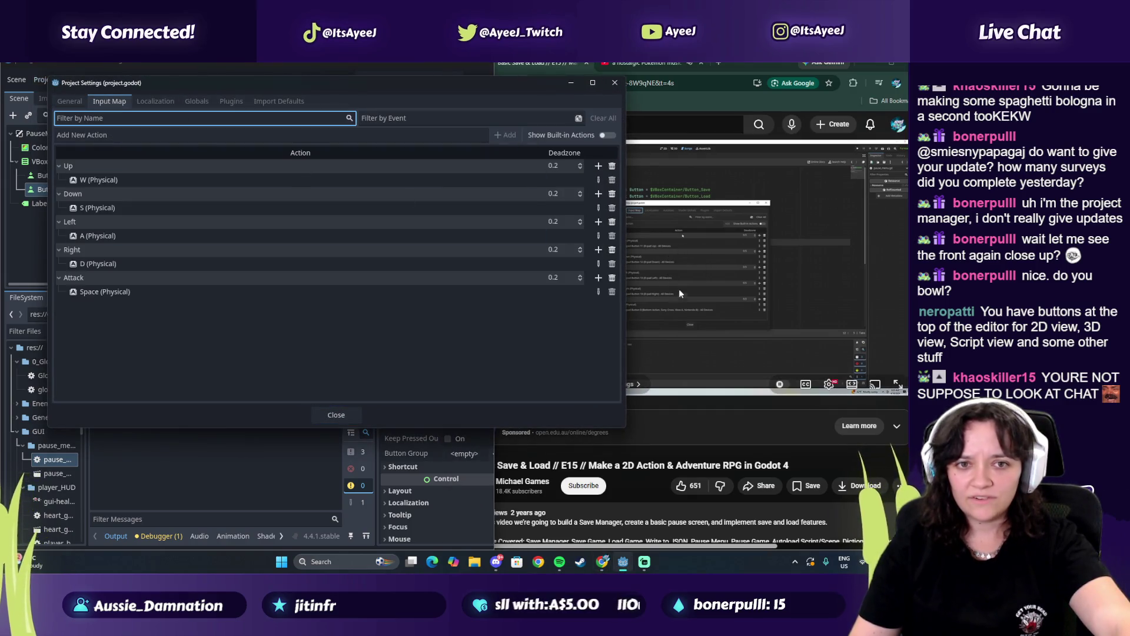
pyautogui.click(712, 335)
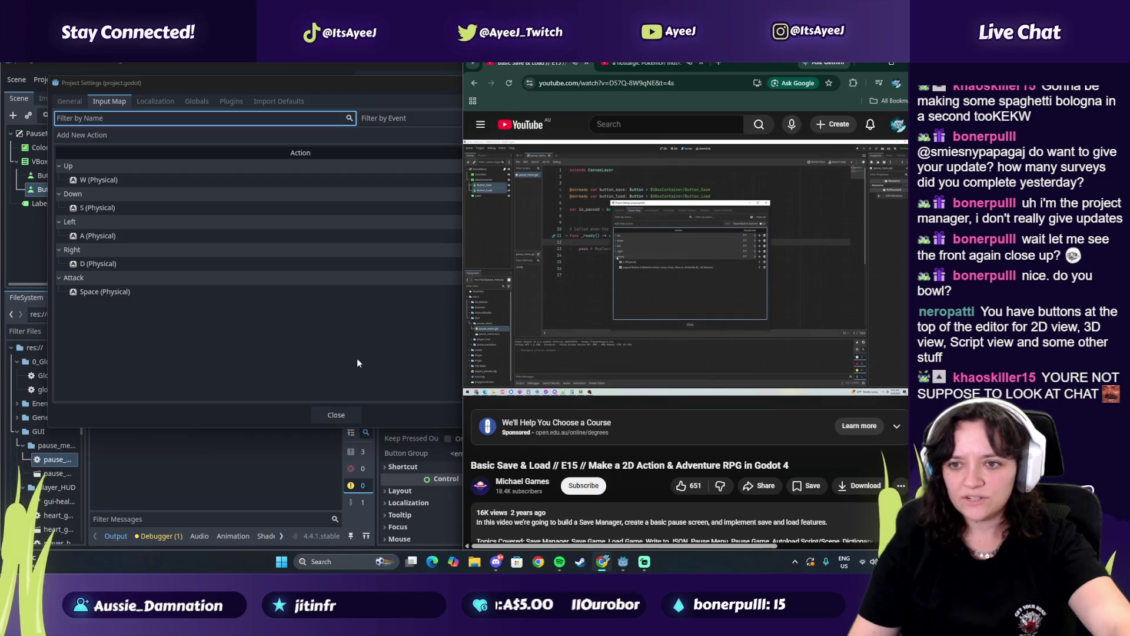
pyautogui.click(59, 166)
pyautogui.click(59, 179)
pyautogui.click(59, 194)
pyautogui.click(58, 208)
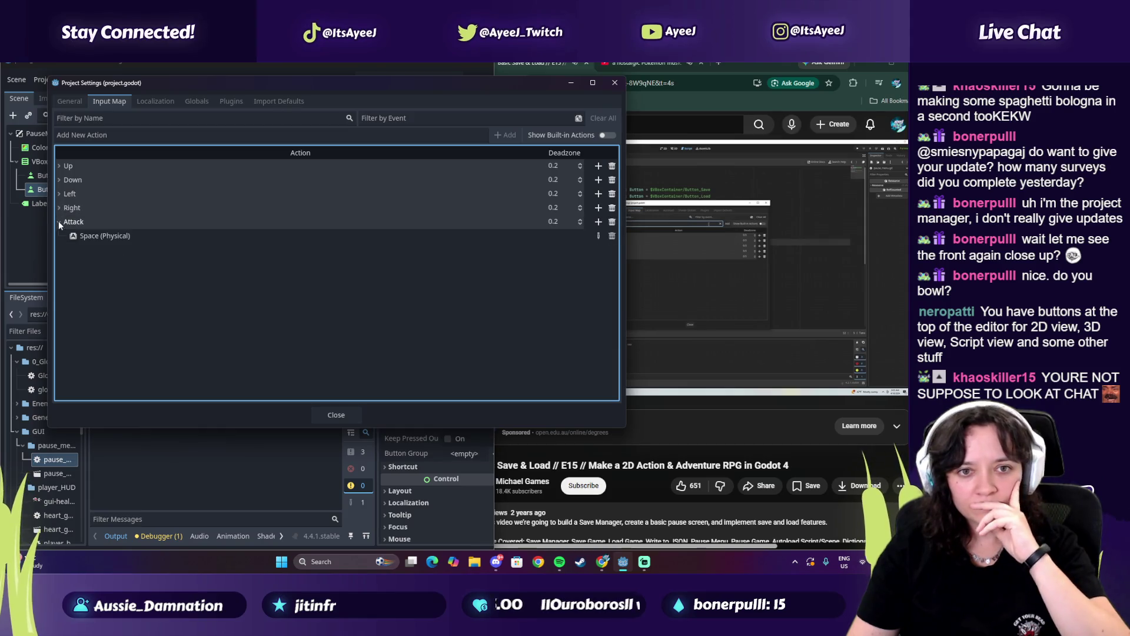
pyautogui.click(59, 221)
# Add a new input action named Pause
pyautogui.click(404, 135)
pyautogui.write('Pause')
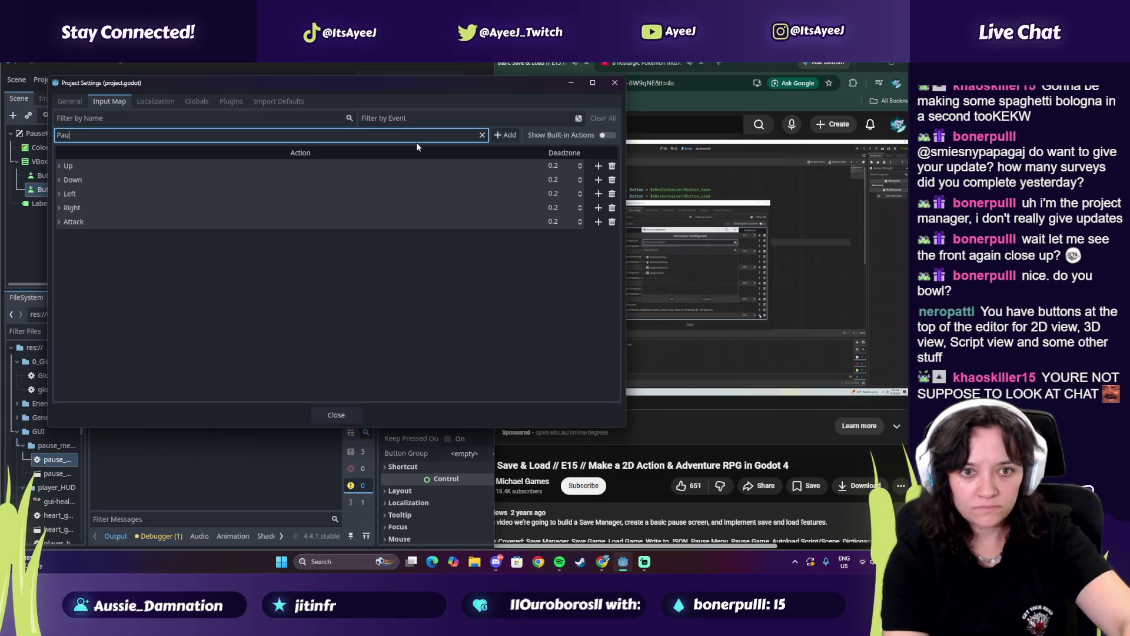
pyautogui.click(503, 136)
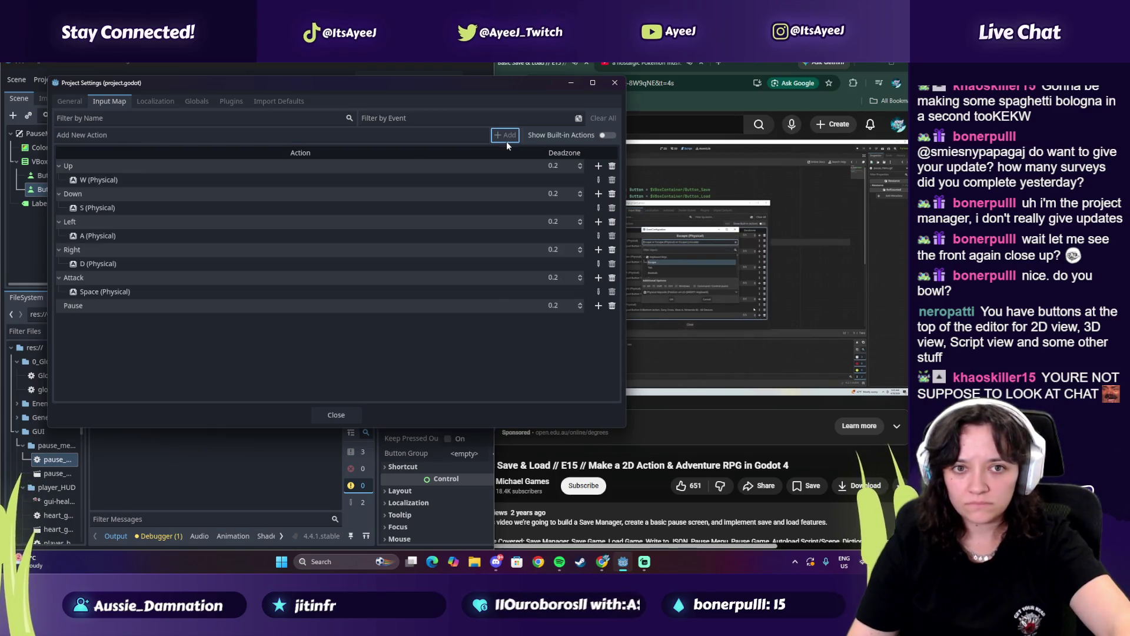
pyautogui.click(706, 270)
pyautogui.click(705, 270)
pyautogui.click(277, 313)
# Bind the Escape key to the Pause action
pyautogui.doubleClick(278, 311)
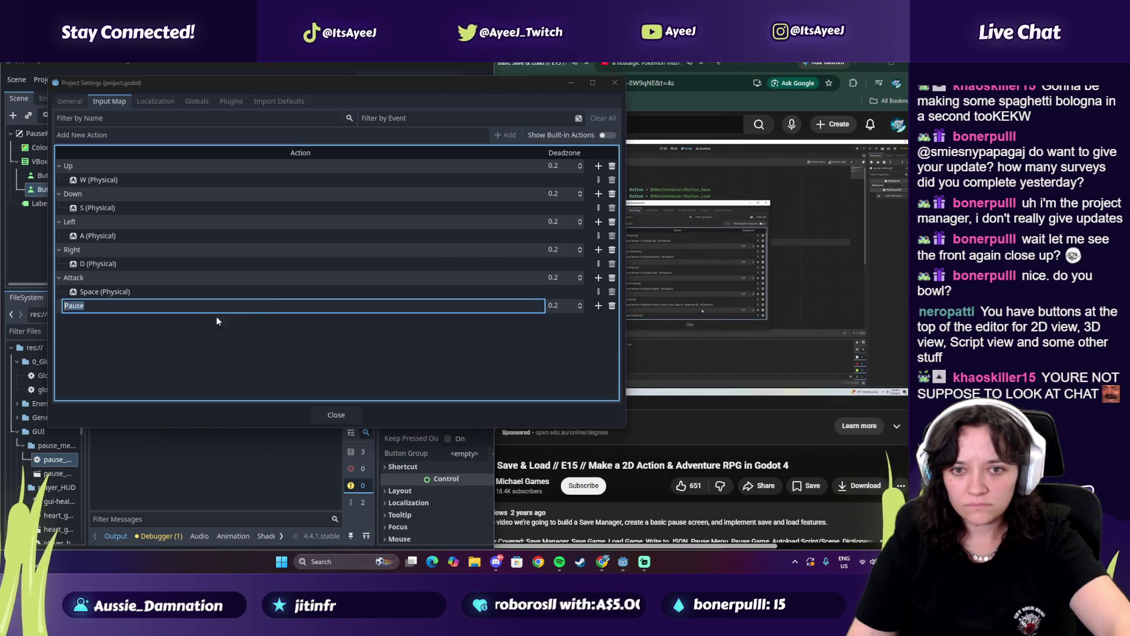
pyautogui.click(598, 306)
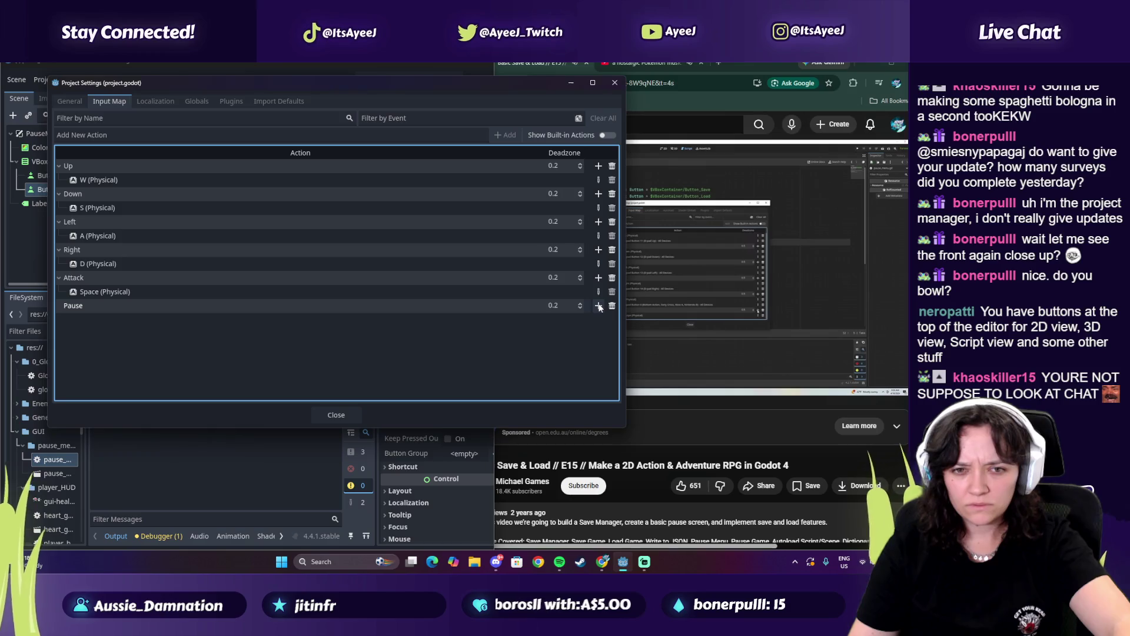
pyautogui.click(598, 306)
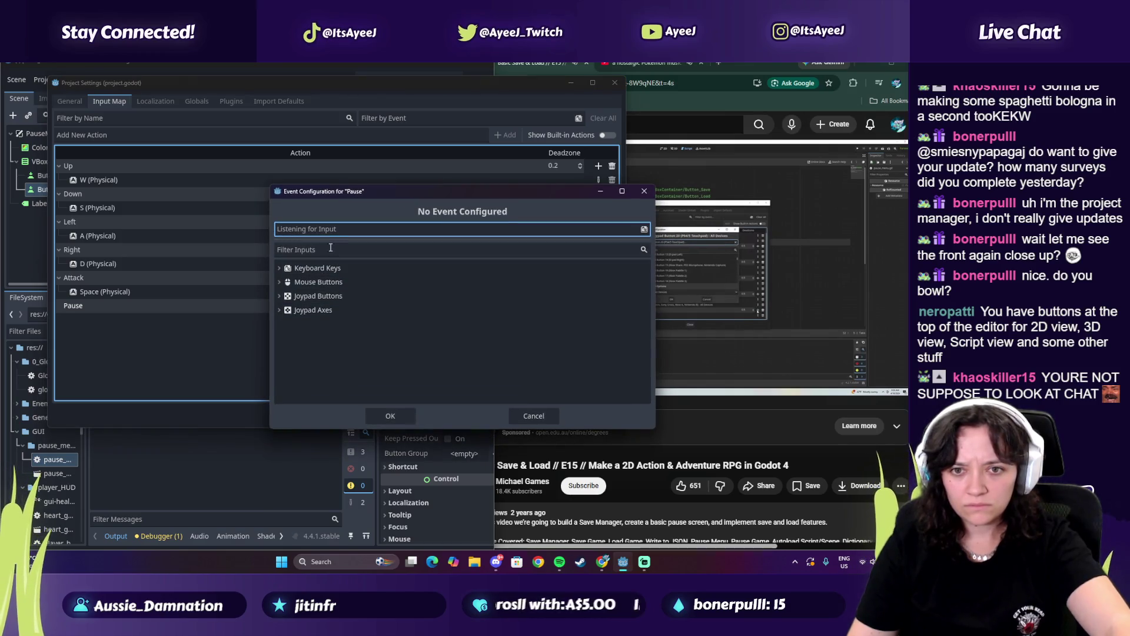
pyautogui.press('Escape')
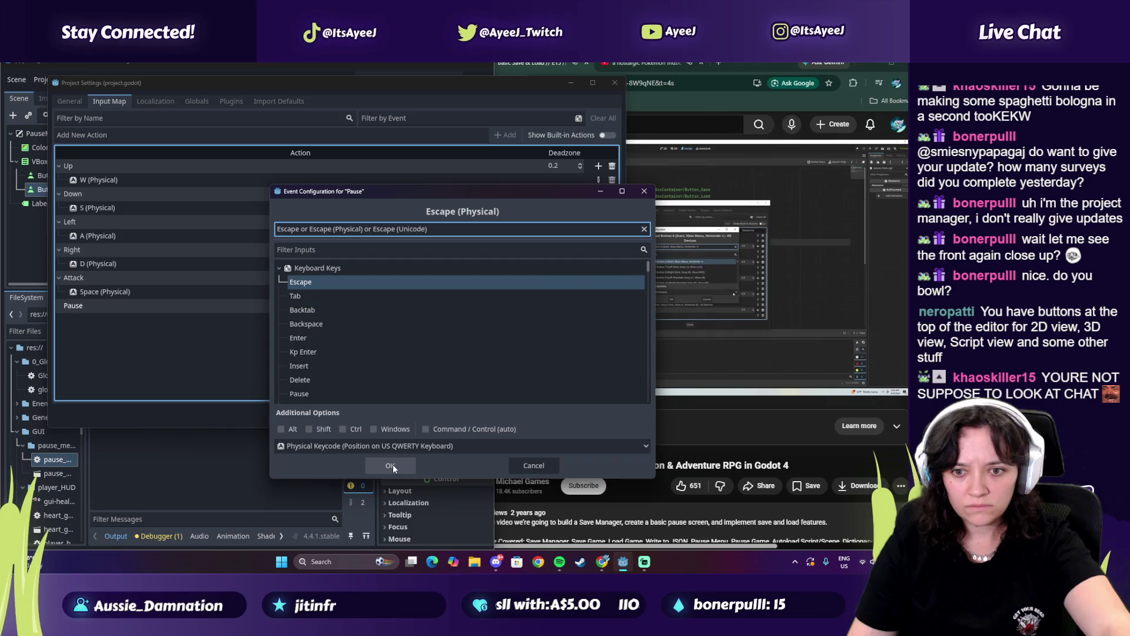
pyautogui.click(390, 416)
pyautogui.moveTo(720, 334)
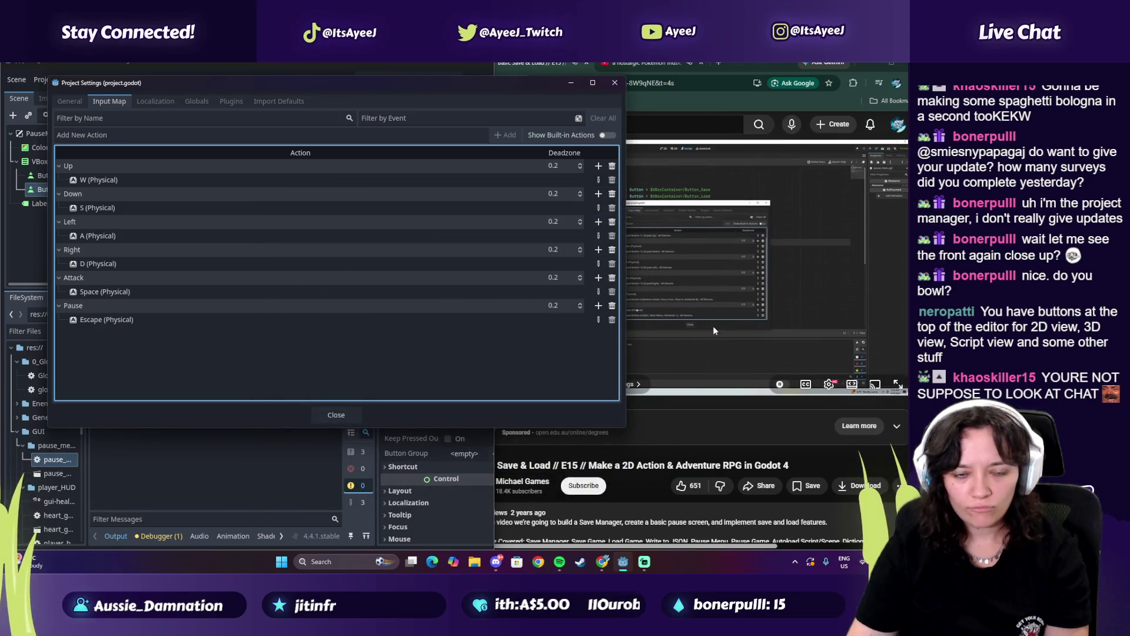
pyautogui.click(716, 332)
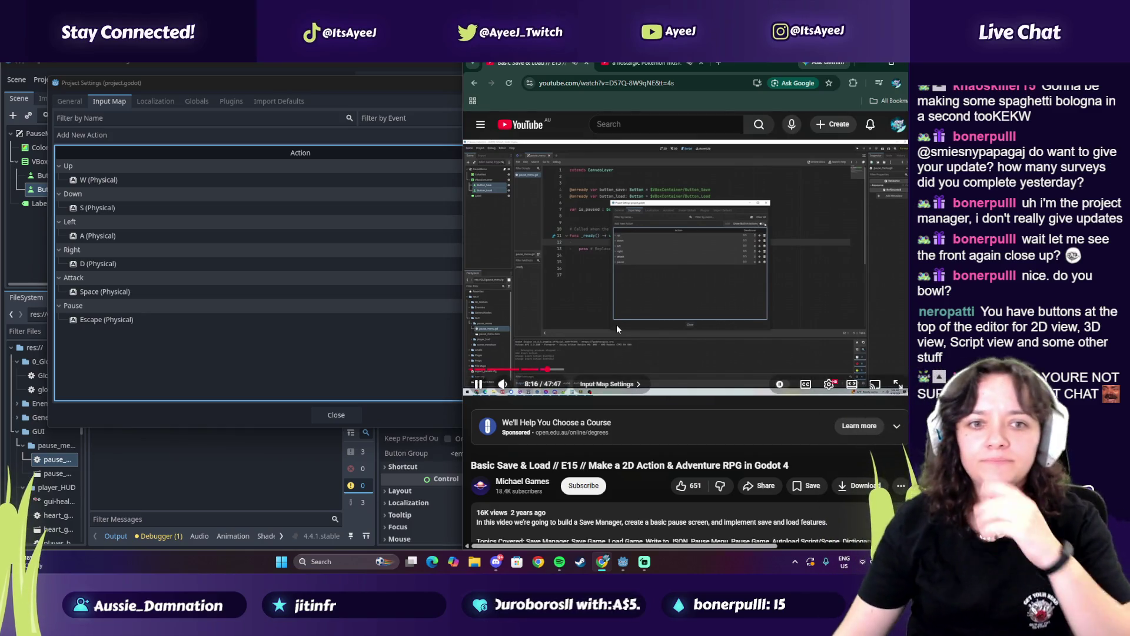
pyautogui.click(458, 103)
pyautogui.click(603, 137)
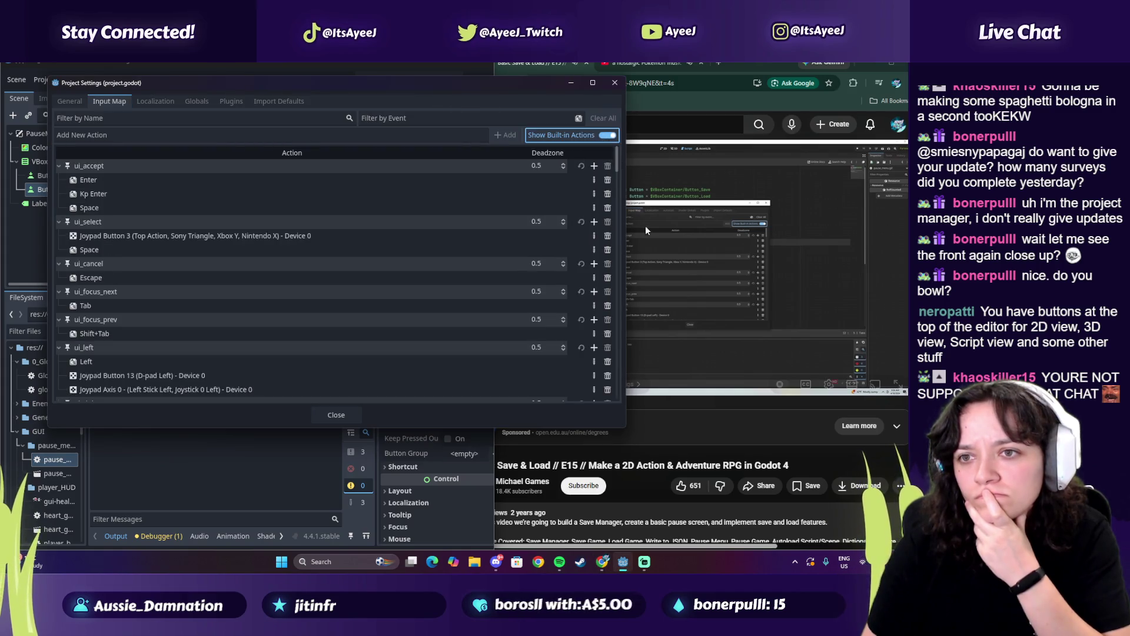
pyautogui.scroll(-2, 281, 235)
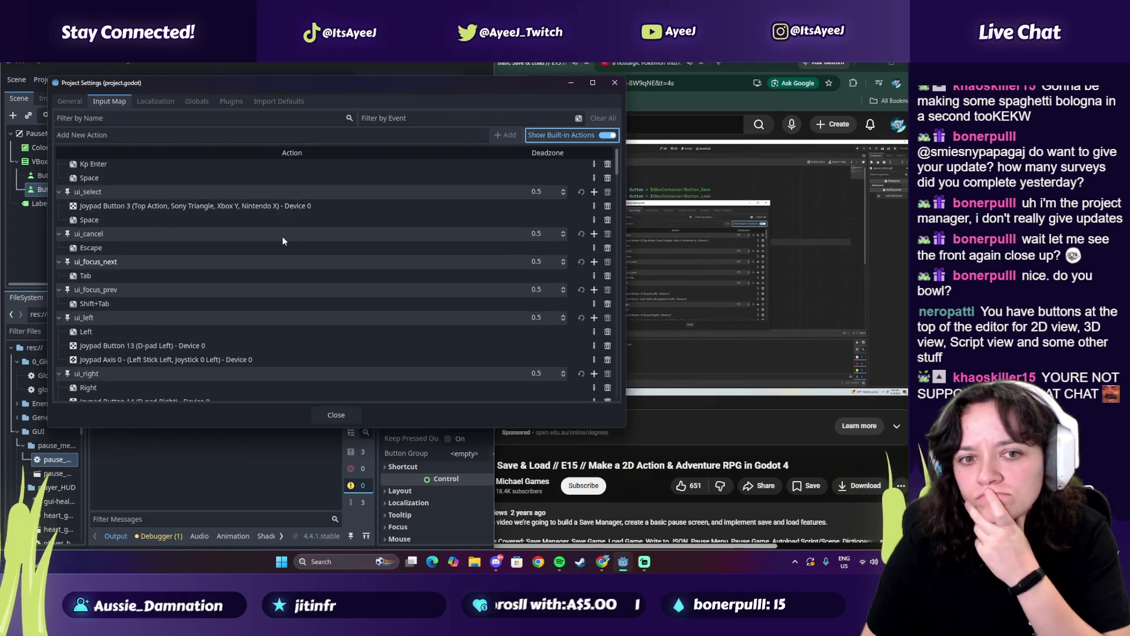
pyautogui.scroll(-8, 283, 240)
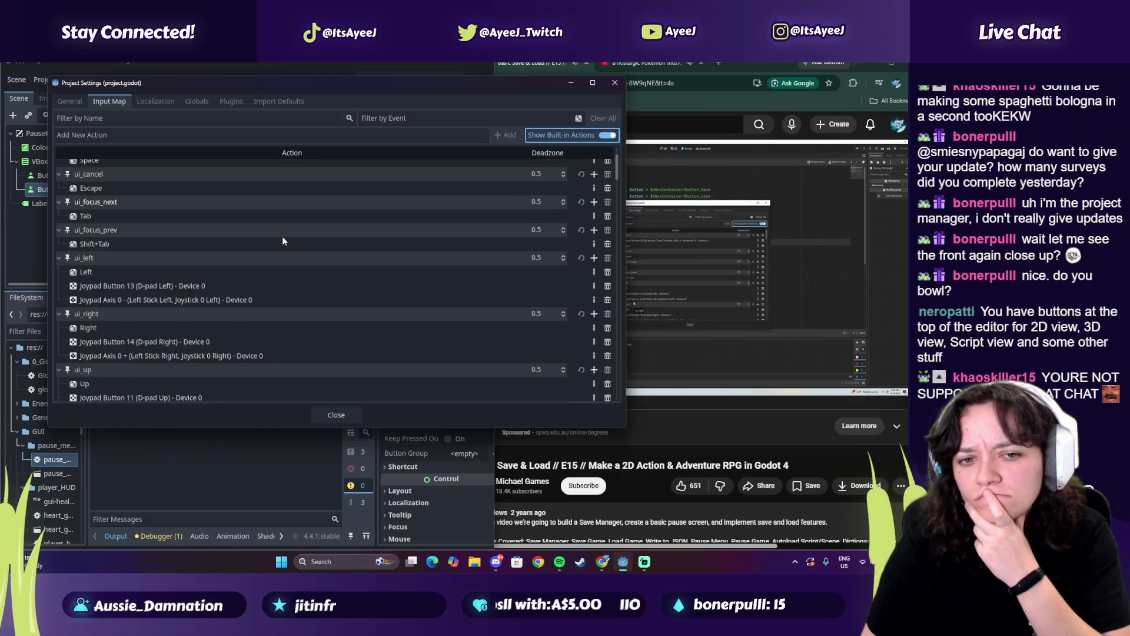
pyautogui.scroll(-10, 282, 240)
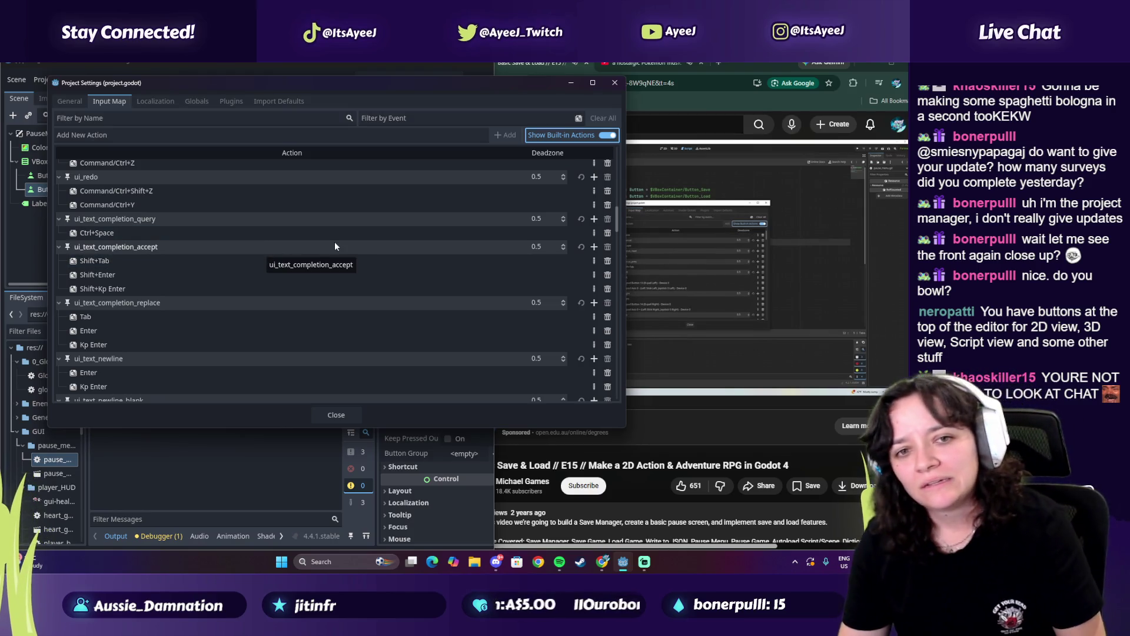
pyautogui.moveTo(623, 222); pyautogui.dragTo(621, 155)
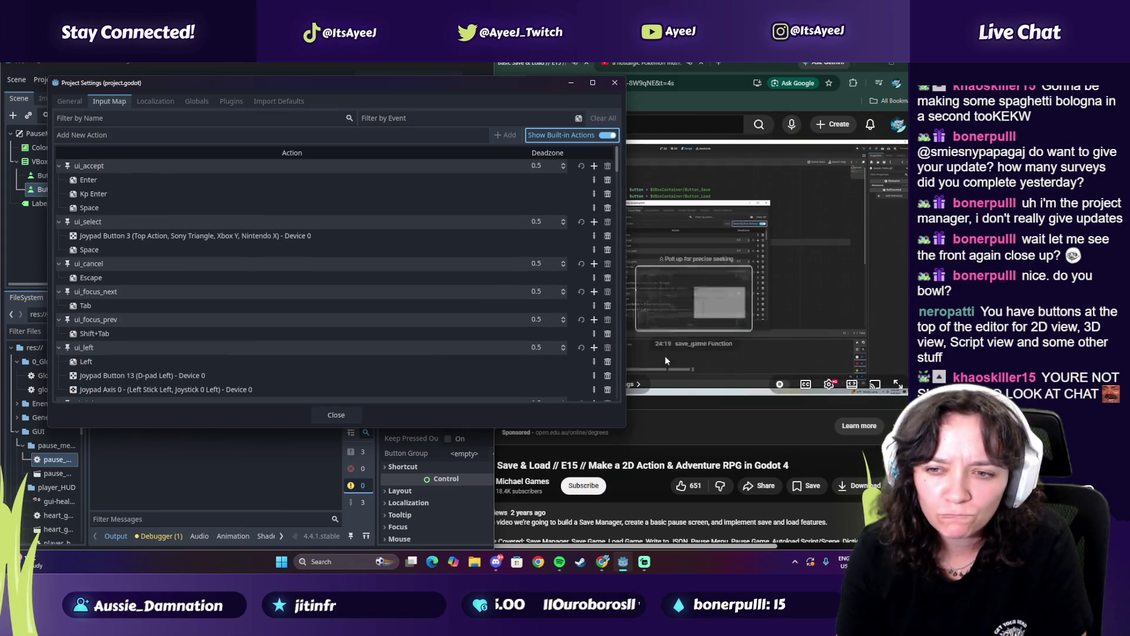
pyautogui.click(607, 136)
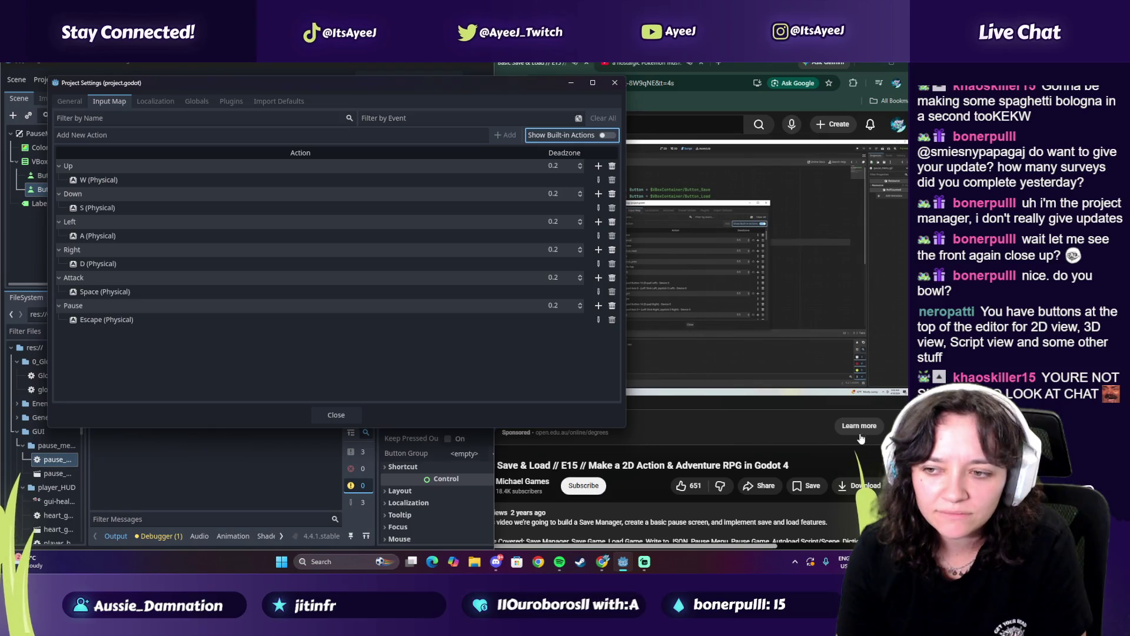
pyautogui.click(708, 452)
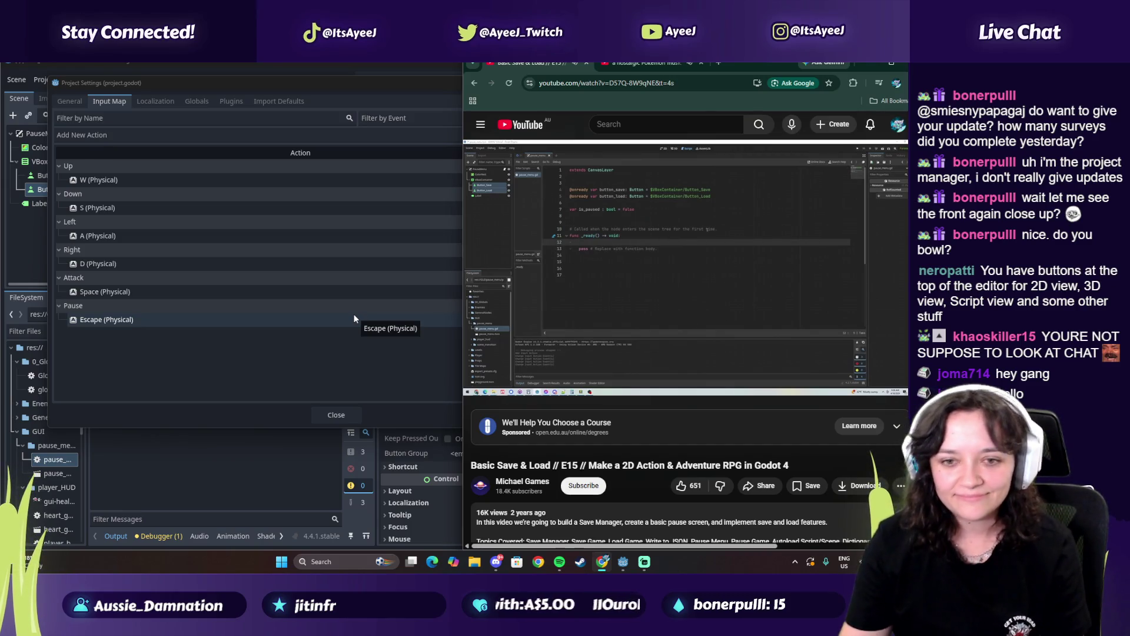
# Close the Project Settings window with its Close button
pyautogui.click(328, 415)
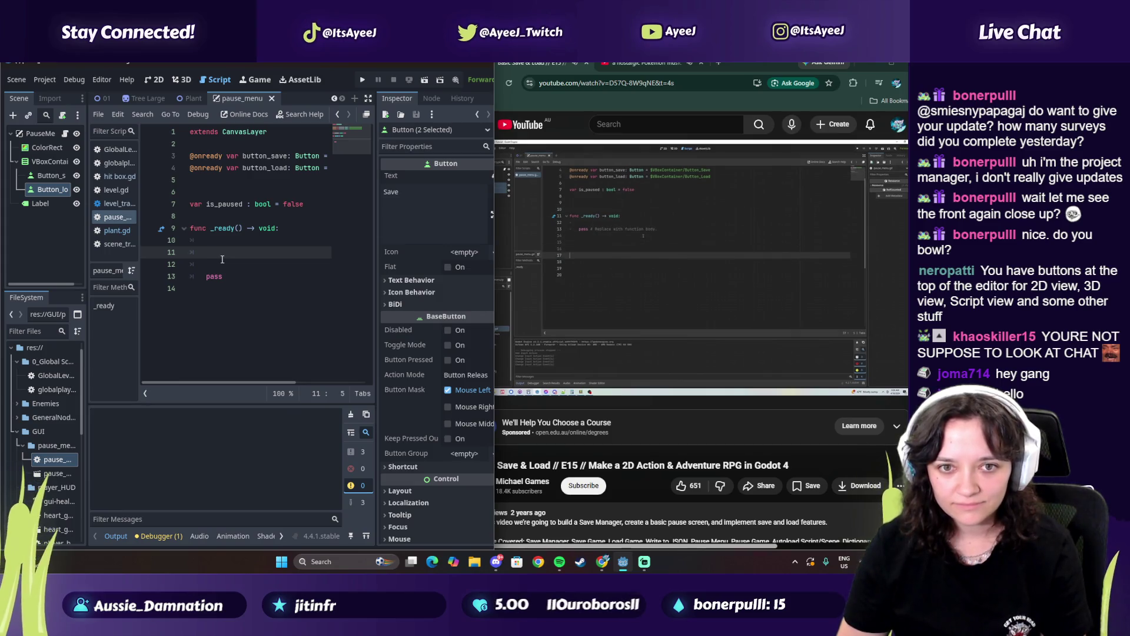
# Add an _unhandled_input(event) function at the end of the script with pass in its body
pyautogui.press('BackSpace')
pyautogui.press('BackSpace')
pyautogui.press('BackSpace')
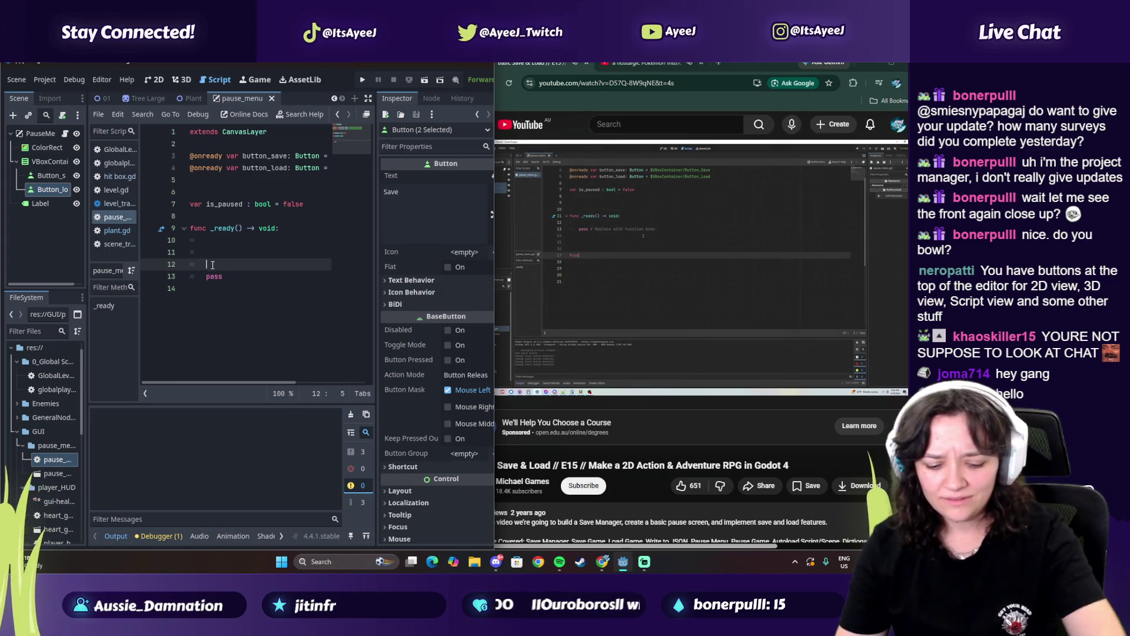
pyautogui.click(207, 265)
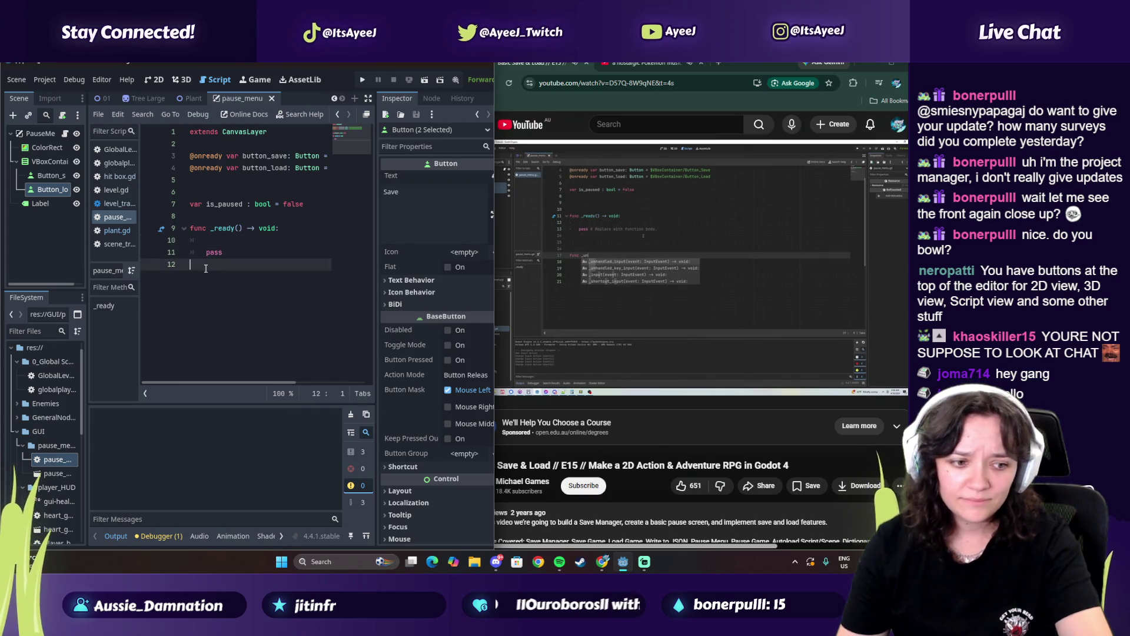
pyautogui.press('Return')
pyautogui.moveTo(600, 267)
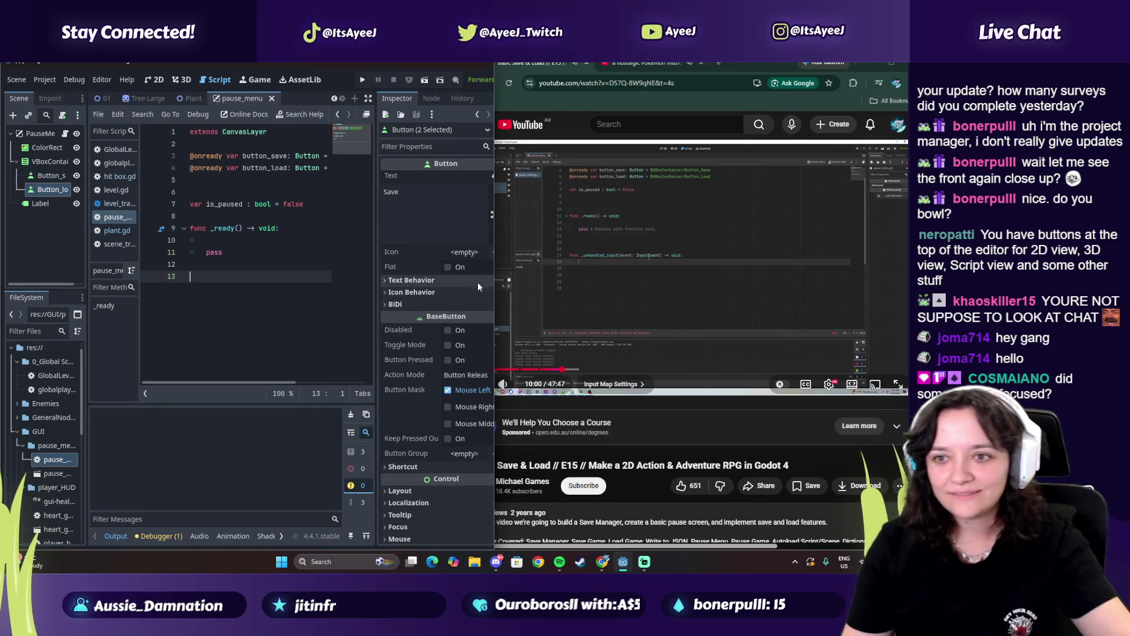
pyautogui.click(623, 285)
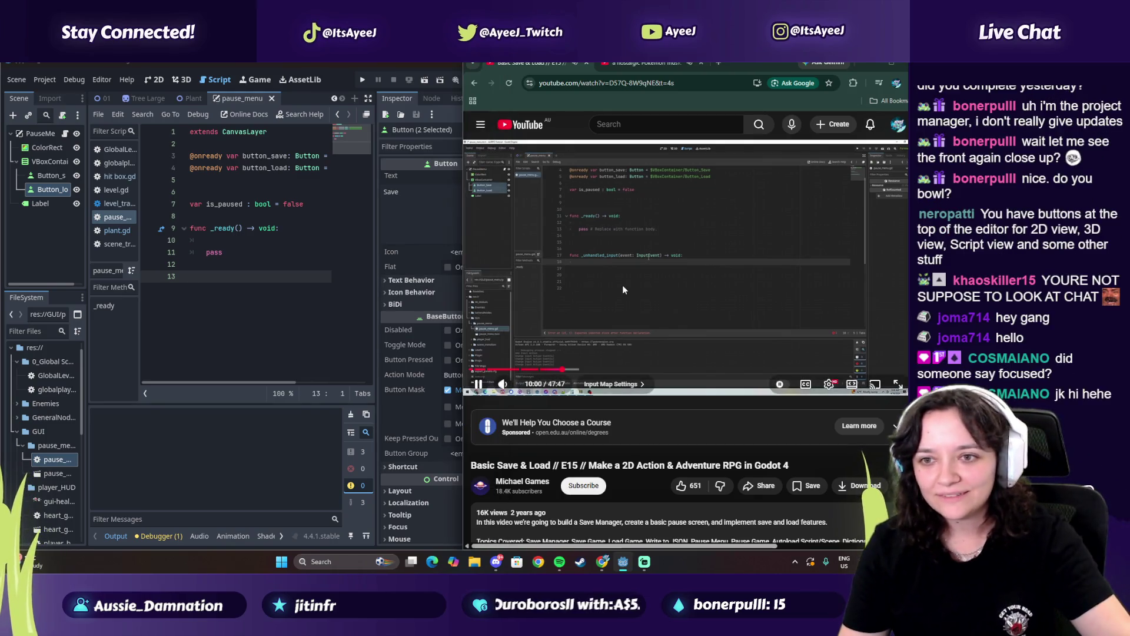
pyautogui.click(200, 277)
pyautogui.write('func _')
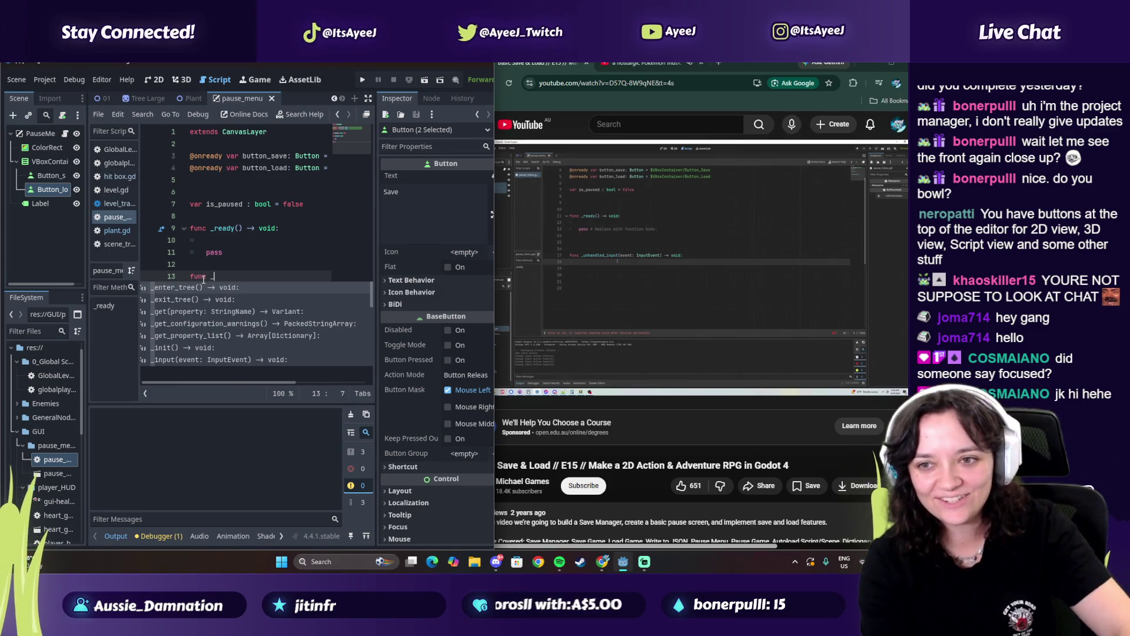
pyautogui.write('und')
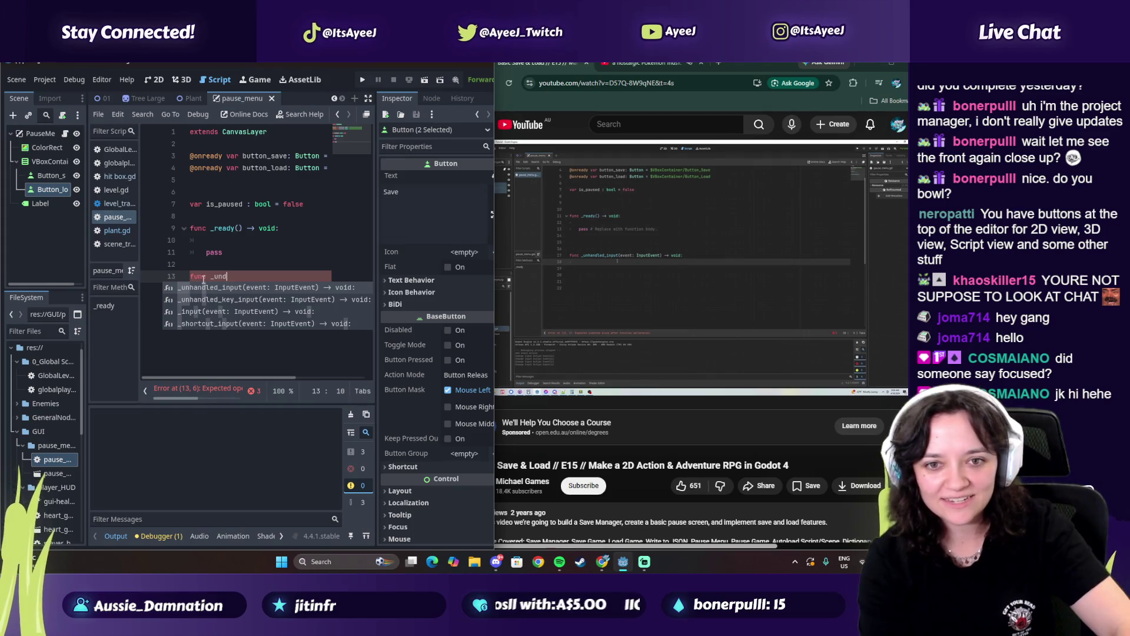
pyautogui.press('Return')
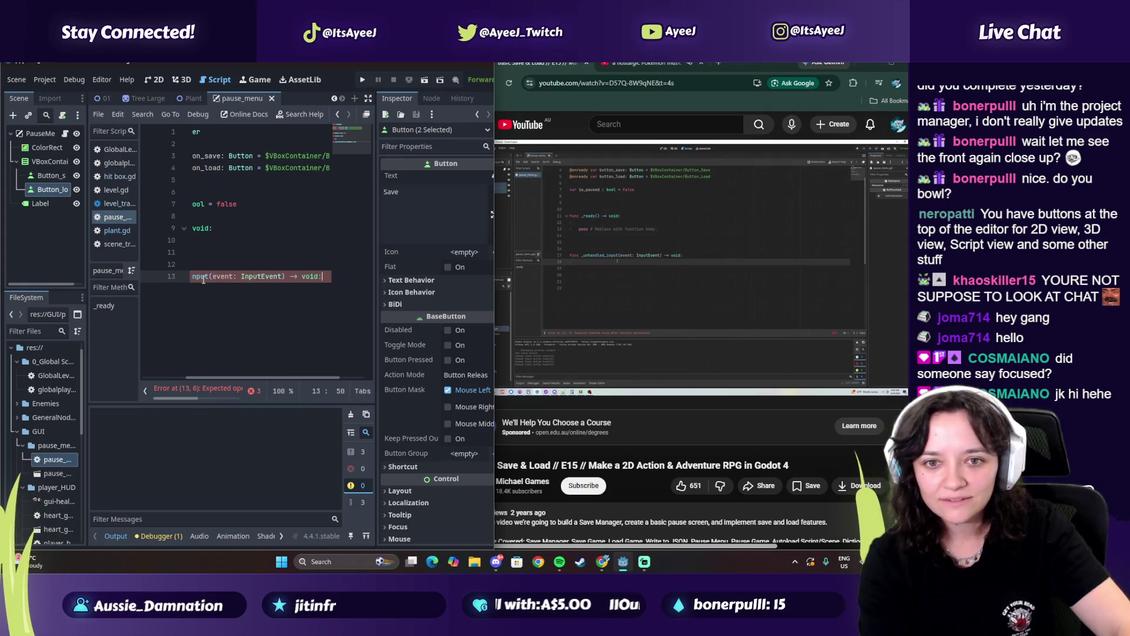
pyautogui.moveTo(233, 380); pyautogui.dragTo(184, 381)
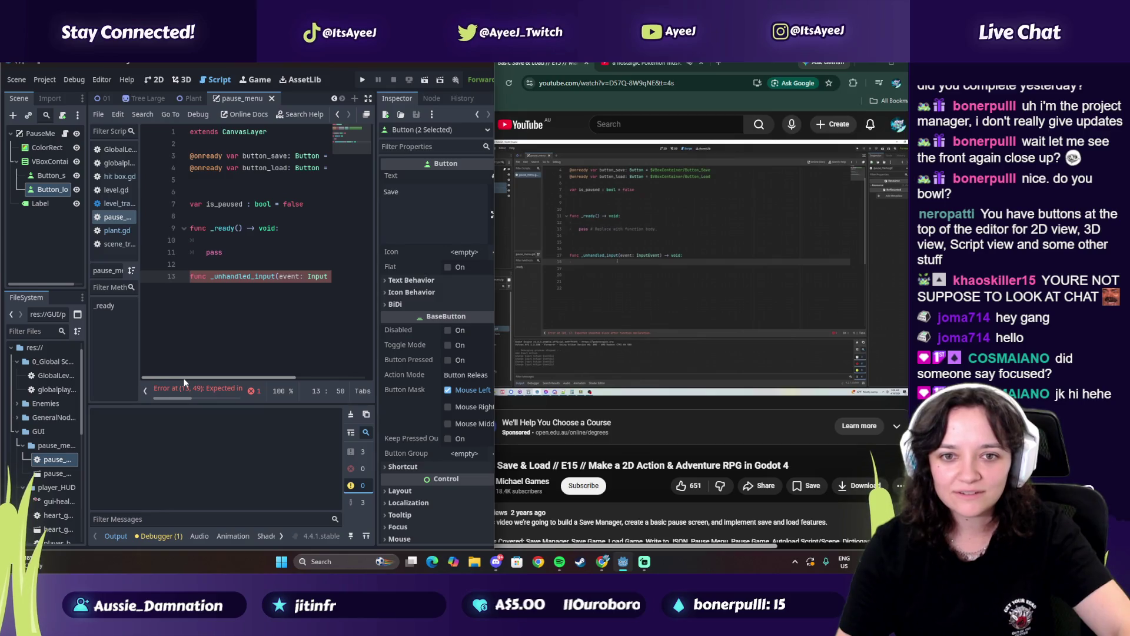
pyautogui.moveTo(186, 378)
pyautogui.mouseDown()
pyautogui.moveTo(235, 376)
pyautogui.moveTo(179, 376)
pyautogui.mouseUp()
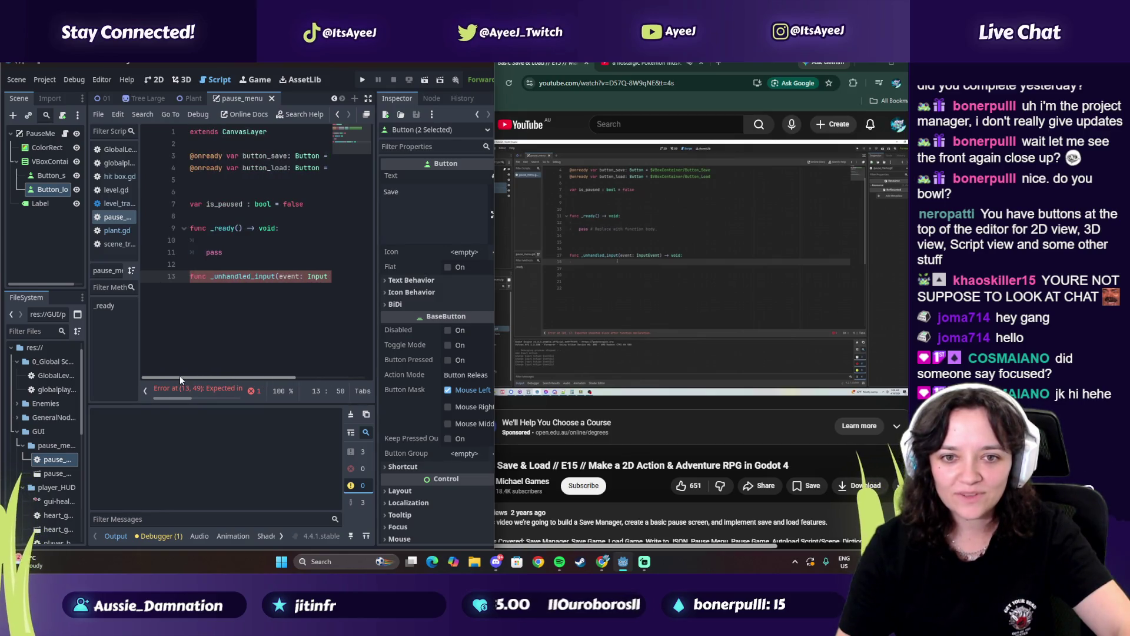
pyautogui.click(580, 294)
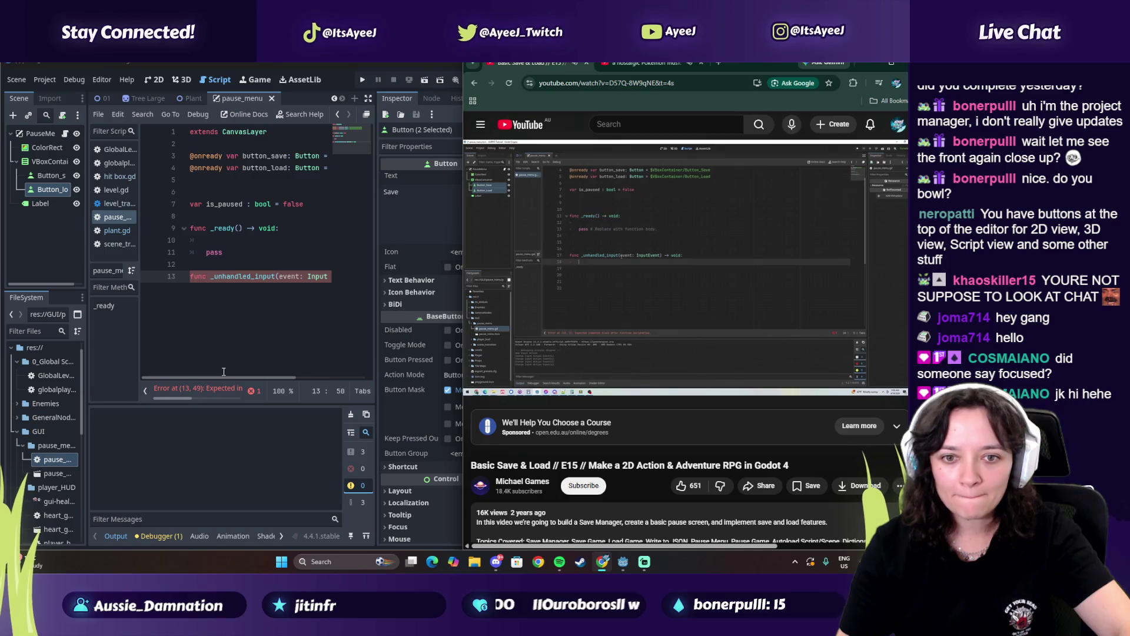
pyautogui.click(200, 288)
pyautogui.press('Return')
pyautogui.press('Return')
pyautogui.write('pass')
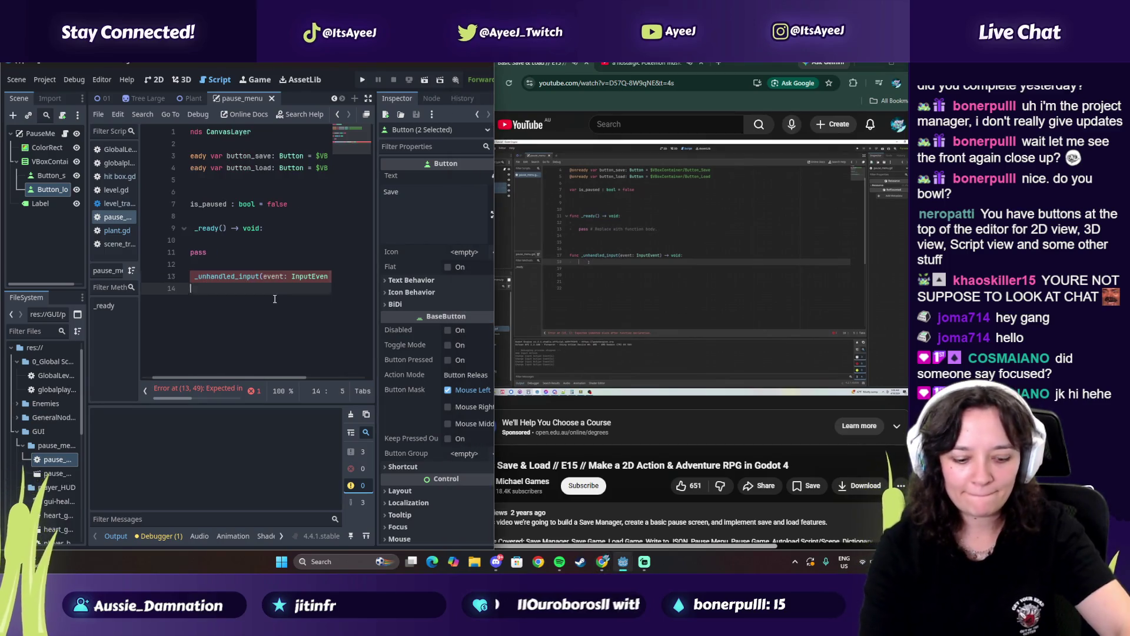
pyautogui.press('Up')
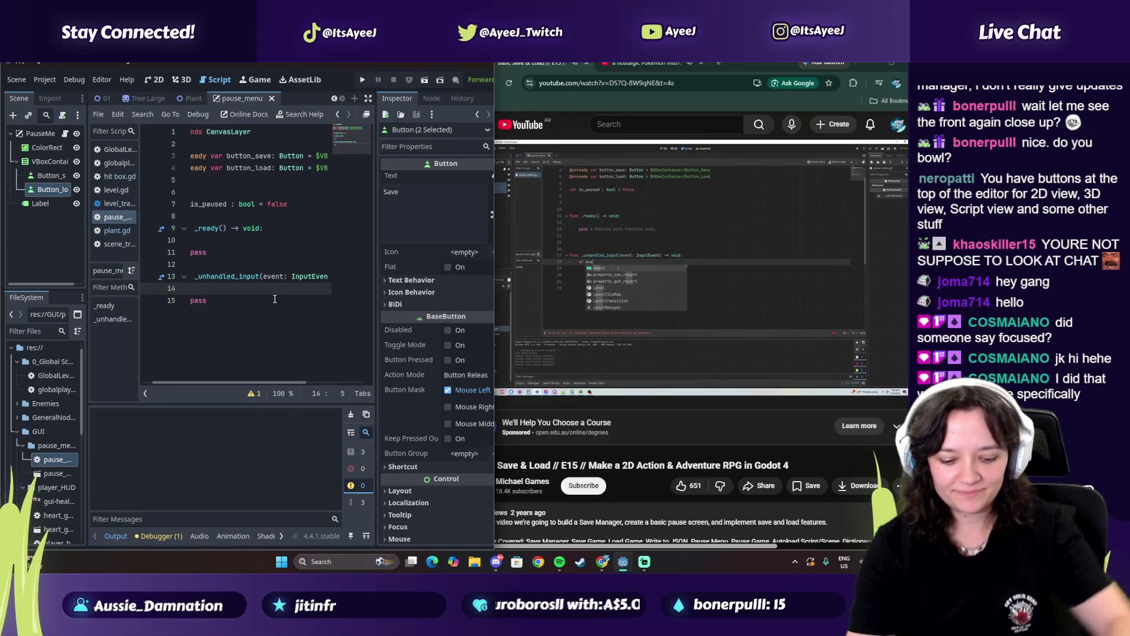
# Add the check if event.is_action_pressed("Pause"): inside the handler
pyautogui.write('if event')
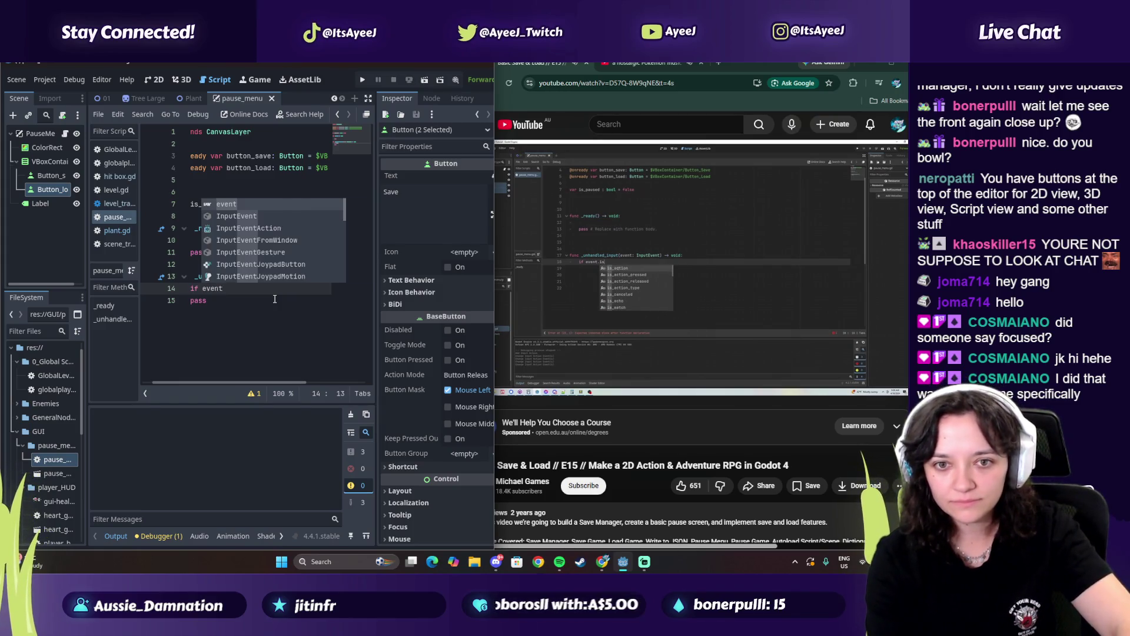
pyautogui.write('.')
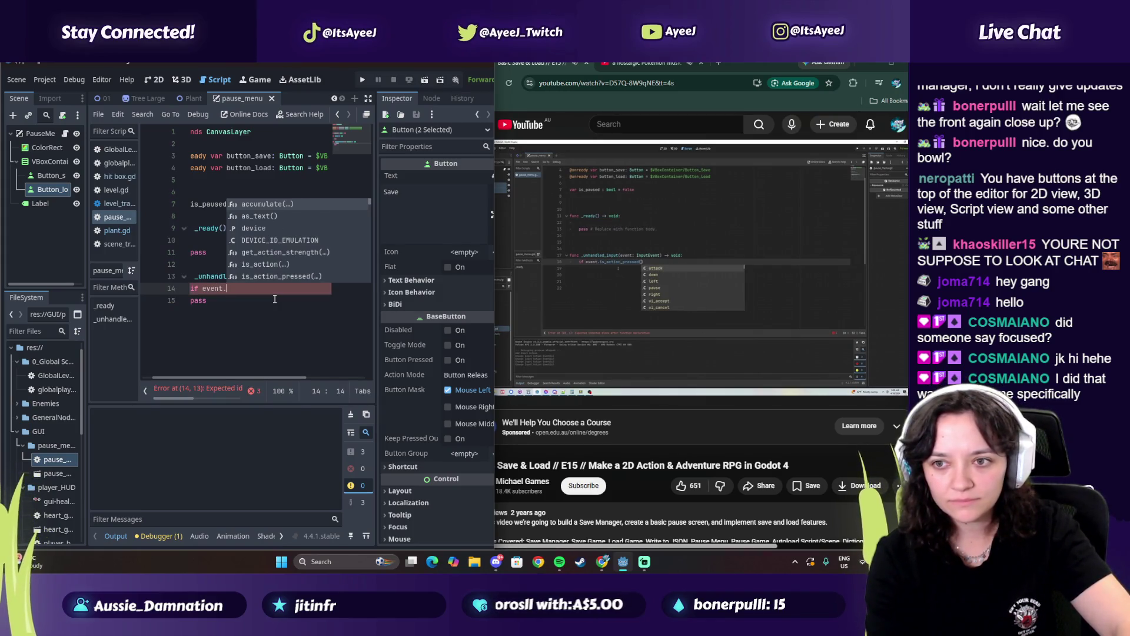
pyautogui.write('is_action_pressed(Pa')
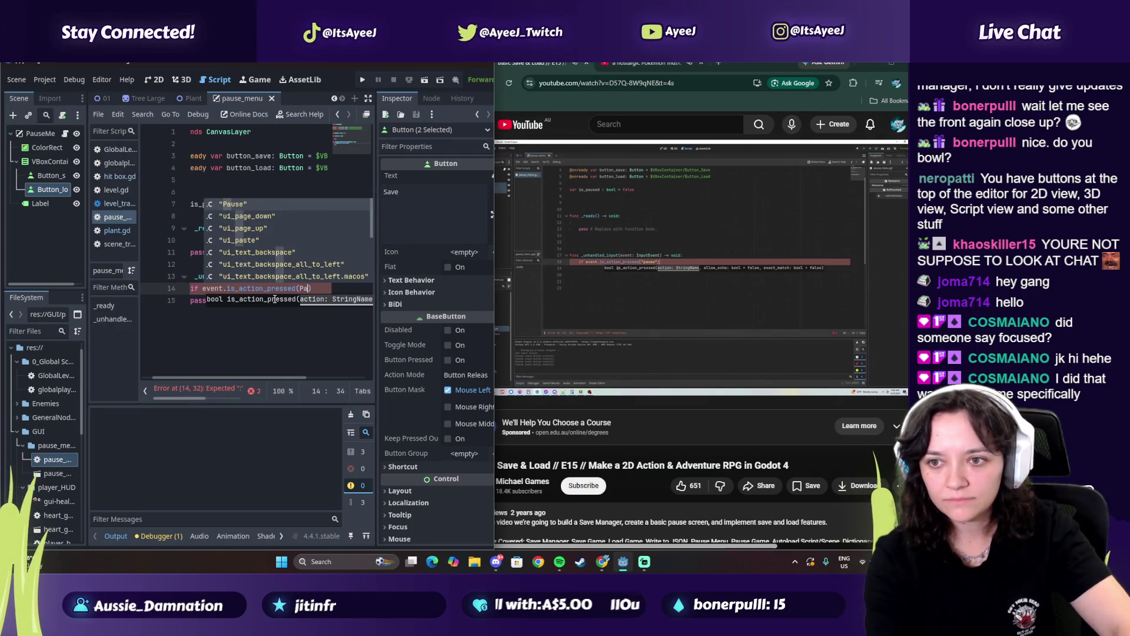
pyautogui.press('Escape')
pyautogui.write('"Paui')
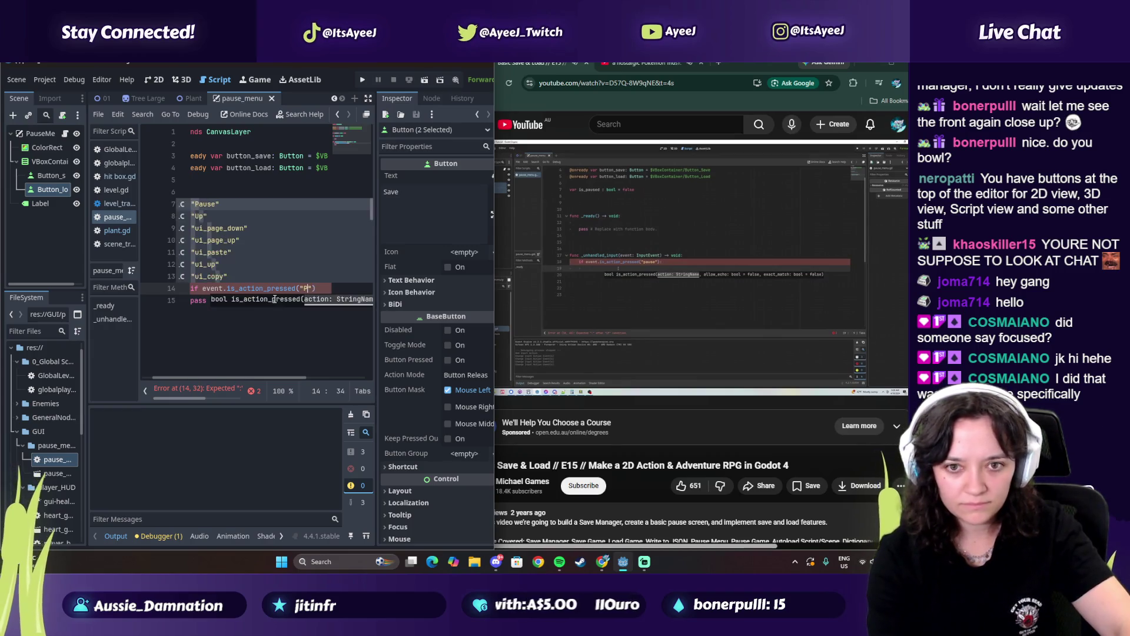
pyautogui.write('")')
pyautogui.press('Return')
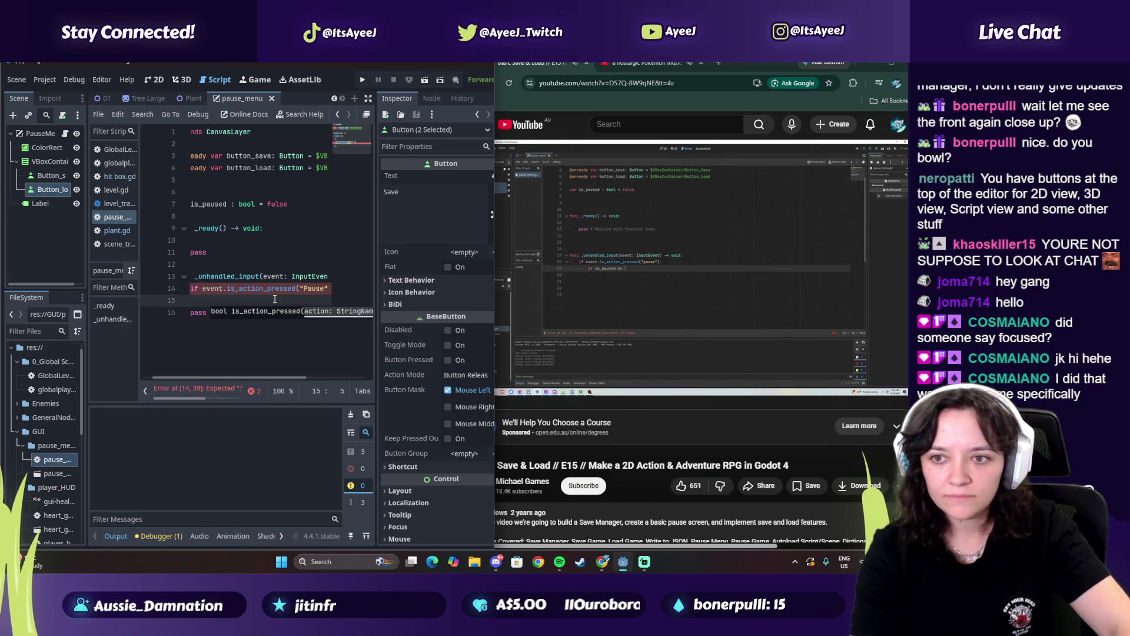
# Add if is_paused == false: with pass beneath it
pyautogui.write('if is_pa')
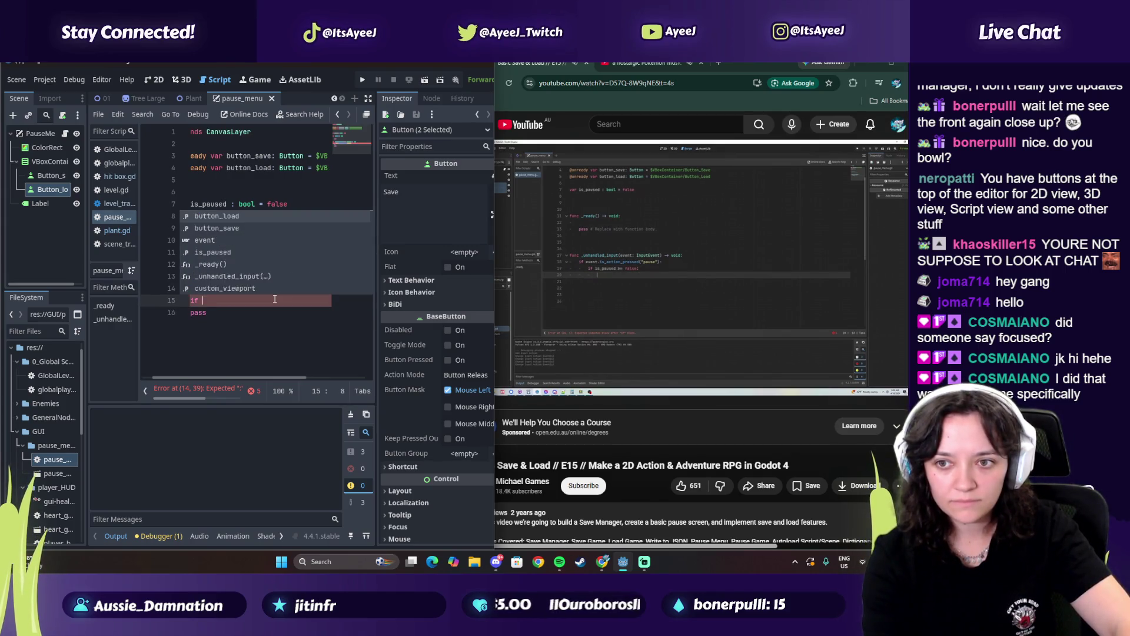
pyautogui.write('used')
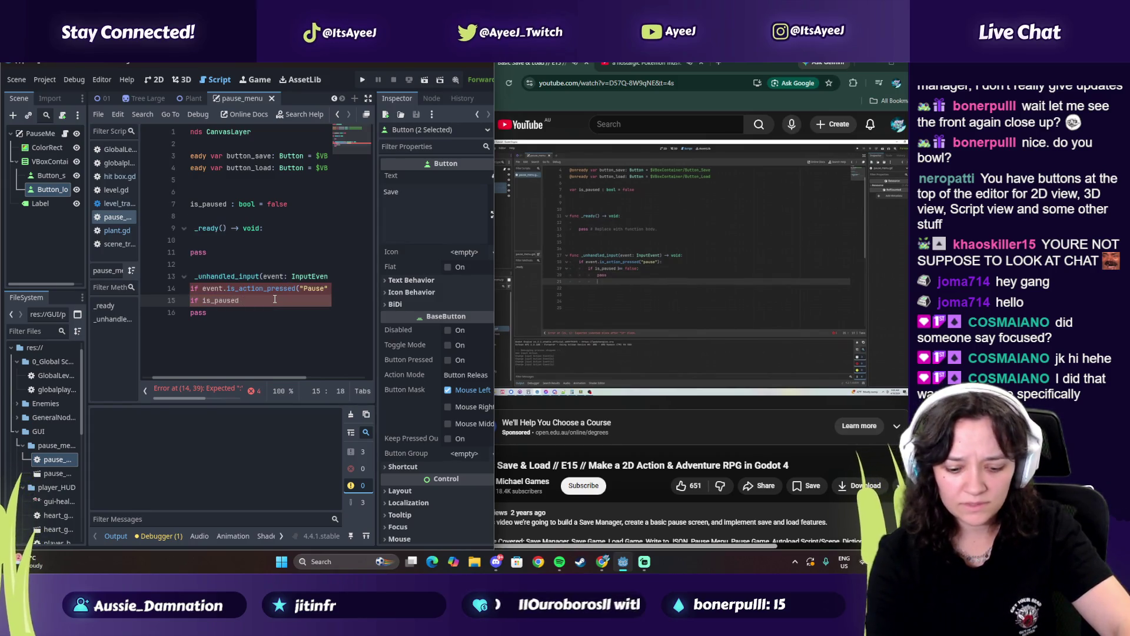
pyautogui.write(' == paus')
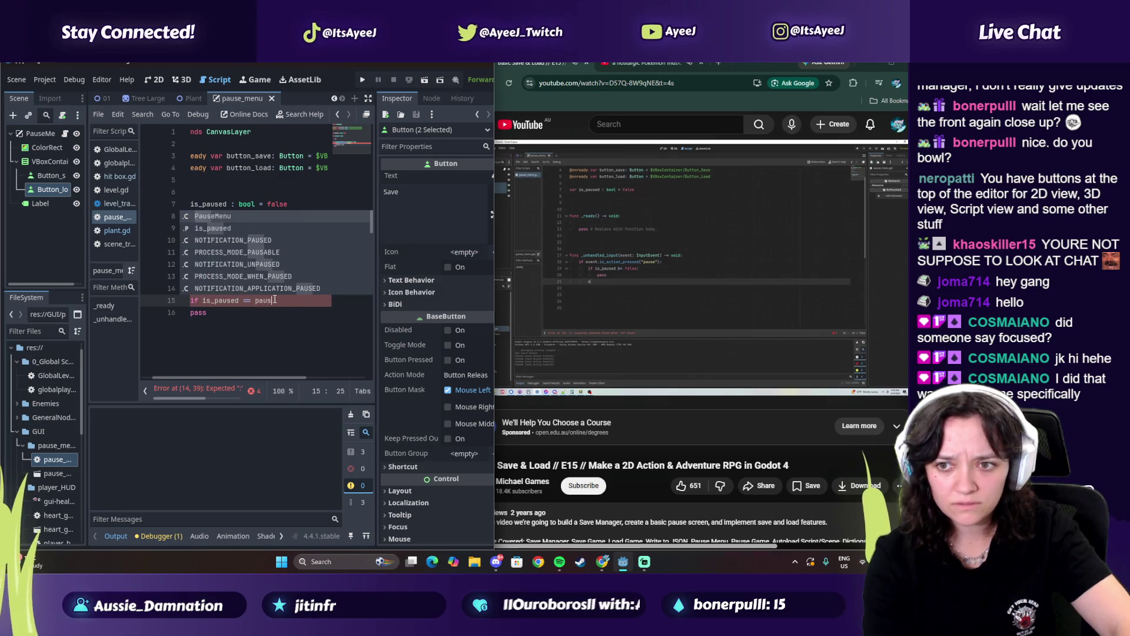
pyautogui.press('BackSpace')
pyautogui.press('BackSpace')
pyautogui.press('BackSpace')
pyautogui.write('f')
pyautogui.press('BackSpace')
pyautogui.press('BackSpace')
pyautogui.write('false')
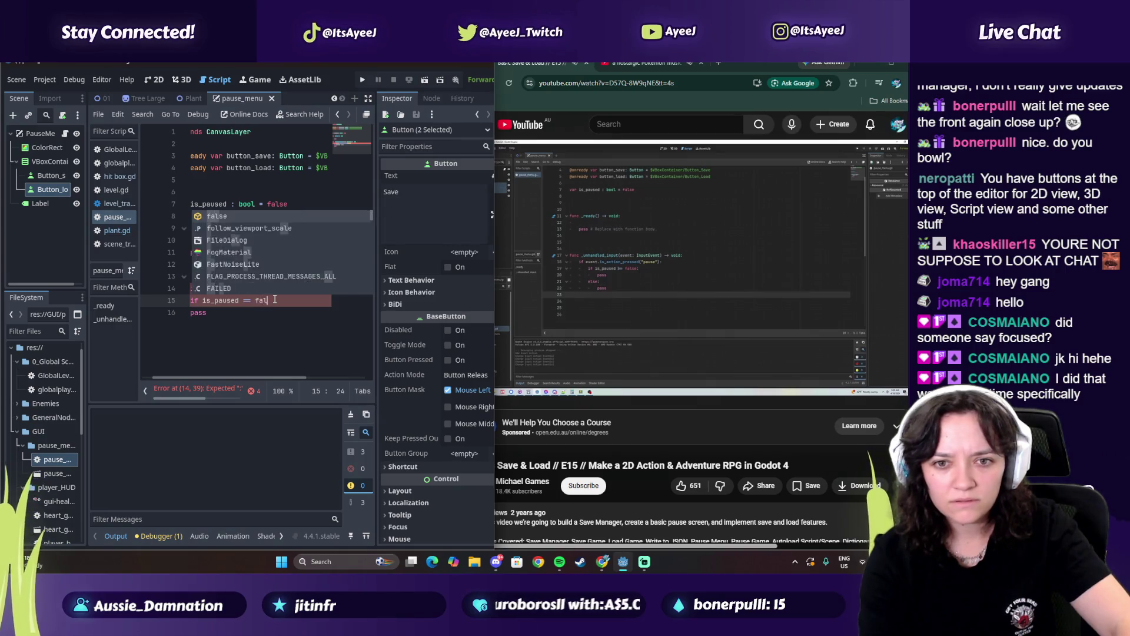
pyautogui.press('Escape')
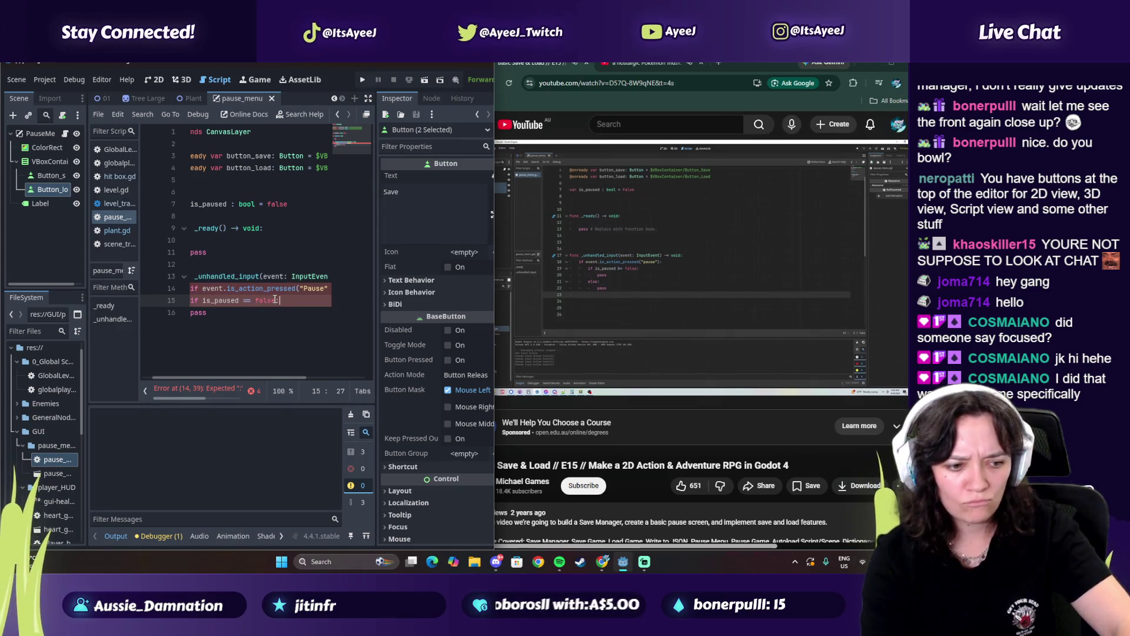
pyautogui.press('Return')
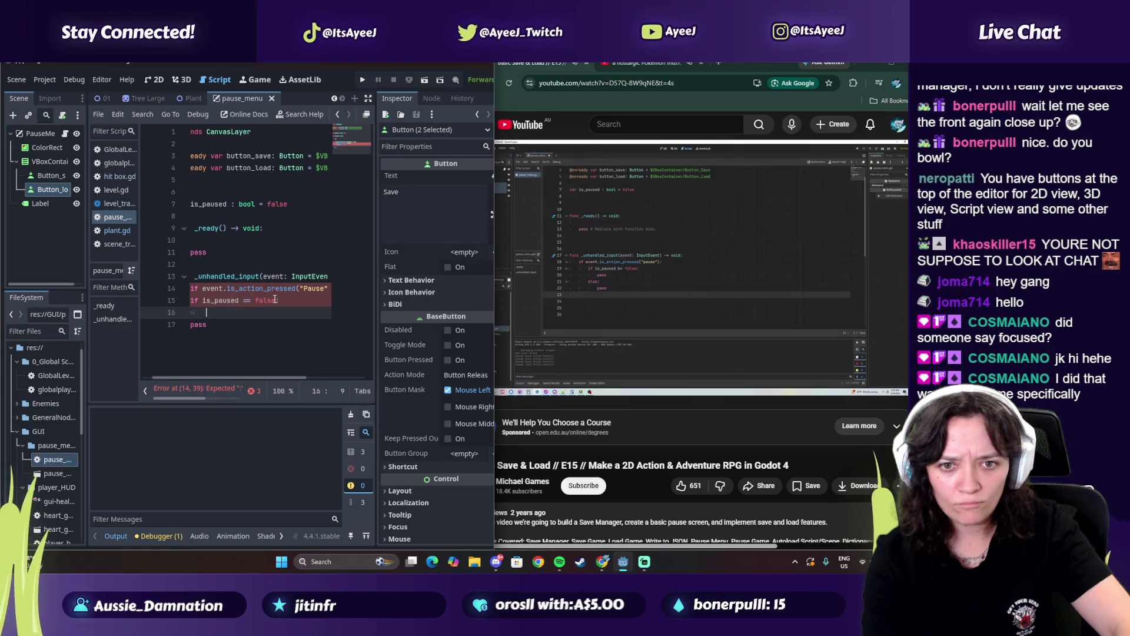
pyautogui.write('pass')
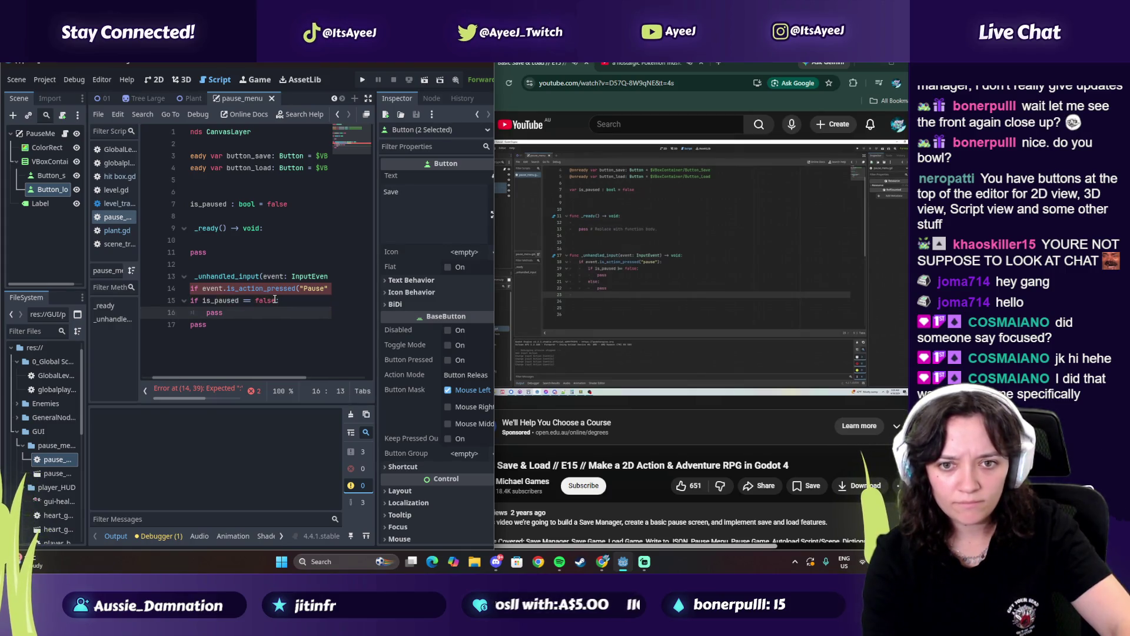
pyautogui.write(':')
pyautogui.click(567, 276)
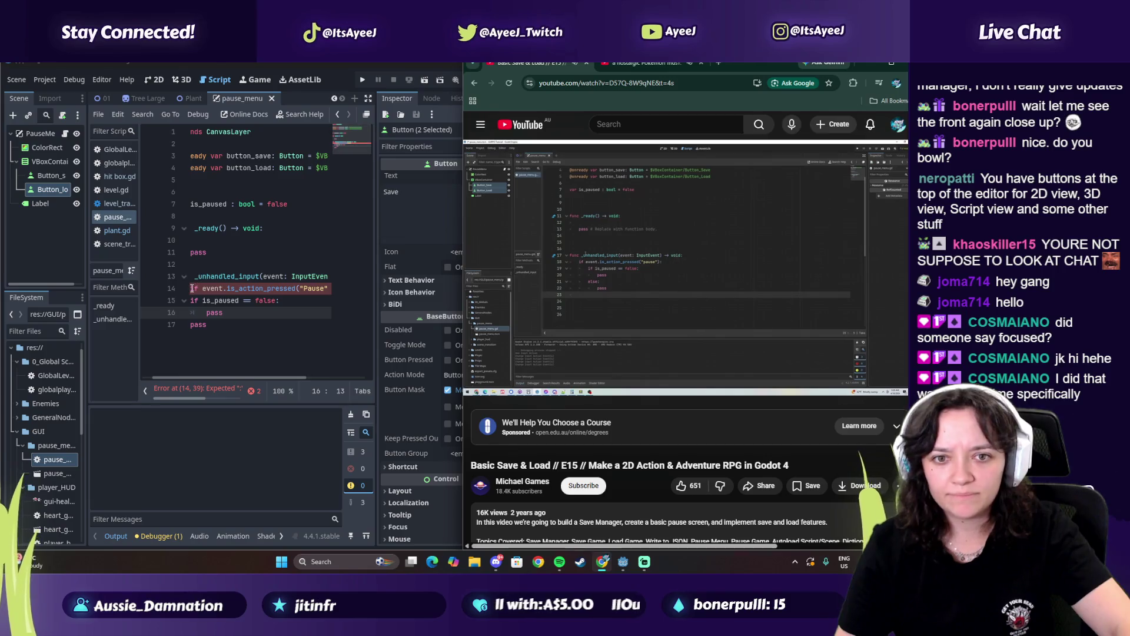
# Indent the is_paused check so it nests under the Pause action check
pyautogui.click(190, 289)
pyautogui.moveTo(198, 377); pyautogui.dragTo(158, 378)
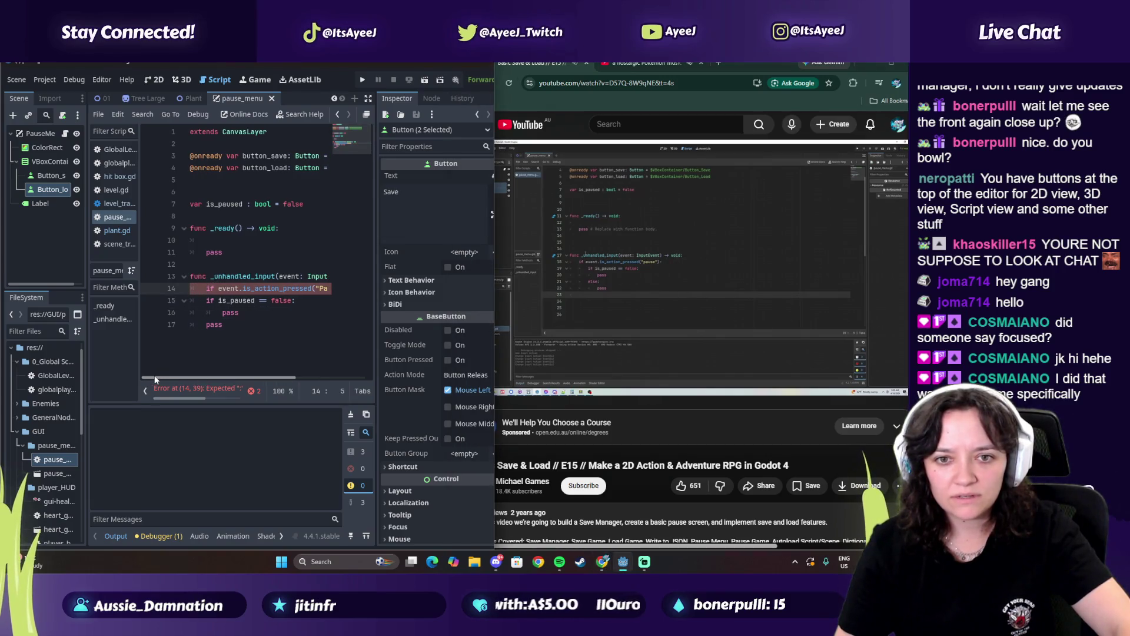
pyautogui.click(208, 300)
pyautogui.press('Tab')
pyautogui.click(221, 312)
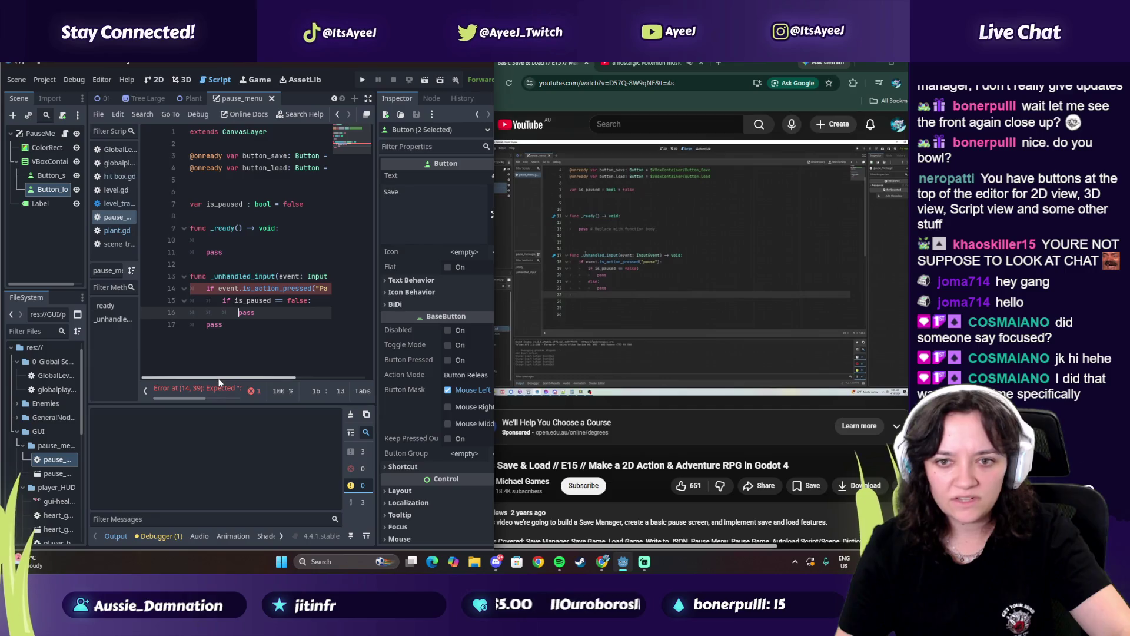
pyautogui.hscroll(3, 288, 305)
pyautogui.click(301, 289)
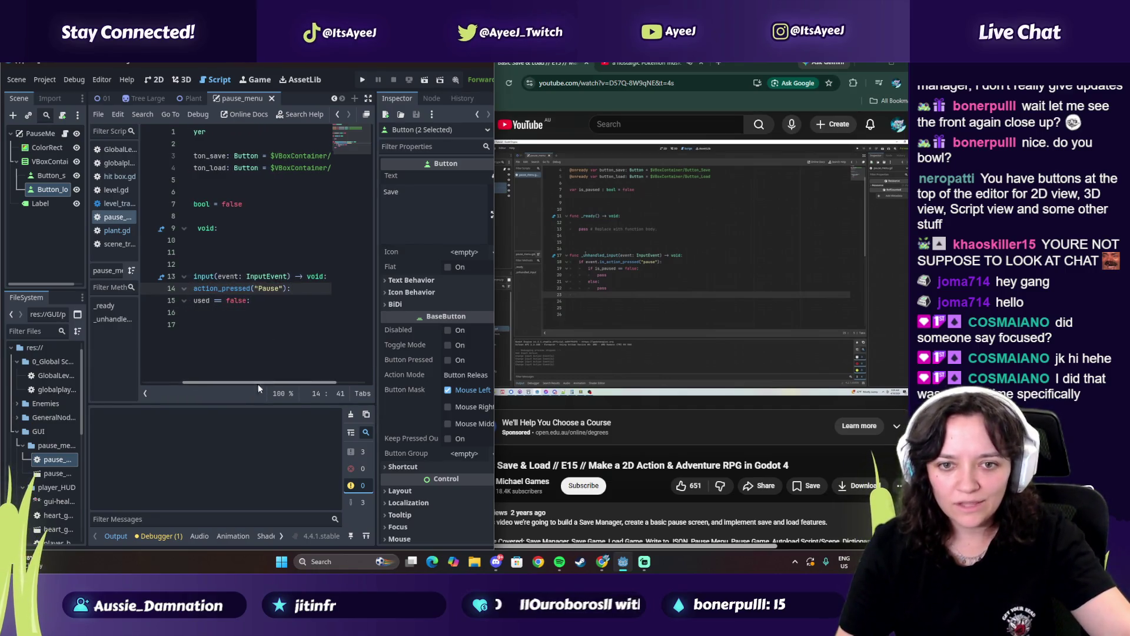
pyautogui.moveTo(260, 383); pyautogui.dragTo(201, 383)
pyautogui.click(269, 324)
pyautogui.click(268, 313)
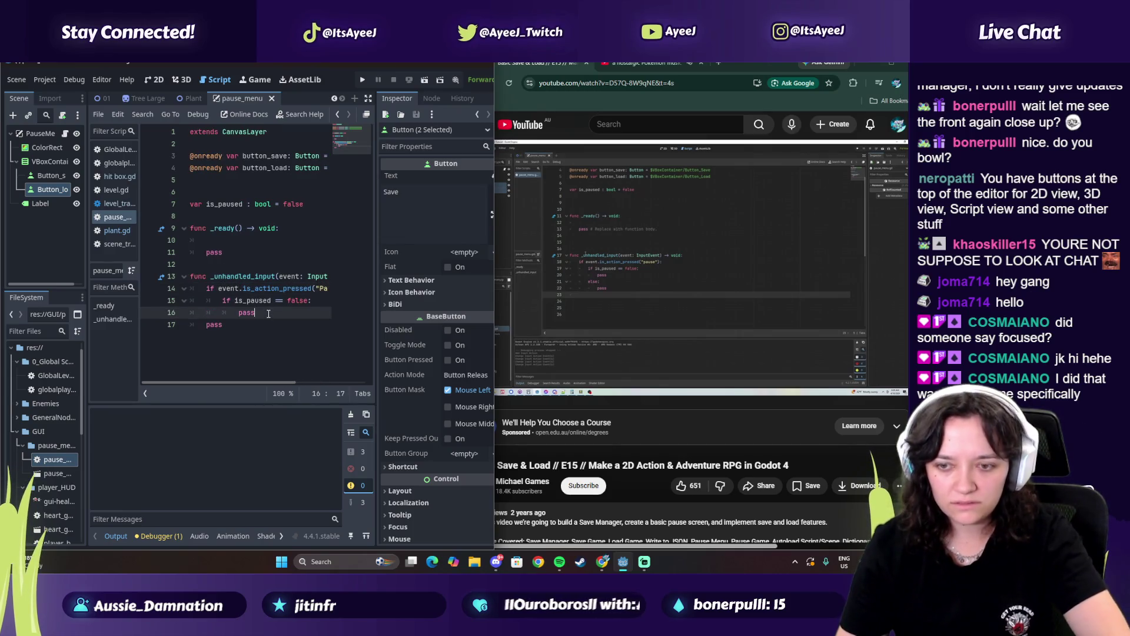
# Add an else: branch containing pass after the is_paused check
pyautogui.press('Return')
pyautogui.write('e')
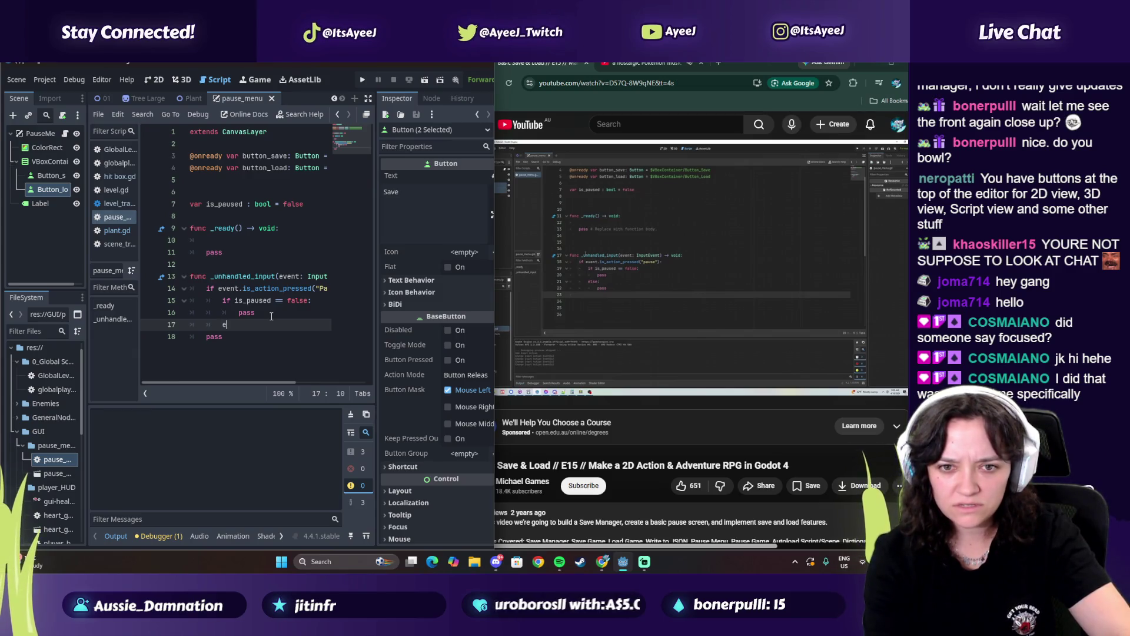
pyautogui.write('lse')
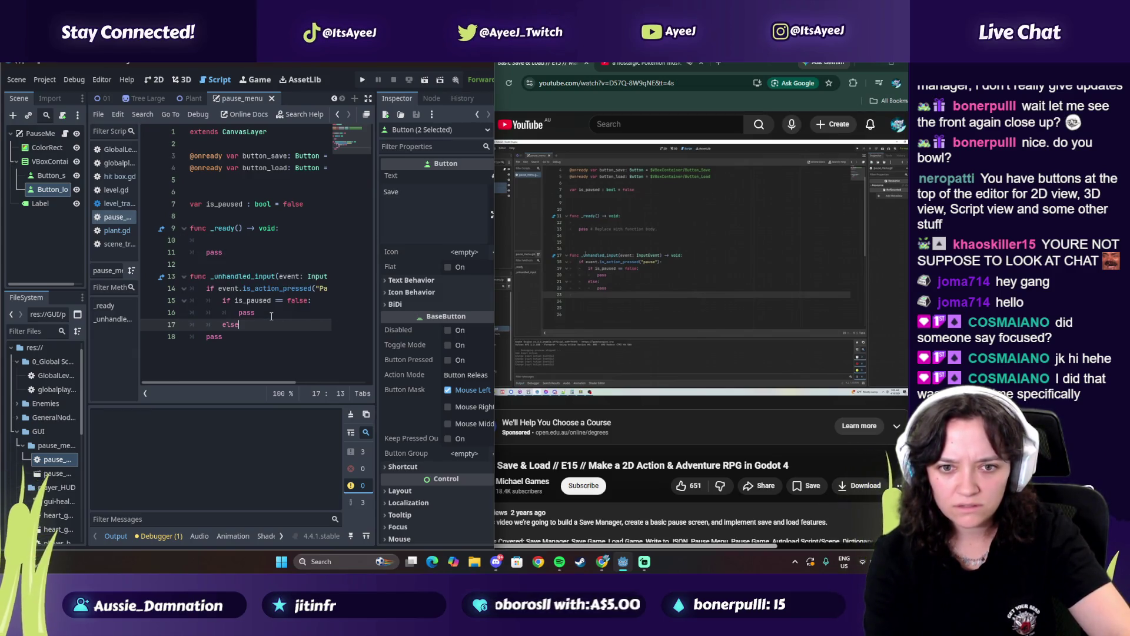
pyautogui.press('Return')
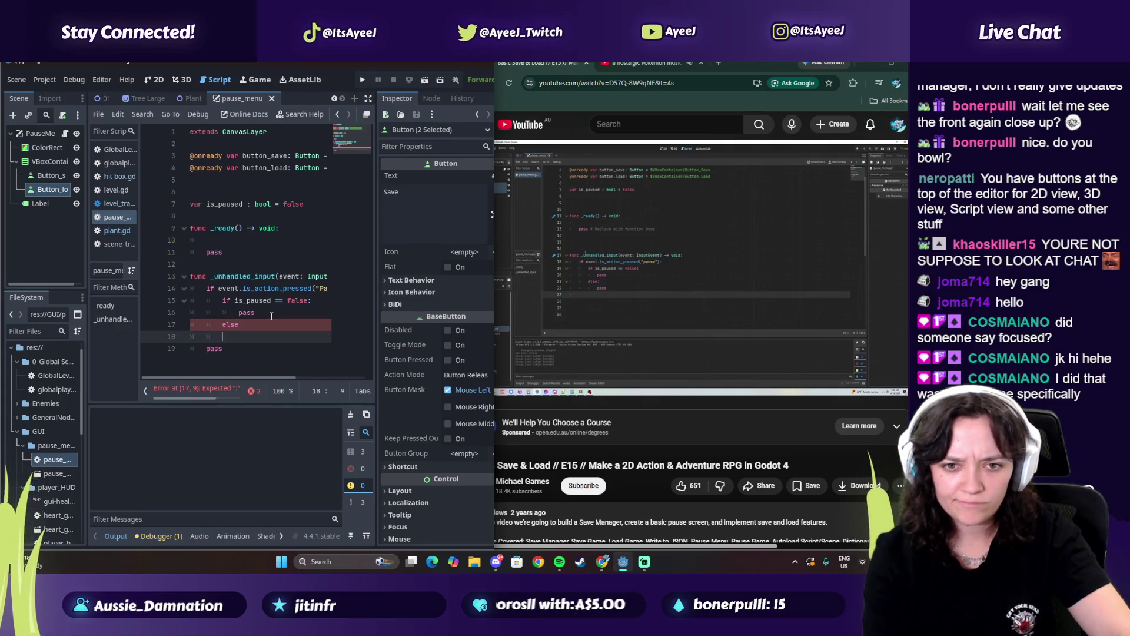
pyautogui.write('ass')
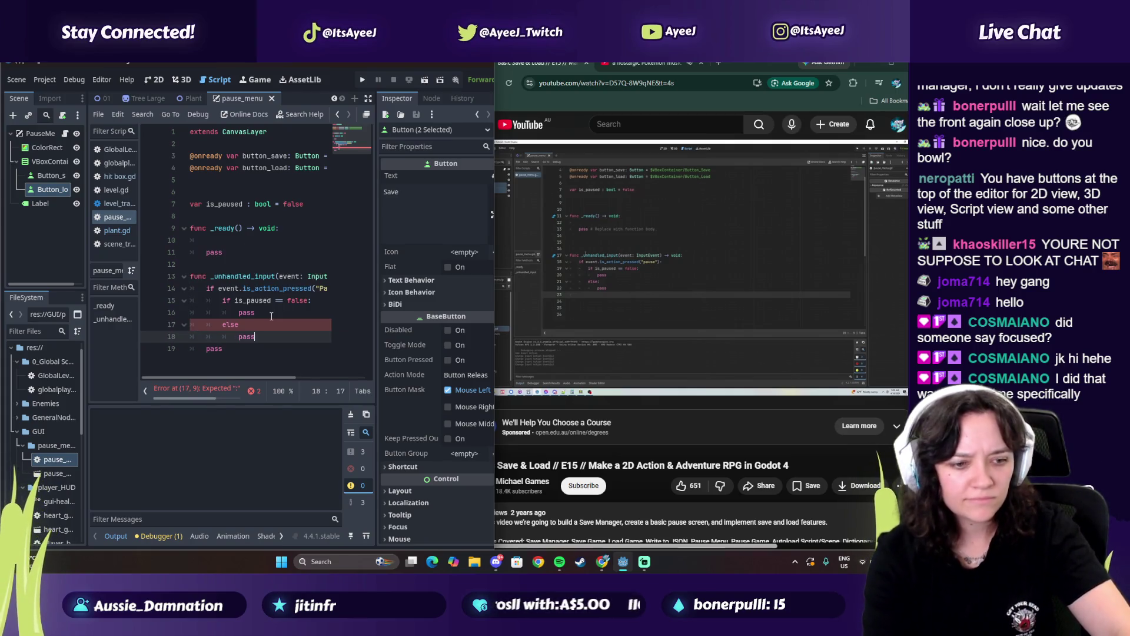
pyautogui.click(227, 324)
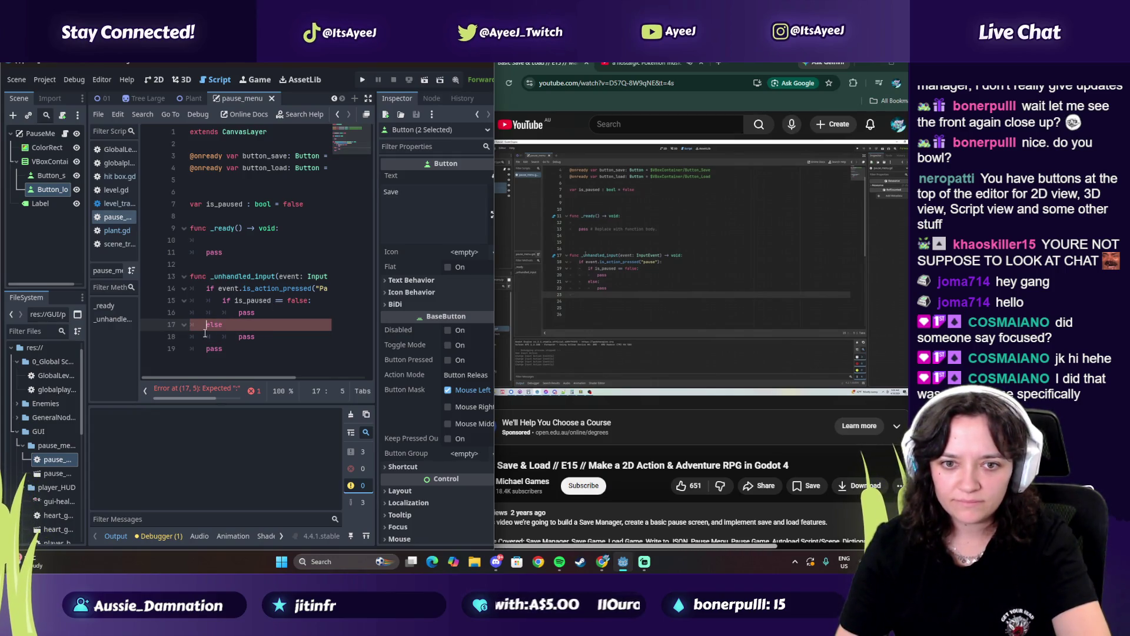
pyautogui.click(235, 325)
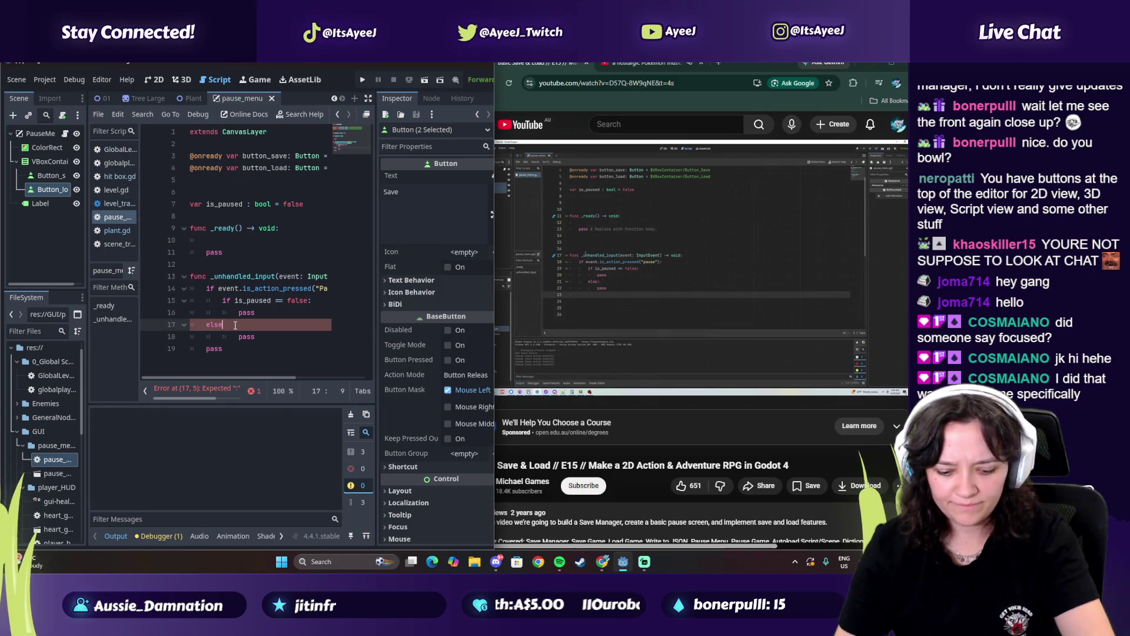
pyautogui.write(':')
pyautogui.click(204, 325)
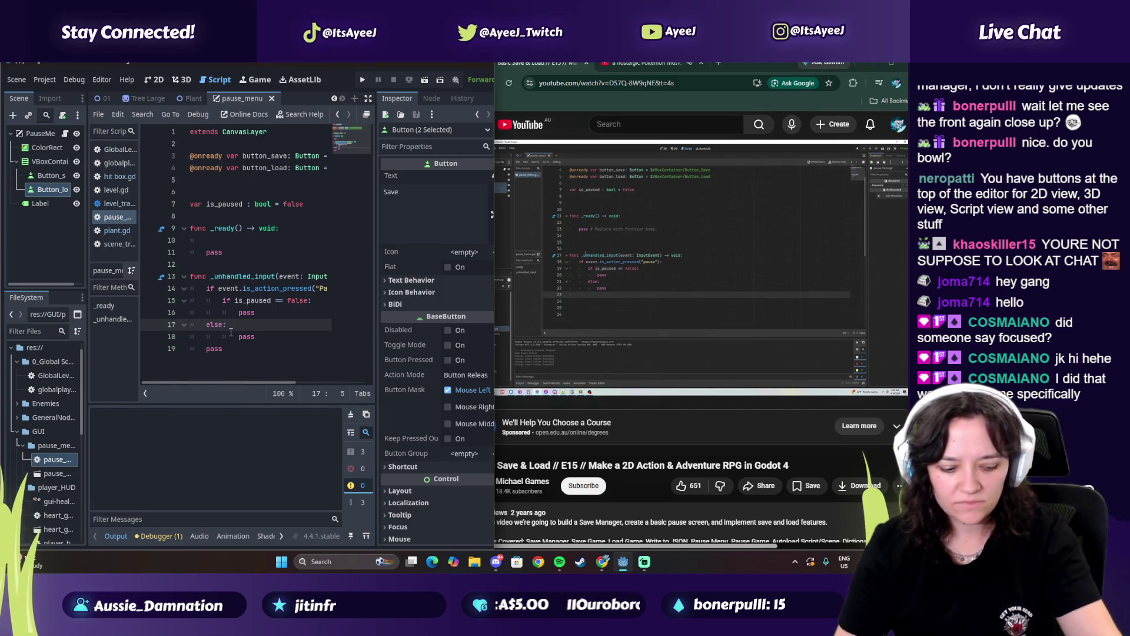
pyautogui.click(602, 314)
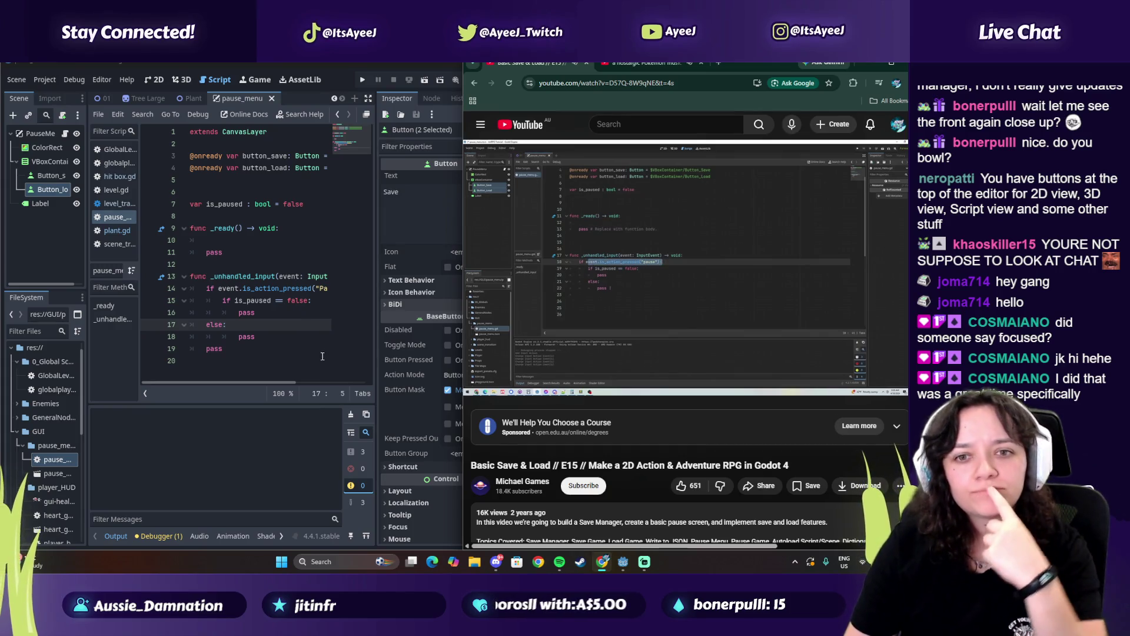
pyautogui.moveTo(239, 381)
pyautogui.mouseDown()
pyautogui.moveTo(268, 382)
pyautogui.moveTo(238, 383)
pyautogui.mouseUp()
pyautogui.click(586, 280)
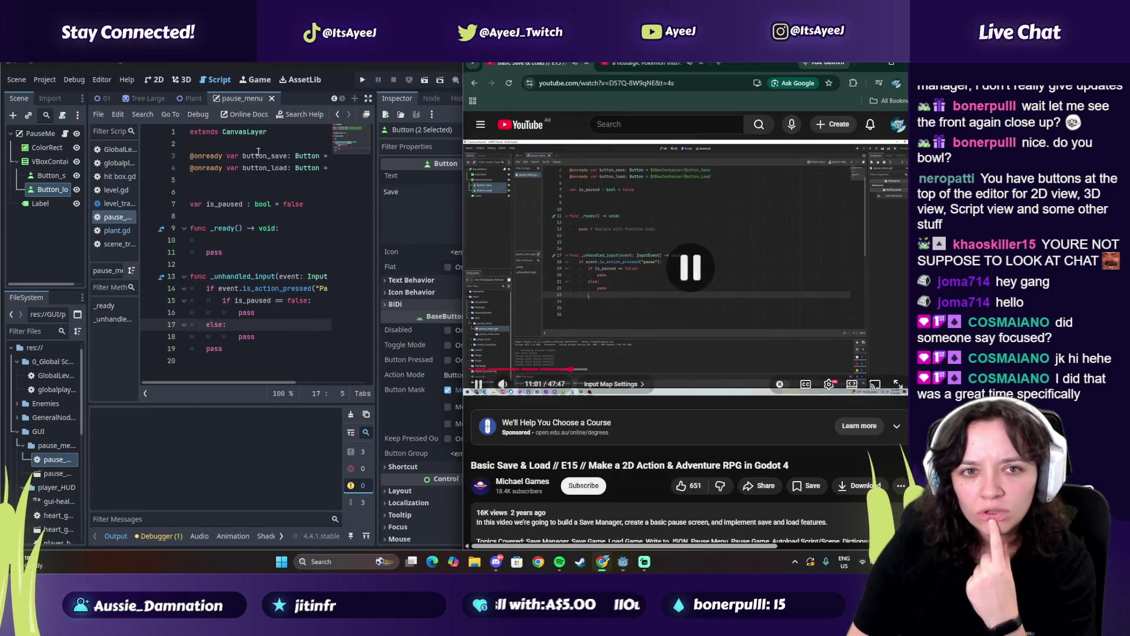
pyautogui.click(58, 83)
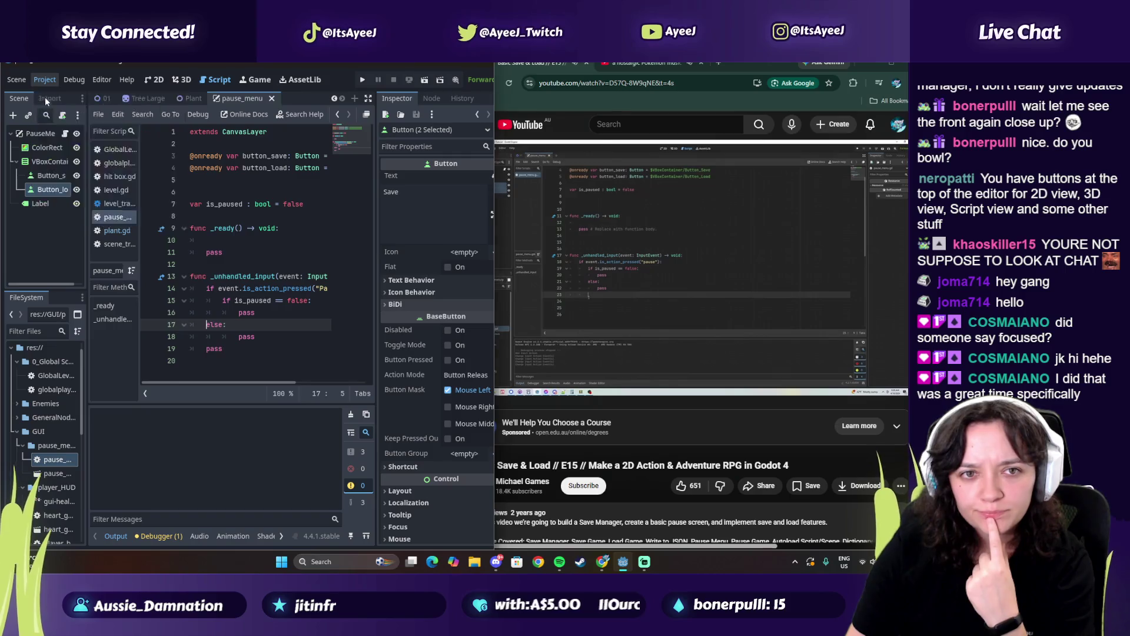
pyautogui.click(45, 97)
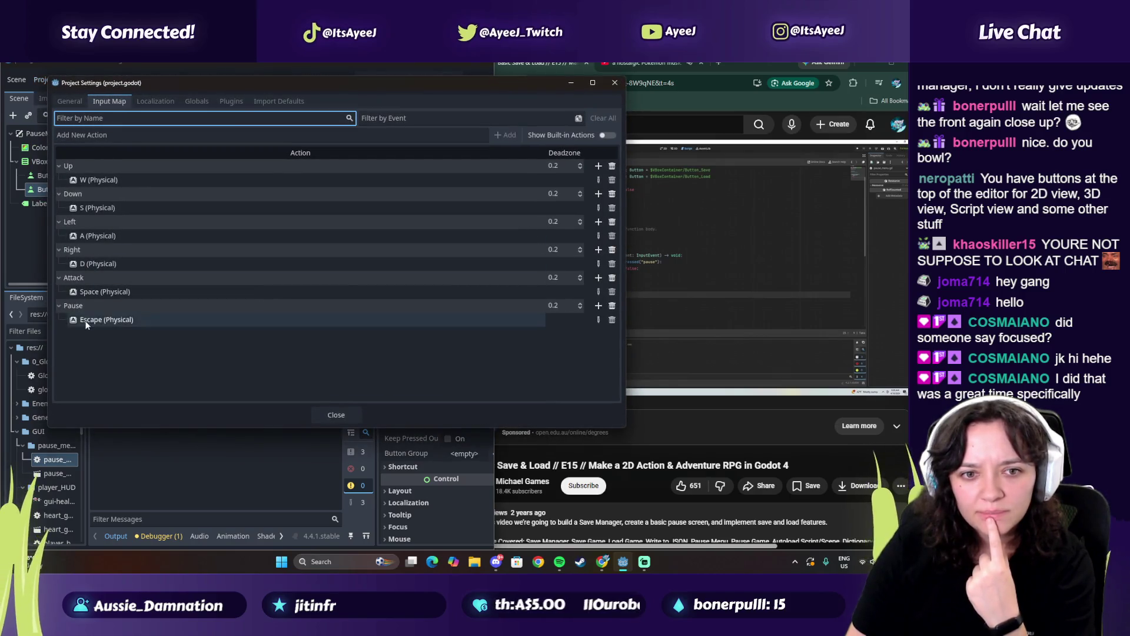
pyautogui.click(62, 307)
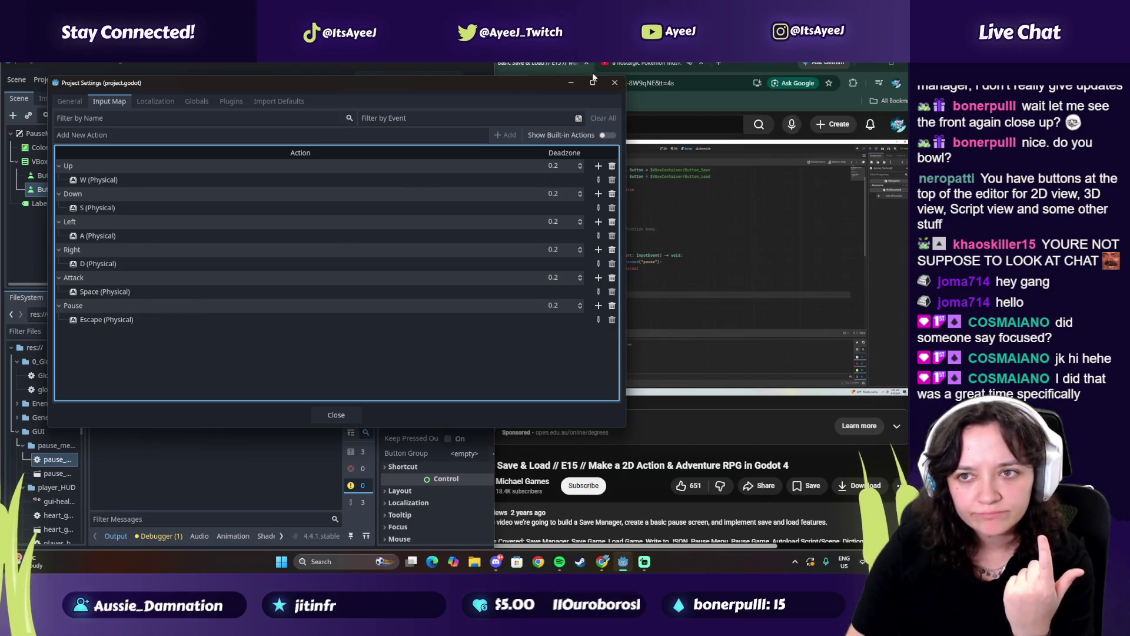
pyautogui.click(323, 419)
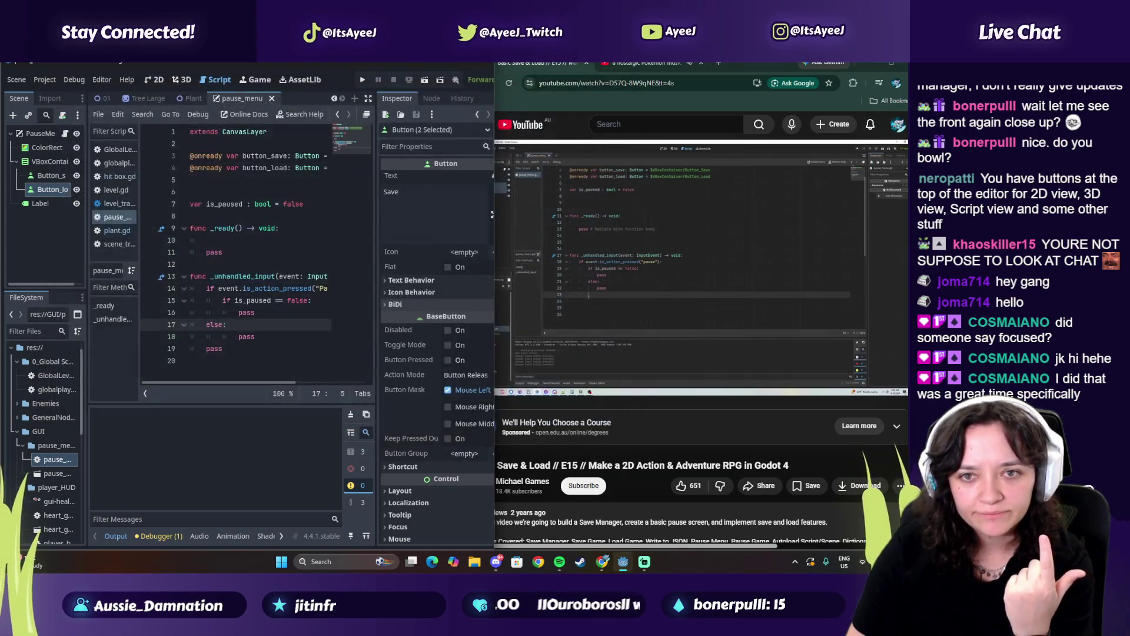
# Delete the pass on line 19 of the input handler
pyautogui.click(515, 332)
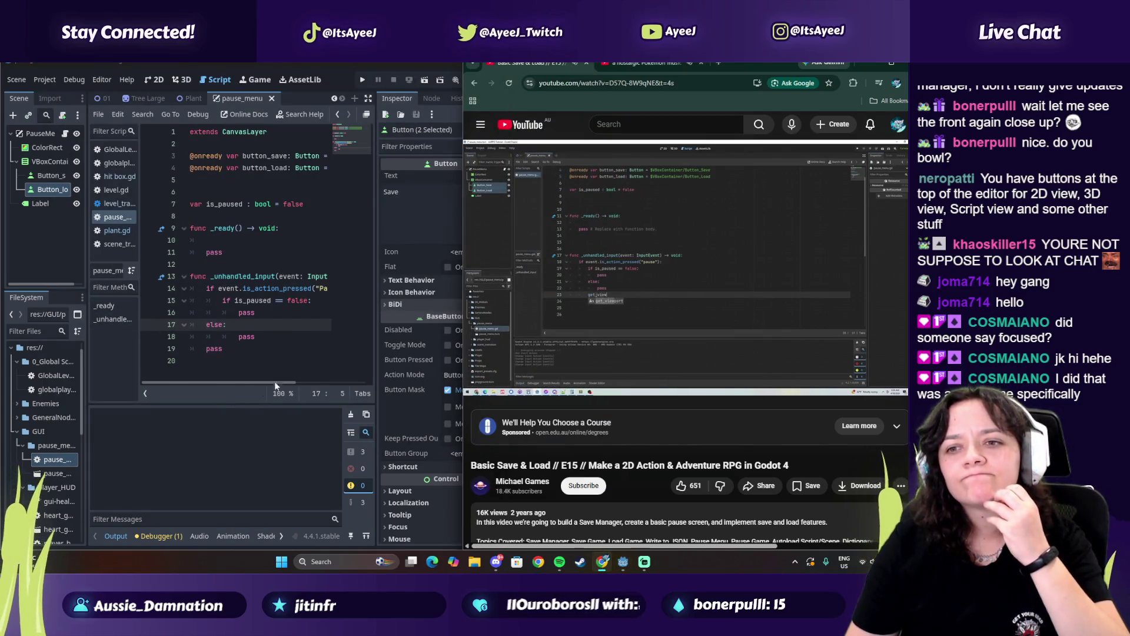
pyautogui.click(229, 352)
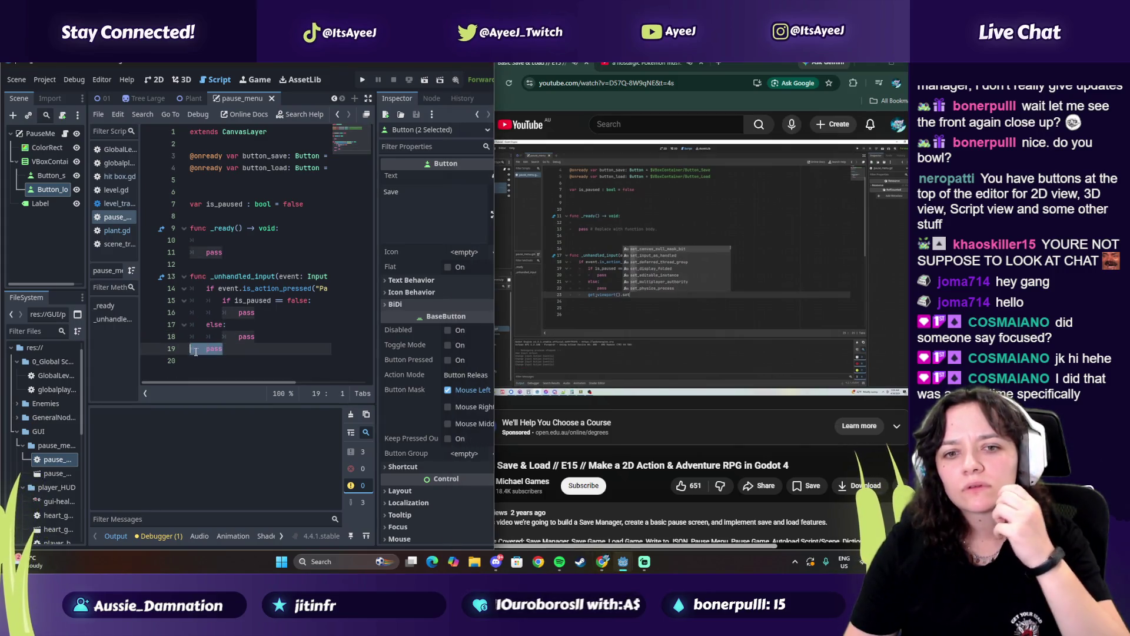
pyautogui.press('BackSpace')
pyautogui.press('BackSpace')
pyautogui.press('BackSpace')
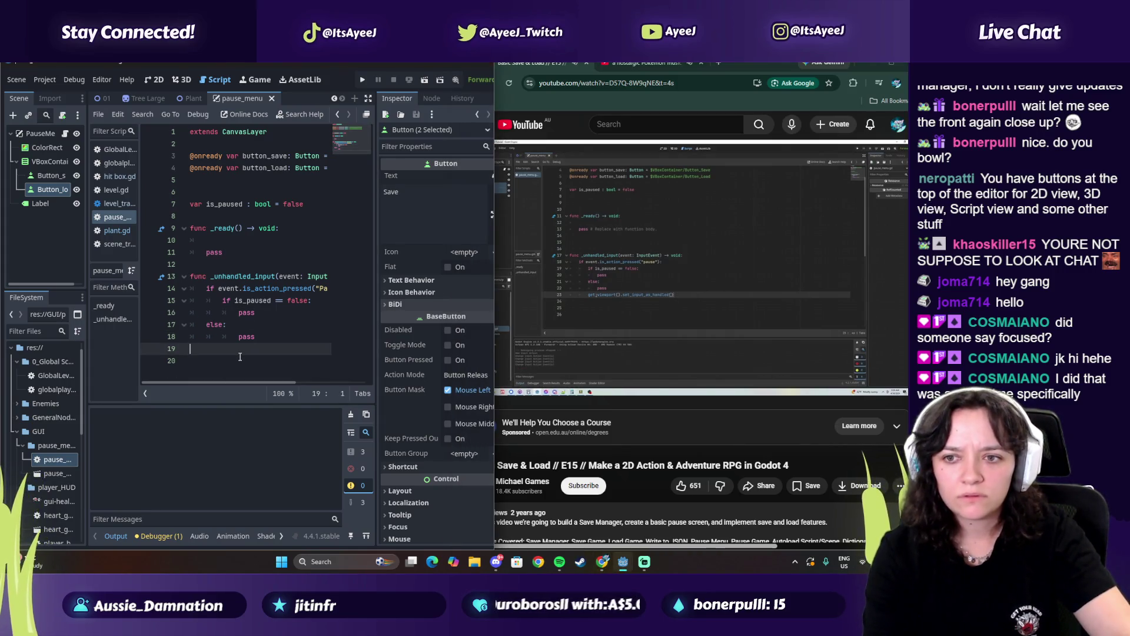
pyautogui.click(595, 281)
pyautogui.click(209, 351)
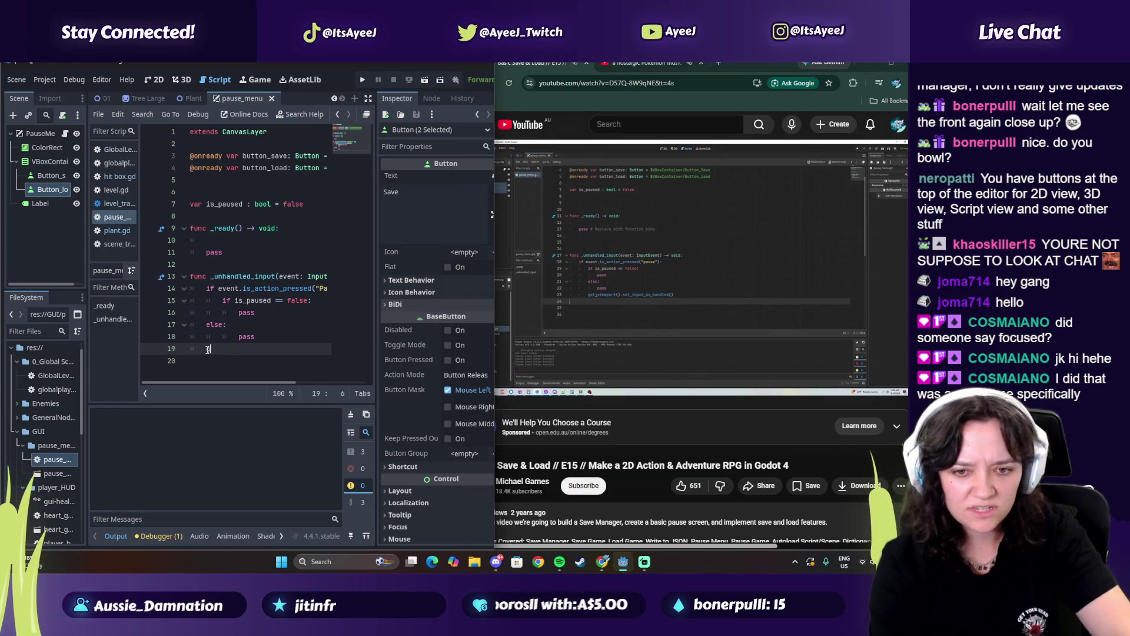
# Write get_viewport().set_input_as_handled() in its place and open a new line below
pyautogui.write('get.v')
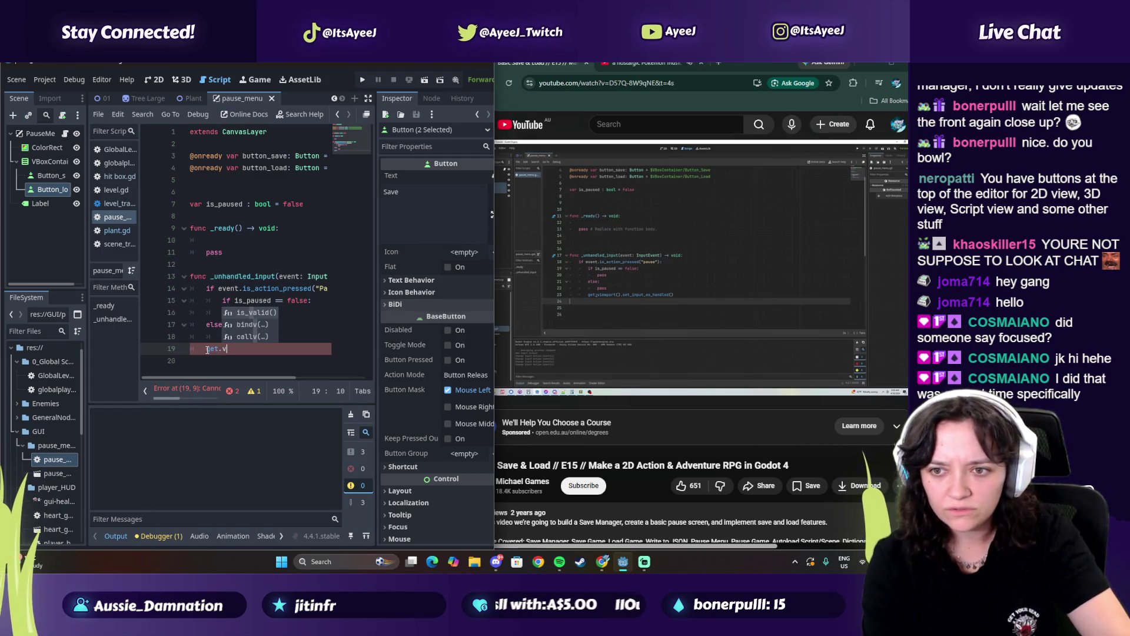
pyautogui.write('iew')
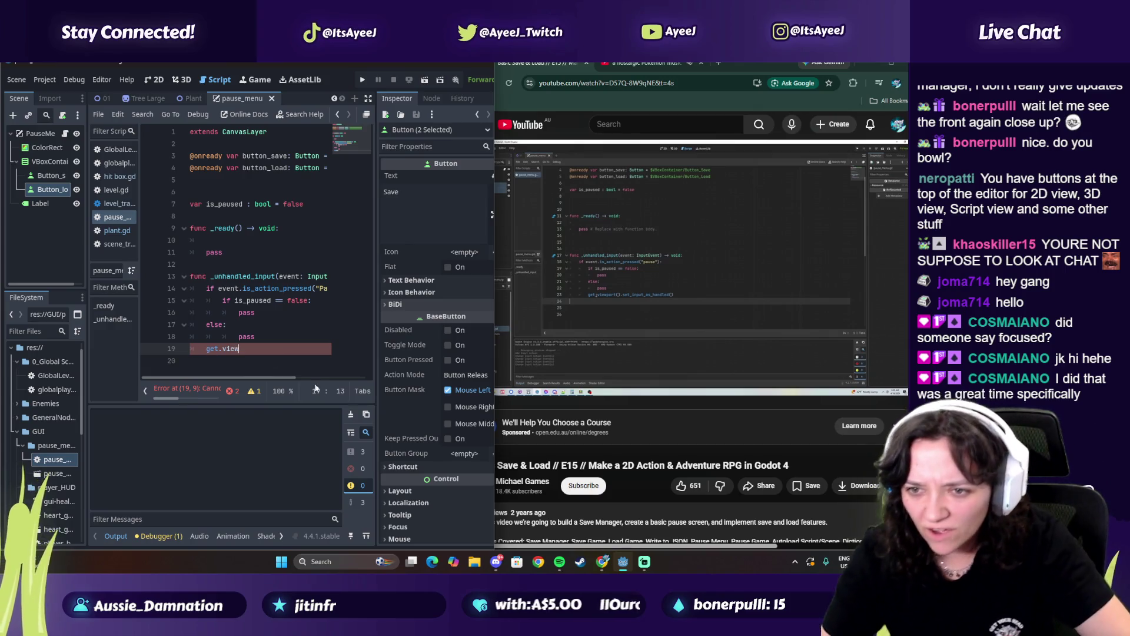
pyautogui.click(592, 331)
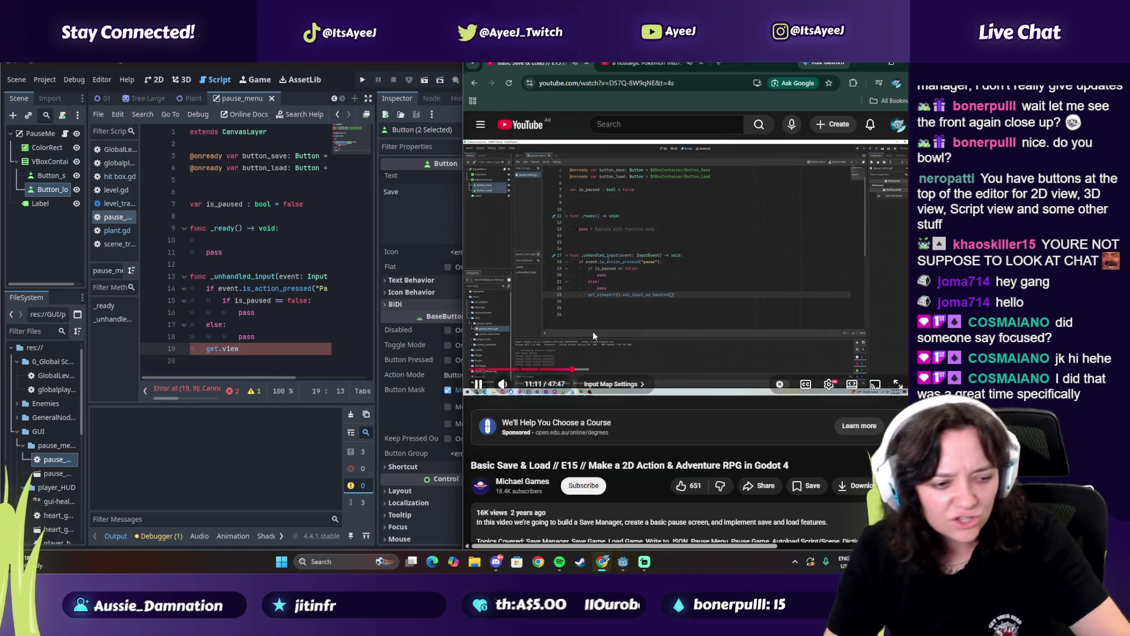
pyautogui.click(592, 331)
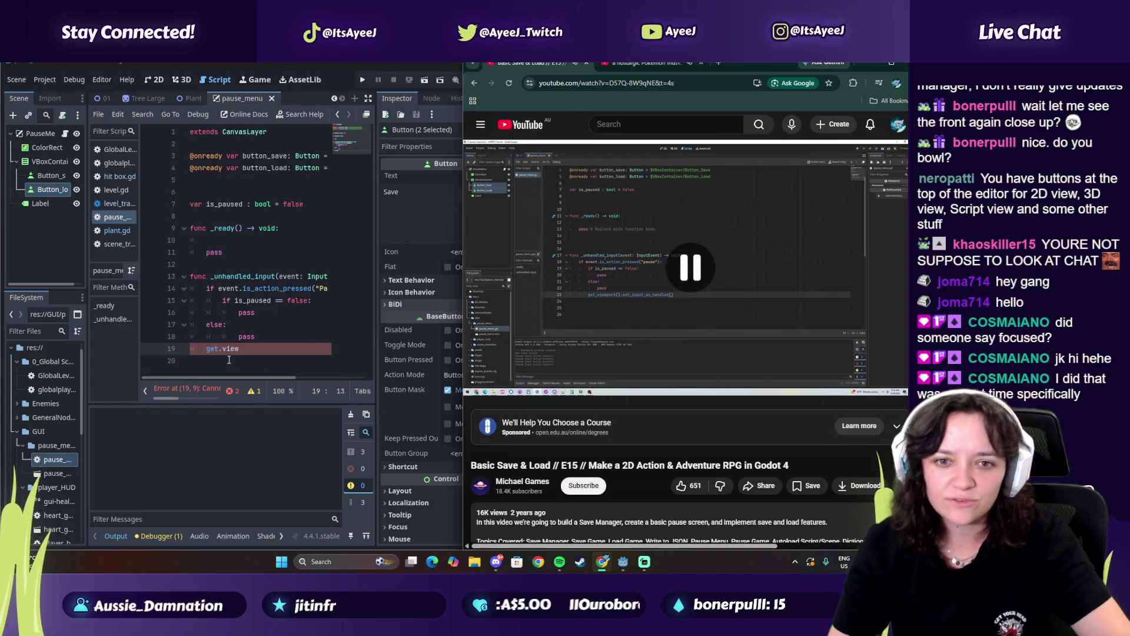
pyautogui.click(297, 352)
pyautogui.press('BackSpace')
pyautogui.press('BackSpace')
pyautogui.press('BackSpace')
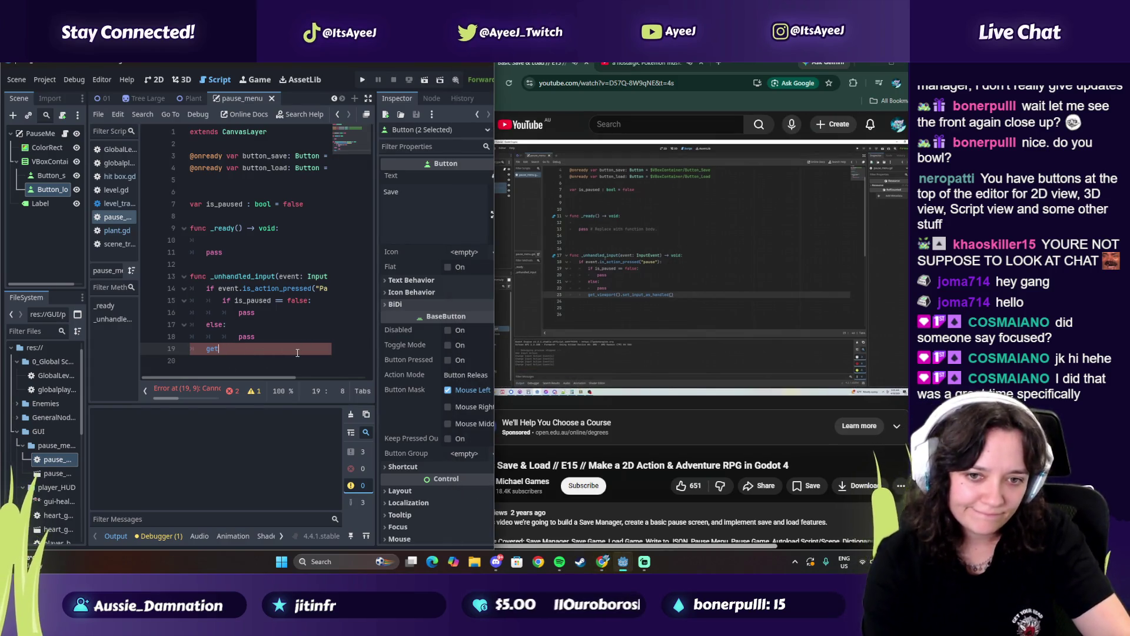
pyautogui.write('_viewport().set')
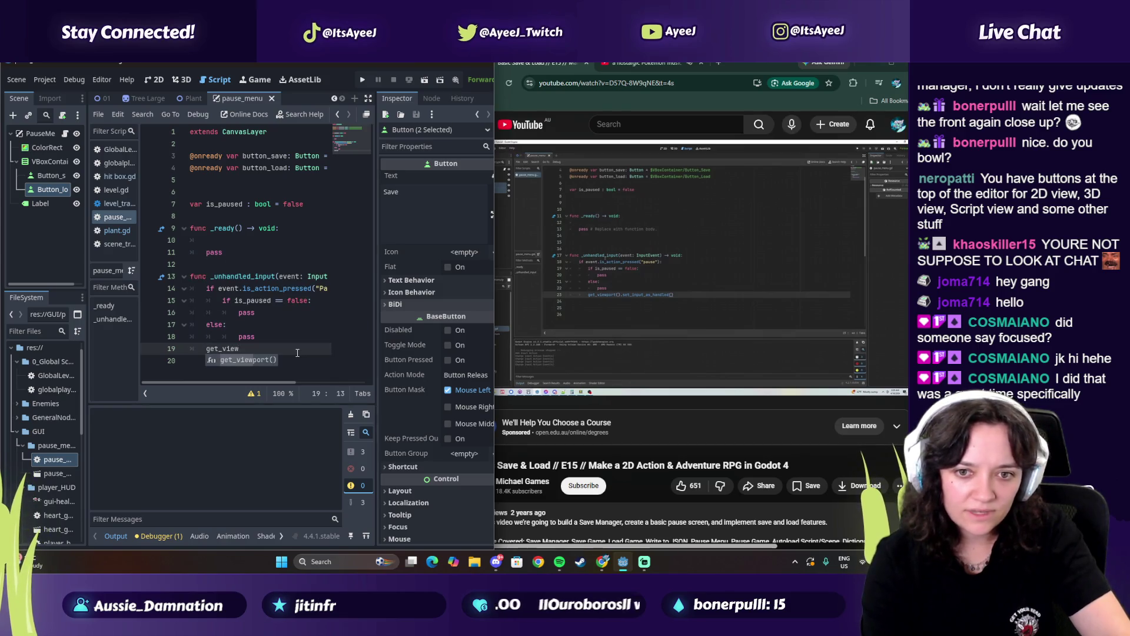
pyautogui.press('Return')
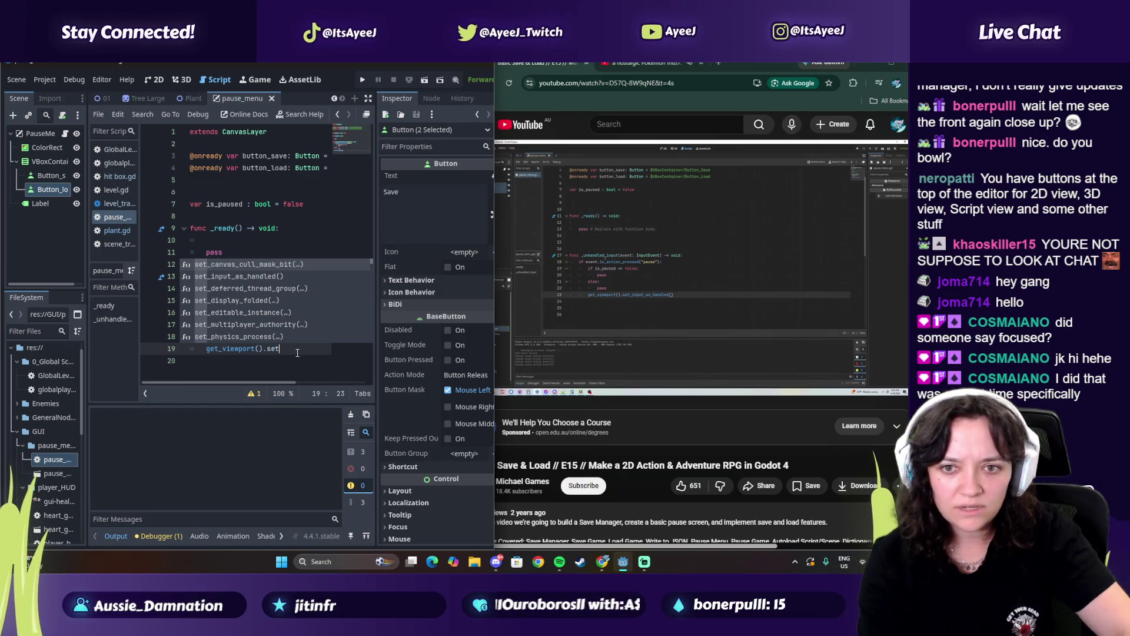
pyautogui.press('Down')
pyautogui.press('Return')
pyautogui.click(612, 247)
pyautogui.click(611, 250)
pyautogui.click(324, 349)
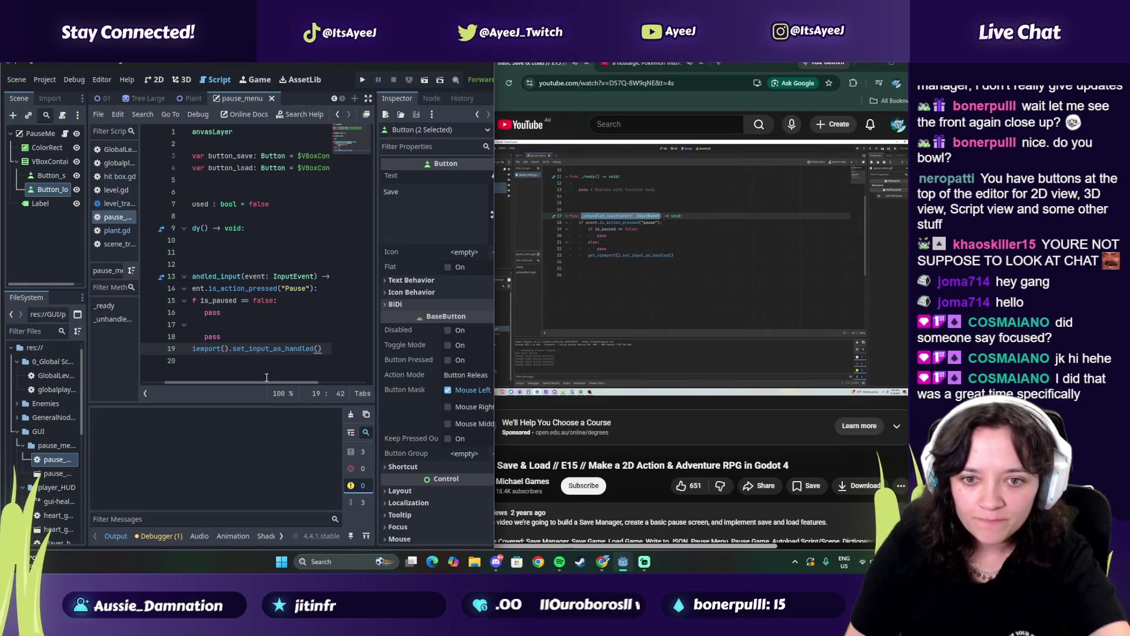
pyautogui.hscroll(3, 228, 384)
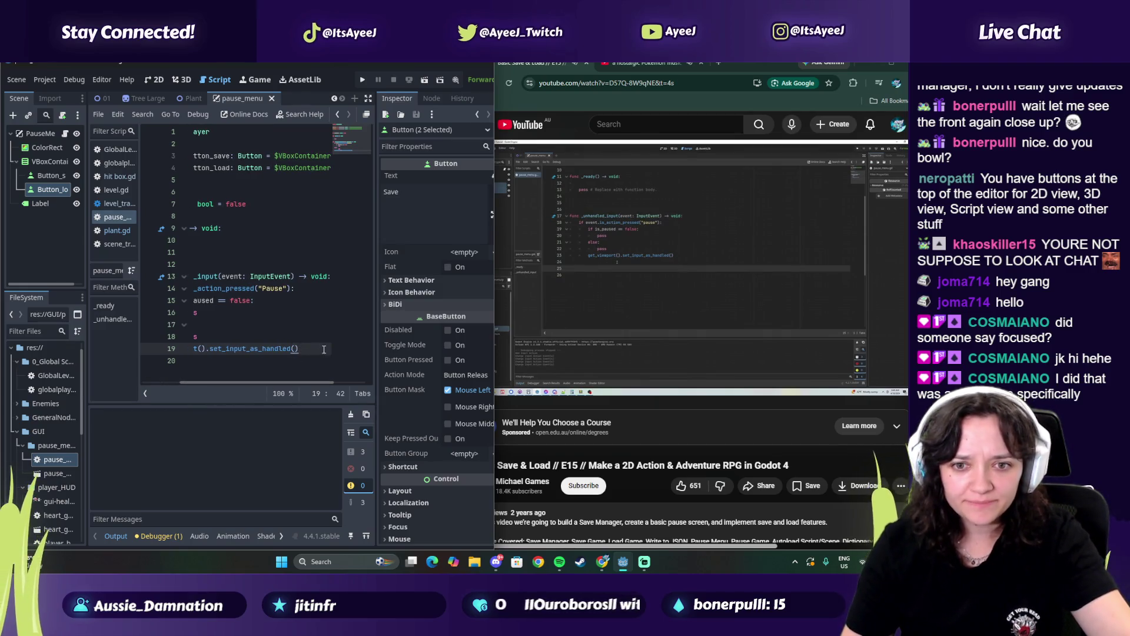
pyautogui.press('Return')
pyautogui.press('Return')
# Add func show_pause_menu() -> void: with a pass body, fixing the misspelled name
pyautogui.write('func ')
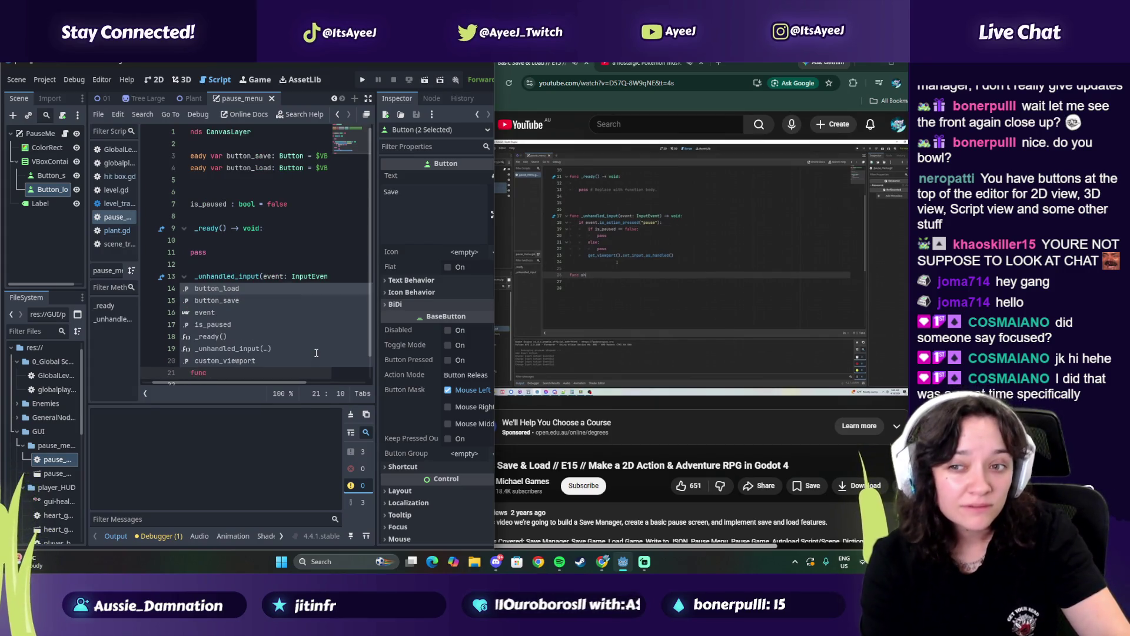
pyautogui.write('shwo_pause(')
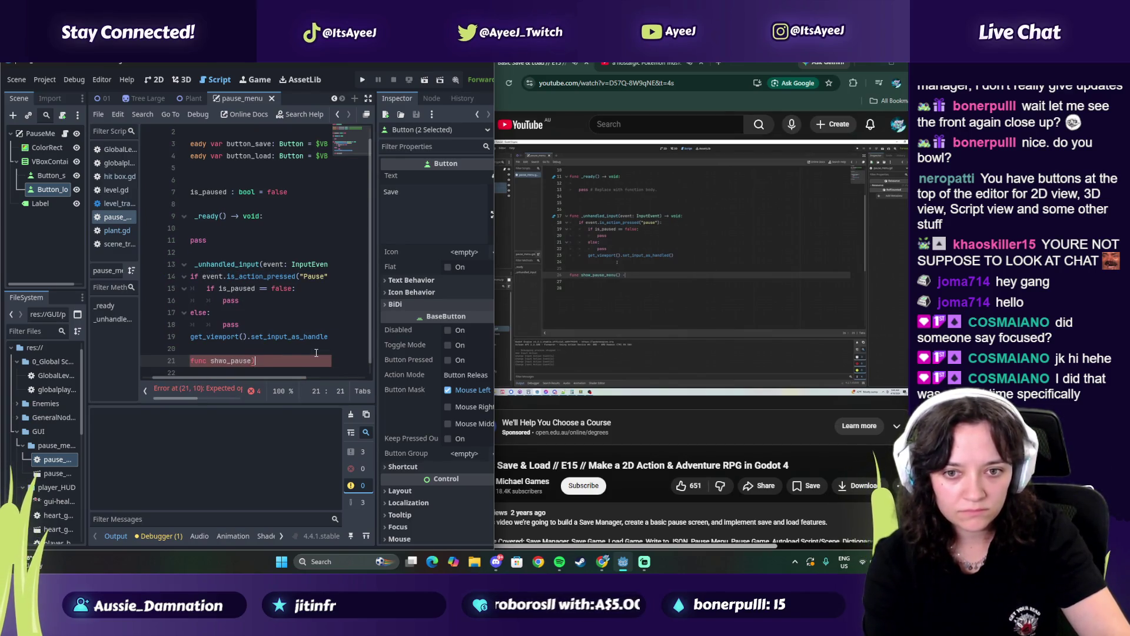
pyautogui.write('_meny')
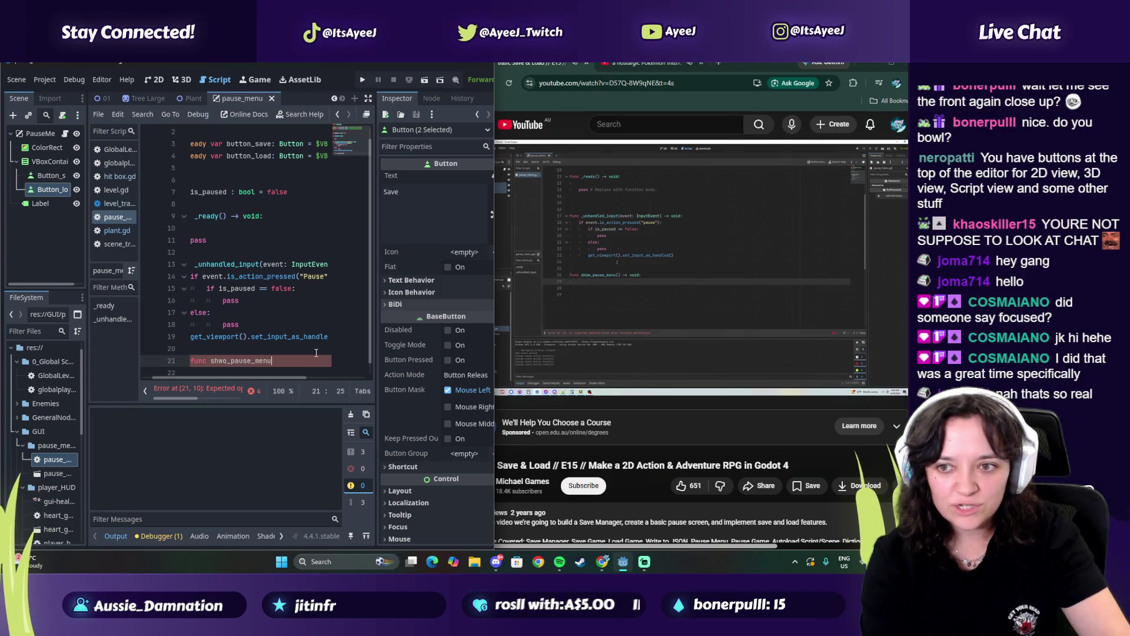
pyautogui.write('void:')
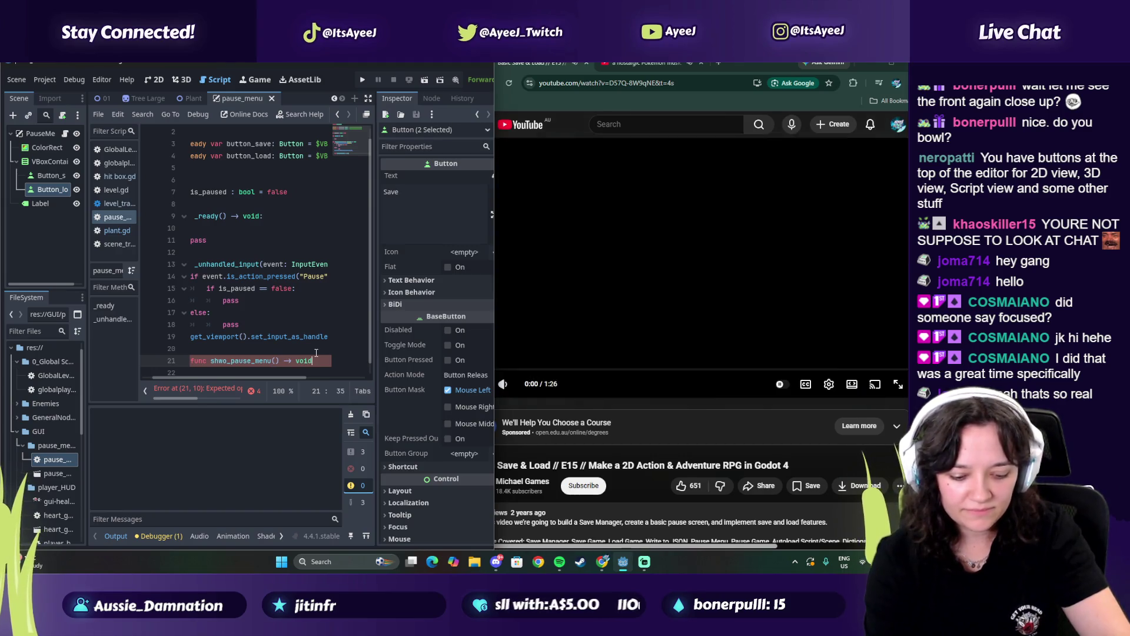
pyautogui.press('Return')
pyautogui.press('Return')
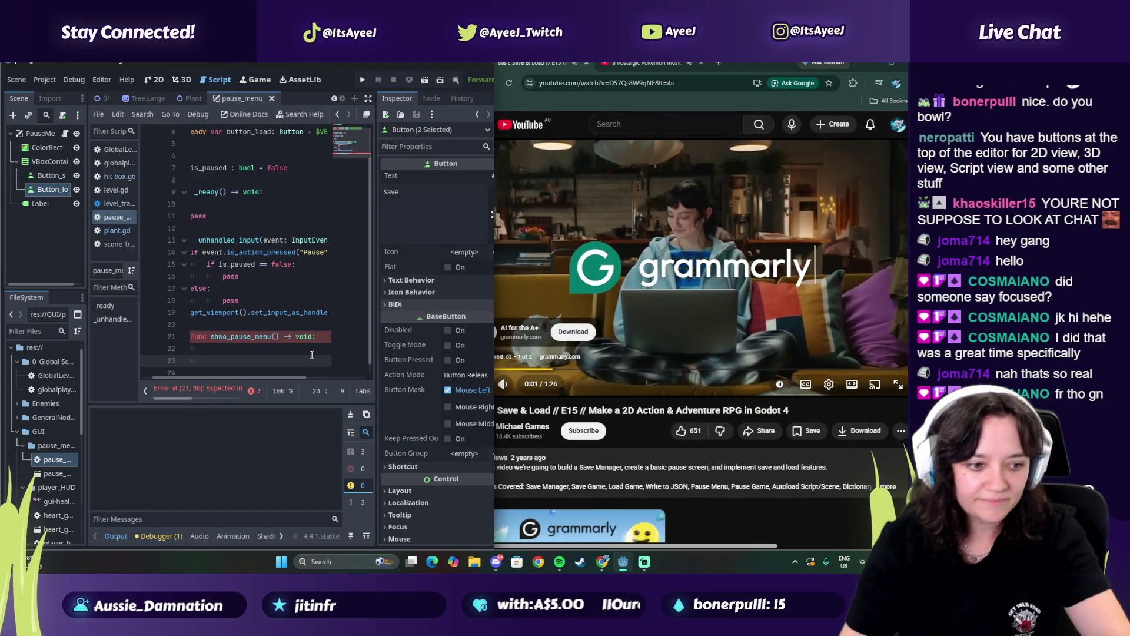
pyautogui.click(229, 336)
pyautogui.press('BackSpace')
pyautogui.press('BackSpace')
pyautogui.write('o')
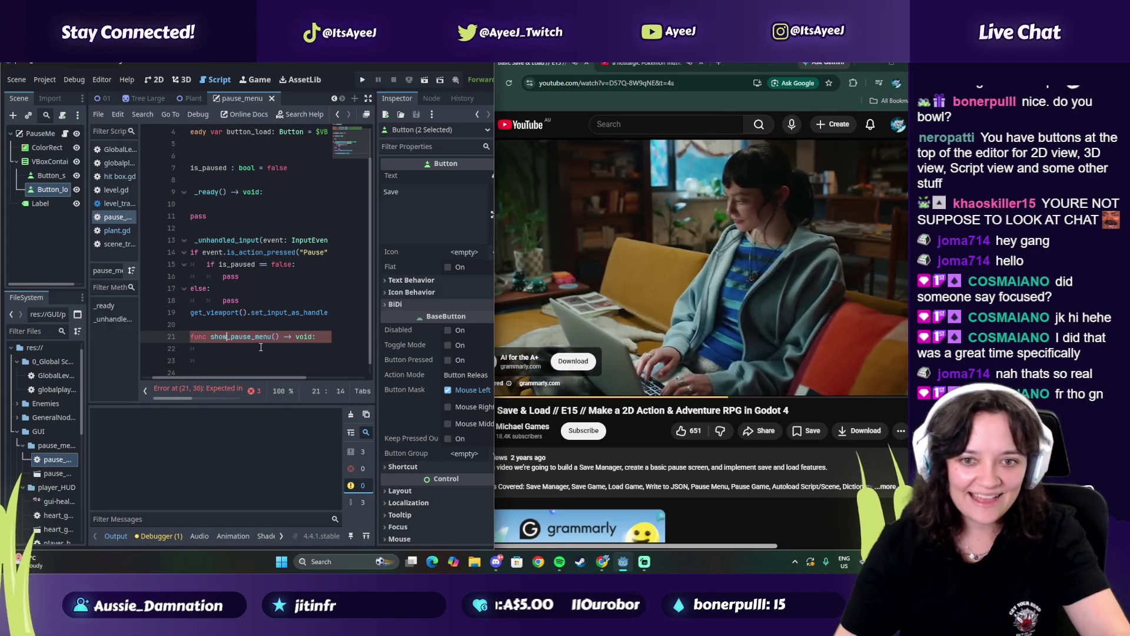
pyautogui.write('w')
pyautogui.press('Down')
pyautogui.press('Down')
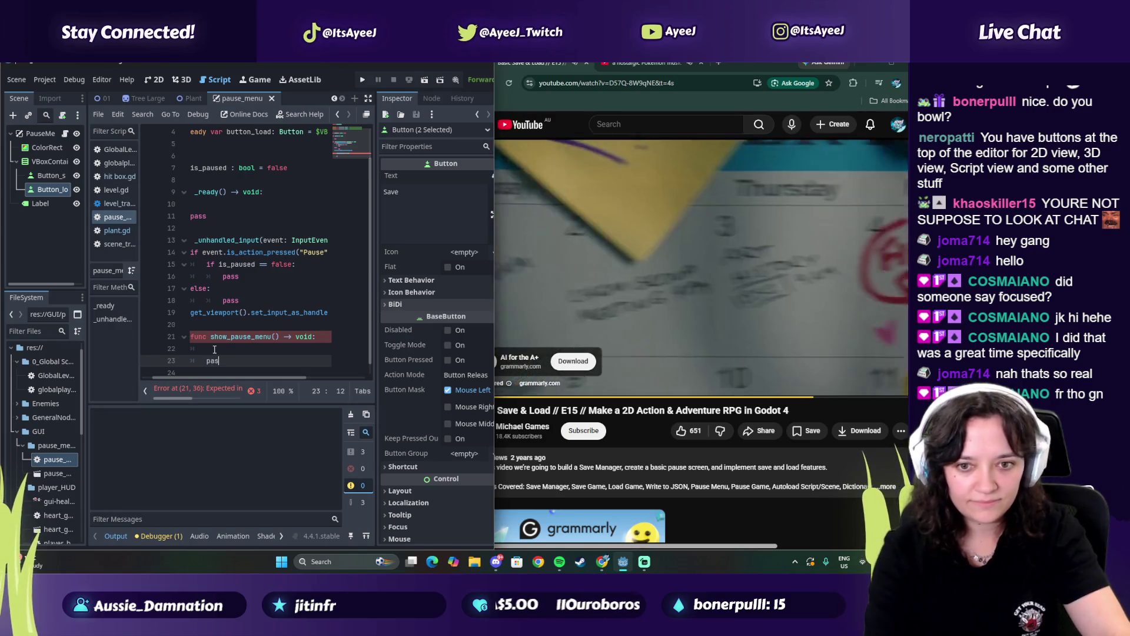
pyautogui.write('pass')
pyautogui.press('Return')
pyautogui.press('Return')
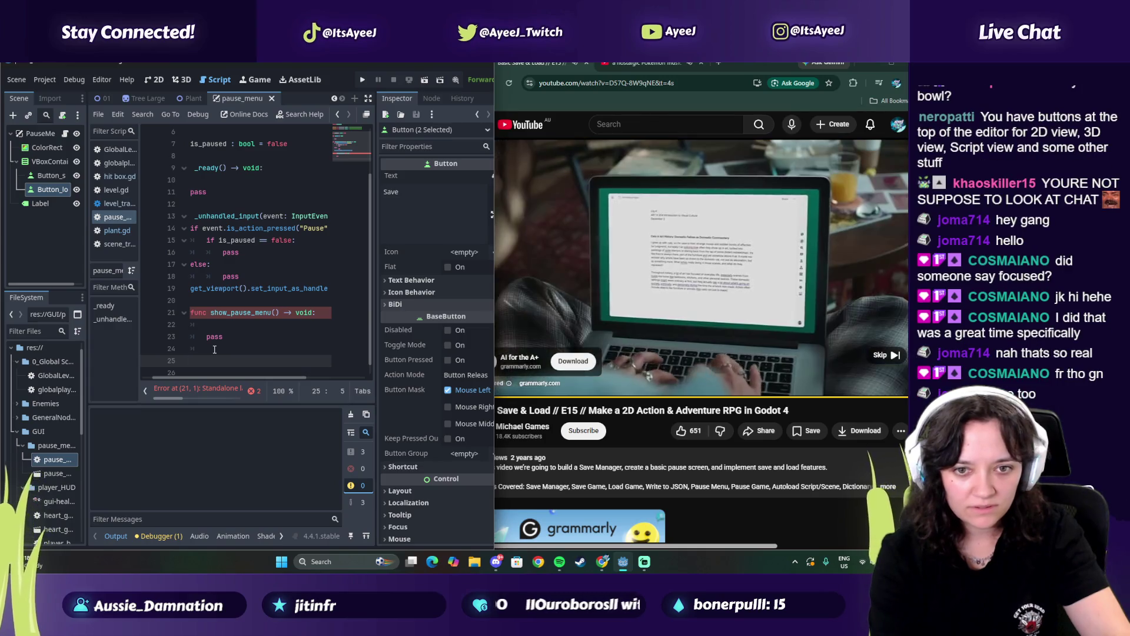
# Add func unshow_pause_menu() -> void: with a pass body below it
pyautogui.write('func')
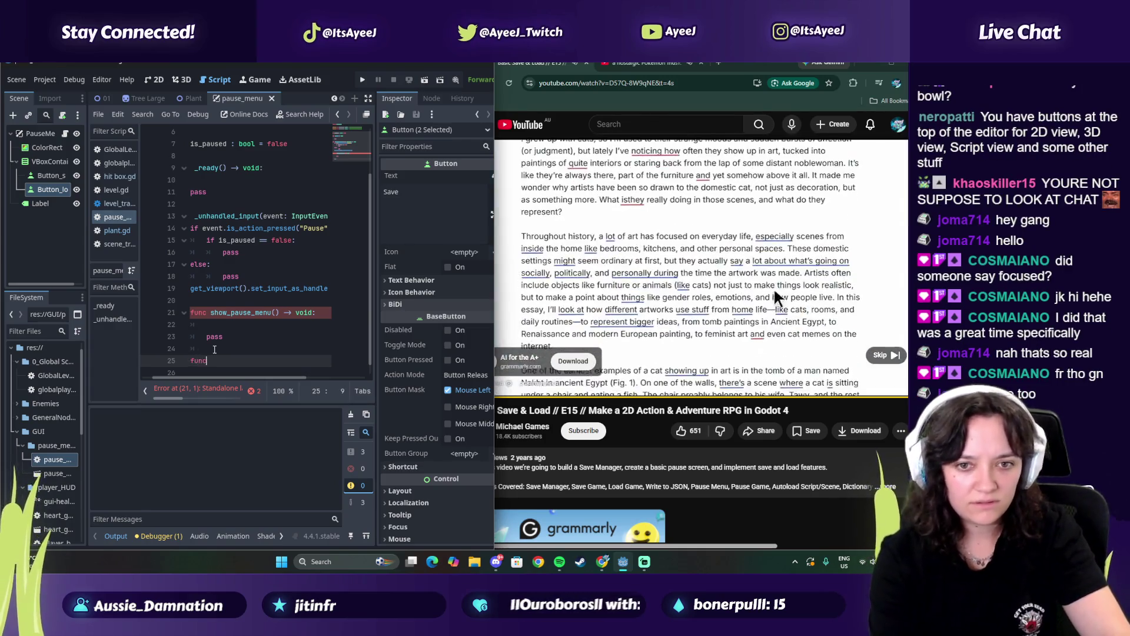
pyautogui.write(' unshow')
pyautogui.write('_pa')
pyautogui.write('(')
pyautogui.write('_menu')
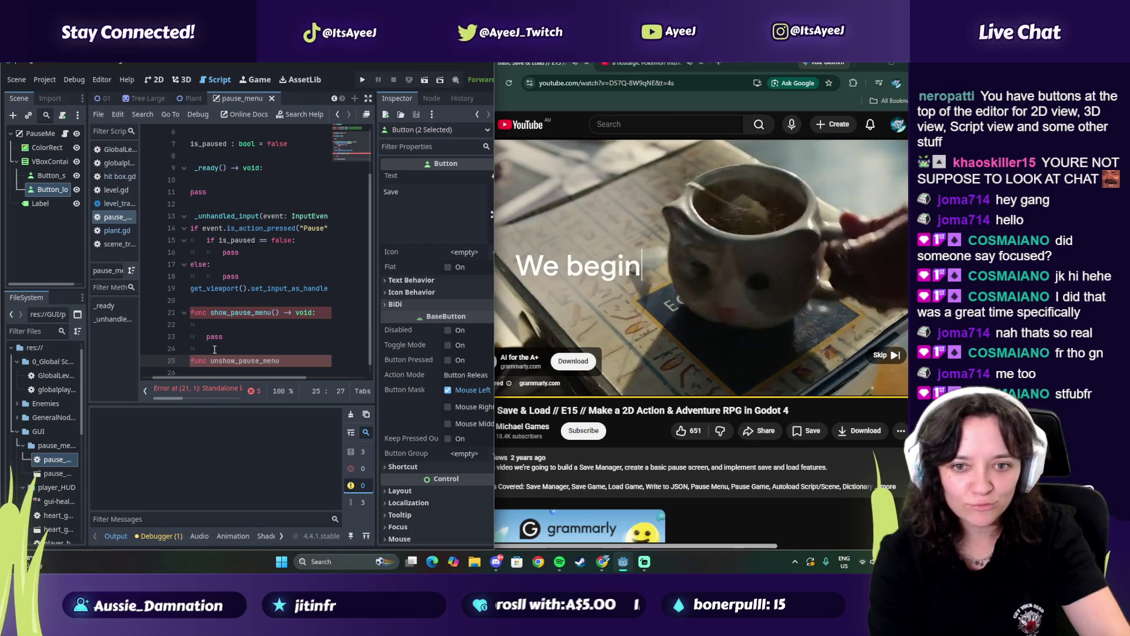
pyautogui.write('() -> void:')
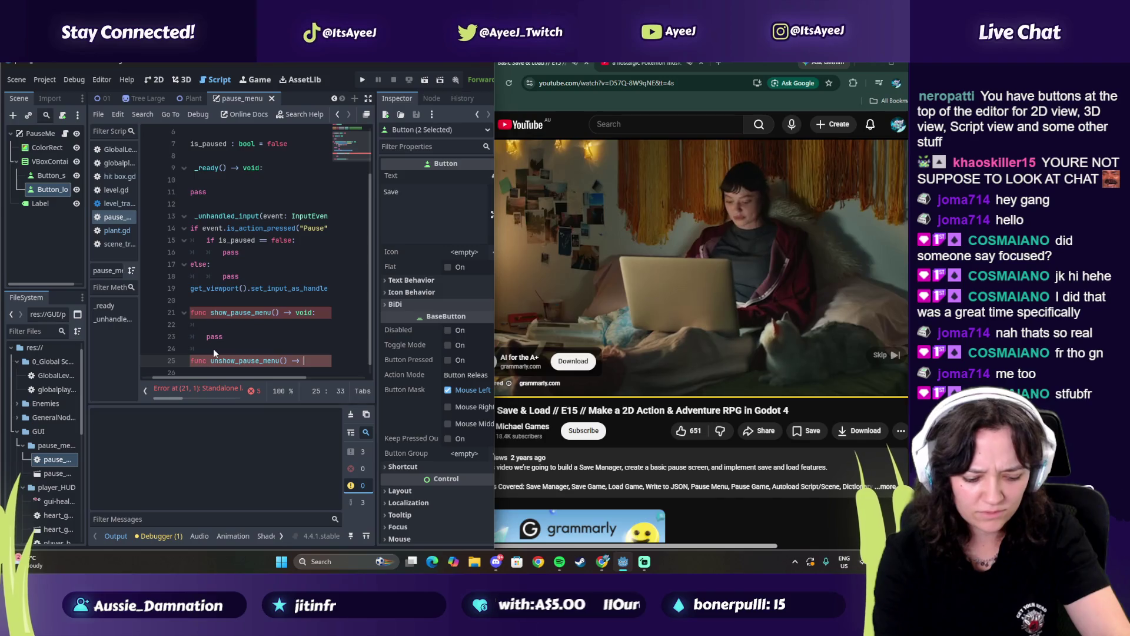
pyautogui.press('Return')
pyautogui.press('Return')
pyautogui.write('pass')
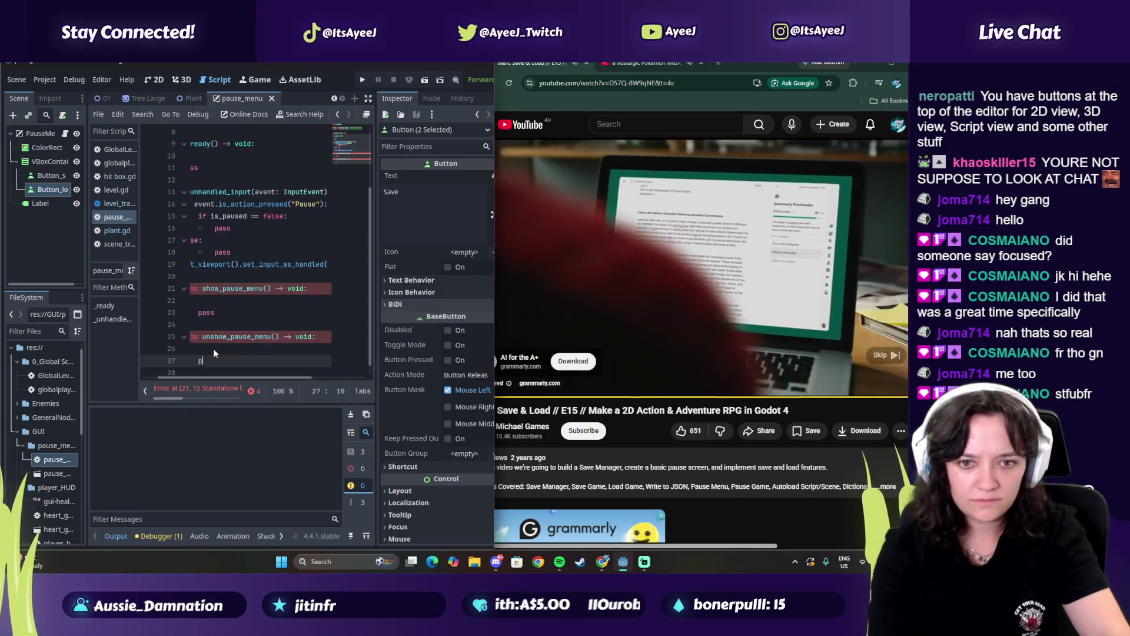
pyautogui.click(675, 320)
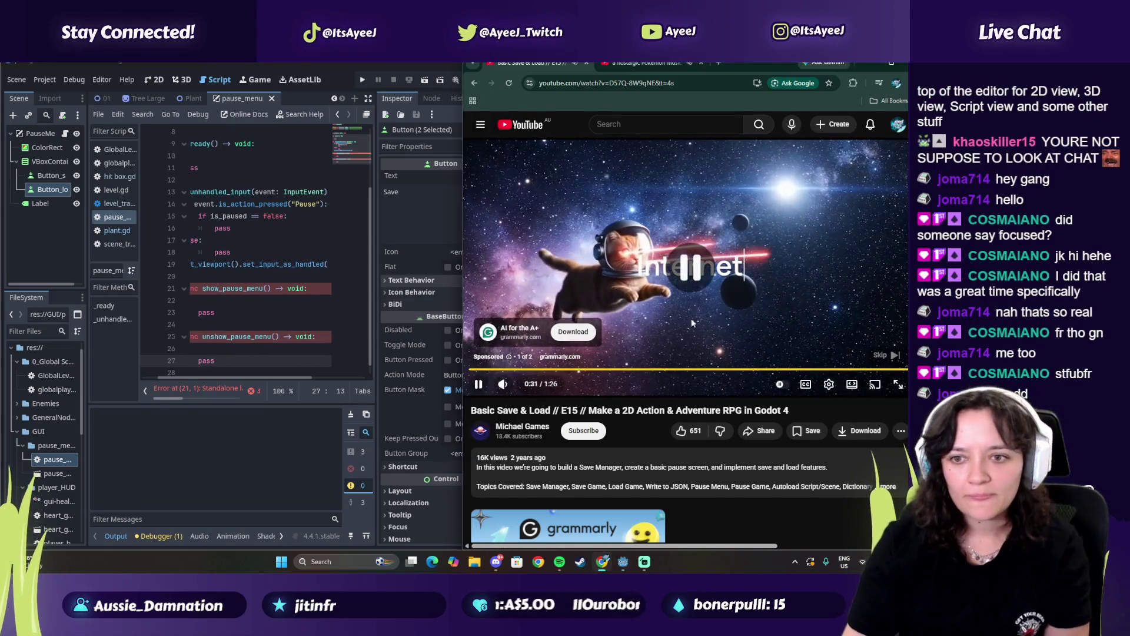
# Move the show_pause_menu declaration to column 0 and its pass line to one indent level
pyautogui.click(889, 355)
pyautogui.click(203, 322)
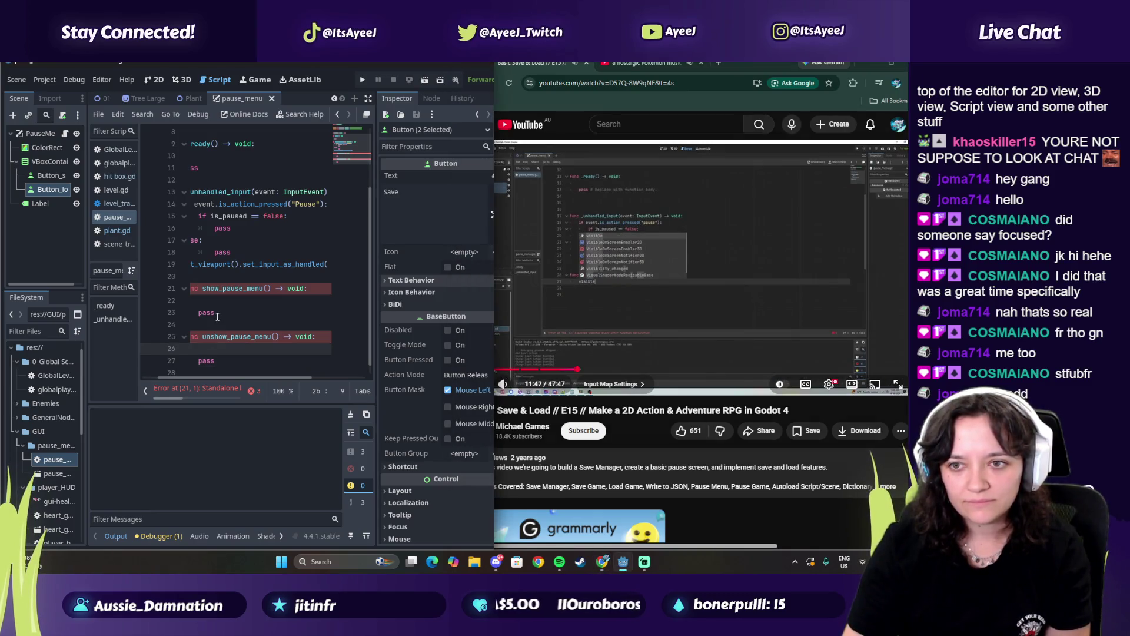
pyautogui.moveTo(203, 321); pyautogui.dragTo(178, 316)
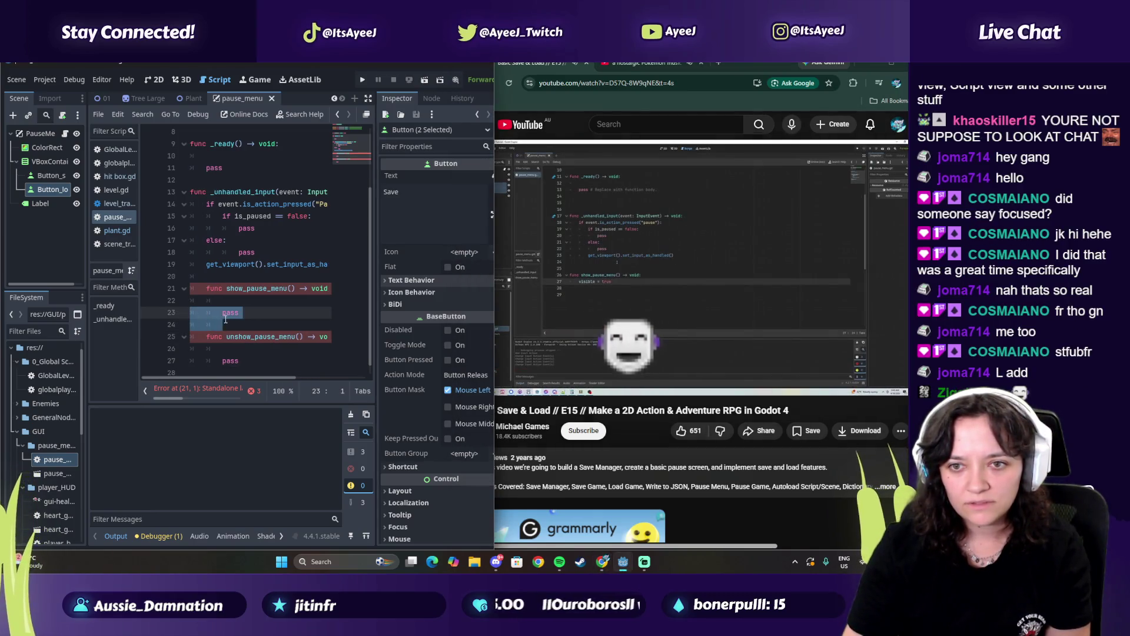
pyautogui.click(572, 291)
pyautogui.click(199, 292)
pyautogui.click(199, 291)
pyautogui.press('Tab')
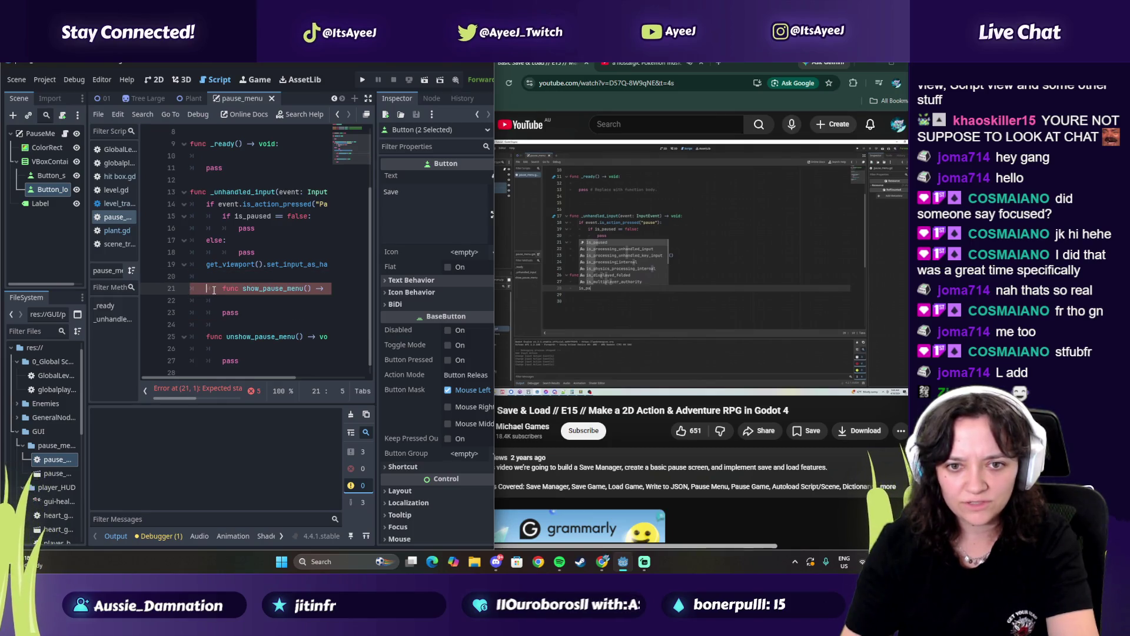
pyautogui.press('BackSpace')
pyautogui.press('BackSpace')
pyautogui.click(219, 313)
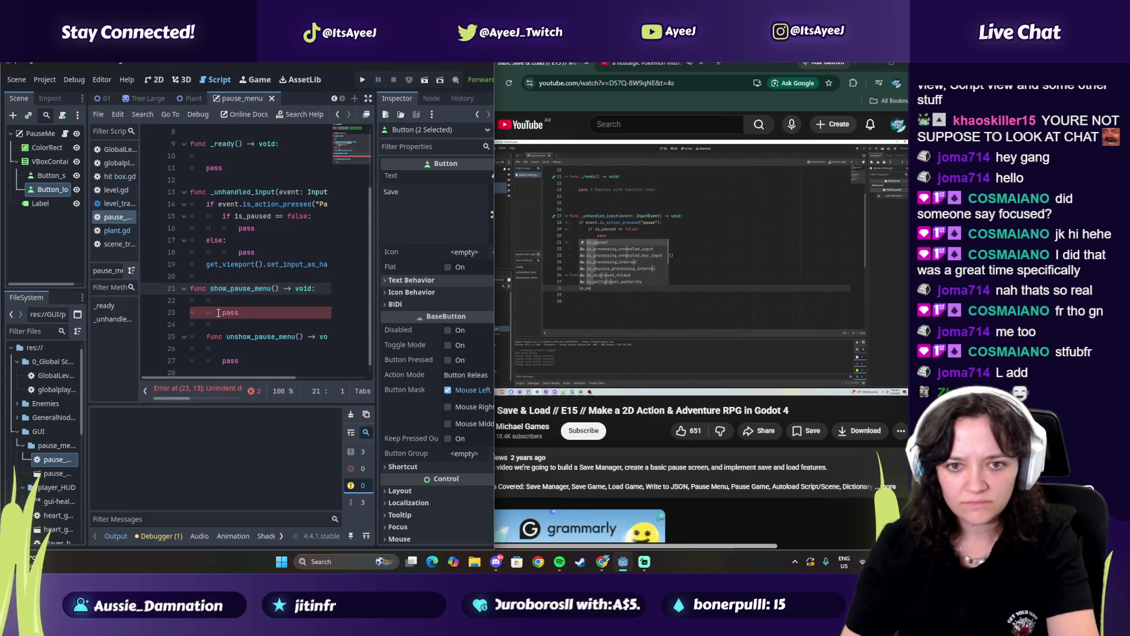
pyautogui.press('BackSpace')
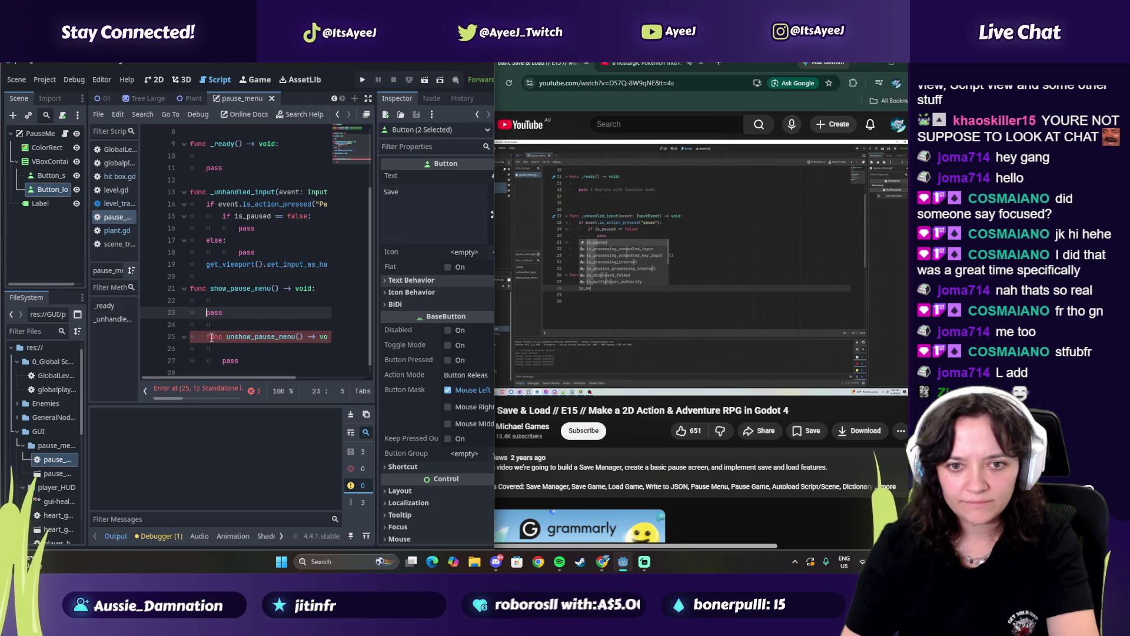
# Move the unshow_pause_menu declaration to column 0 and its pass line to one indent level
pyautogui.click(212, 337)
pyautogui.press('BackSpace')
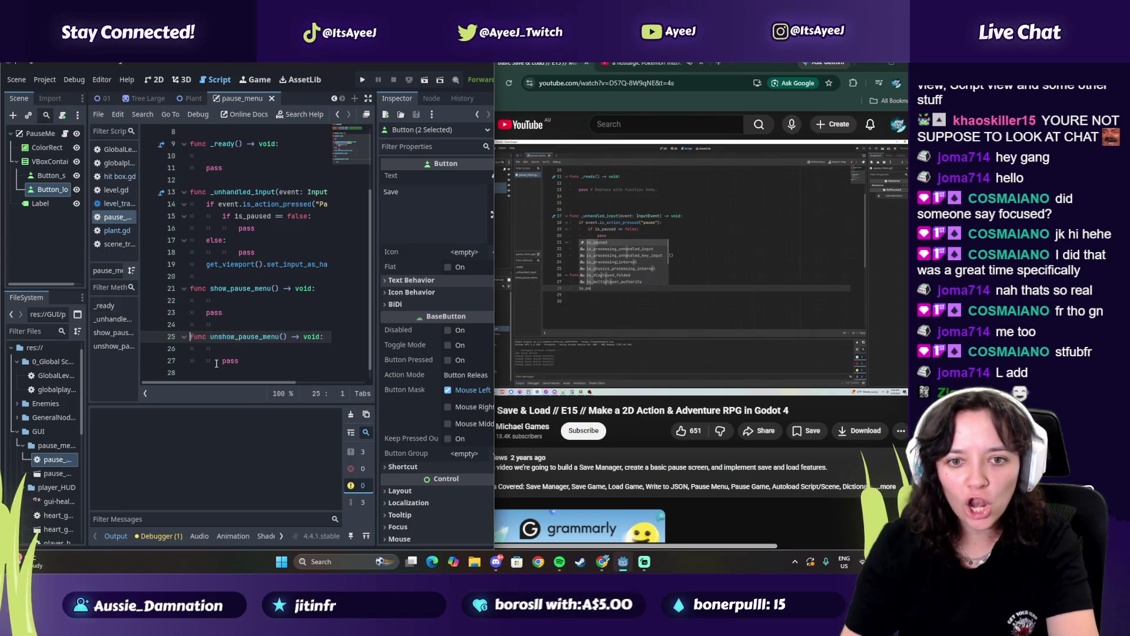
pyautogui.click(216, 361)
pyautogui.press('BackSpace')
pyautogui.click(226, 299)
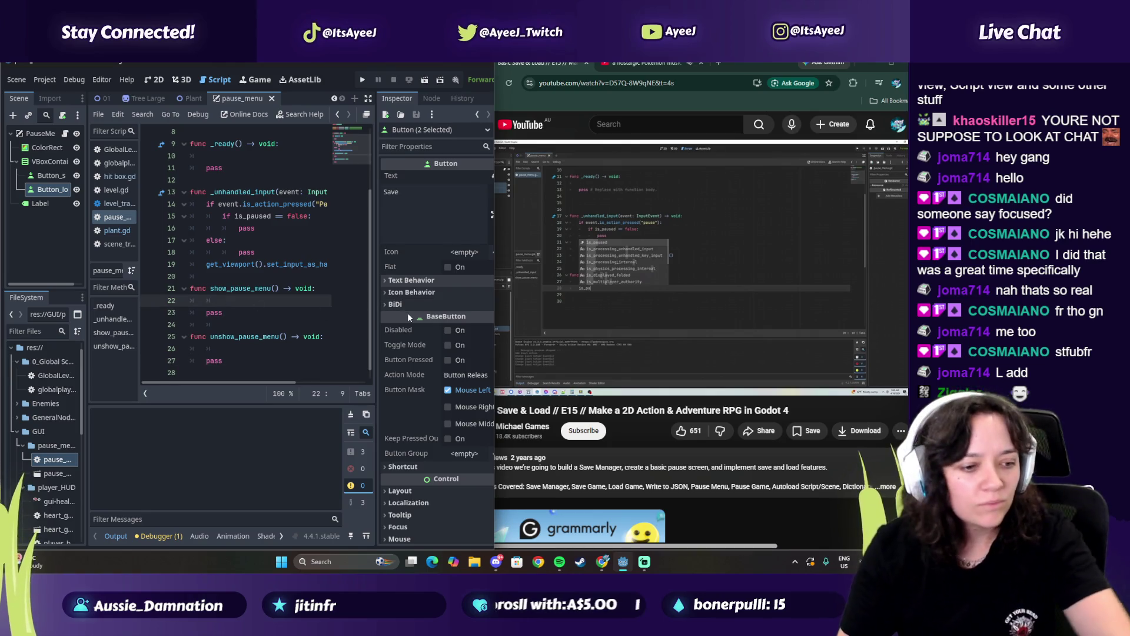
pyautogui.click(560, 315)
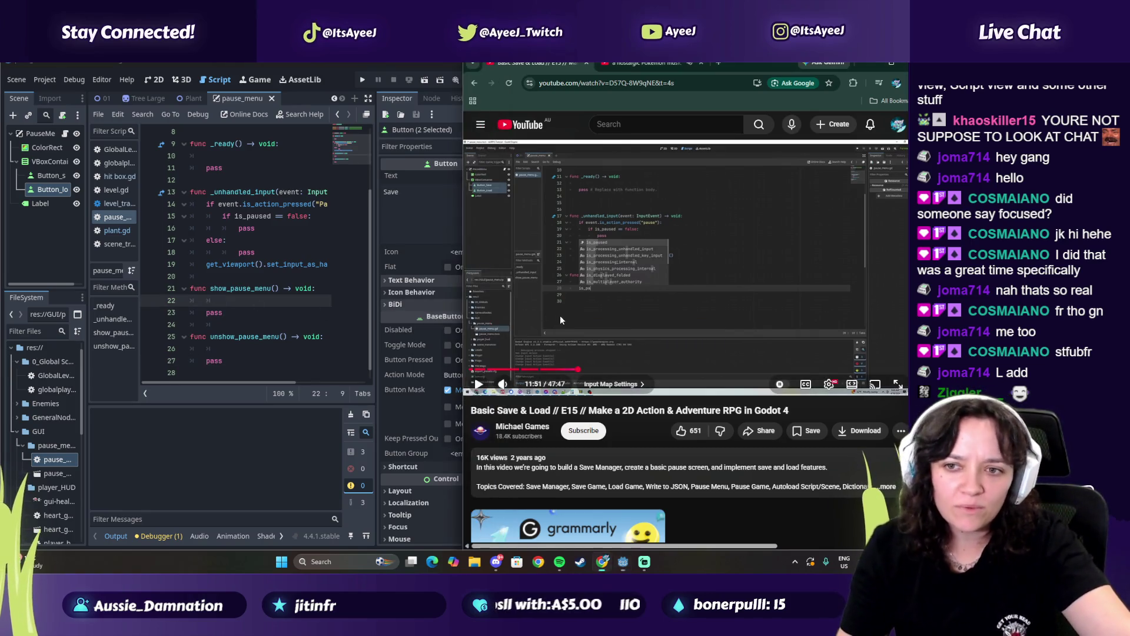
pyautogui.click(564, 330)
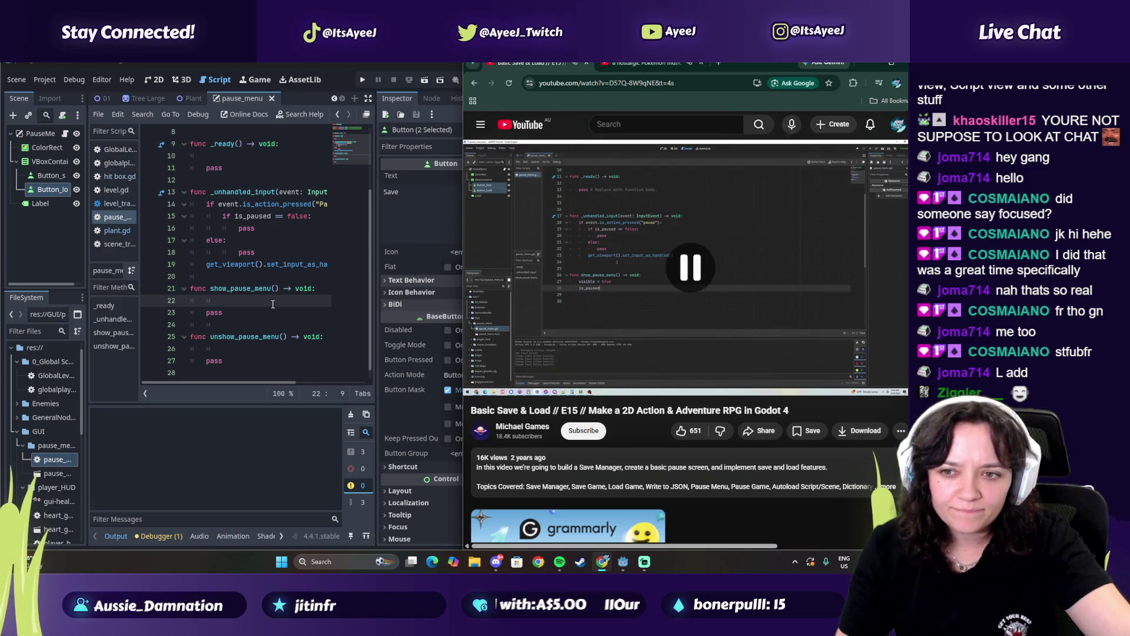
pyautogui.click(239, 305)
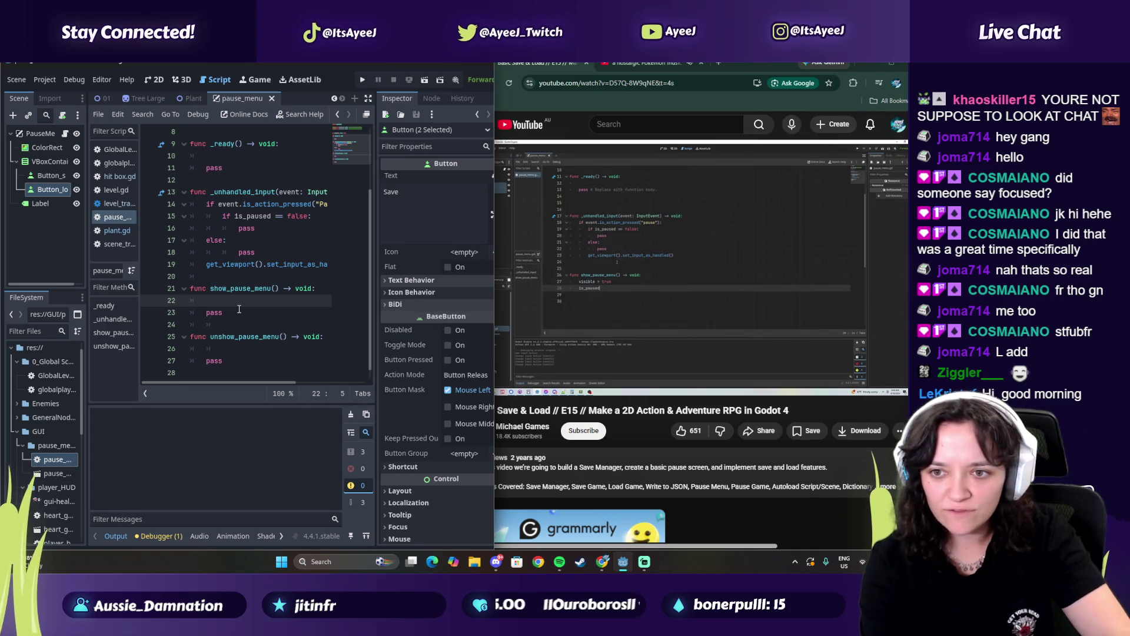
# In show_pause_menu, write visible = true and begin an is_paused line below it
pyautogui.write('visible = tru')
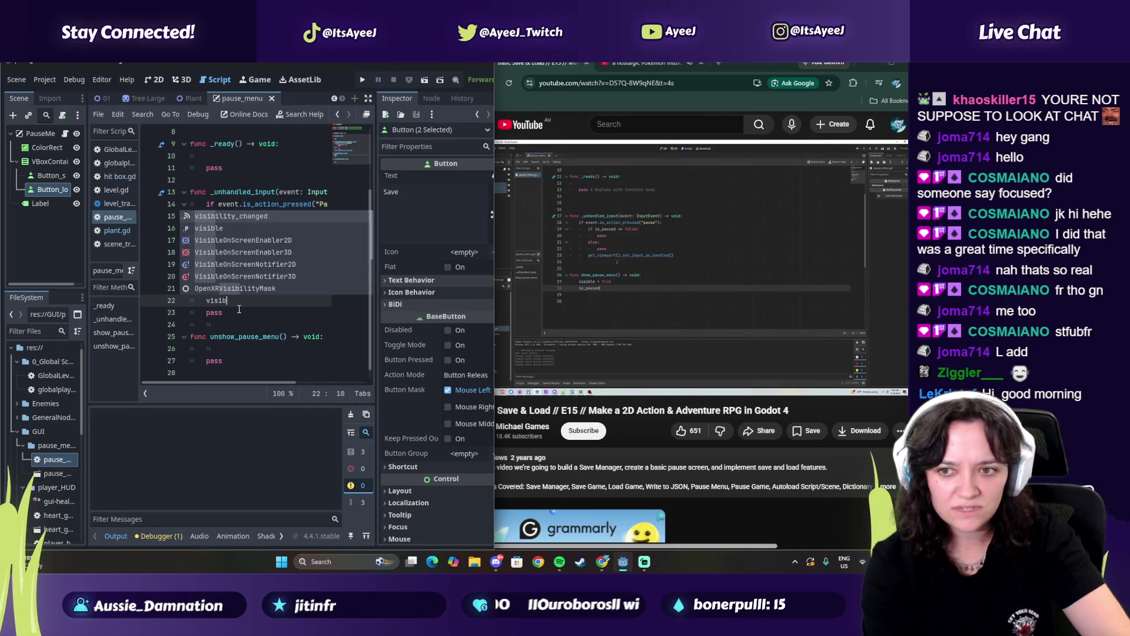
pyautogui.write('e')
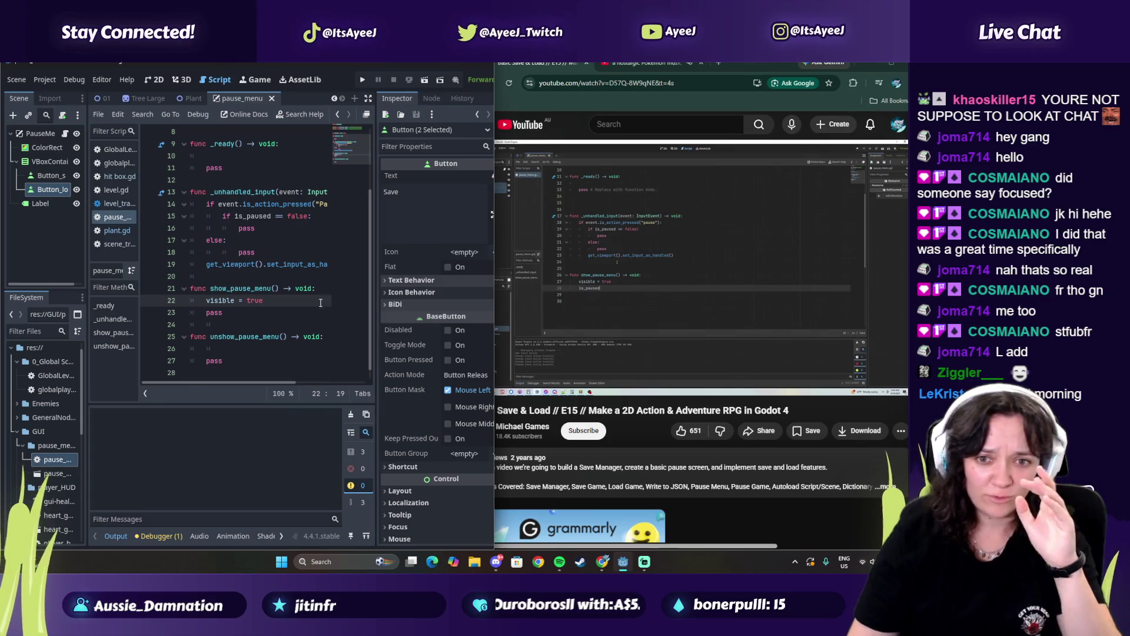
pyautogui.press('Return')
pyautogui.write('is_paused')
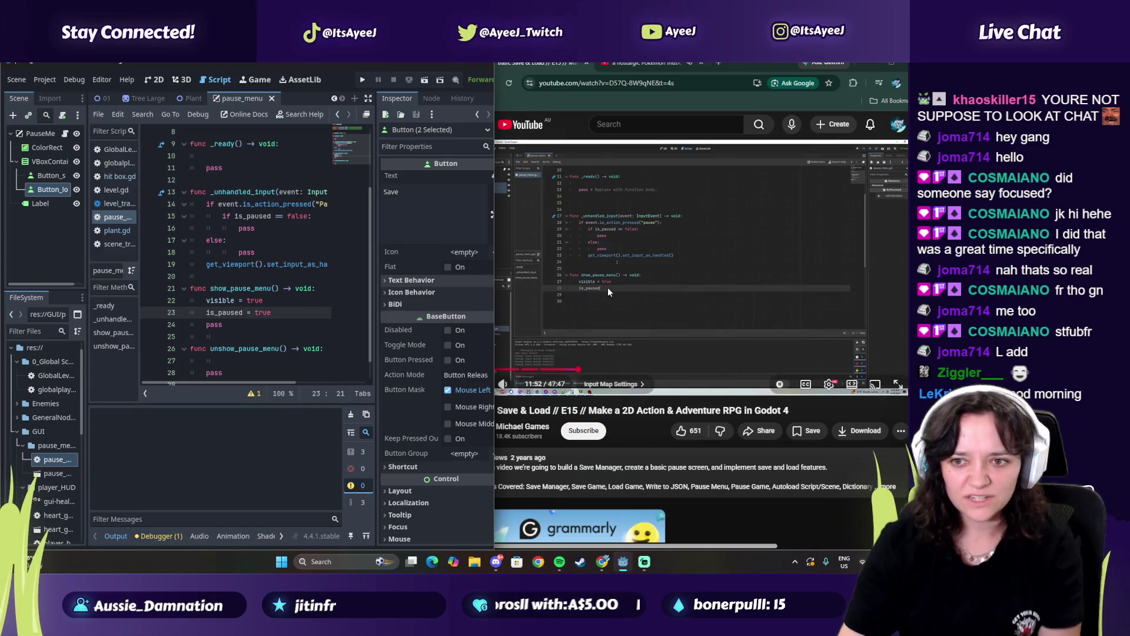
pyautogui.click(619, 292)
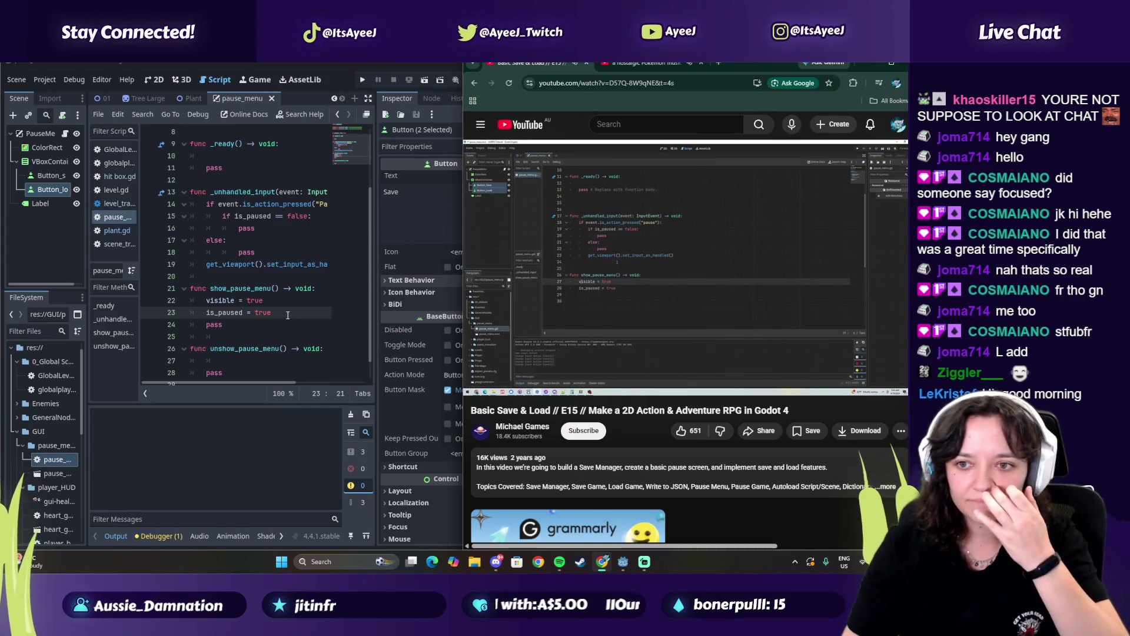
# Insert get_tree().paused = true as the first line of show_pause_menu
pyautogui.click(202, 294)
pyautogui.press('Return')
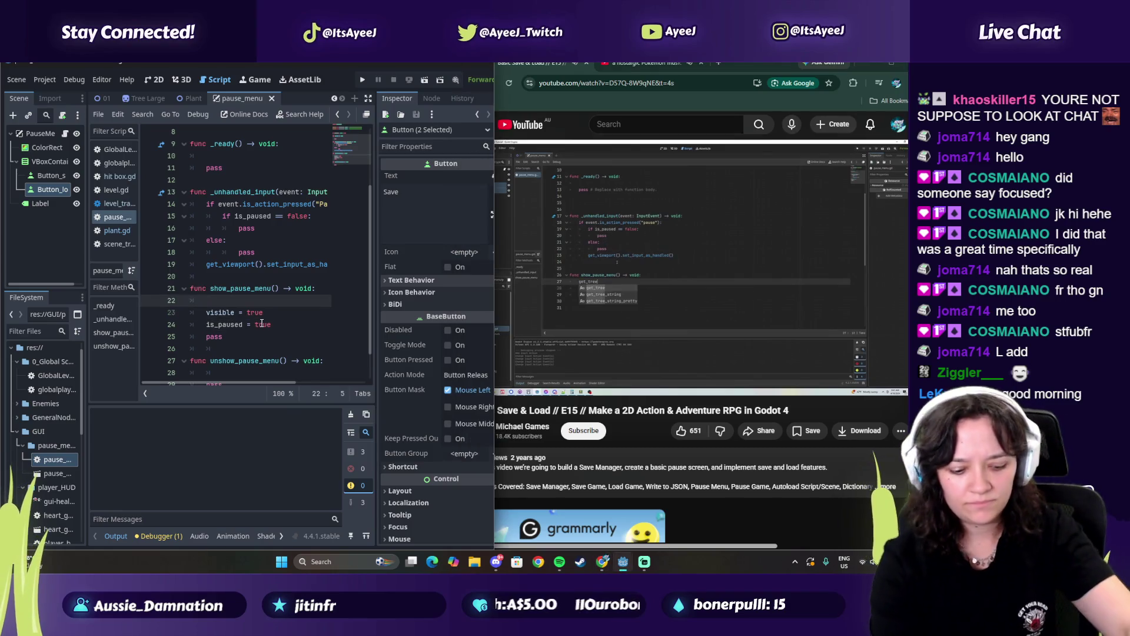
pyautogui.write('get.tree')
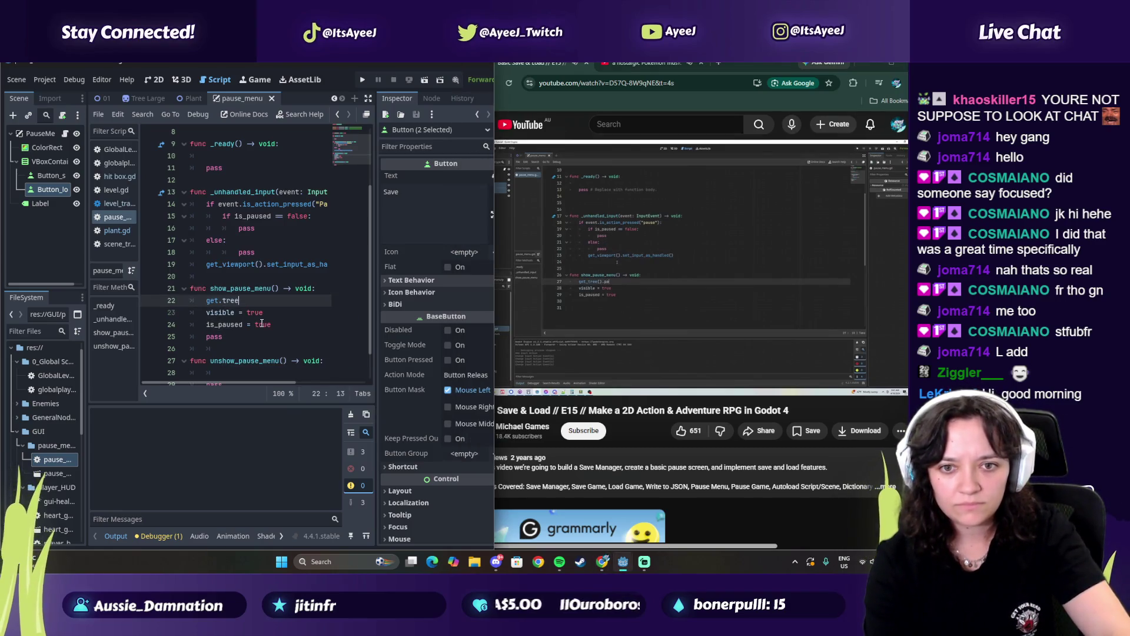
pyautogui.press('BackSpace')
pyautogui.press('BackSpace')
pyautogui.press('BackSpace')
pyautogui.write('_tree.paui')
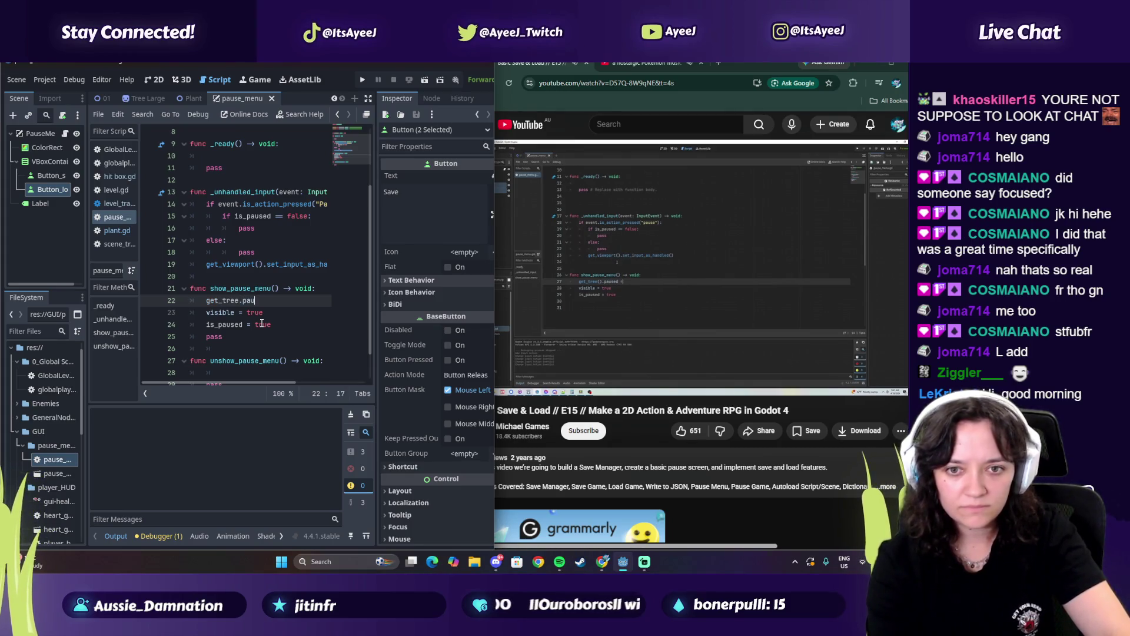
pyautogui.press('BackSpace')
pyautogui.press('BackSpace')
pyautogui.press('BackSpace')
pyautogui.write('()')
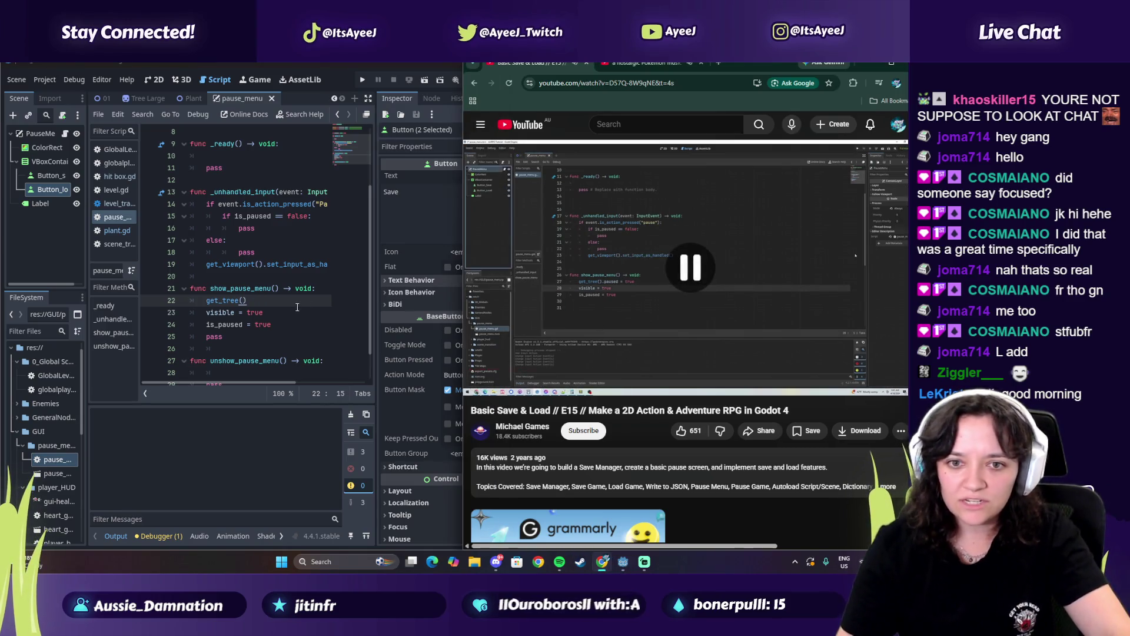
pyautogui.write('.pauis')
pyautogui.press('BackSpace')
pyautogui.press('BackSpace')
pyautogui.write('sde')
pyautogui.press('BackSpace')
pyautogui.write('ed')
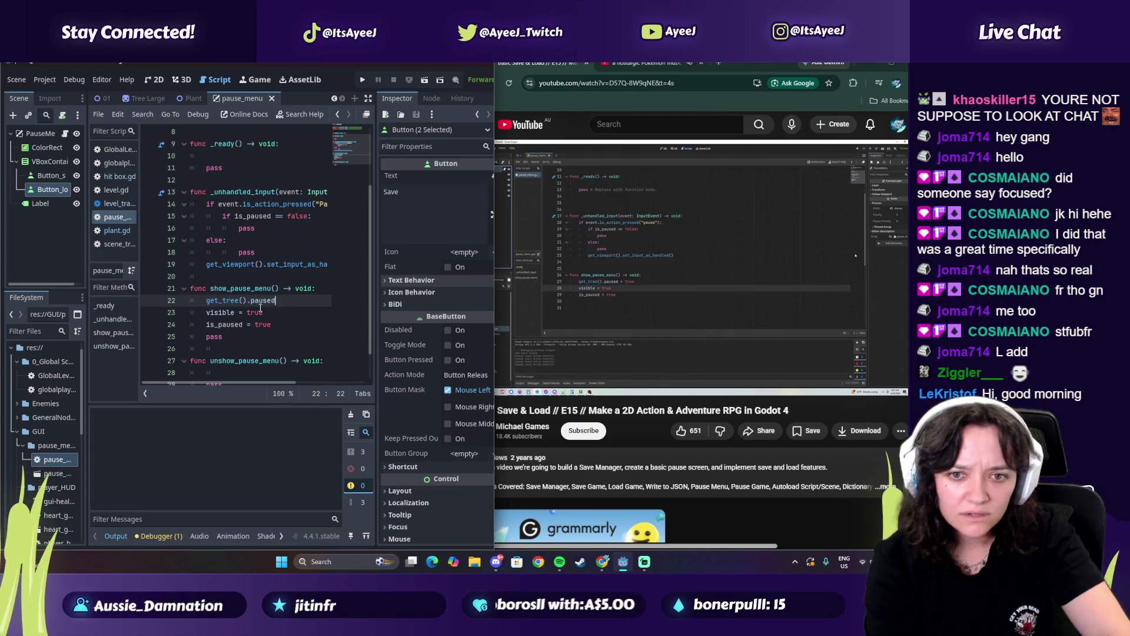
pyautogui.write(' = true')
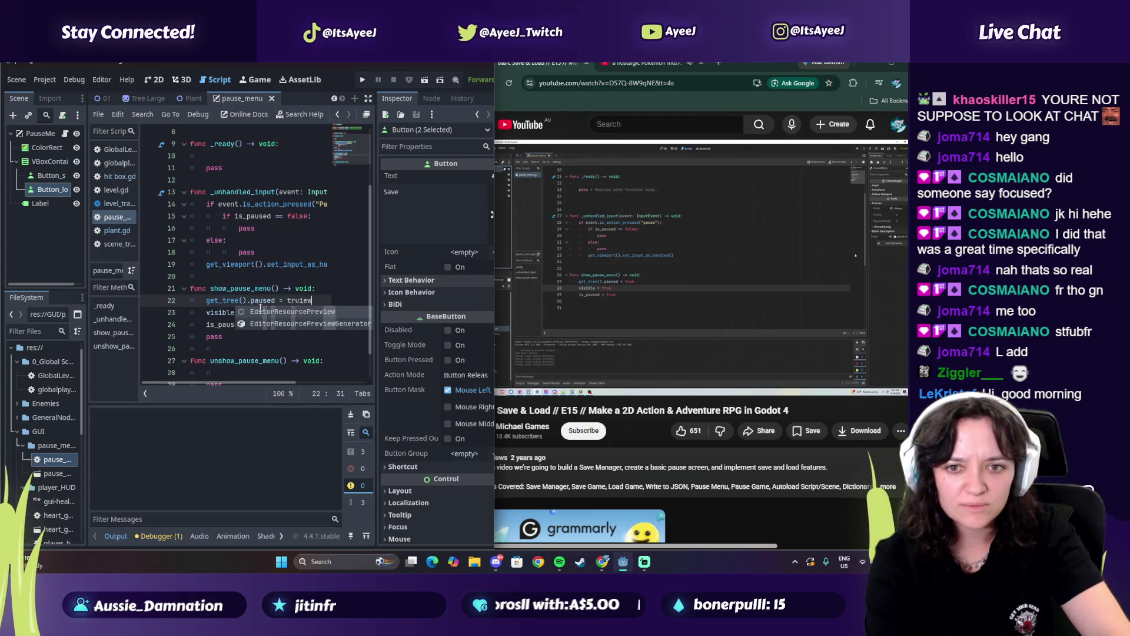
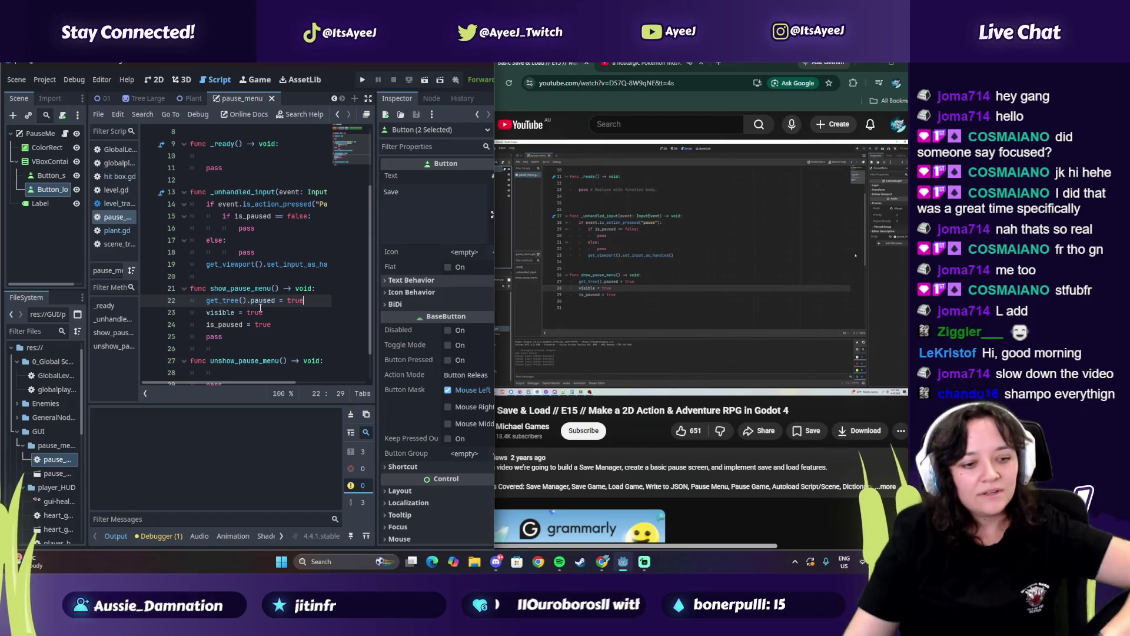
# Rewind the tutorial video slightly, then select PauseMenu to view its Inspector properties
pyautogui.click(634, 269)
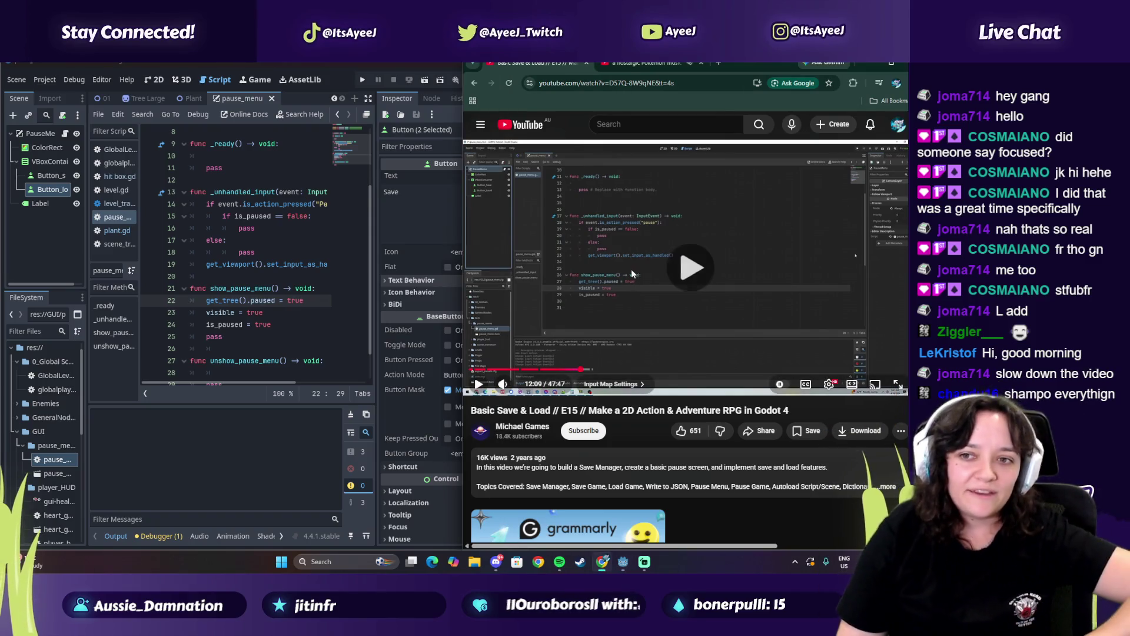
pyautogui.click(568, 309)
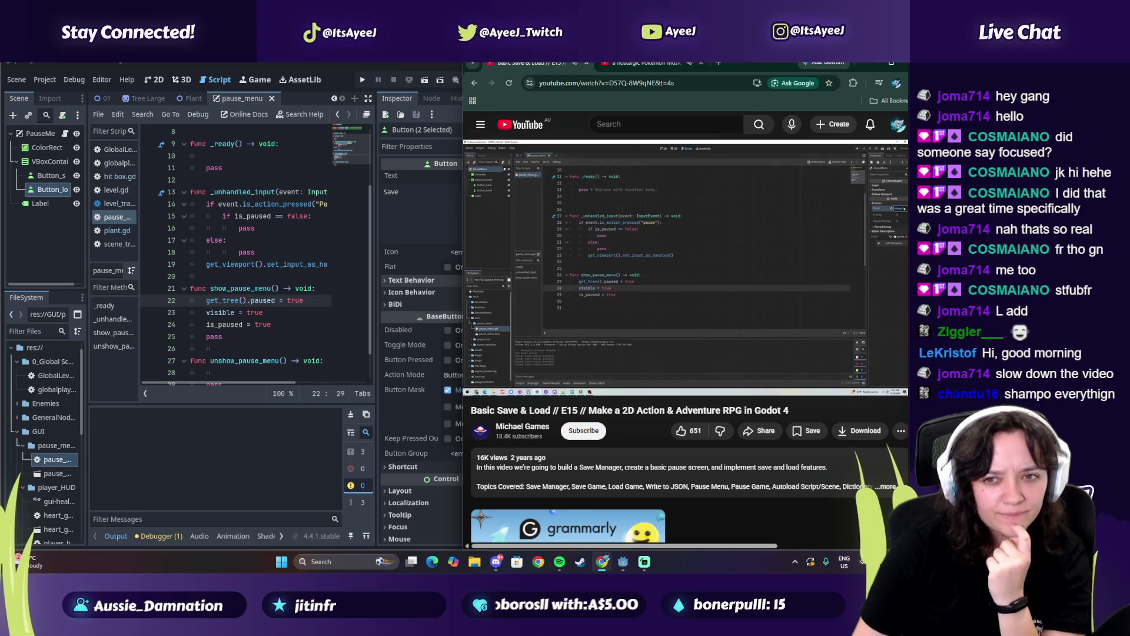
pyautogui.click(572, 313)
pyautogui.moveTo(577, 371); pyautogui.dragTo(582, 375)
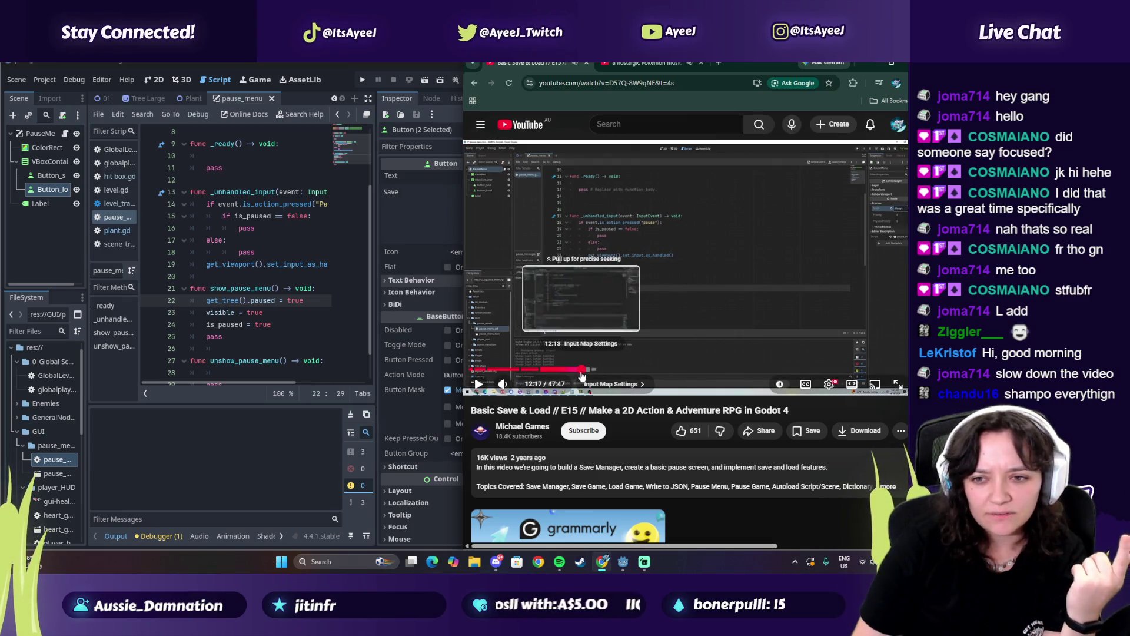
pyautogui.click(585, 310)
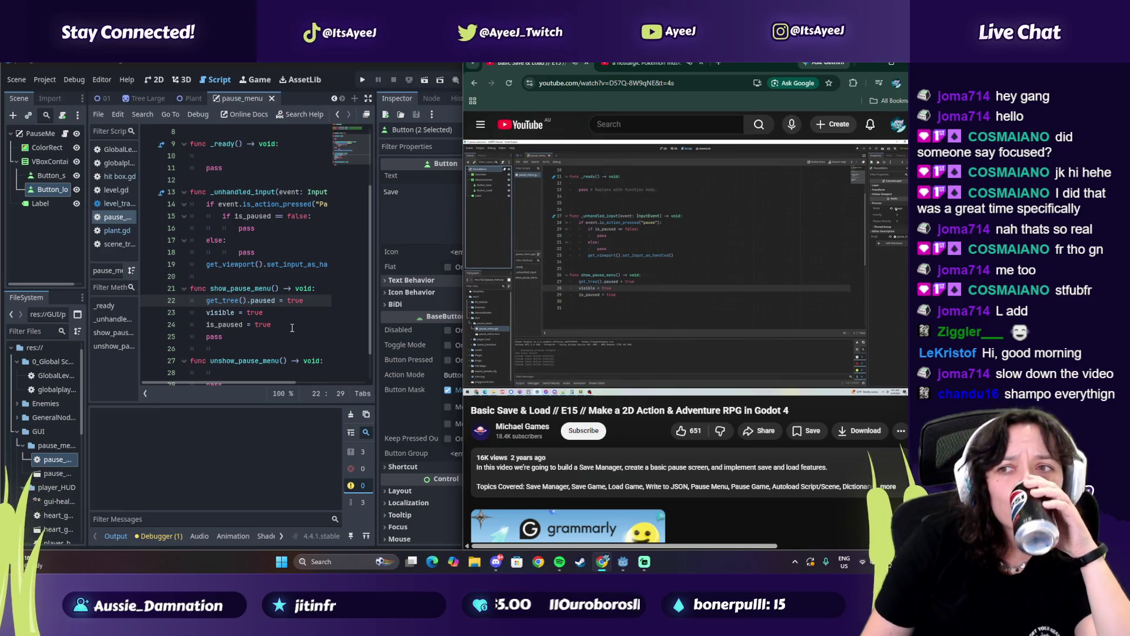
pyautogui.click(40, 134)
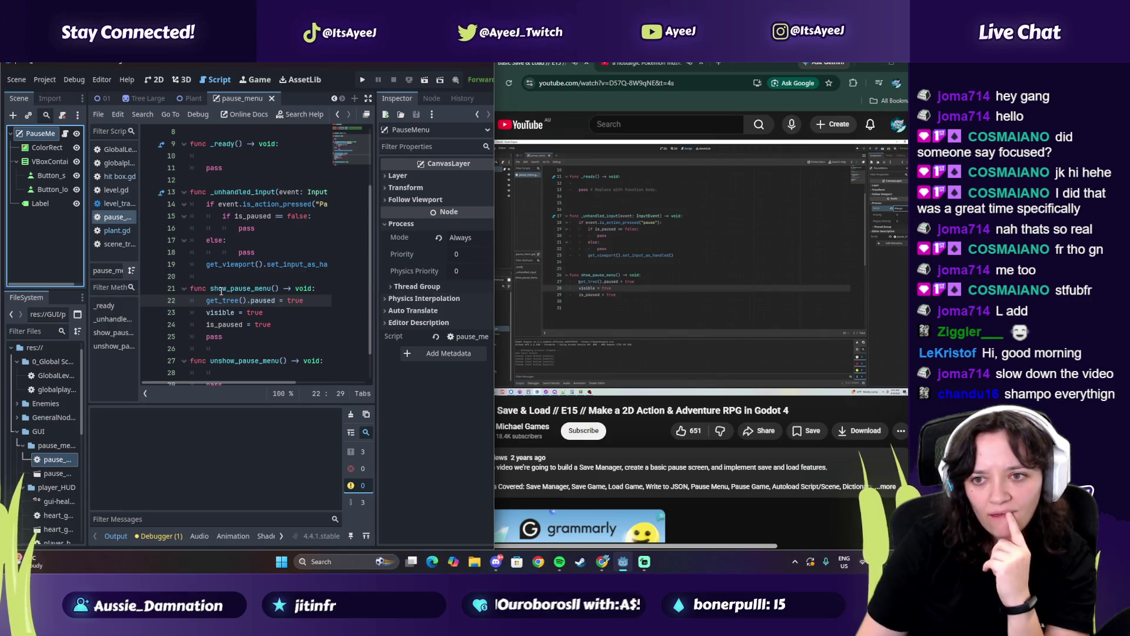
pyautogui.scroll(-1, 221, 291)
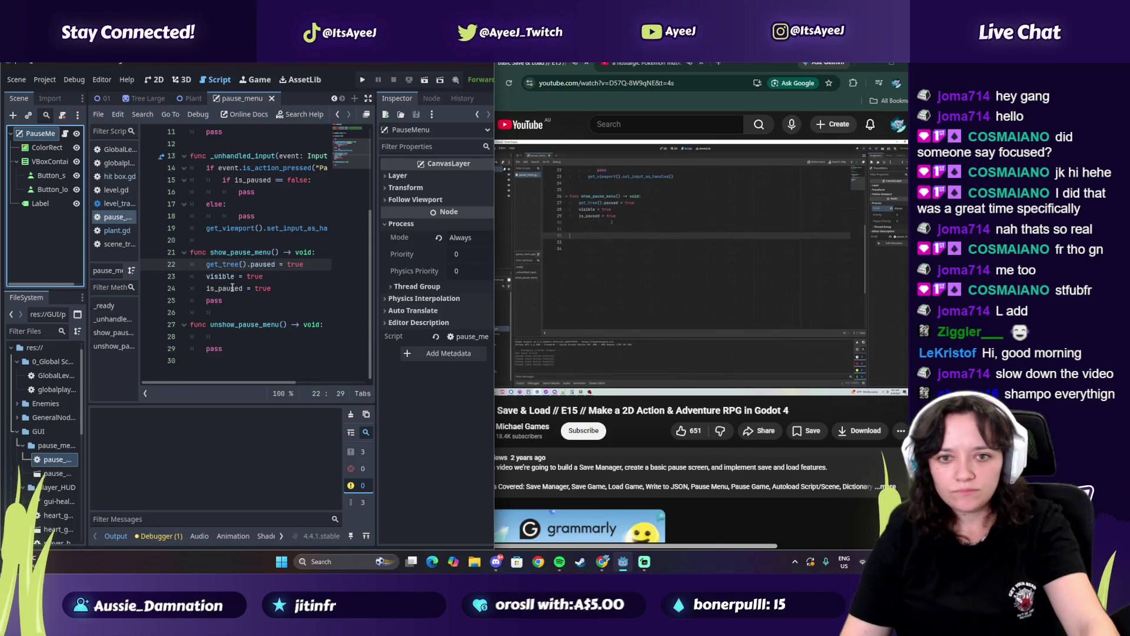
# Paste show_pause_menu's three lines into unshow_pause_menu and make the pause line false
pyautogui.moveTo(272, 288)
pyautogui.mouseDown()
pyautogui.moveTo(196, 264)
pyautogui.moveTo(207, 263)
pyautogui.mouseUp()
pyautogui.hotkey('ctrl', 'c')
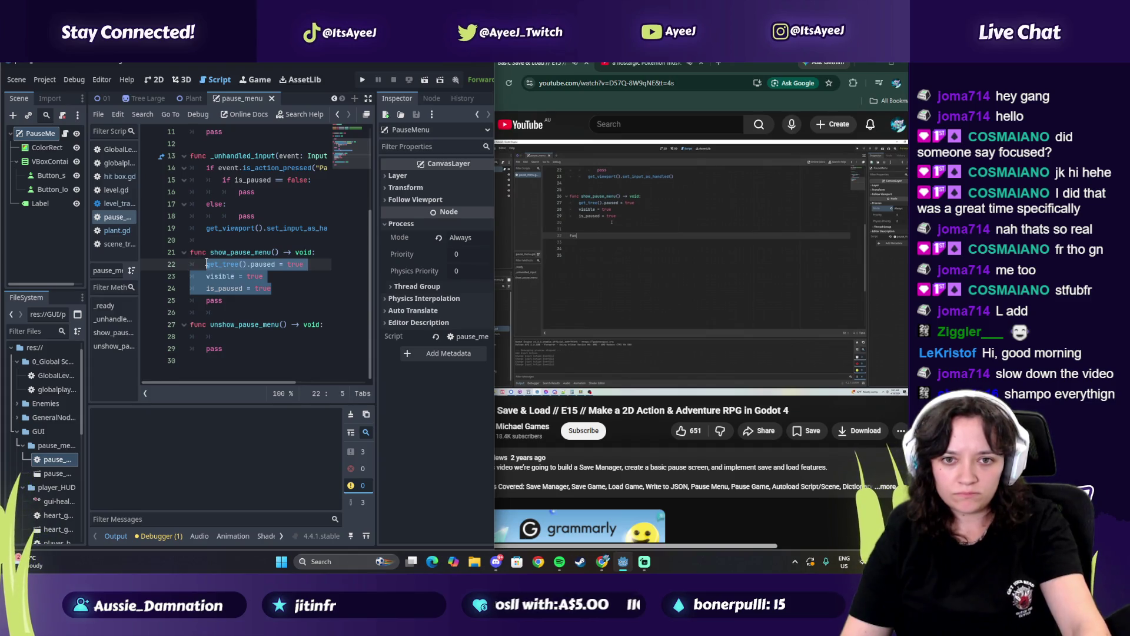
pyautogui.click(221, 336)
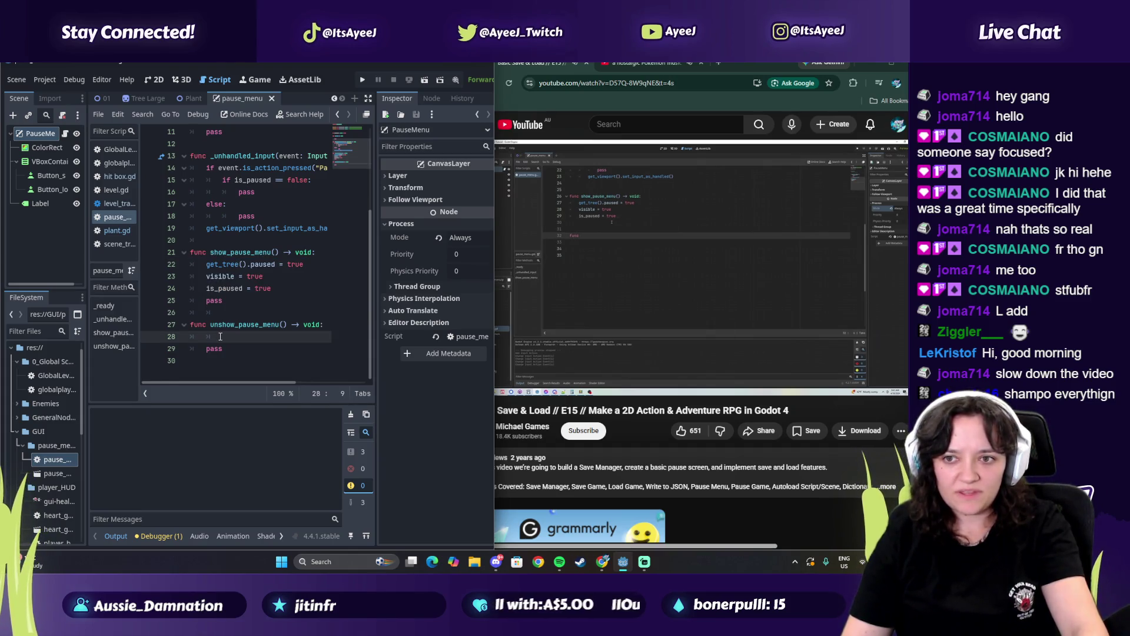
pyautogui.hotkey('ctrl', 'v')
pyautogui.click(323, 337)
pyautogui.press('BackSpace')
pyautogui.press('BackSpace')
pyautogui.press('BackSpace')
pyautogui.write('false')
# Rename the function to hide_pause_menu and set visible and is_paused to false
pyautogui.moveTo(229, 324); pyautogui.dragTo(203, 325)
pyautogui.write('hide')
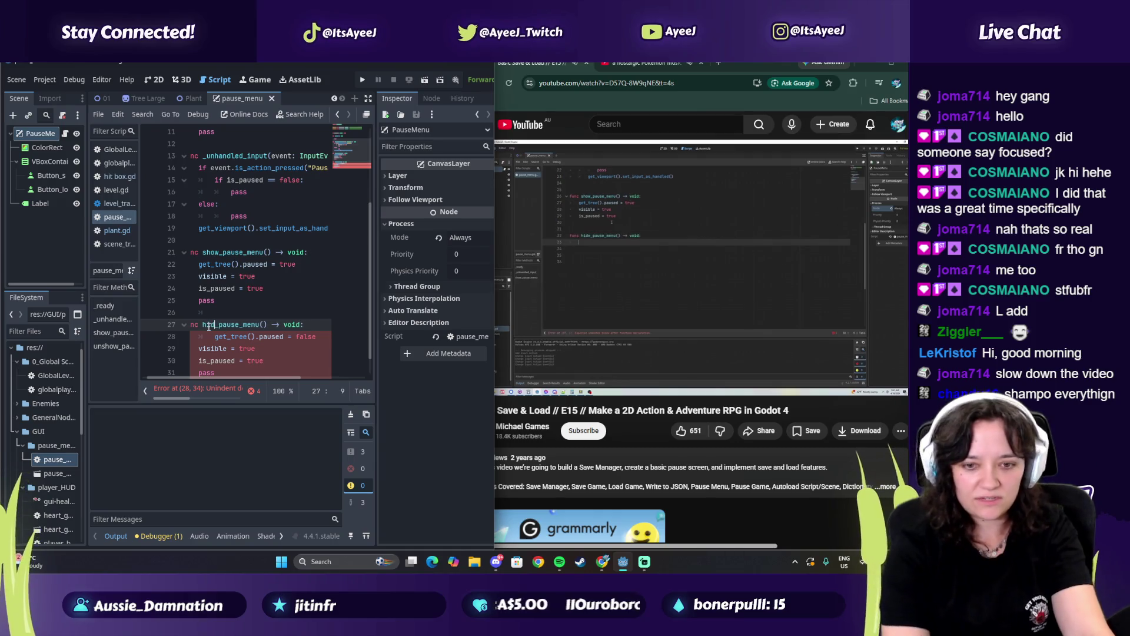
pyautogui.doubleClick(248, 349)
pyautogui.write('false')
pyautogui.doubleClick(255, 361)
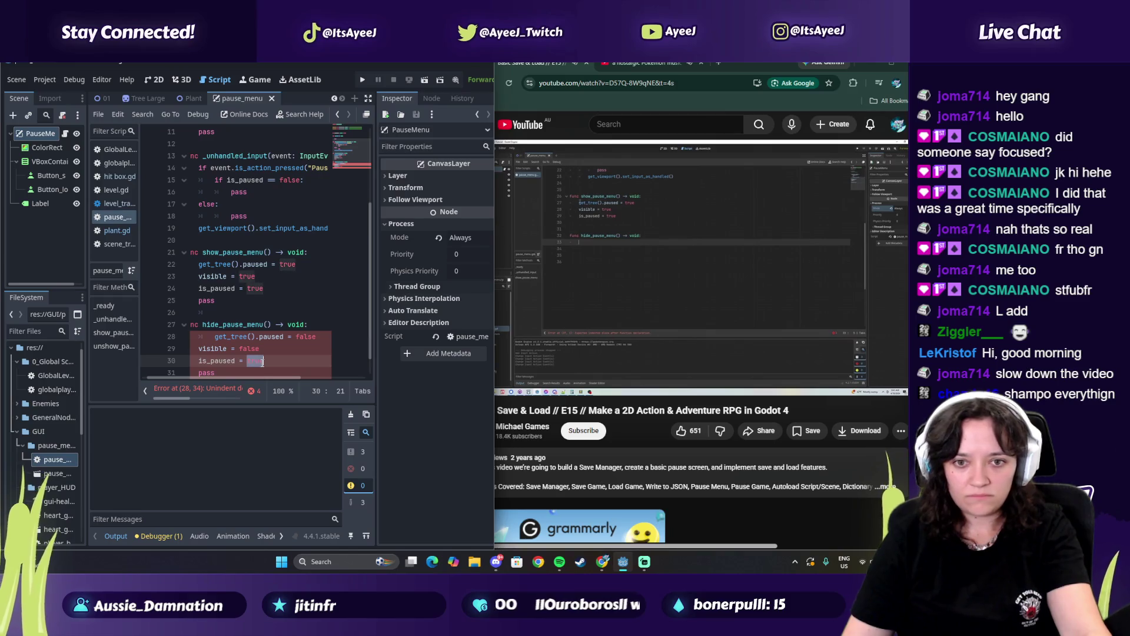
pyautogui.write('false')
# Remove the extra indent on line 28 after comparing with the tutorial
pyautogui.click(634, 266)
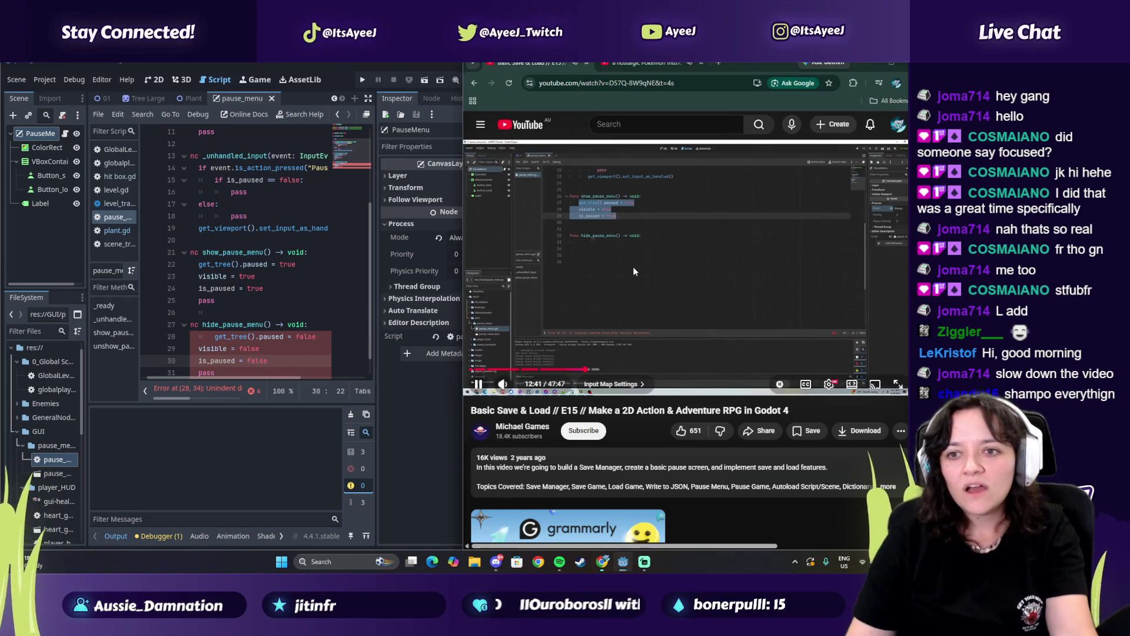
pyautogui.click(212, 337)
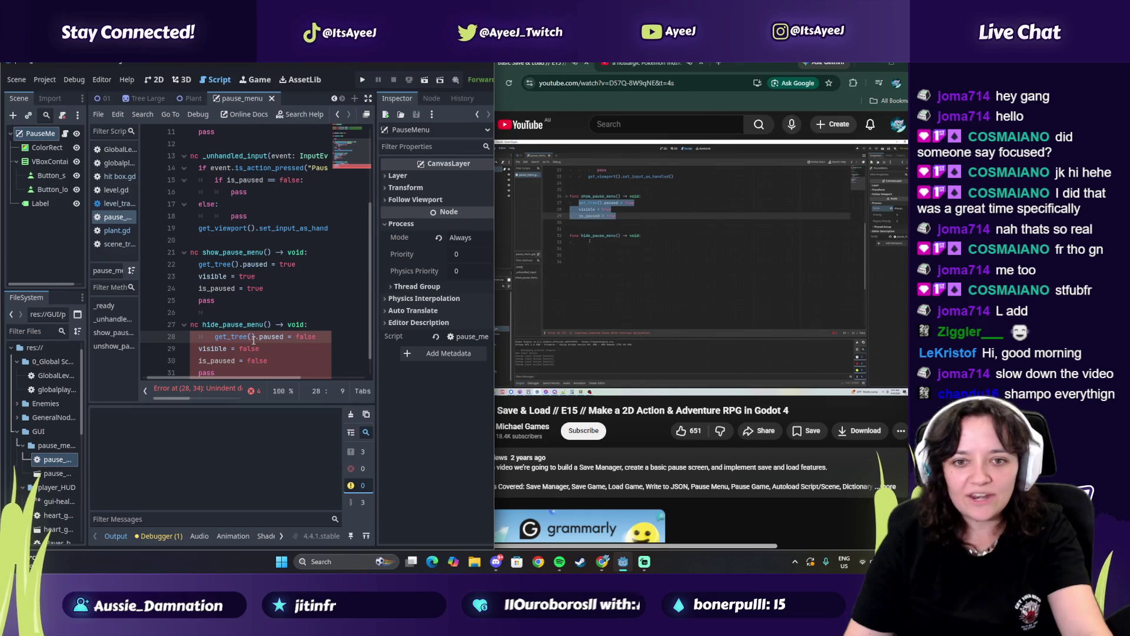
pyautogui.hscroll(-1, 225, 377)
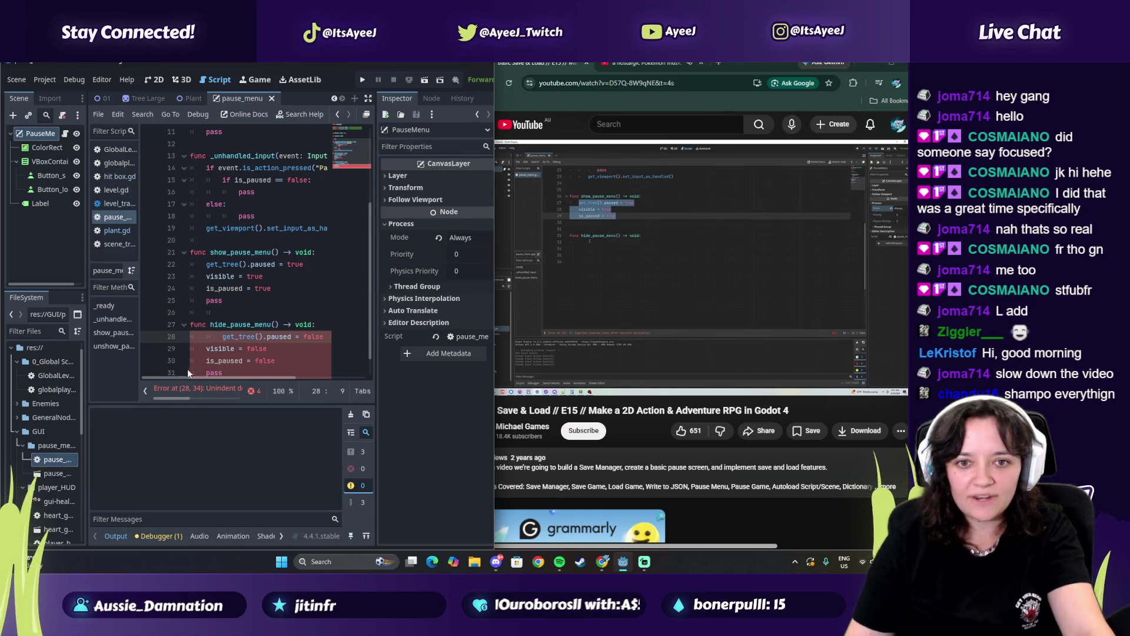
pyautogui.press('BackSpace')
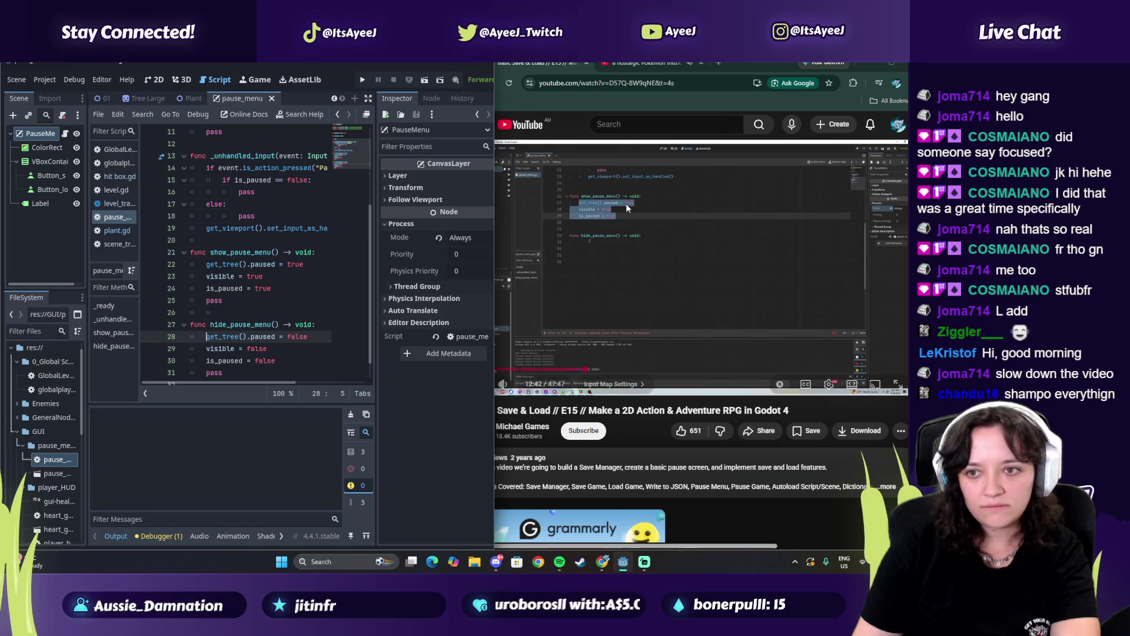
pyautogui.click(619, 205)
pyautogui.scroll(-1, 226, 310)
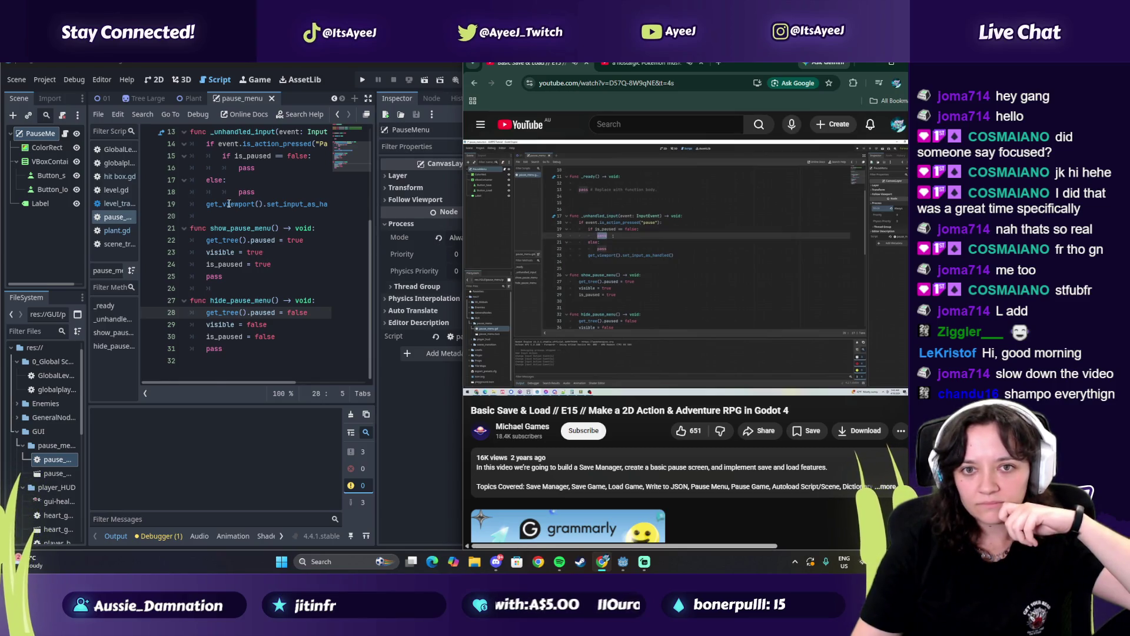
# Replace the two pass lines in _unhandled_input with show_pause_menu() and hide_pause_menu()
pyautogui.scroll(1, 230, 207)
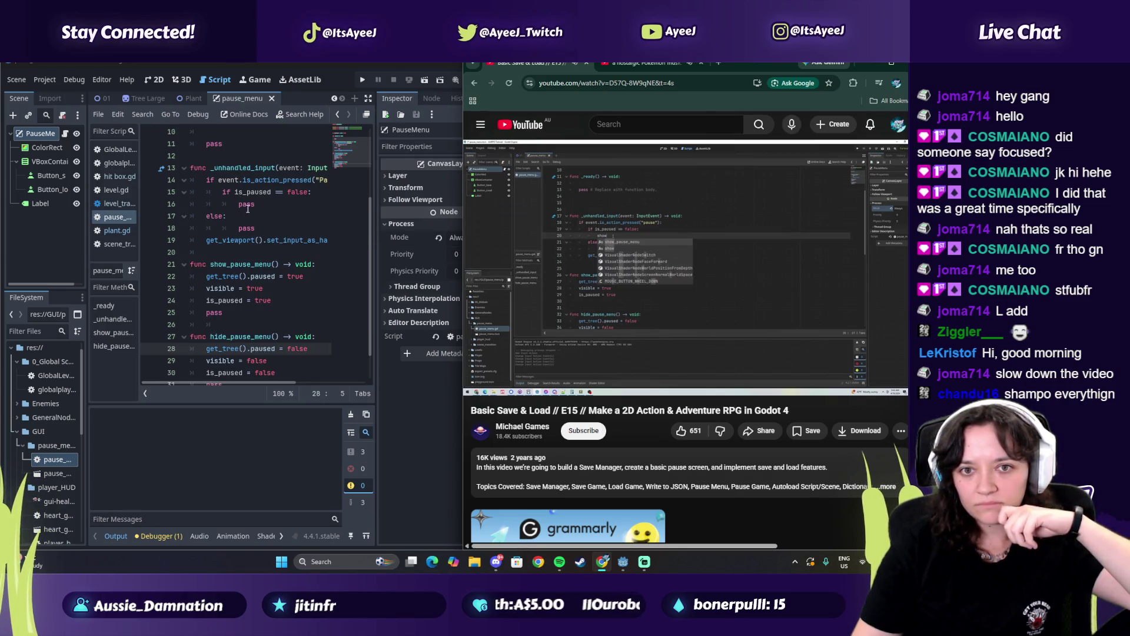
pyautogui.doubleClick(247, 204)
pyautogui.write('show')
pyautogui.press('Return')
pyautogui.doubleClick(246, 228)
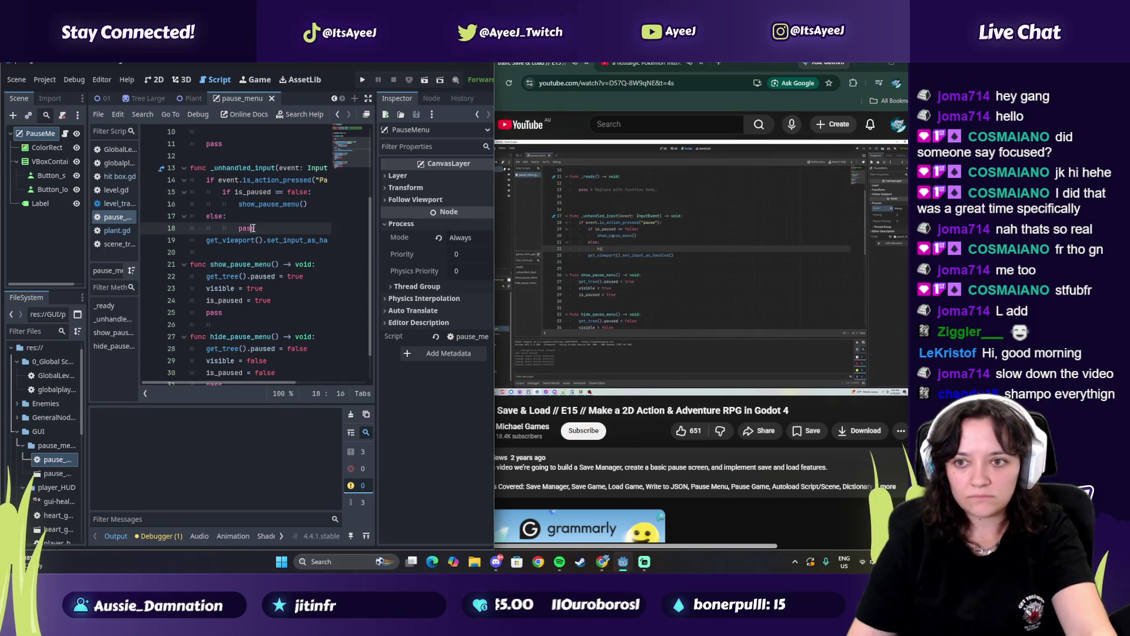
pyautogui.write('hidd')
pyautogui.press('Return')
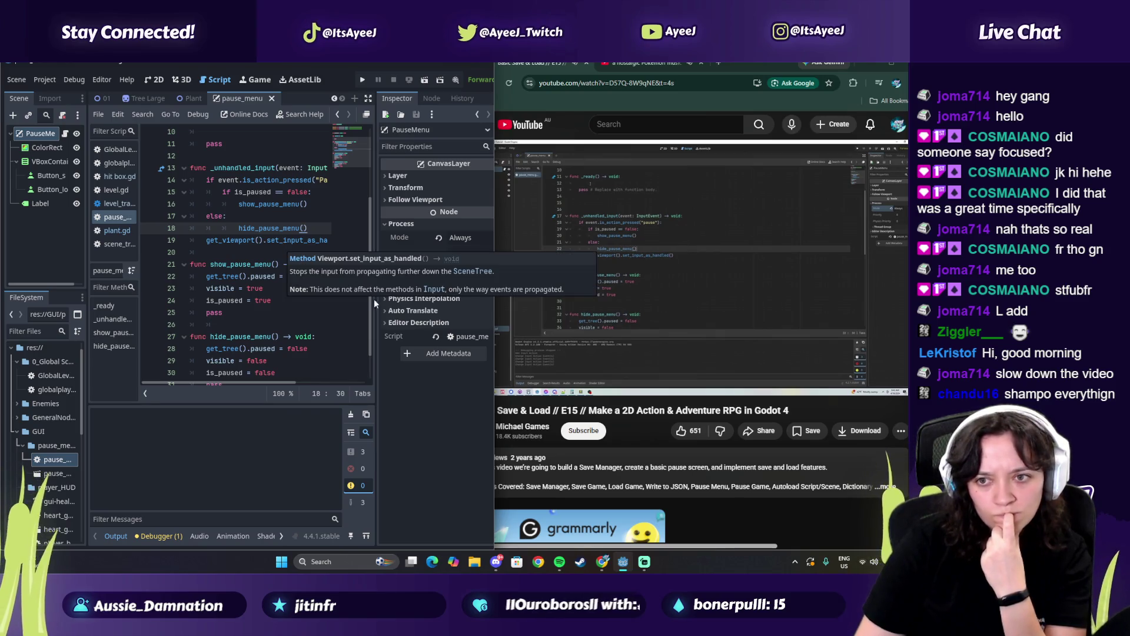
# Add a hide_pause_menu() call in _ready and save the scene
pyautogui.scroll(1, 244, 176)
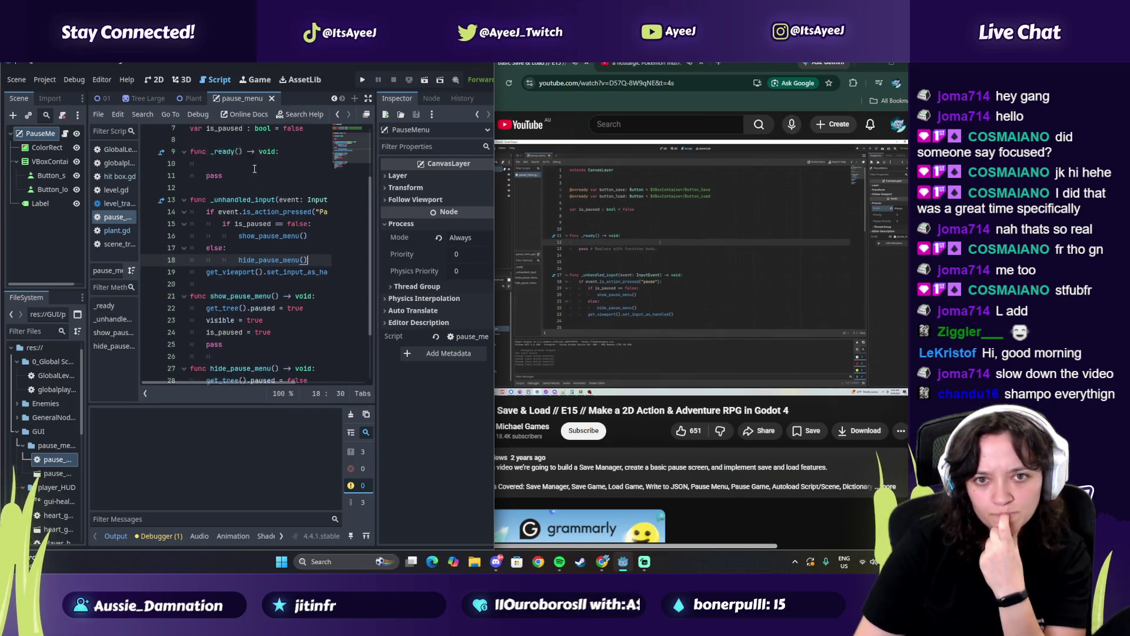
pyautogui.click(215, 170)
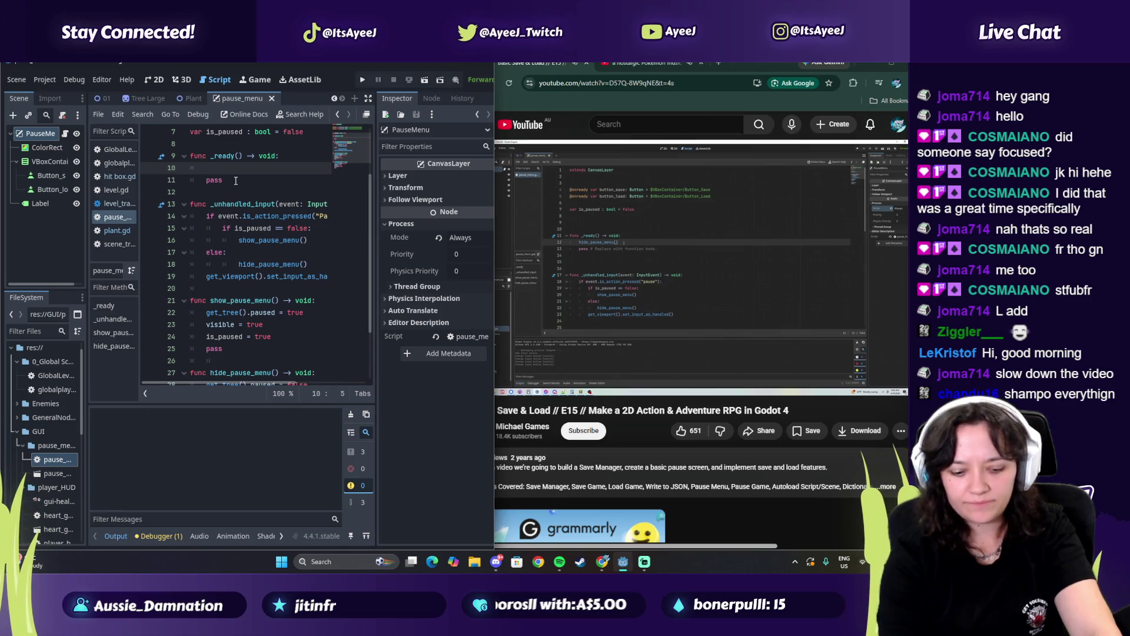
pyautogui.write('hide')
pyautogui.press('Return')
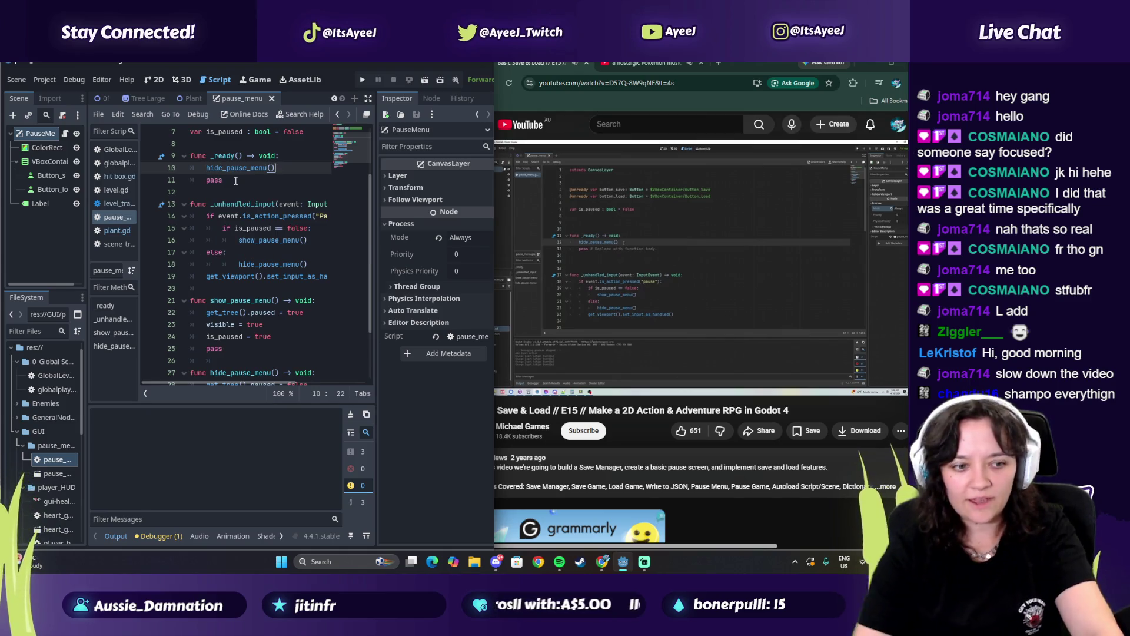
pyautogui.hotkey('ctrl', 's')
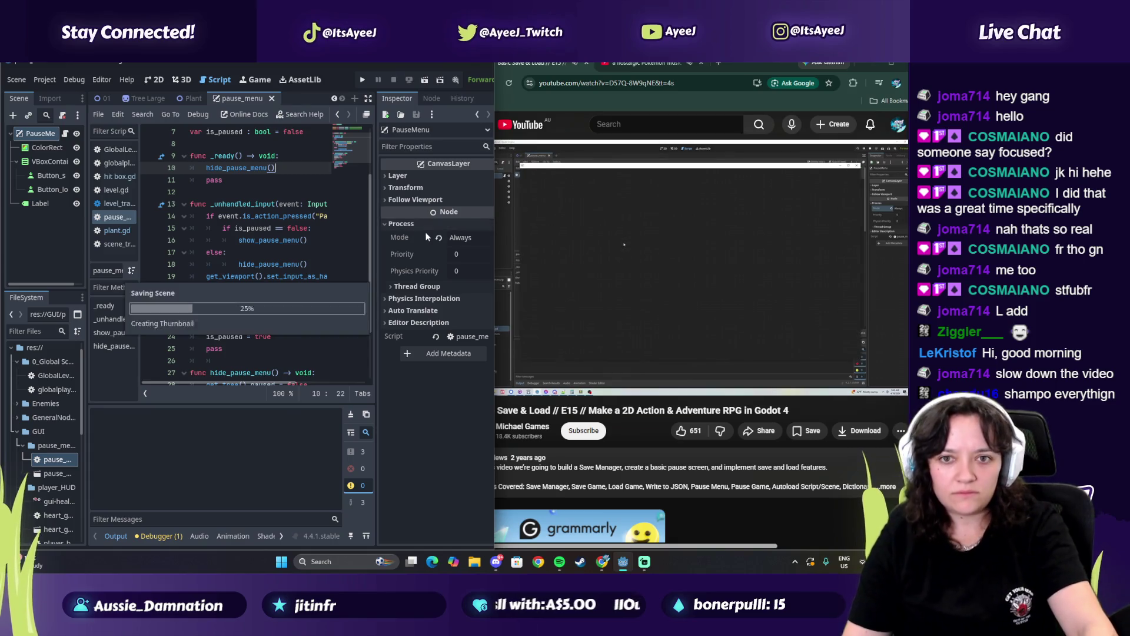
pyautogui.click(627, 232)
pyautogui.click(368, 80)
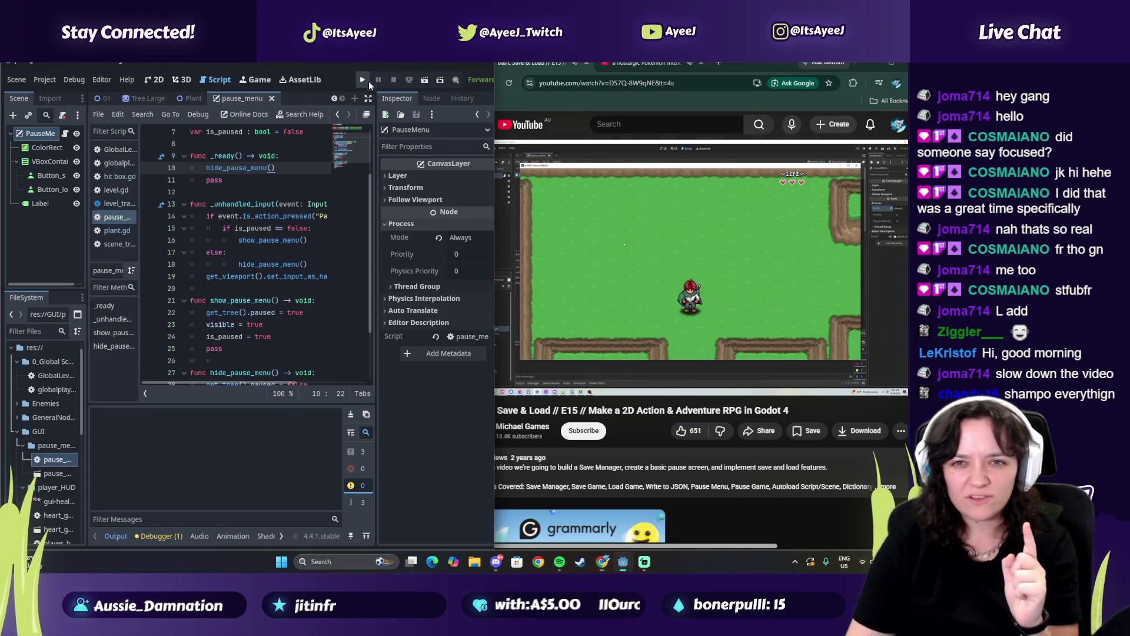
pyautogui.press('Escape')
pyautogui.press('Escape')
pyautogui.press('Escape')
pyautogui.press('Escape')
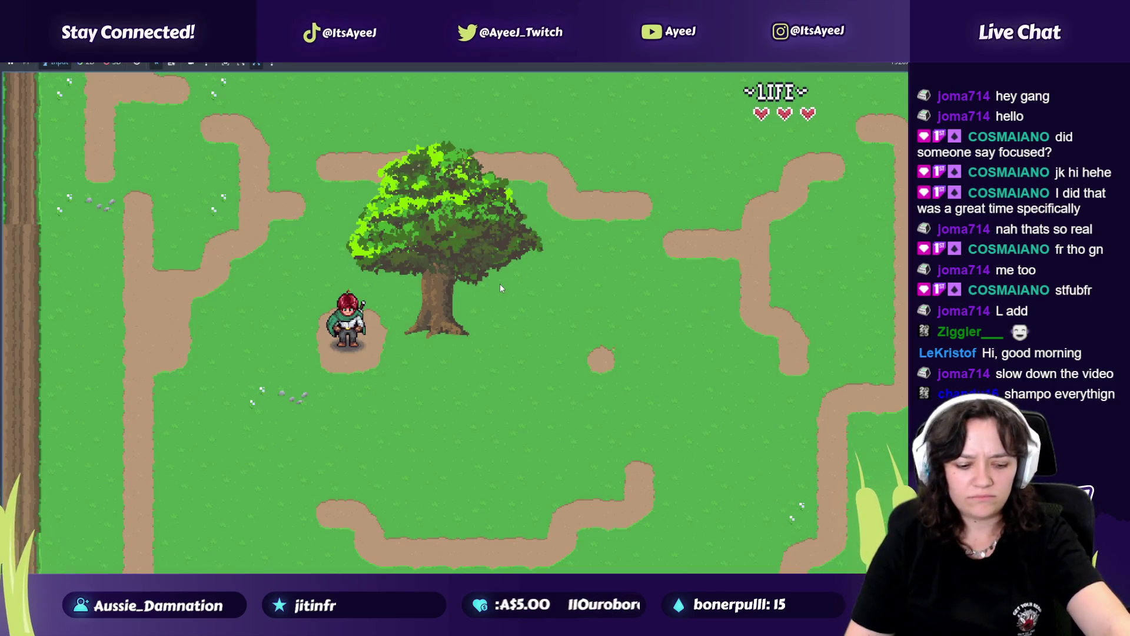
pyautogui.press('Escape')
pyautogui.click(506, 318)
pyautogui.press('Escape')
pyautogui.click(506, 321)
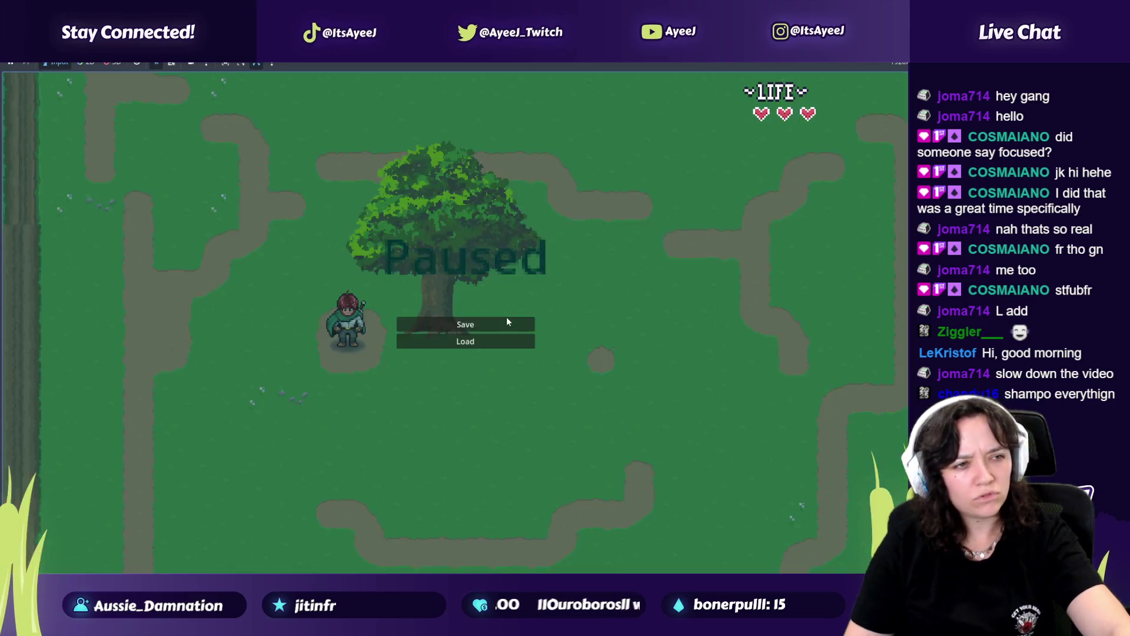
pyautogui.press('Escape')
pyautogui.press('Escape')
pyautogui.press('Escape')
pyautogui.press('Escape')
pyautogui.hotkey('alt', 'Tab')
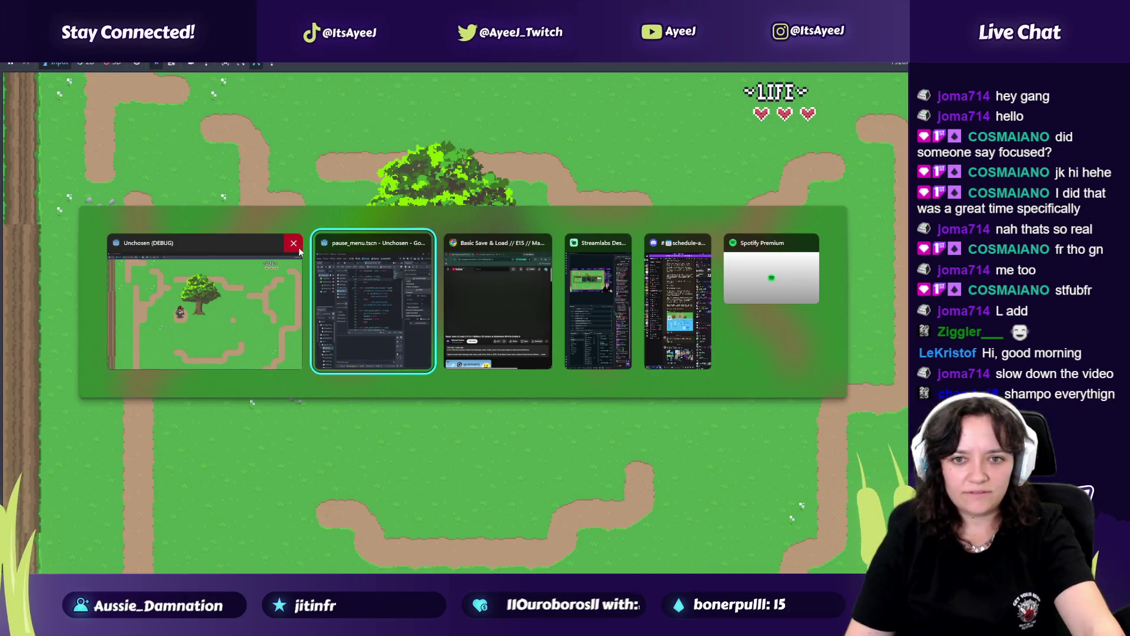
pyautogui.click(294, 244)
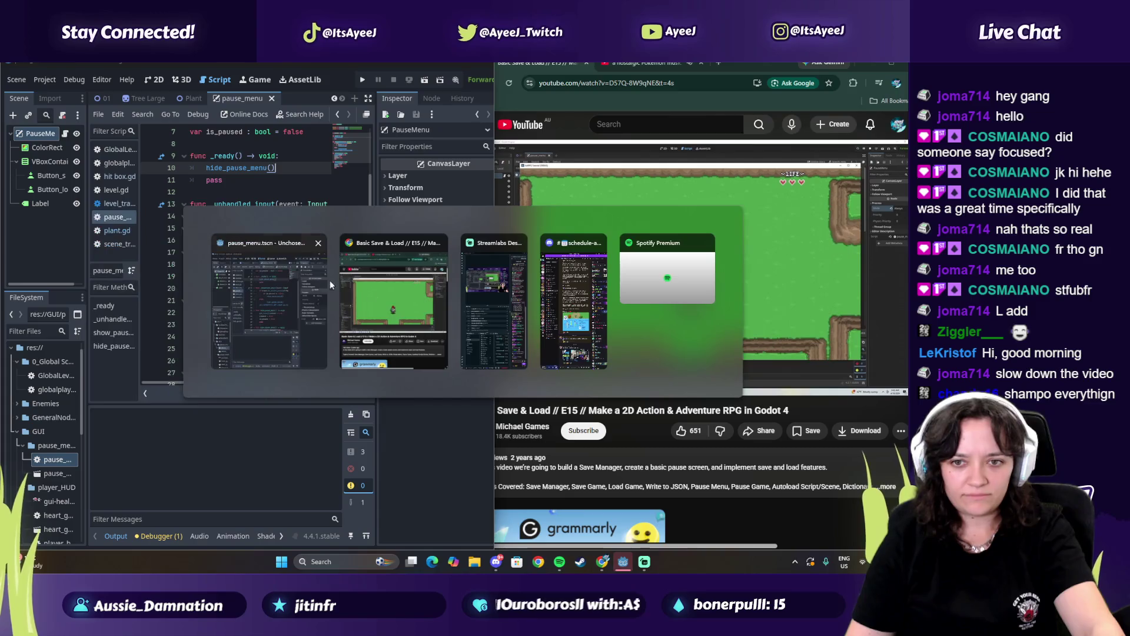
pyautogui.click(607, 291)
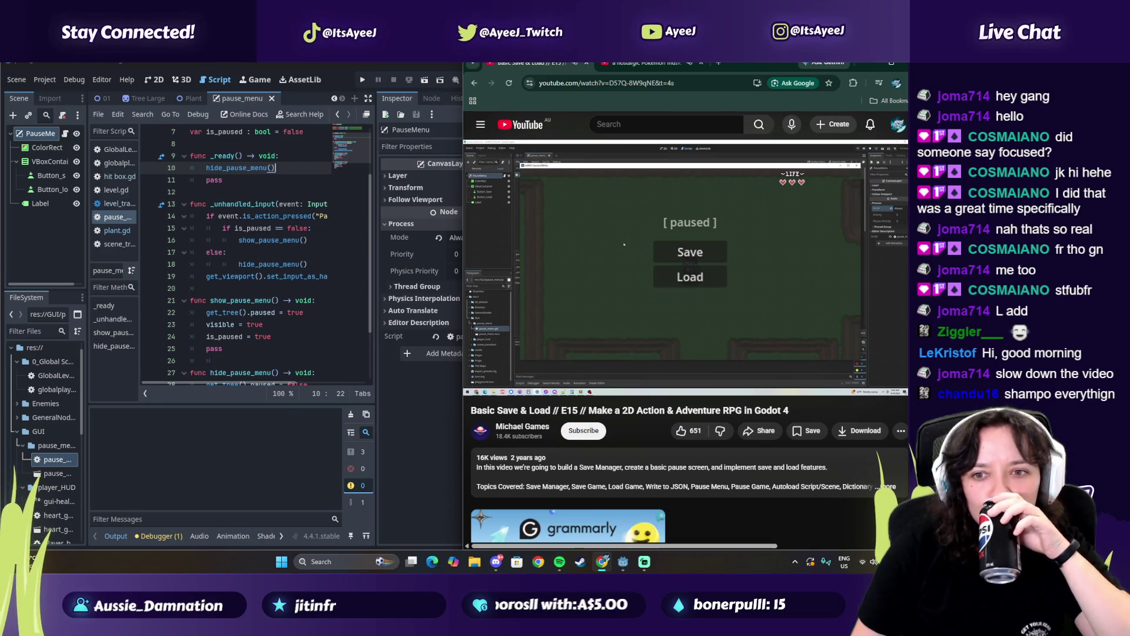
pyautogui.click(608, 291)
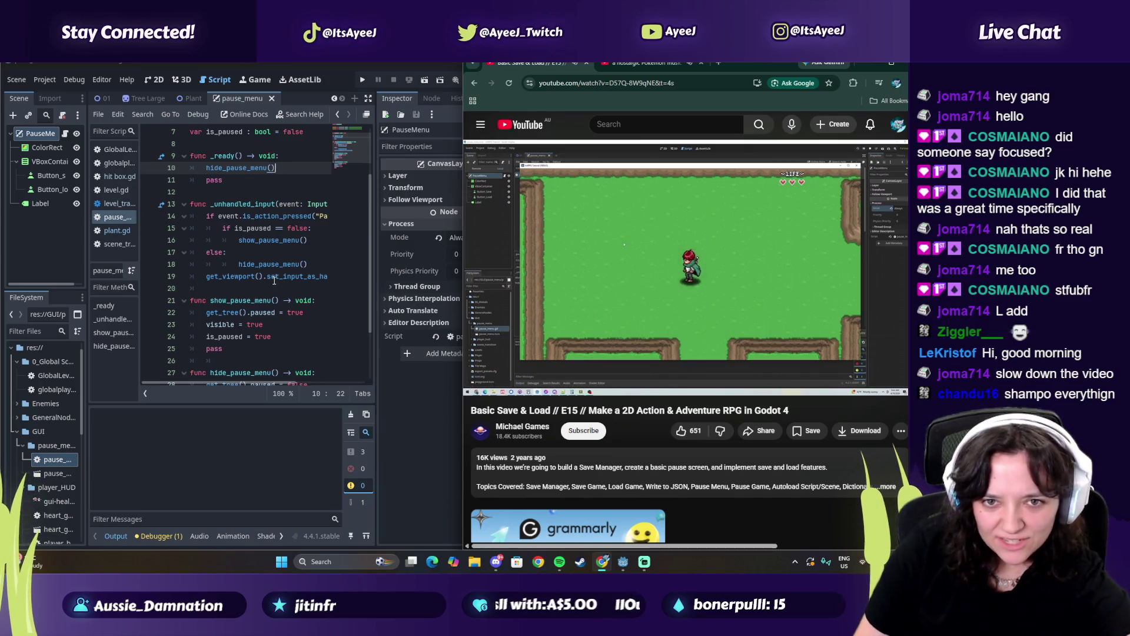
# Run the game, toggle the Paused menu with Escape several times while walking, then return to the editor
pyautogui.click(364, 82)
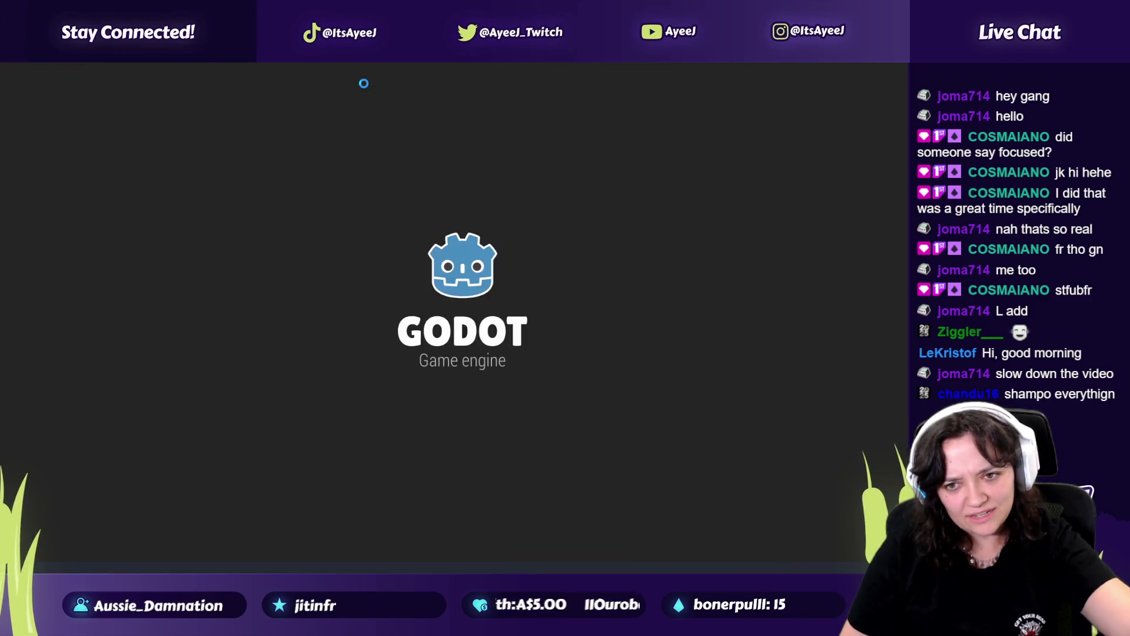
pyautogui.press('Escape')
pyautogui.press('Escape')
pyautogui.press('Escape')
pyautogui.press('Escape')
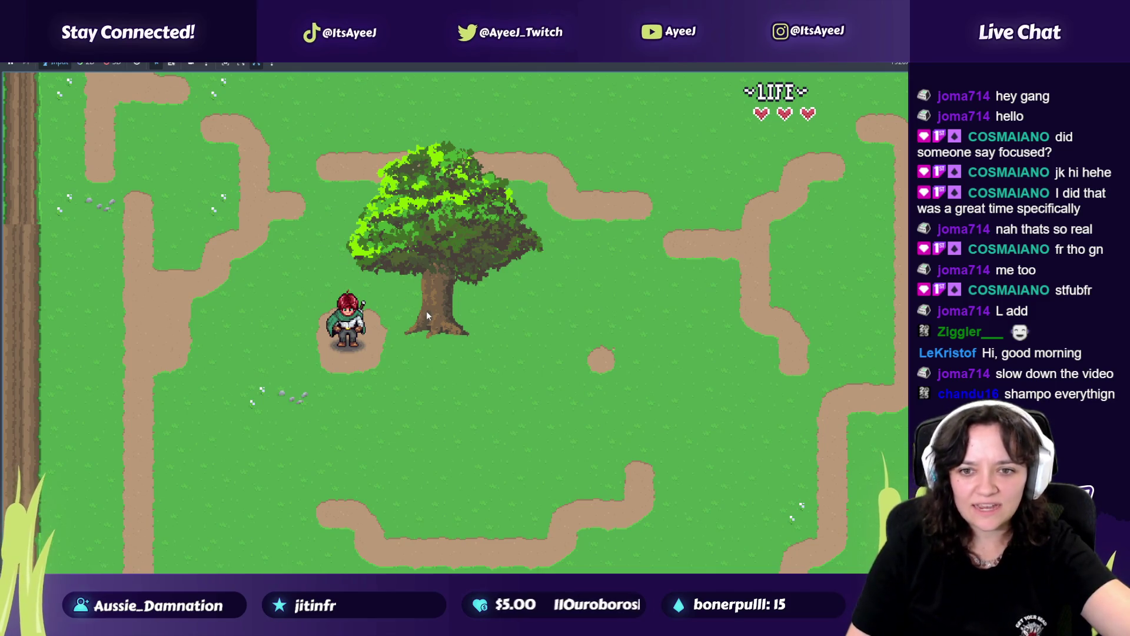
pyautogui.press('Left')
pyautogui.press('Escape')
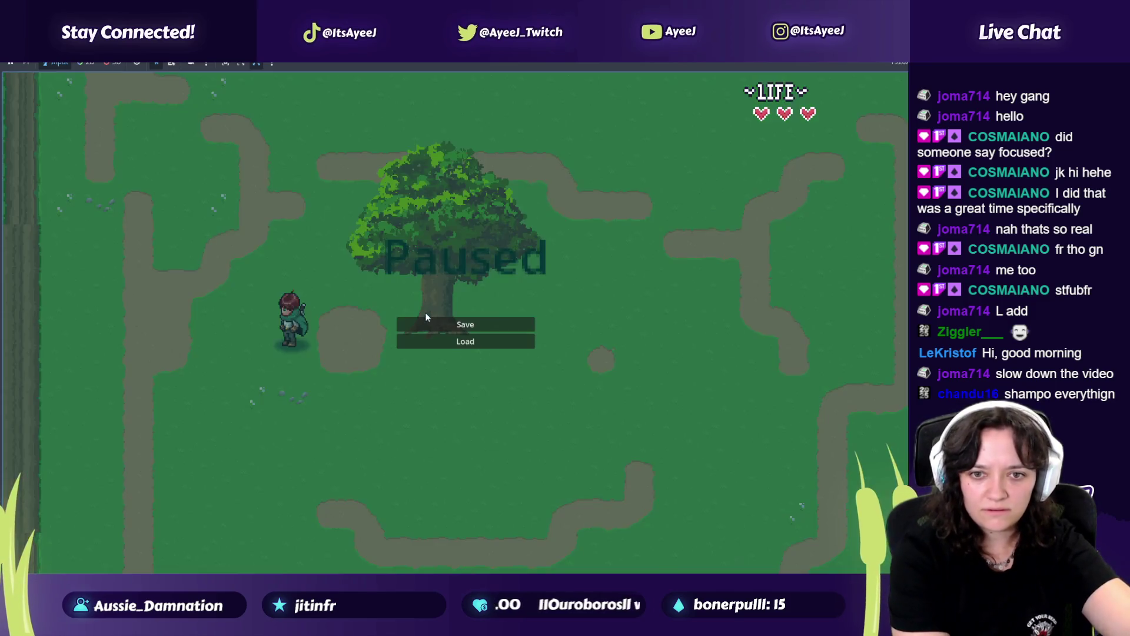
pyautogui.press('Escape')
pyautogui.press('Escape')
pyautogui.press('Escape')
pyautogui.press('Escape')
pyautogui.press('Escape')
pyautogui.press('Right')
pyautogui.press('Escape')
pyautogui.press('Escape')
pyautogui.press('Escape')
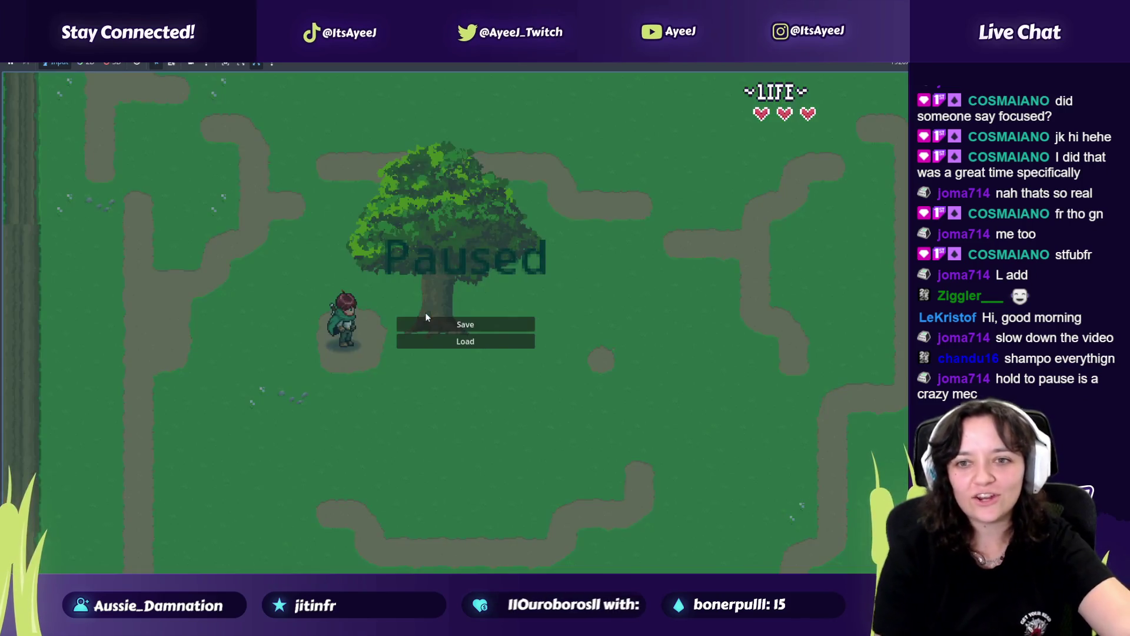
pyautogui.press('Escape')
pyautogui.press('Escape')
pyautogui.press('Escape')
pyautogui.press('Escape')
pyautogui.press('Escape')
pyautogui.press('Right')
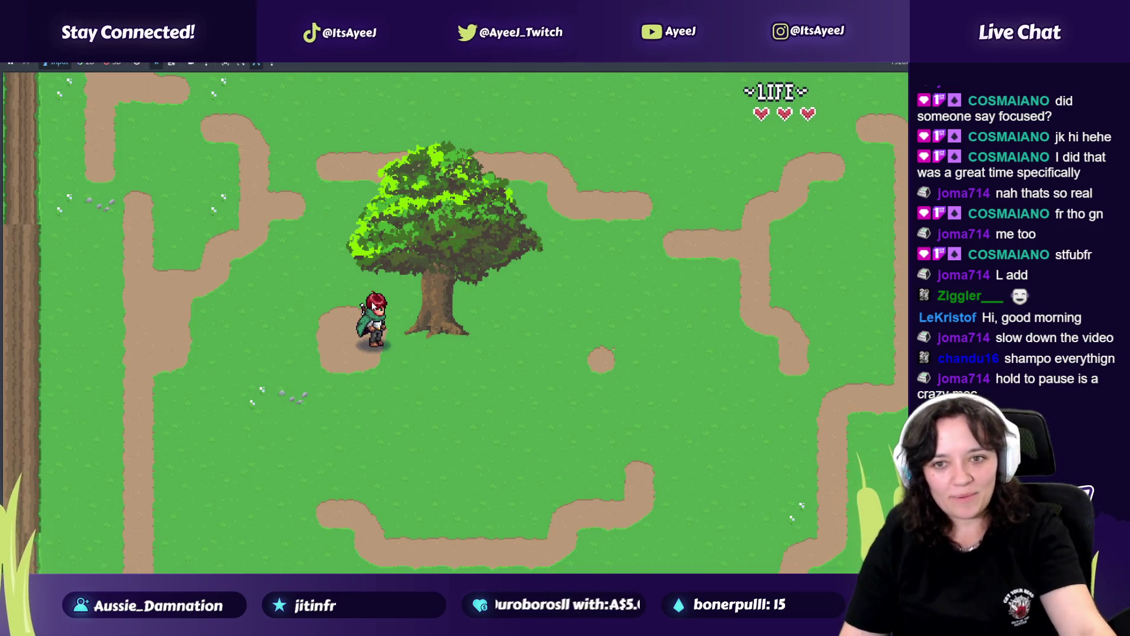
pyautogui.hotkey('alt', 'Tab')
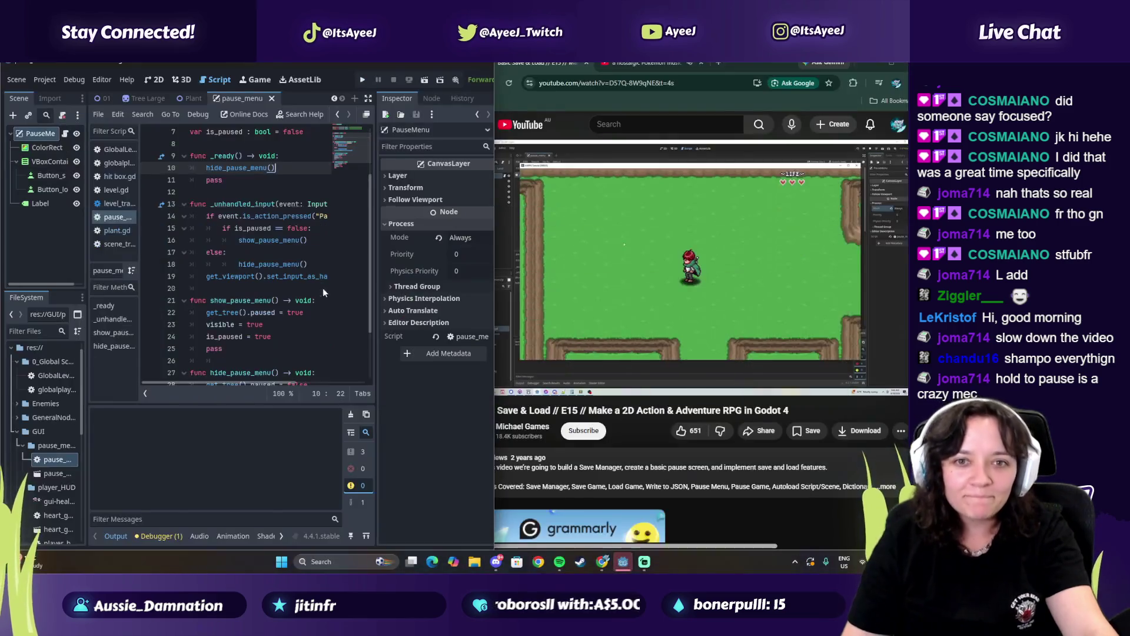
# Maximize the editor, fix line 15 to 'is_paused == false', and delete empty line 6
pyautogui.doubleClick(456, 62)
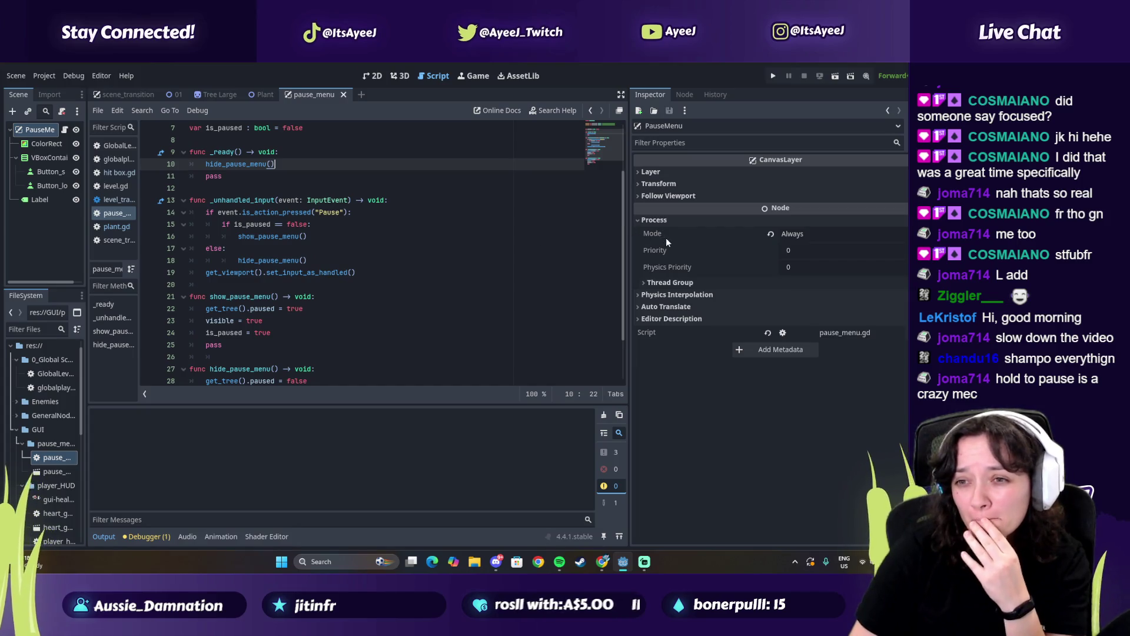
pyautogui.scroll(2, 242, 225)
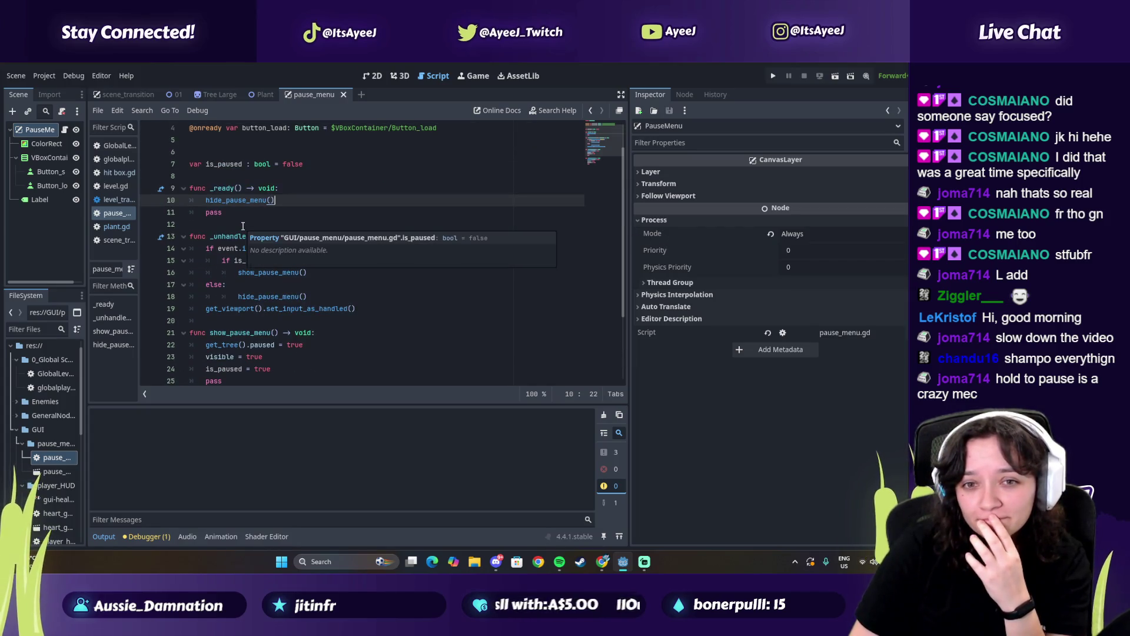
pyautogui.click(283, 297)
pyautogui.press('BackSpace')
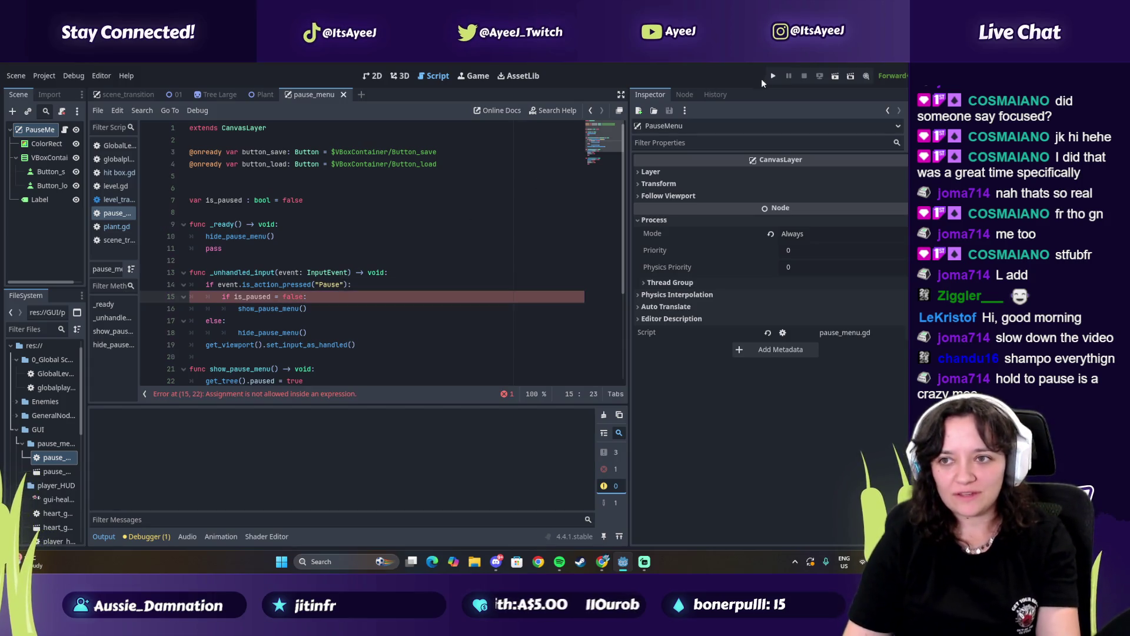
pyautogui.write('=')
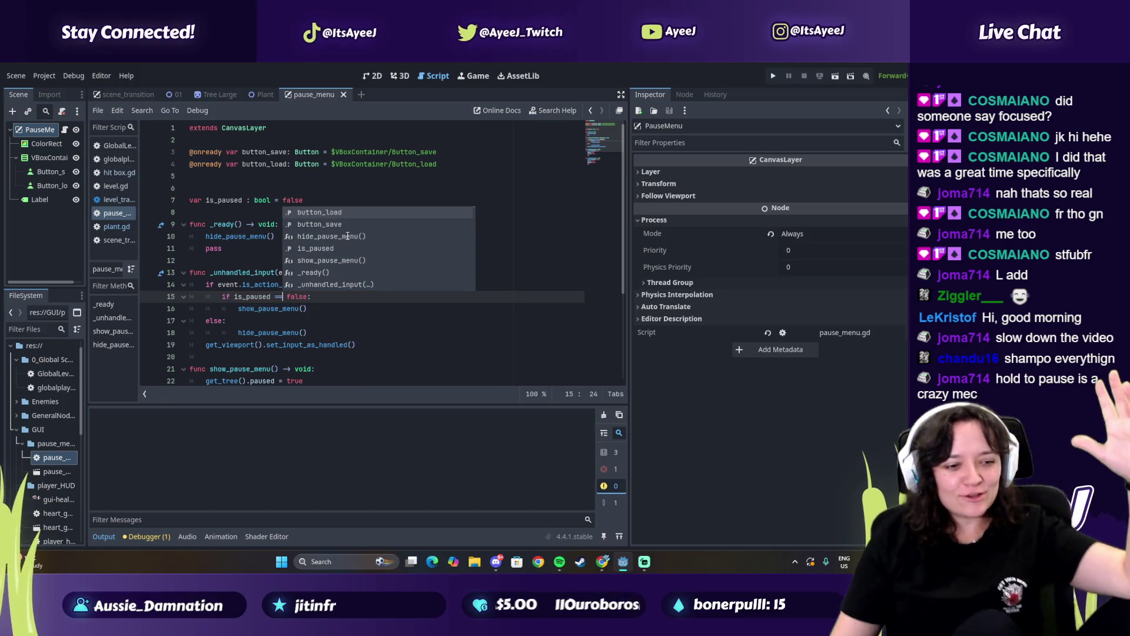
pyautogui.click(223, 188)
pyautogui.press('BackSpace')
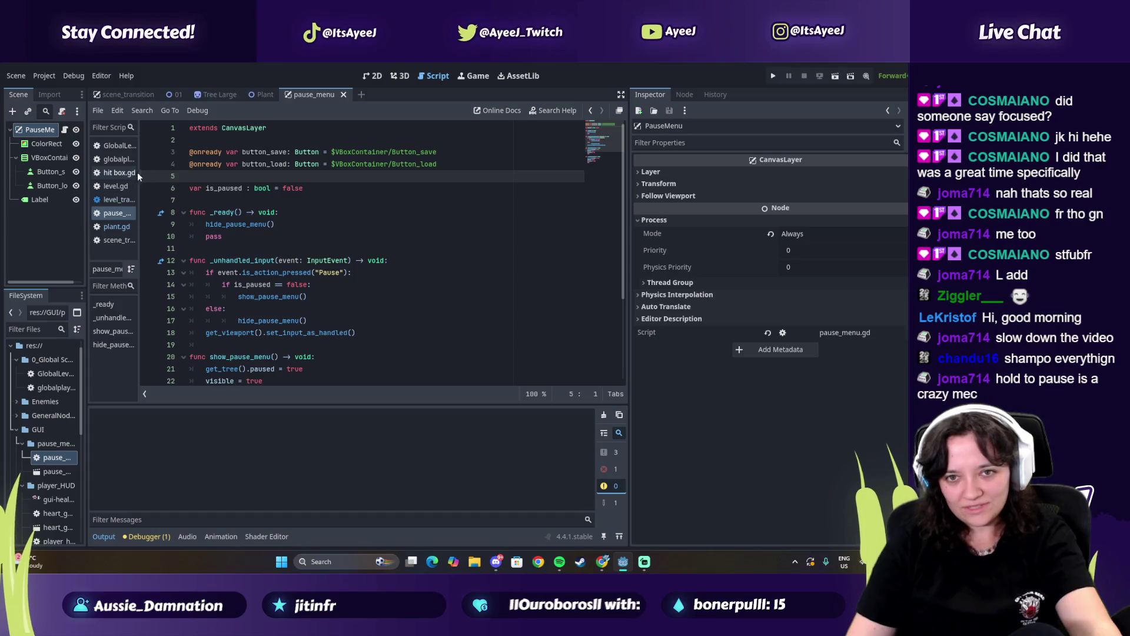
# Inspect the Pause action's Escape binding in the Project Settings Input Map without changes
pyautogui.click(44, 75)
pyautogui.click(59, 89)
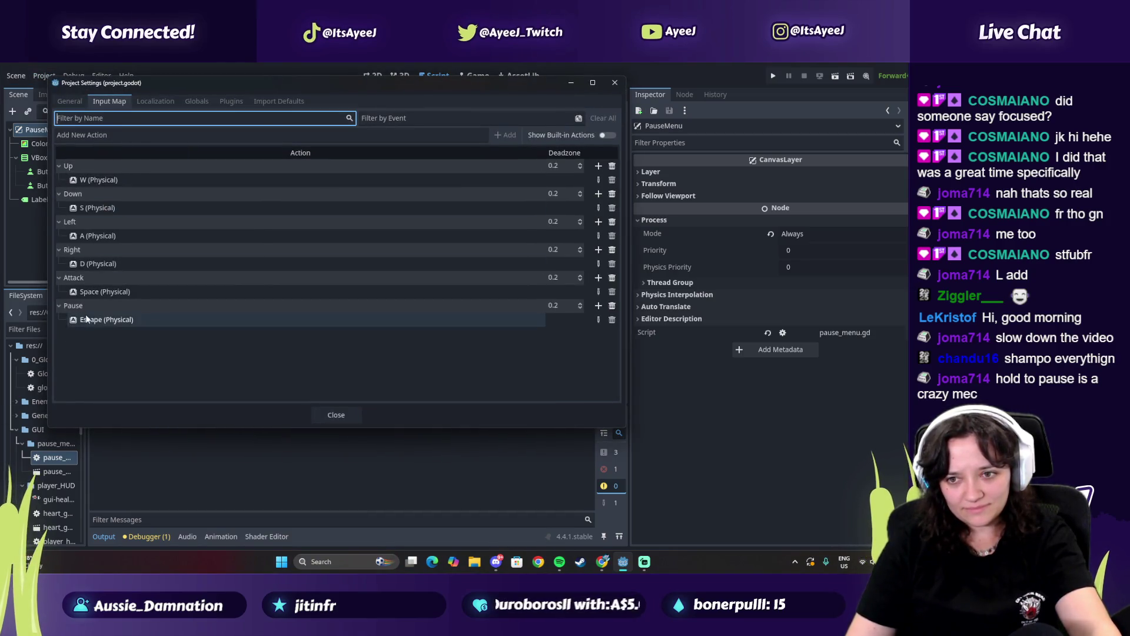
pyautogui.click(598, 319)
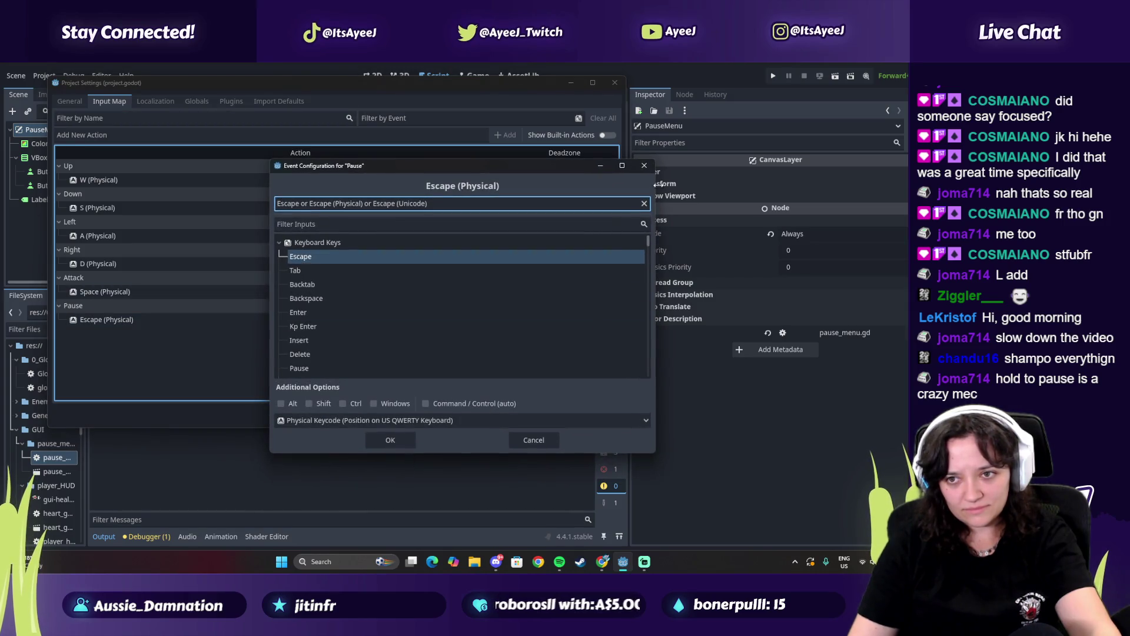
pyautogui.click(636, 167)
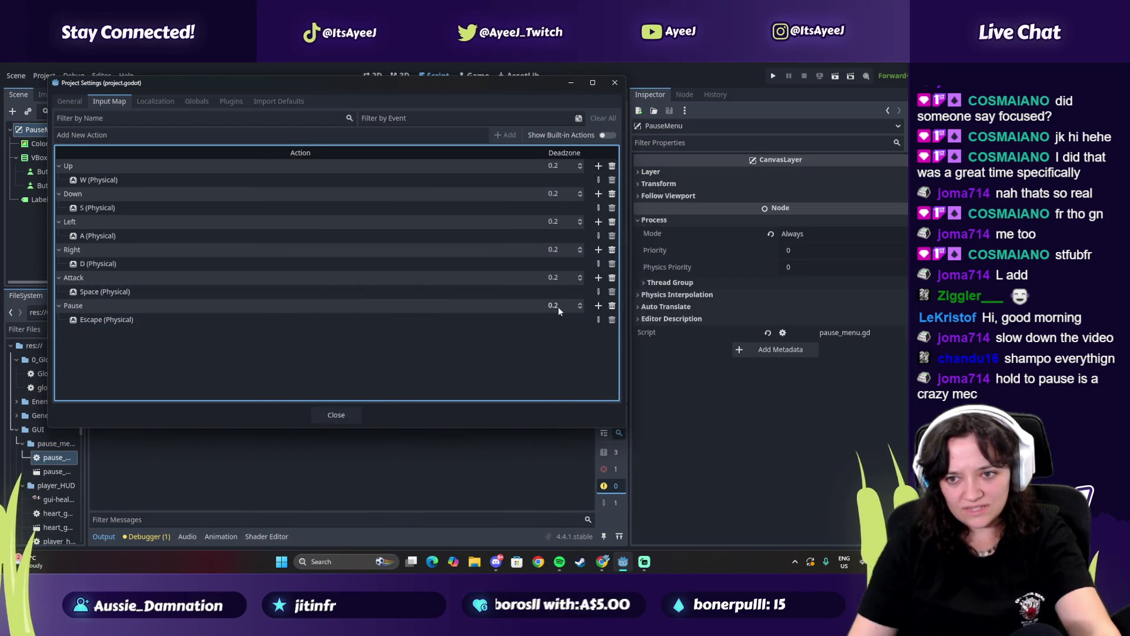
pyautogui.click(599, 319)
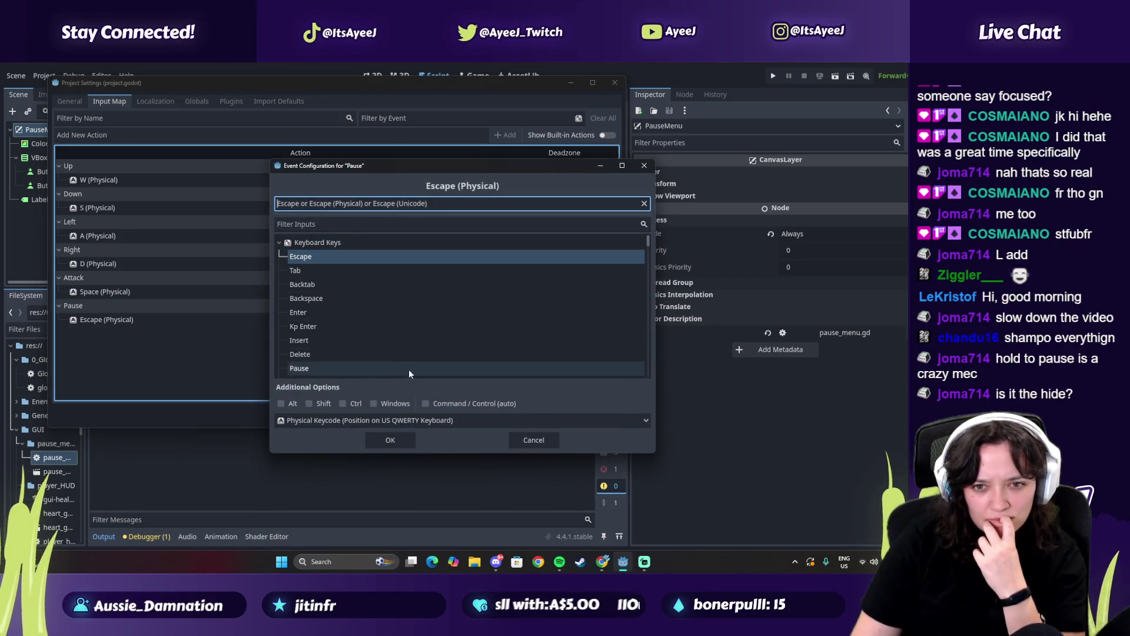
pyautogui.click(530, 440)
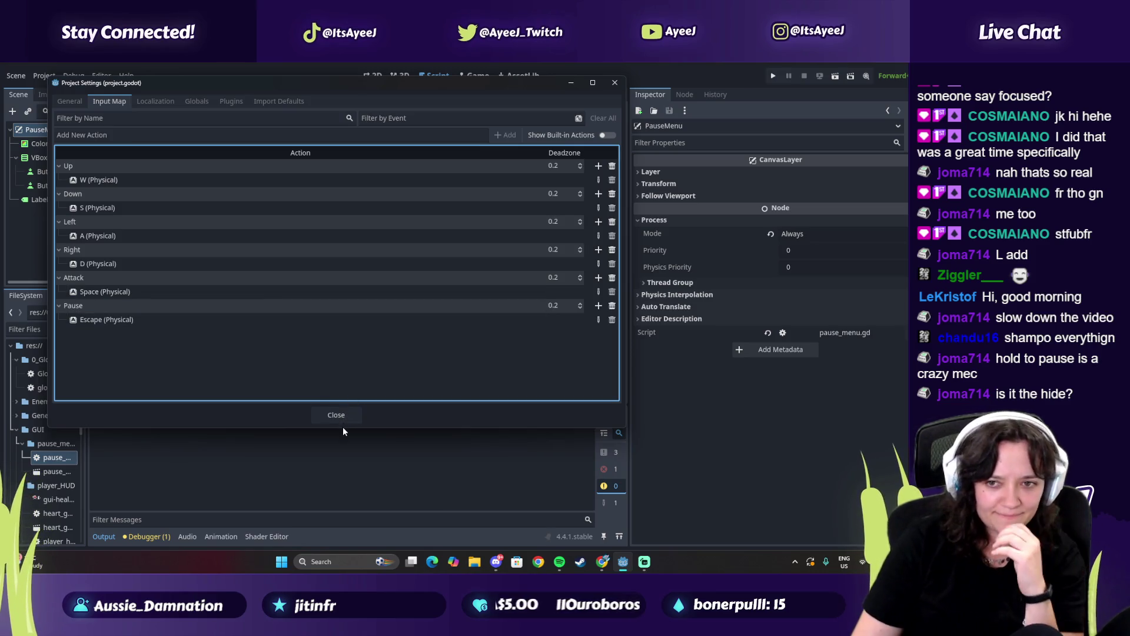
# Drag the Pause deadzone to 0.0, close Project Settings, and run the game
pyautogui.click(554, 306)
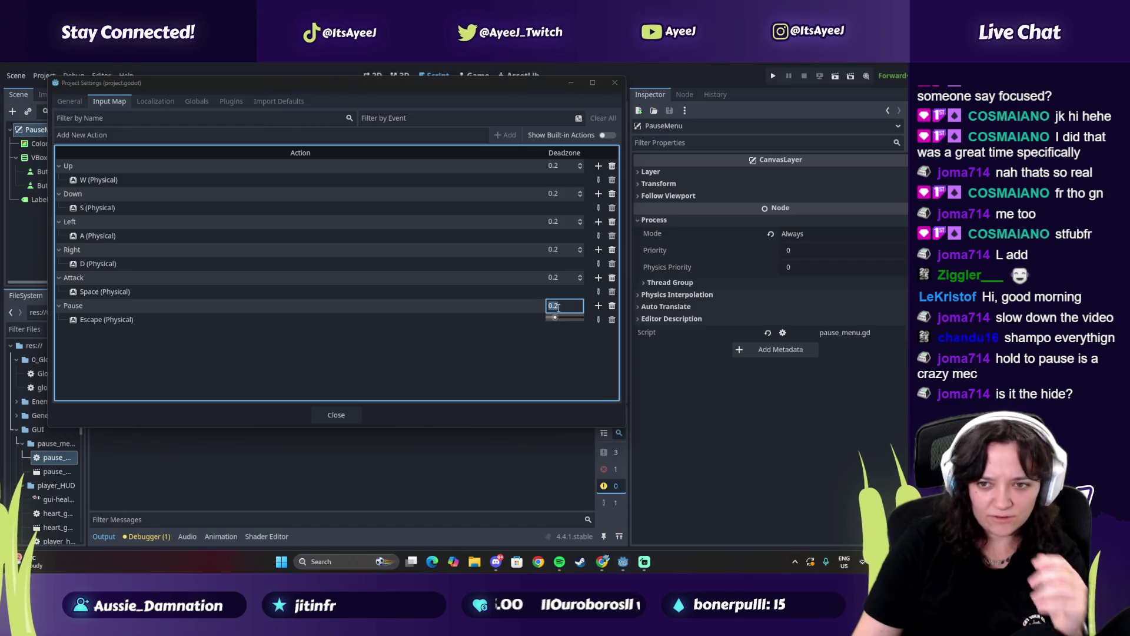
pyautogui.moveTo(557, 318); pyautogui.dragTo(522, 319)
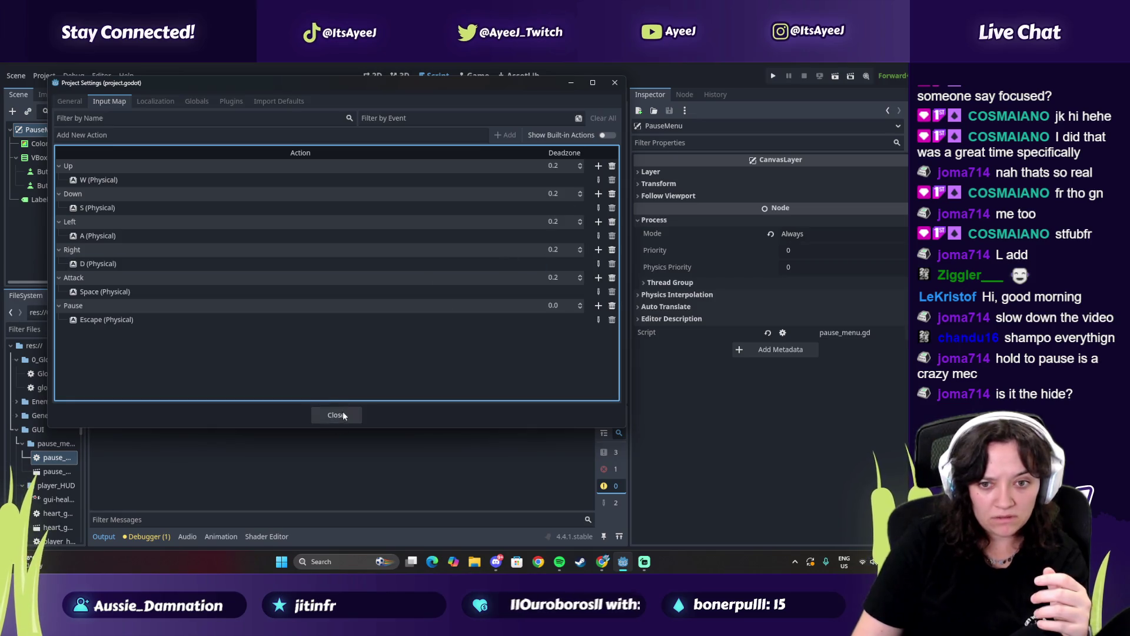
pyautogui.click(336, 414)
pyautogui.click(774, 76)
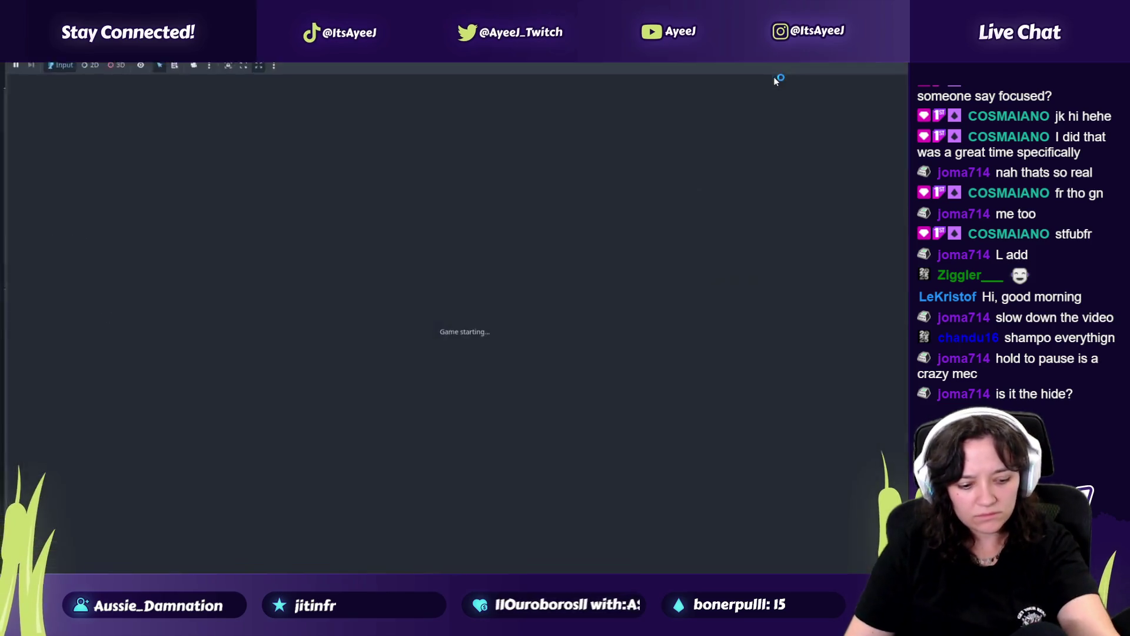
# Pause and unpause the running game with Escape, then return to the editor
pyautogui.press('Escape')
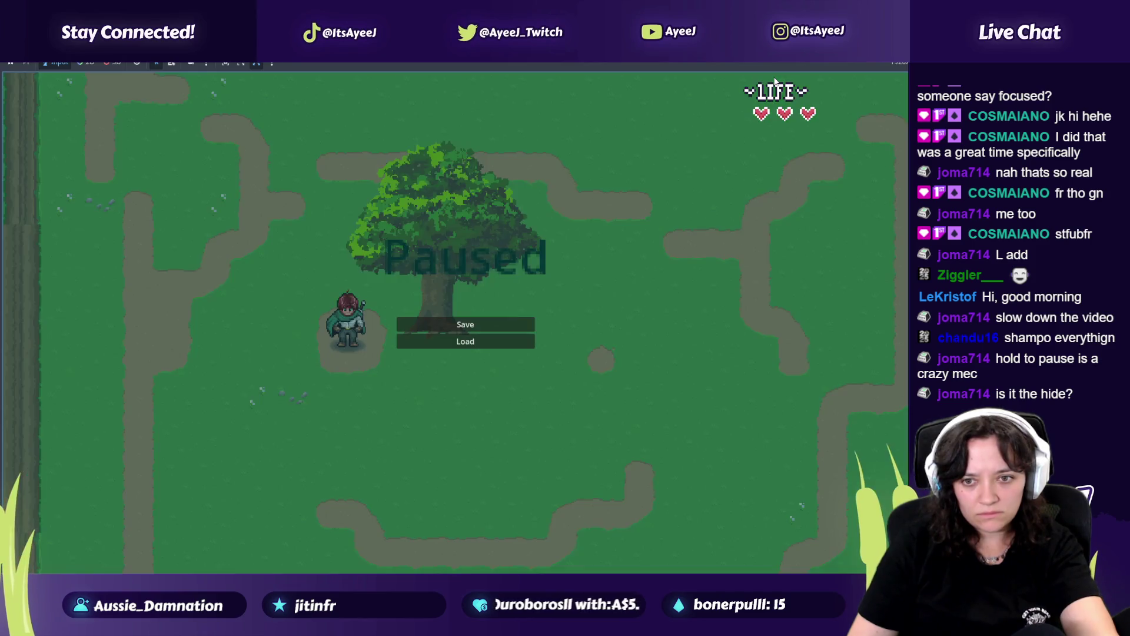
pyautogui.press('Escape')
pyautogui.press('Escape')
pyautogui.press('Escape')
pyautogui.hotkey('alt', 'Tab')
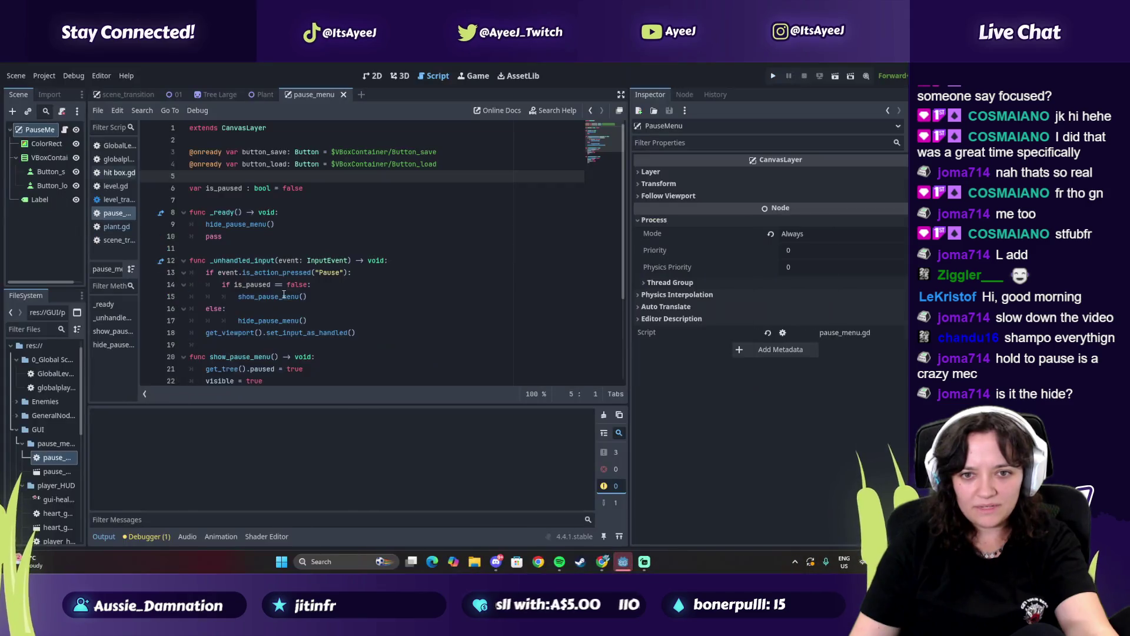
# Re-enter the Pause action's deadzone value in the Input Map and close Project Settings
pyautogui.click(44, 76)
pyautogui.click(59, 92)
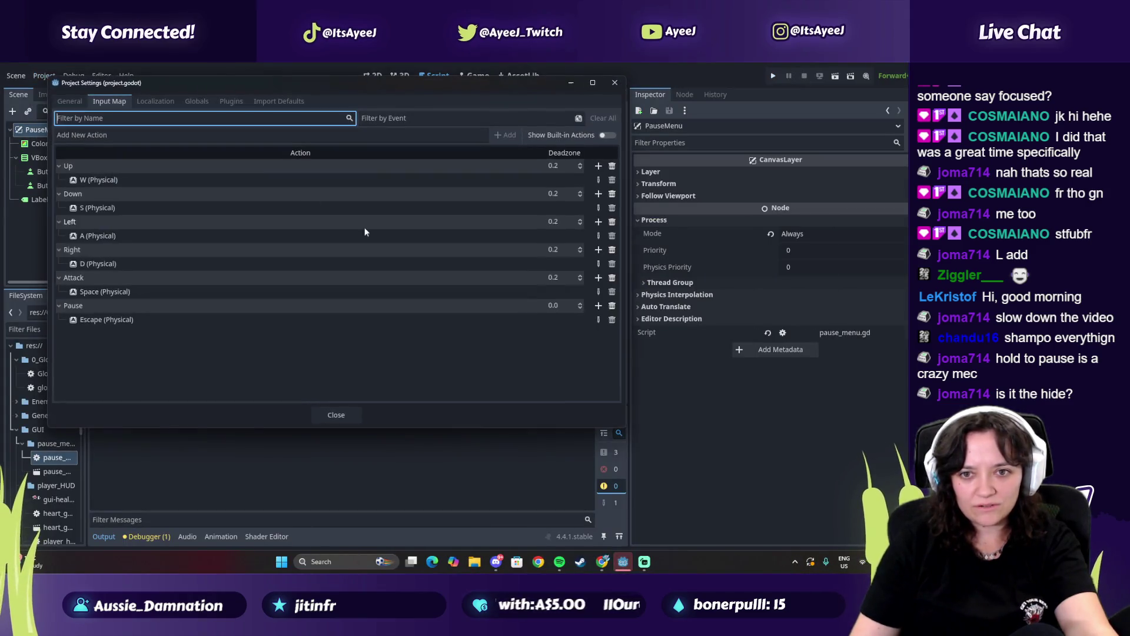
pyautogui.click(564, 306)
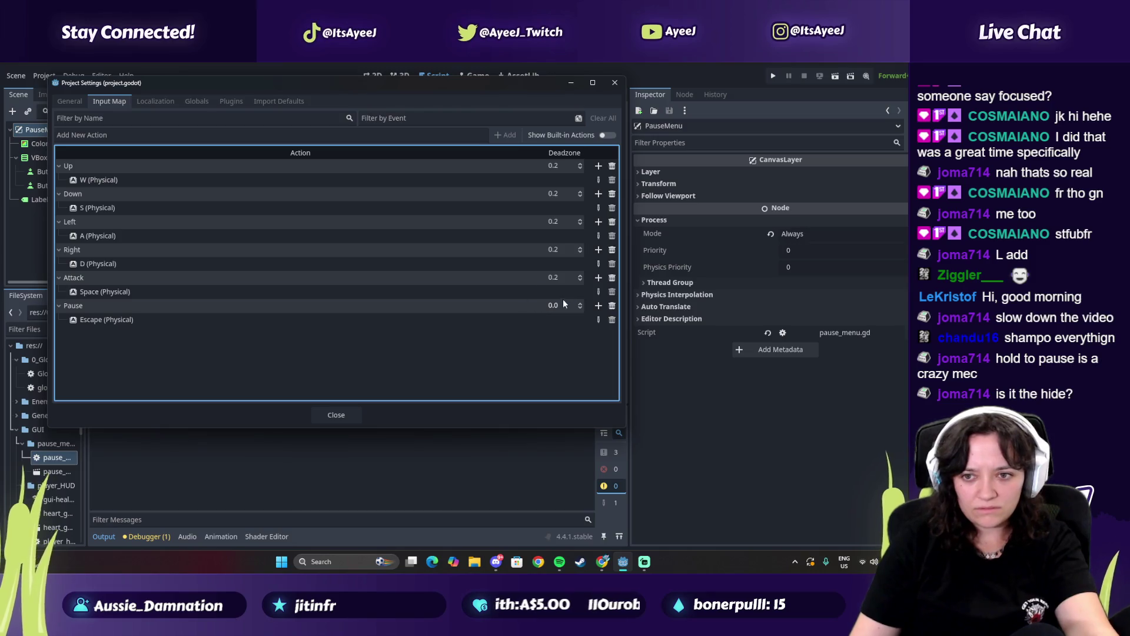
pyautogui.click(553, 306)
pyautogui.write('0.230')
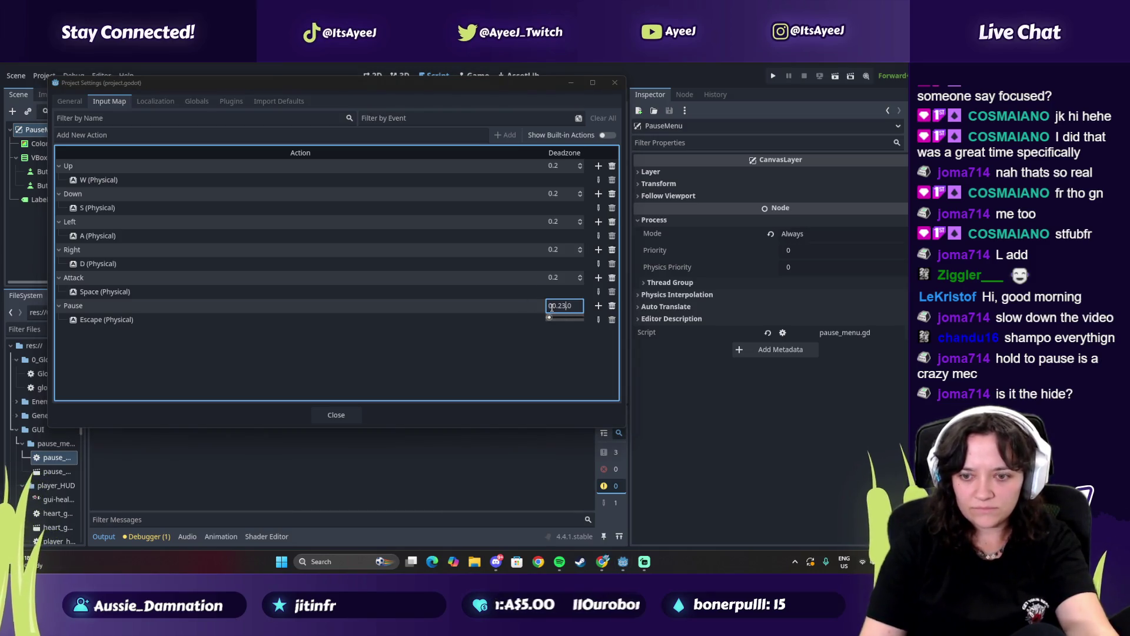
pyautogui.press('BackSpace')
pyautogui.press('BackSpace')
pyautogui.press('BackSpace')
pyautogui.press('Delete')
pyautogui.press('Delete')
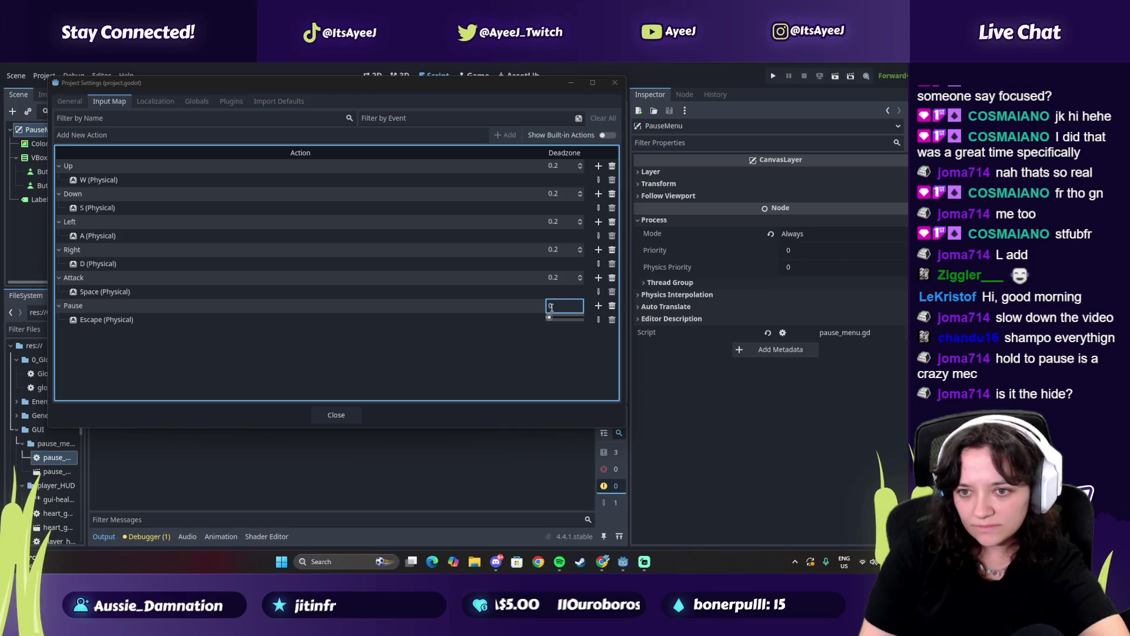
pyautogui.write('0')
pyautogui.press('Return')
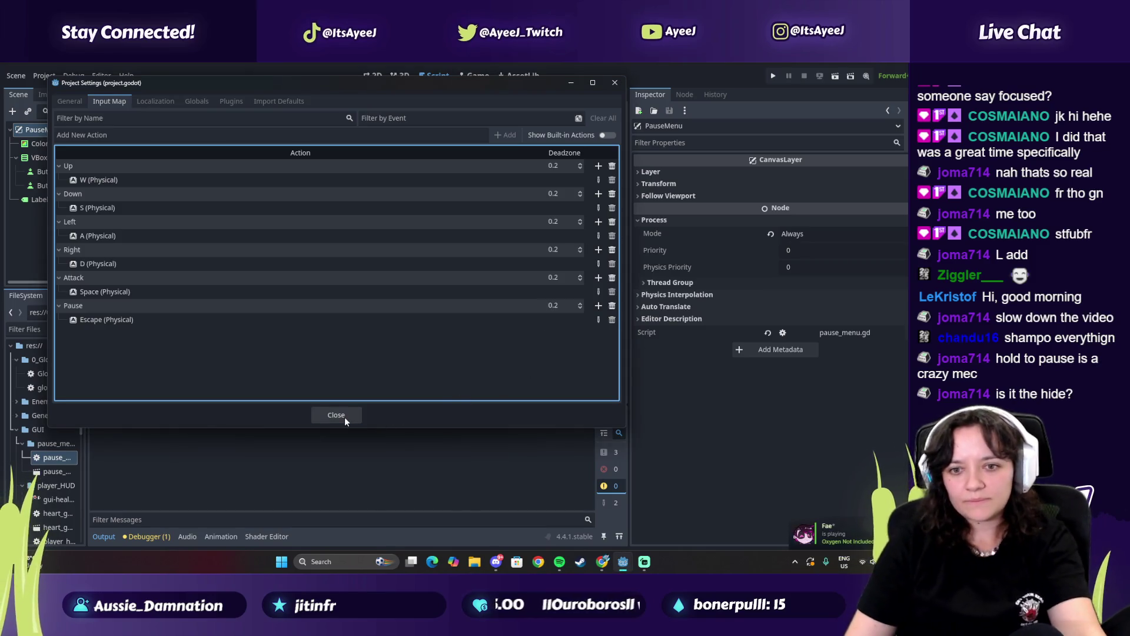
pyautogui.click(339, 415)
# Scroll through the pause_menu script, then bring the tutorial video window forward
pyautogui.scroll(-4, 251, 273)
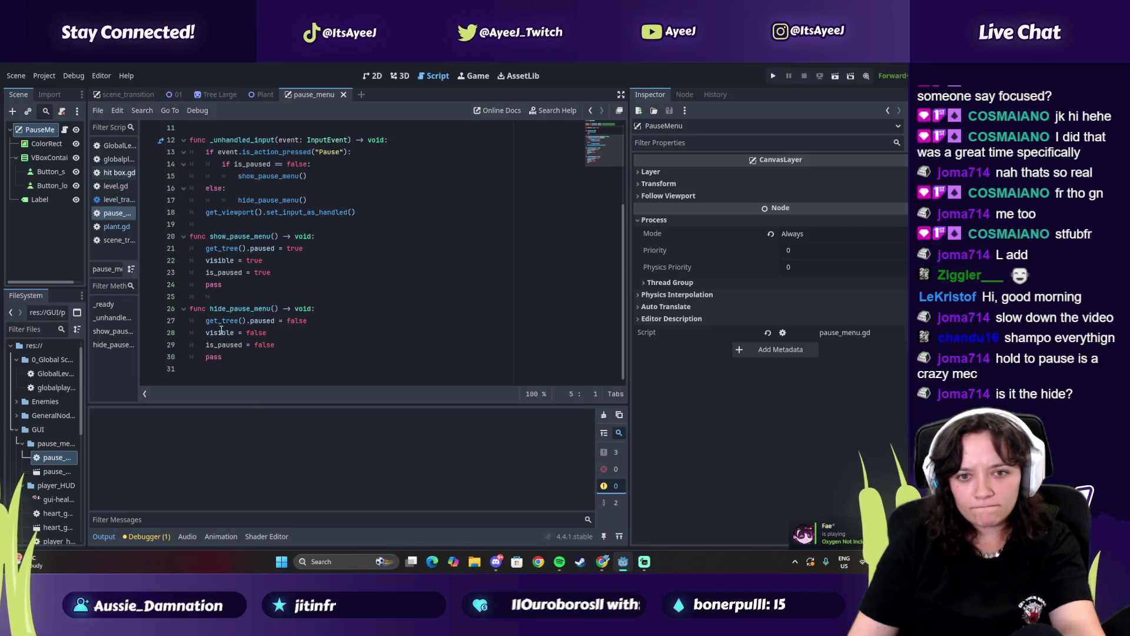
pyautogui.moveTo(219, 321)
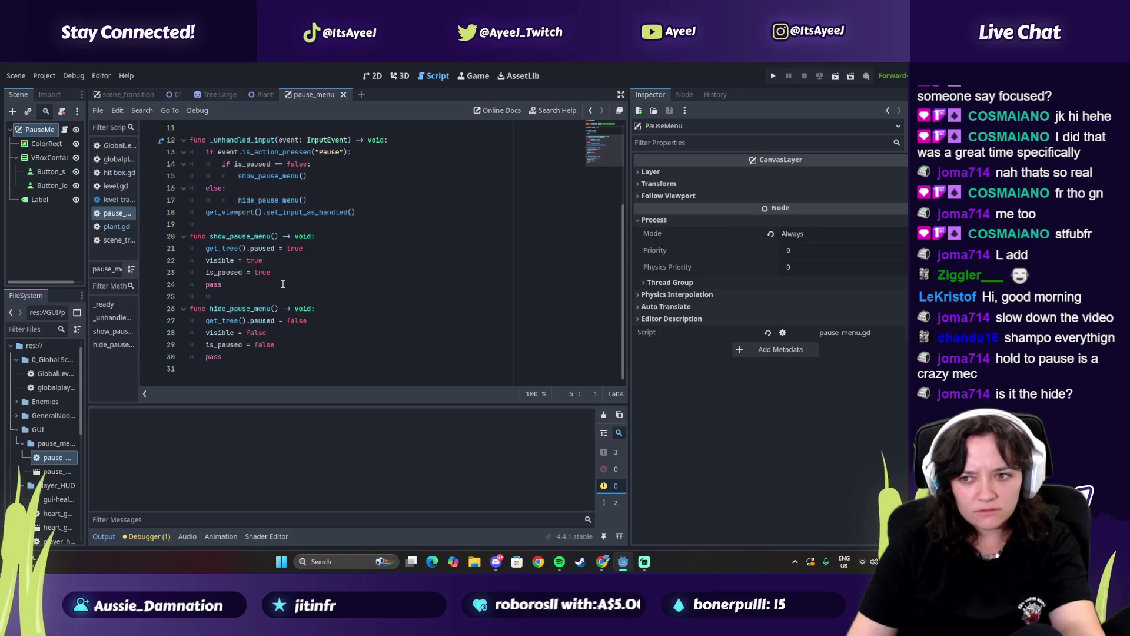
pyautogui.scroll(1, 282, 285)
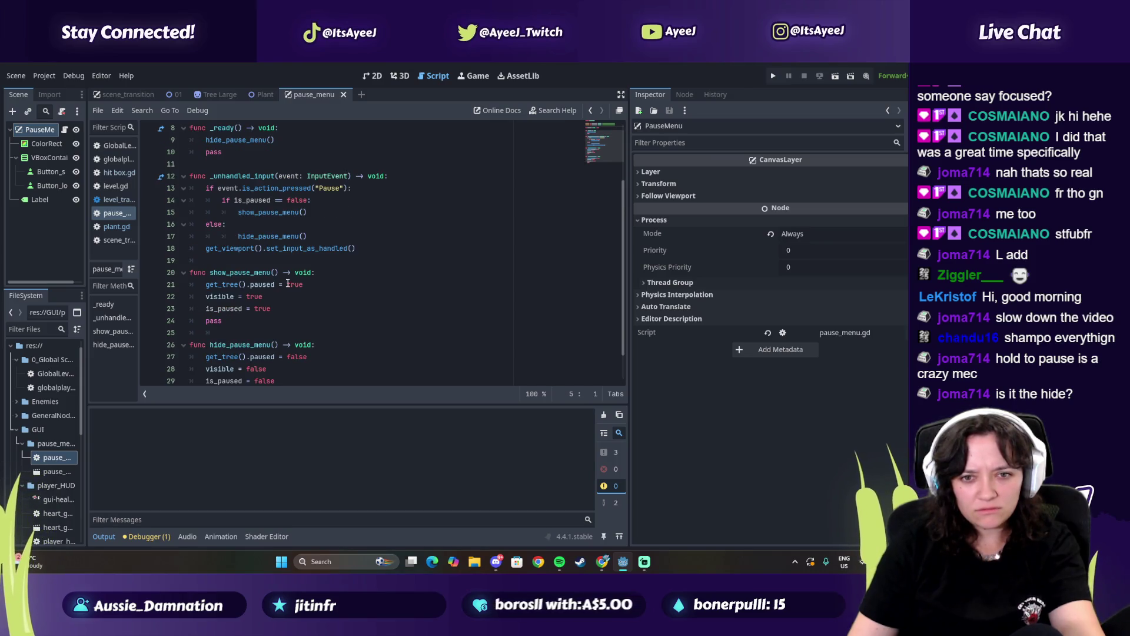
pyautogui.scroll(-1, 287, 284)
pyautogui.hotkey('alt', 'Tab')
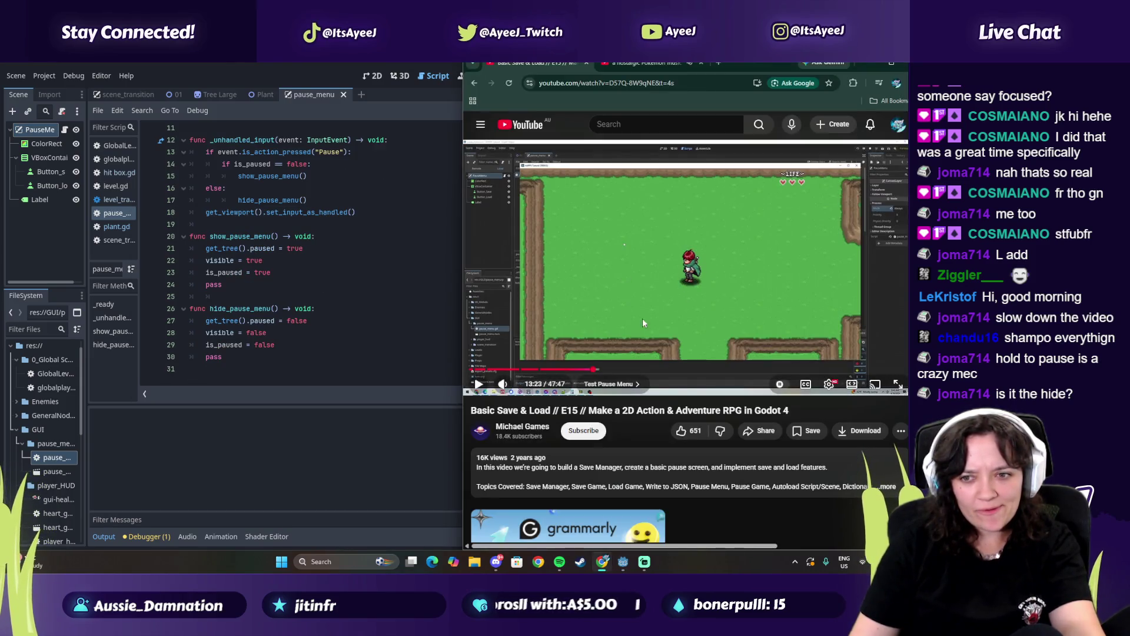
# Fullscreen the tutorial, jump to 7:34 Input Map Settings, and watch the Escape binding
pyautogui.click(898, 384)
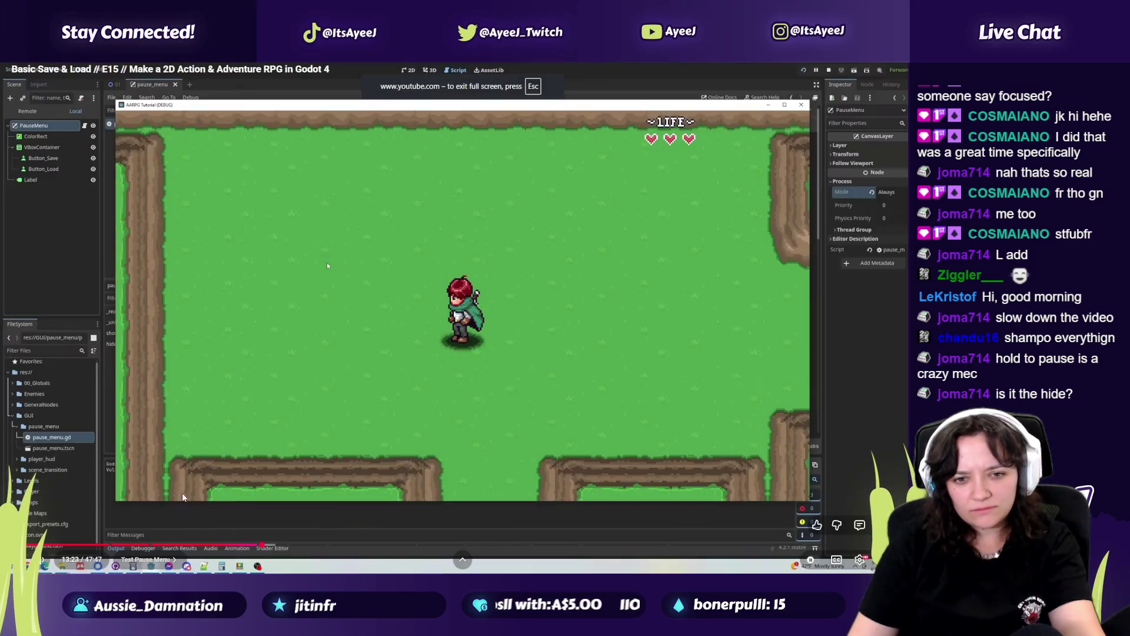
pyautogui.click(157, 544)
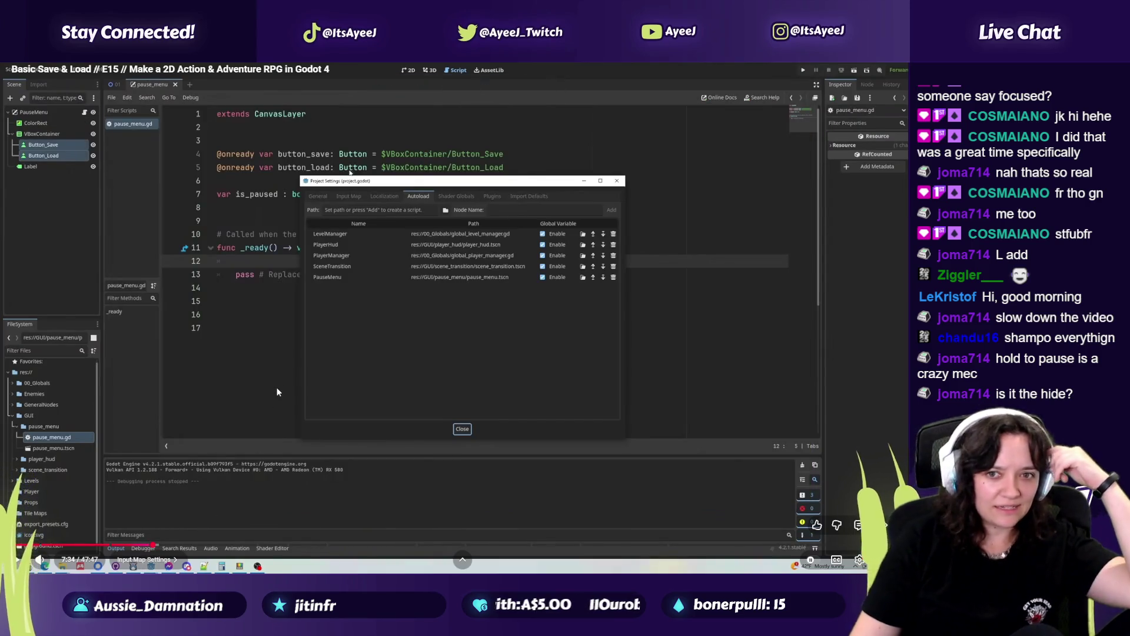
pyautogui.click(39, 560)
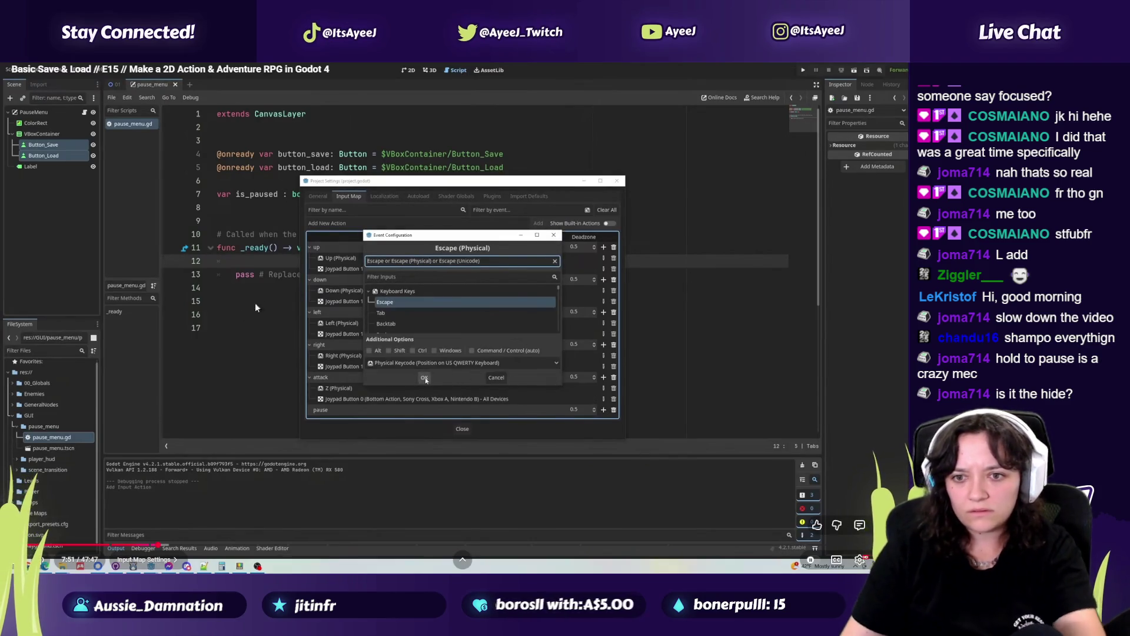
pyautogui.click(427, 376)
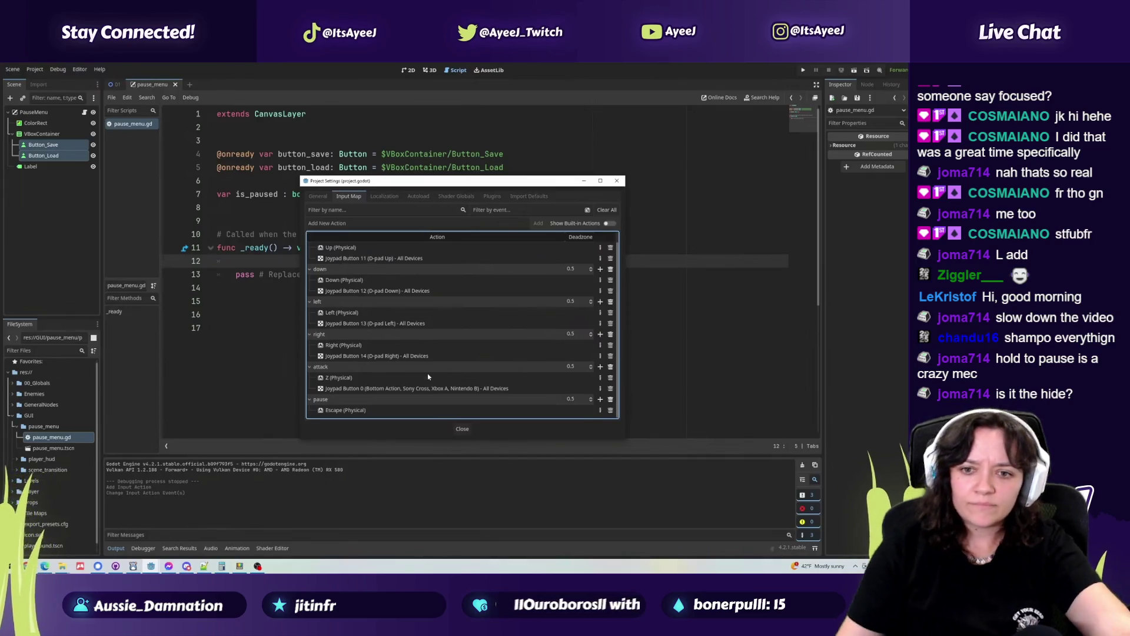
pyautogui.press('space')
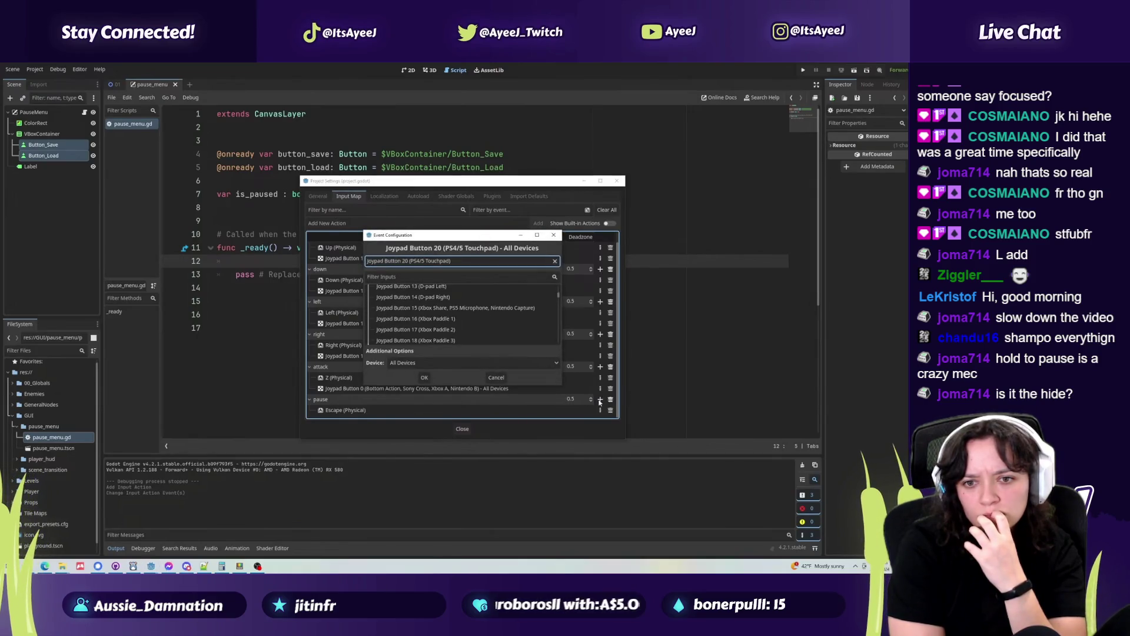
pyautogui.click(411, 439)
# Back in Godot, open the Project Settings Input Map and check Pause's key
pyautogui.hotkey('alt', 'Tab')
pyautogui.click(39, 77)
pyautogui.click(59, 91)
pyautogui.click(122, 323)
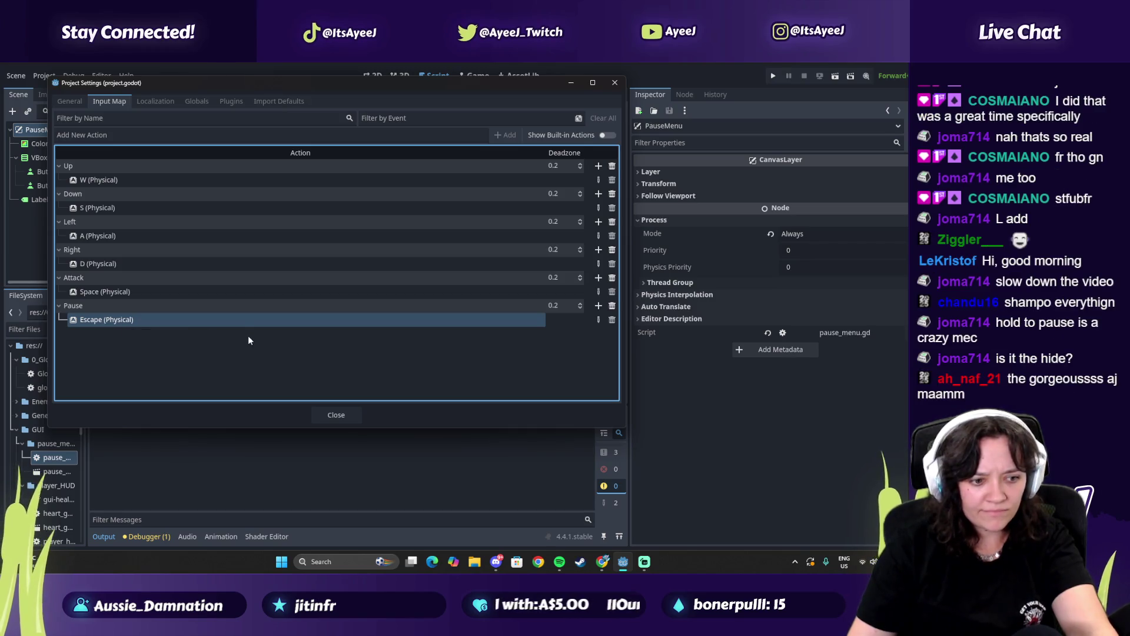
# Close Project Settings, run the game, pause it with Escape, then close the game window
pyautogui.click(325, 419)
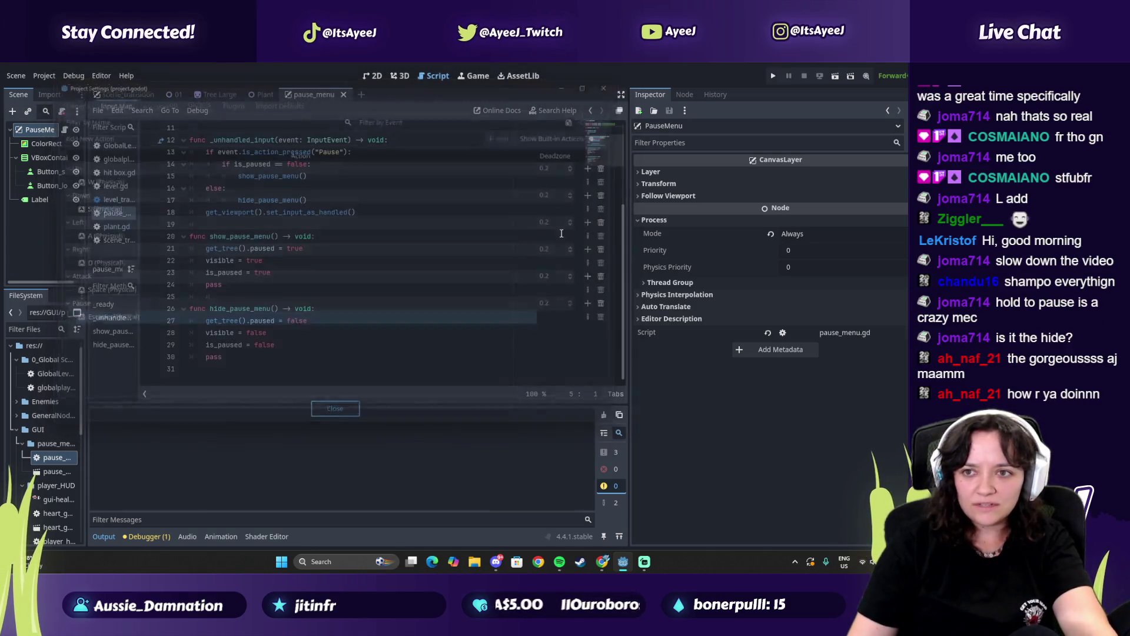
pyautogui.click(772, 75)
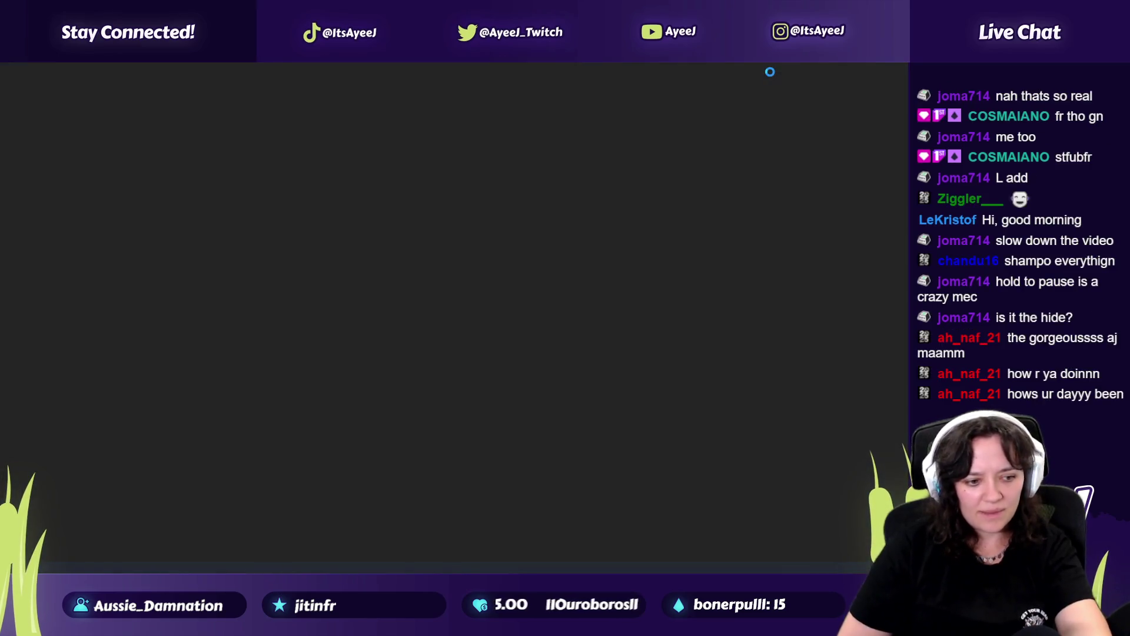
pyautogui.press('Escape')
pyautogui.press('Escape')
pyautogui.press('Escape')
pyautogui.press('Escape')
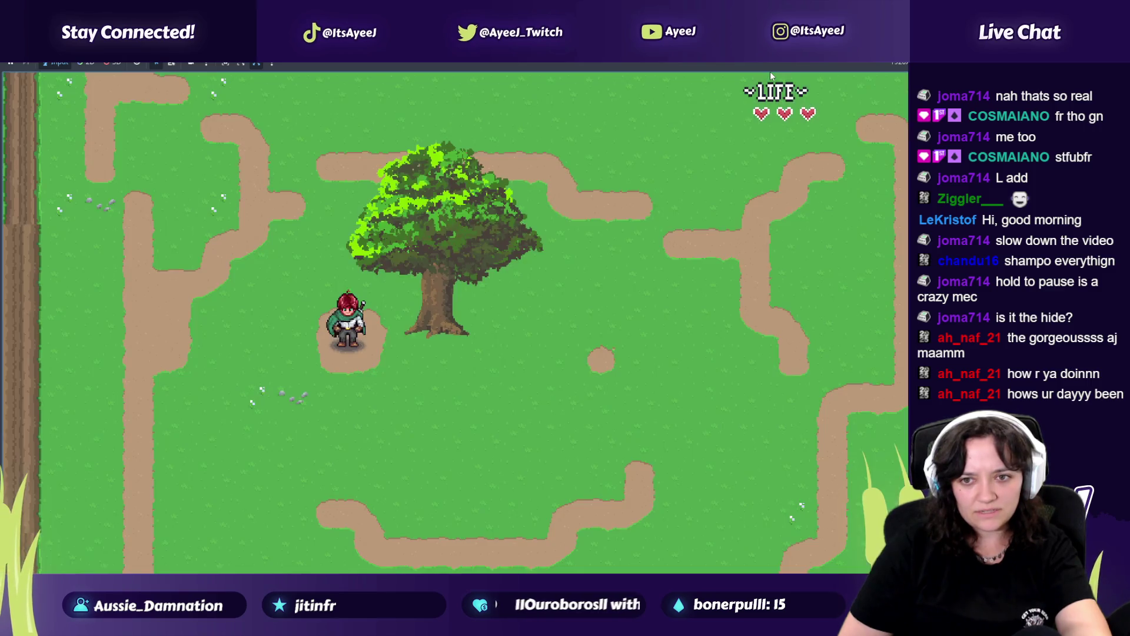
pyautogui.hotkey('alt', 'Tab')
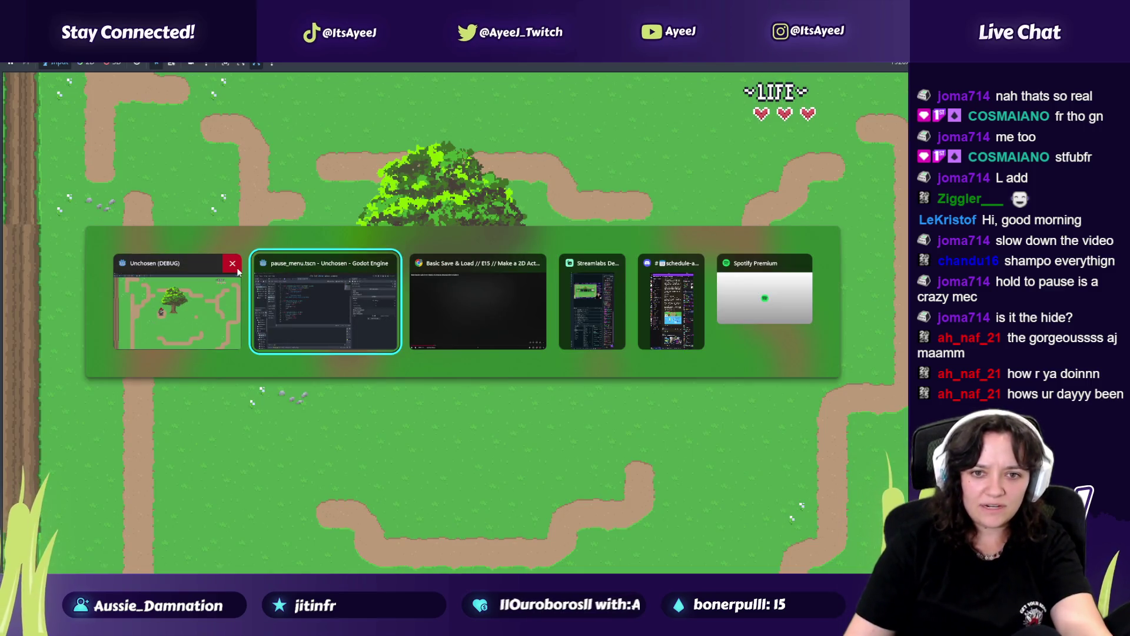
pyautogui.click(235, 267)
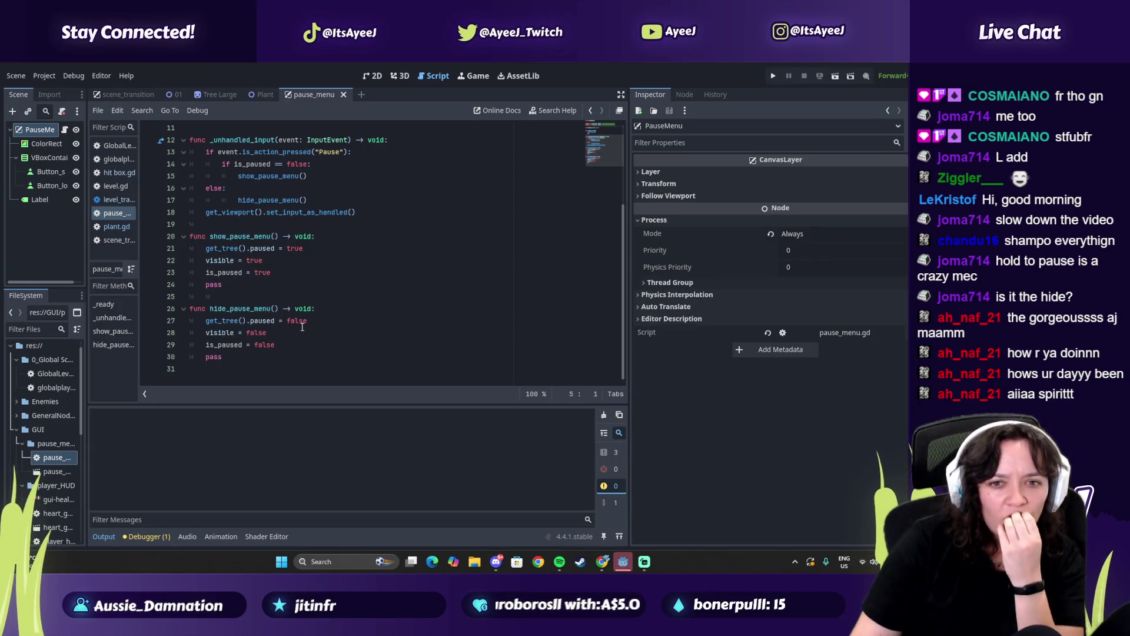
# Scroll the pause_menu script up and switch toward the tutorial video window
pyautogui.scroll(1, 270, 309)
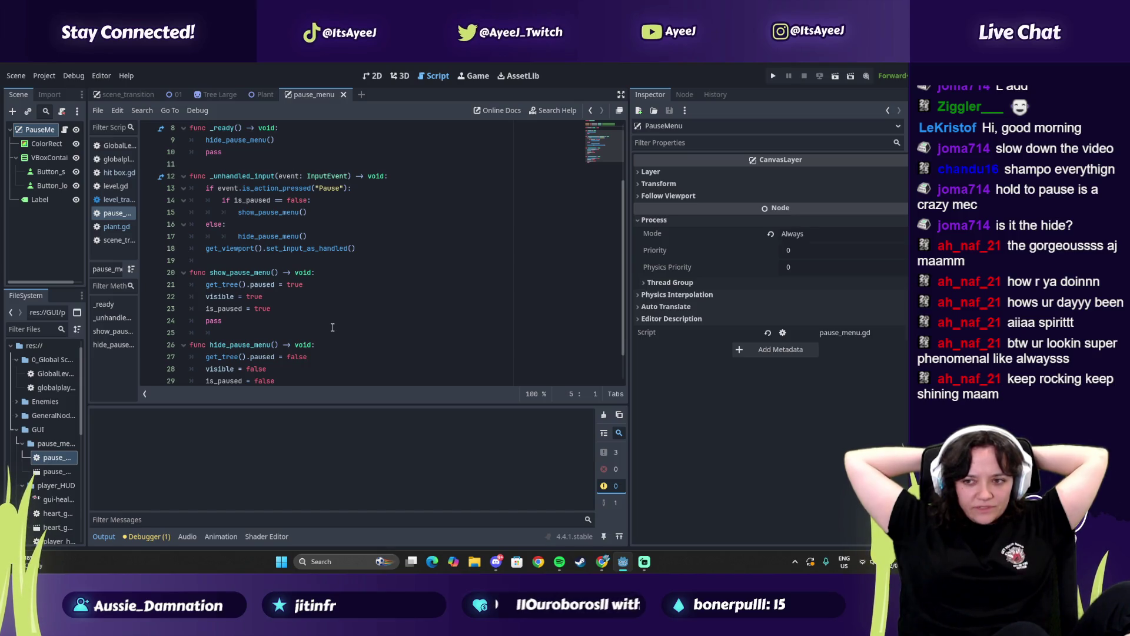
pyautogui.hotkey('alt', 'Tab')
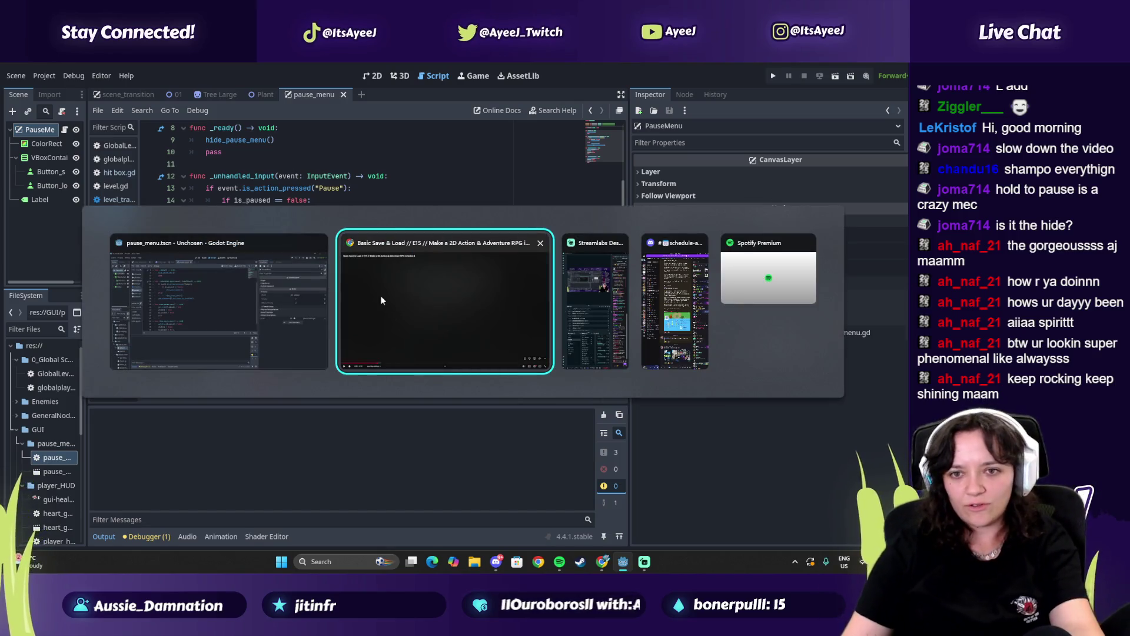
# Watch the tutorial at 8:30, 9:02 and 10:24, from the built-in input actions to _unhandled_input
pyautogui.click(391, 304)
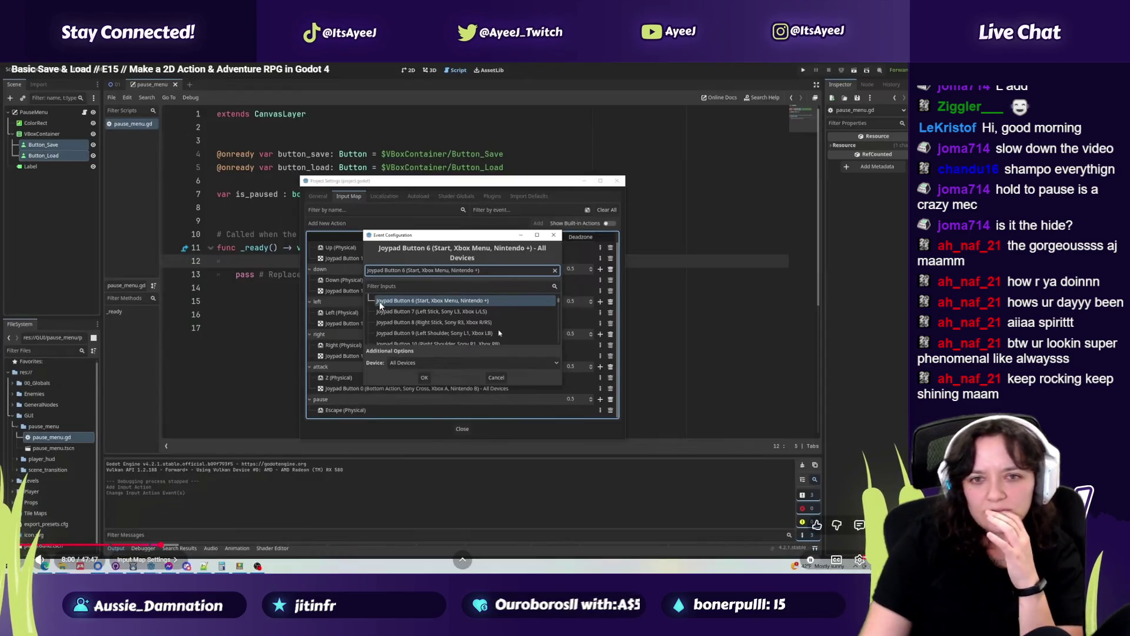
pyautogui.click(170, 546)
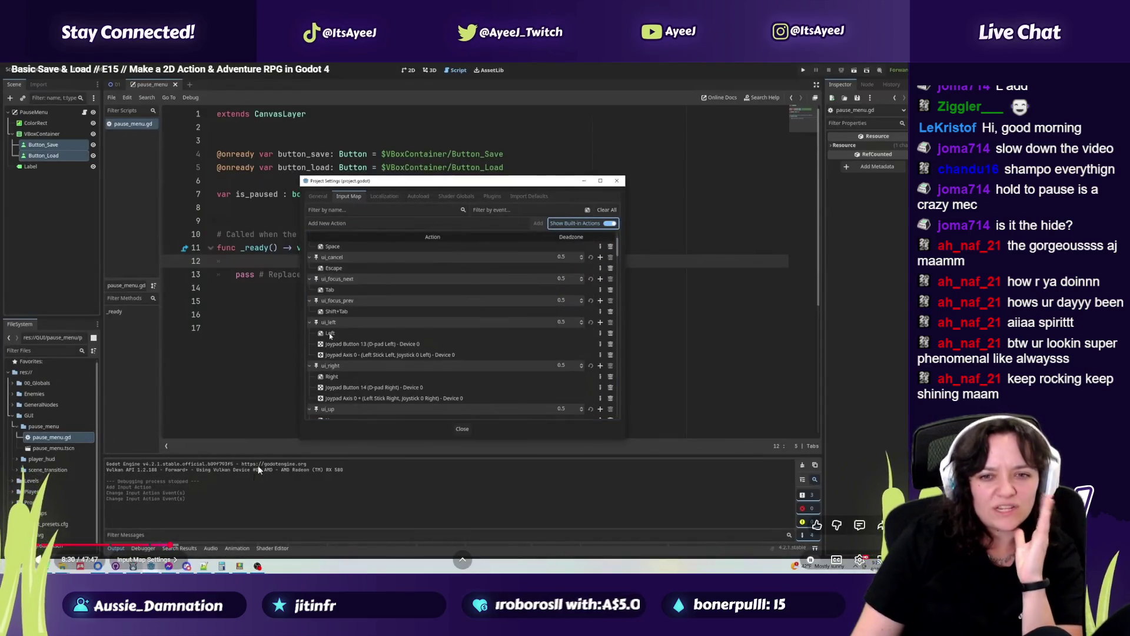
pyautogui.click(260, 466)
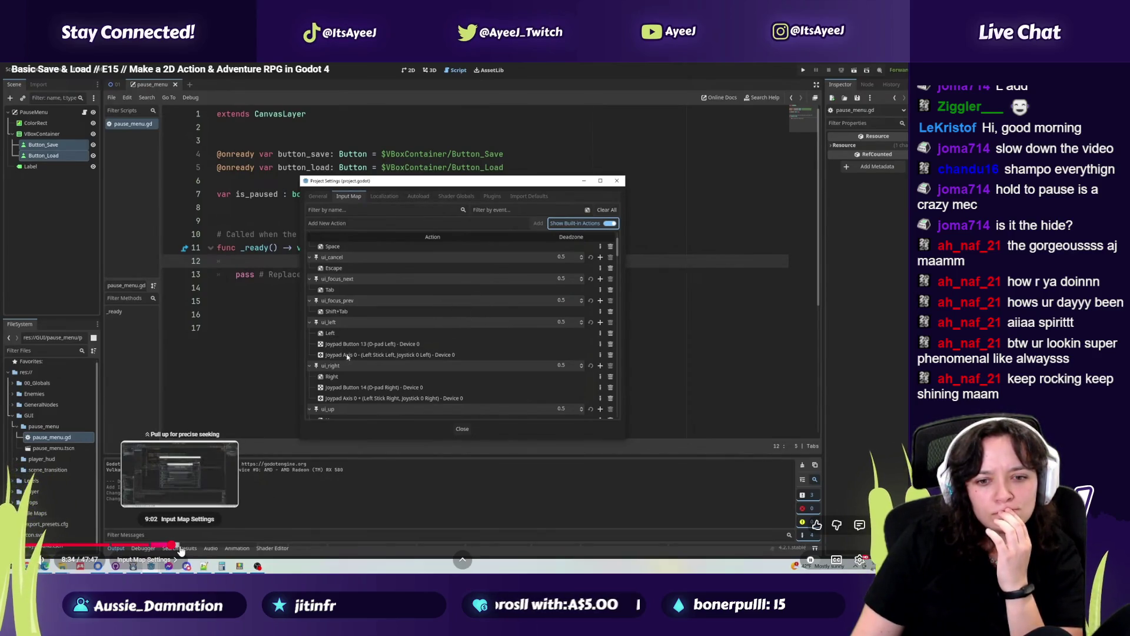
pyautogui.click(181, 546)
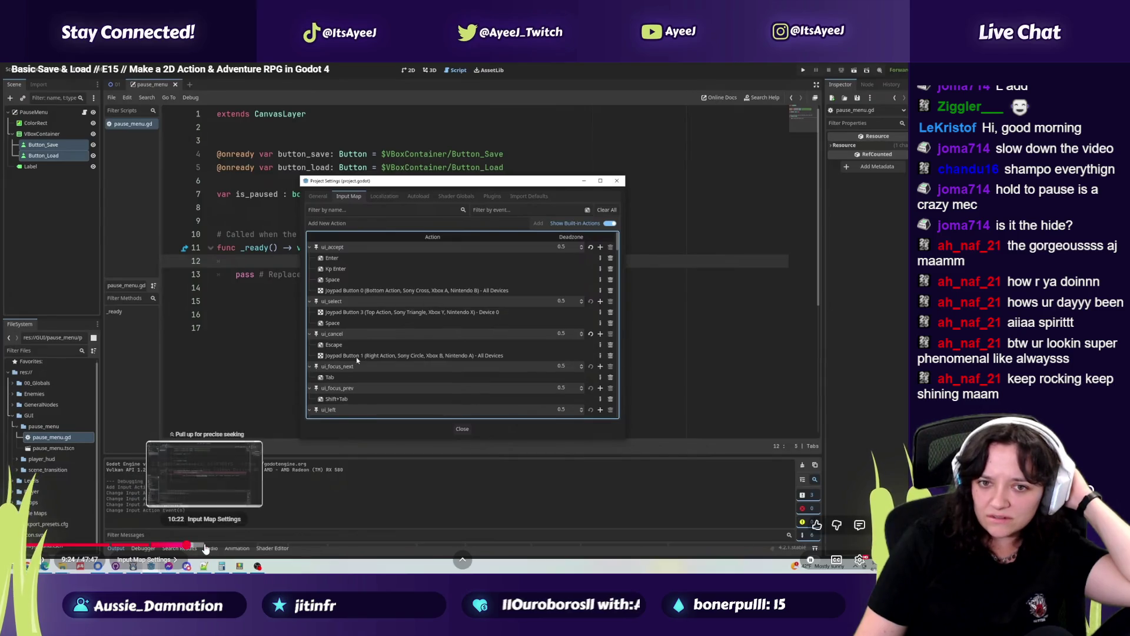
pyautogui.click(206, 547)
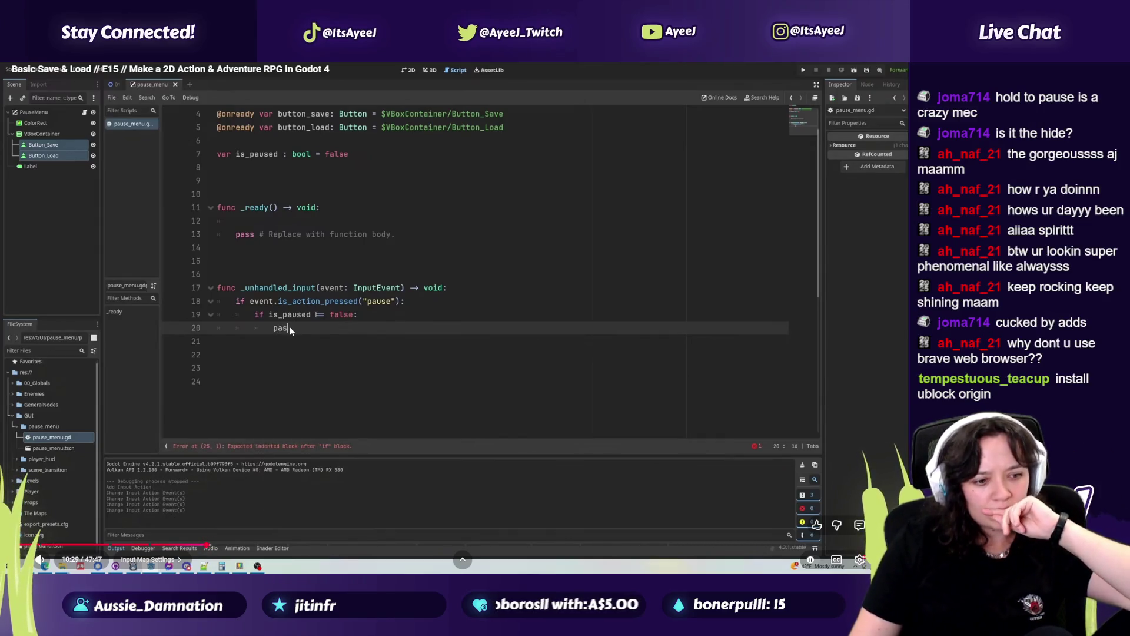
# Pause the video on the else: line, exit fullscreen and start a new browser tab
pyautogui.click(353, 368)
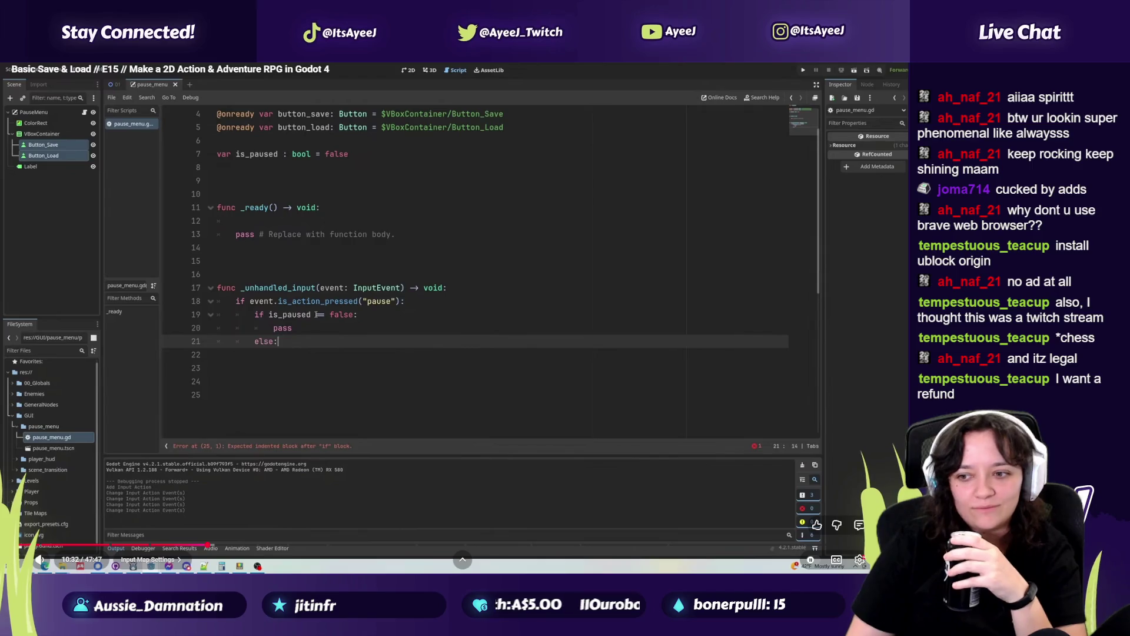
pyautogui.press('Escape')
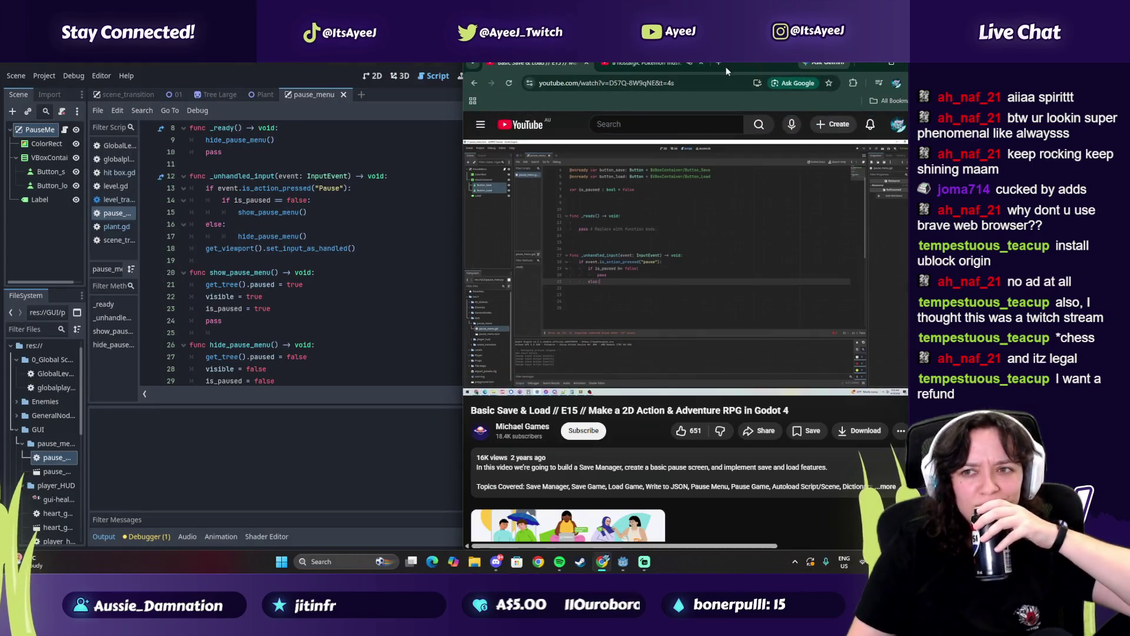
pyautogui.hotkey('ctrl', 't')
# Go to chess.com, dismiss the Premium popup and maximize the browser window
pyautogui.write('chess.c')
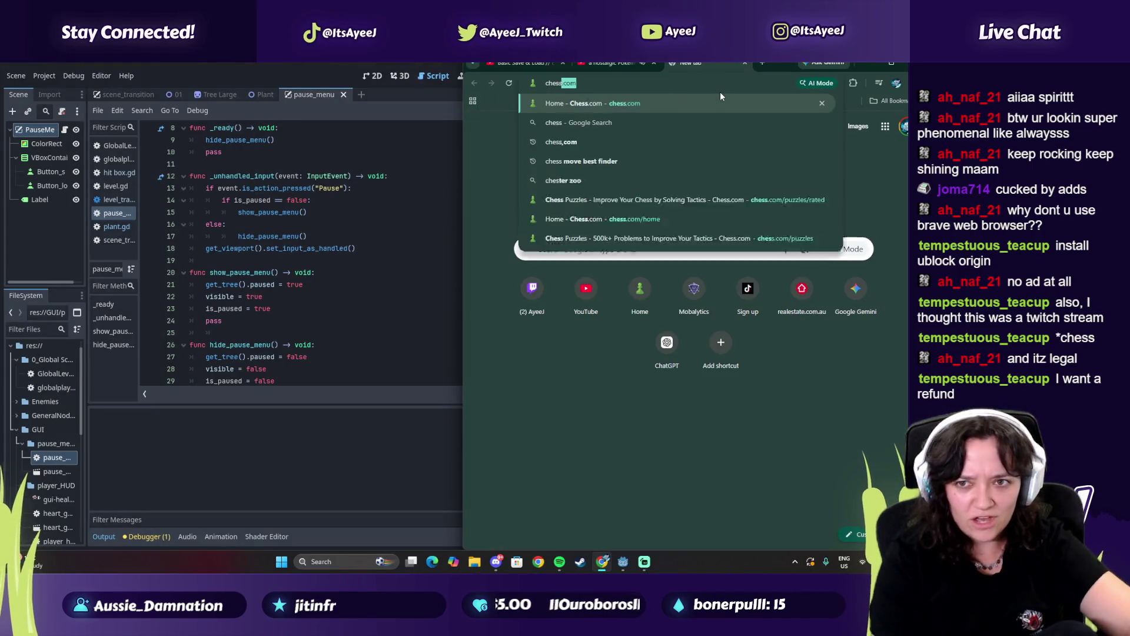
pyautogui.press('Return')
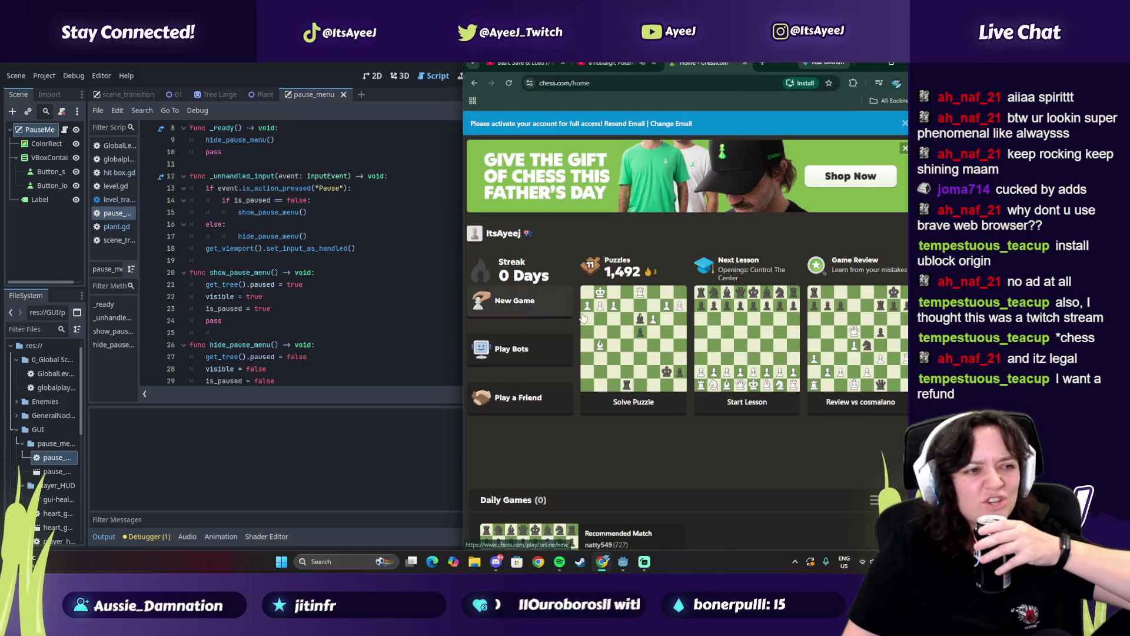
pyautogui.click(762, 229)
pyautogui.scroll(-3, 625, 255)
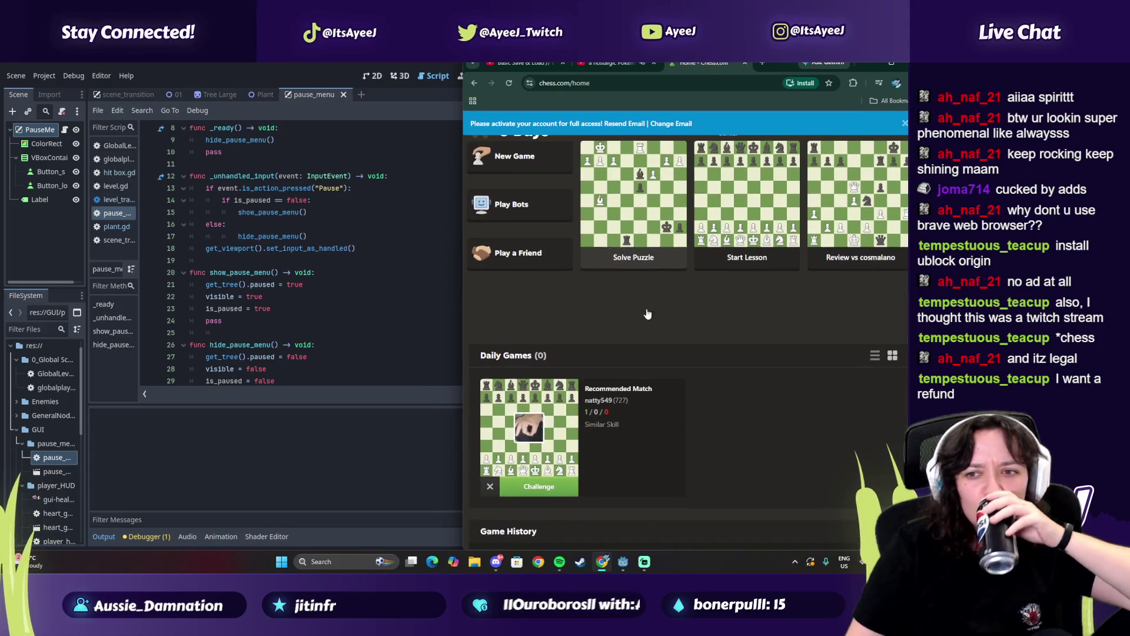
pyautogui.scroll(-2, 617, 240)
pyautogui.scroll(3, 617, 241)
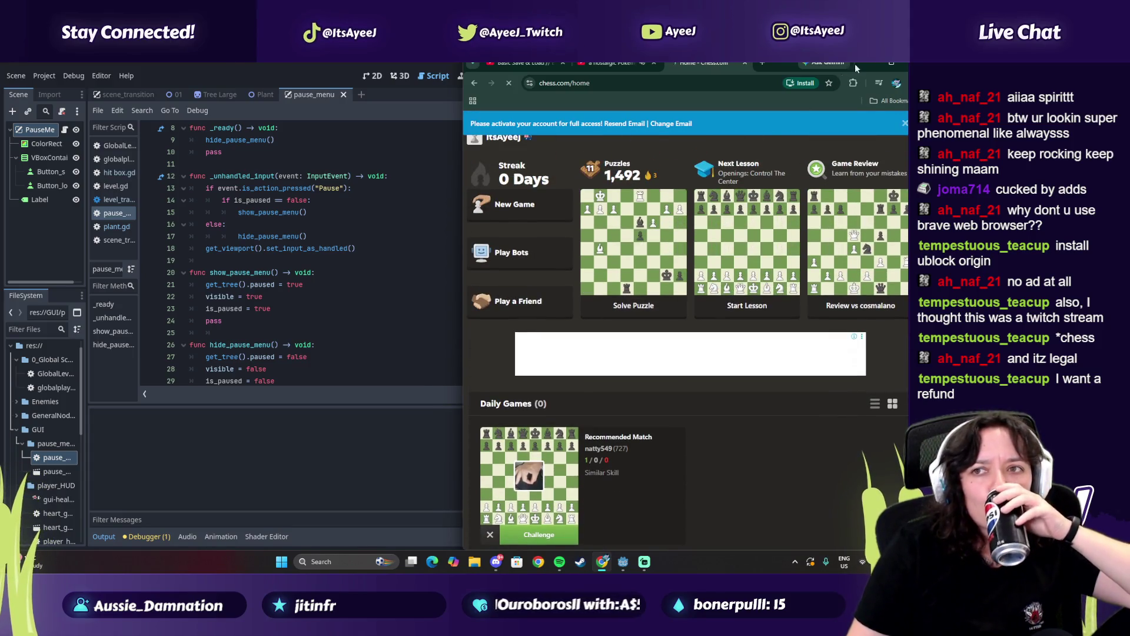
pyautogui.moveTo(888, 66)
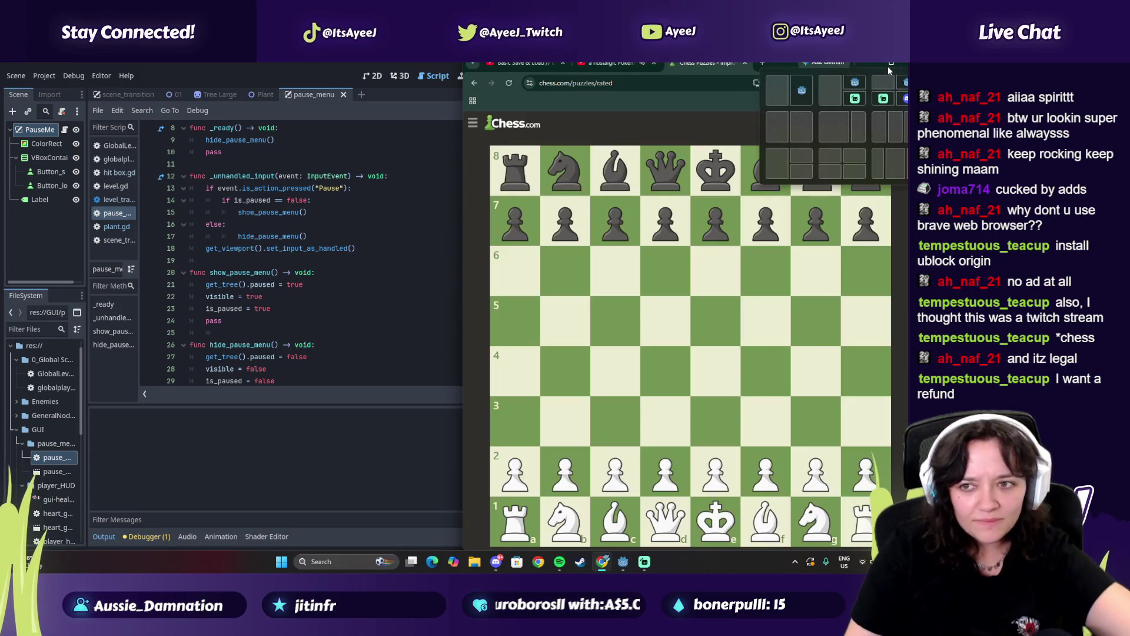
pyautogui.click(889, 63)
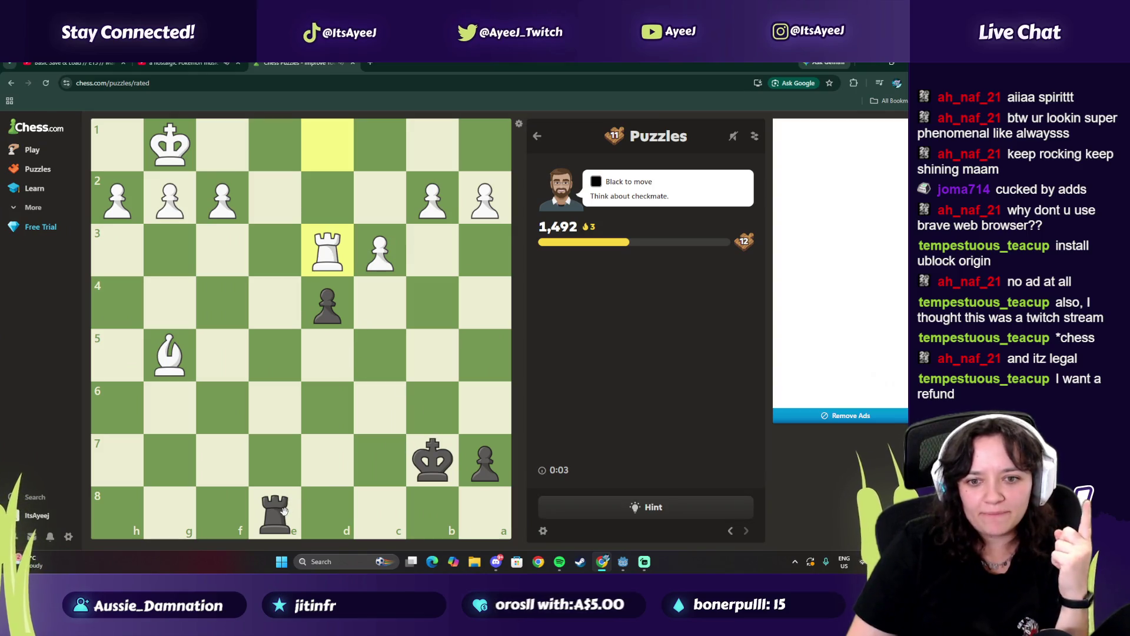
# Solve the rated puzzles with rook moves to e1 and d1, then play Rd8 check in the 1,601 puzzle
pyautogui.moveTo(283, 510); pyautogui.dragTo(275, 147)
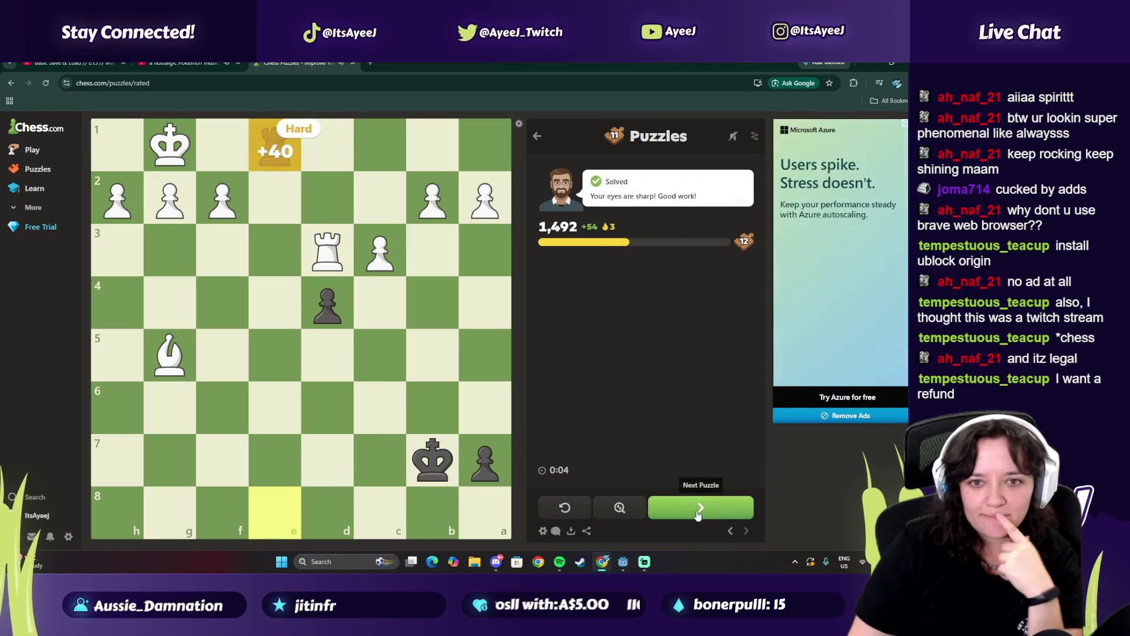
pyautogui.click(698, 514)
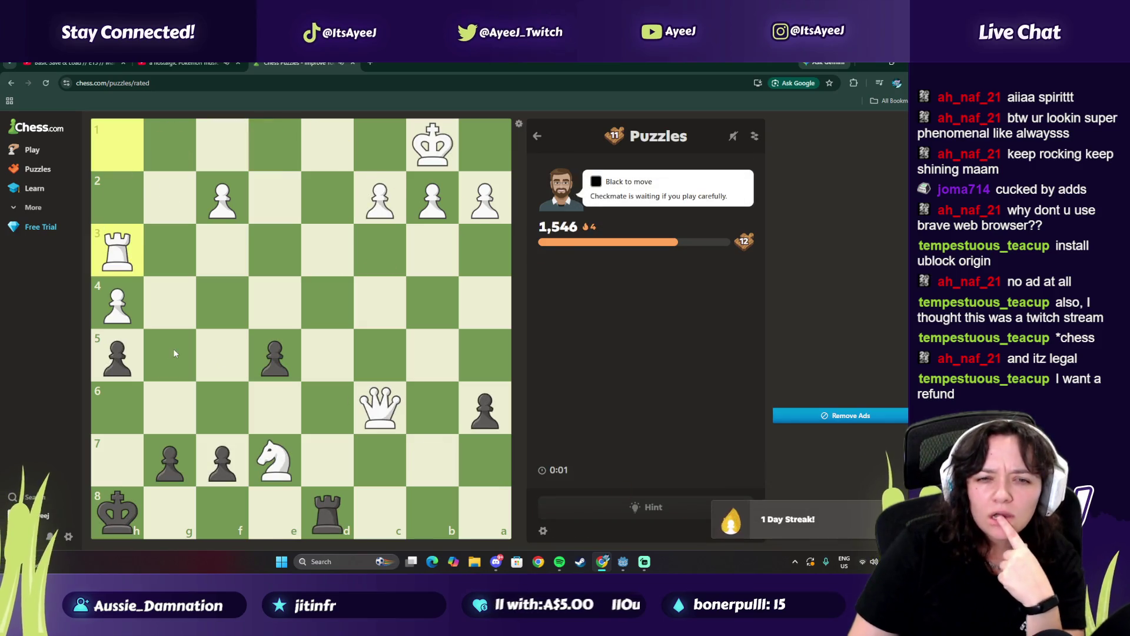
pyautogui.moveTo(328, 510); pyautogui.dragTo(328, 147)
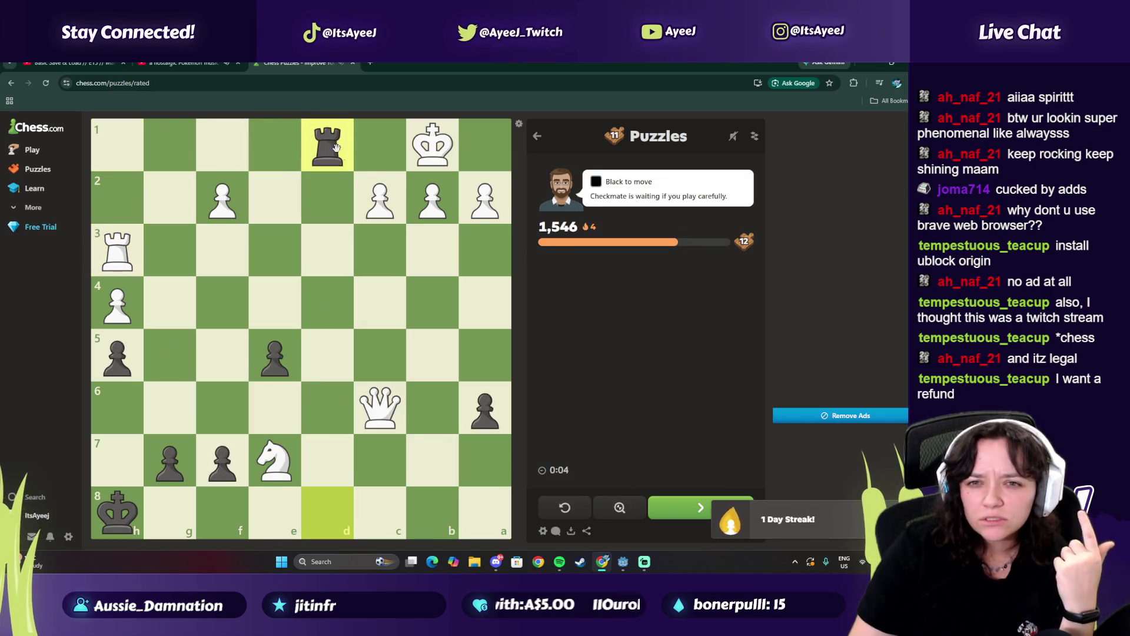
pyautogui.click(700, 507)
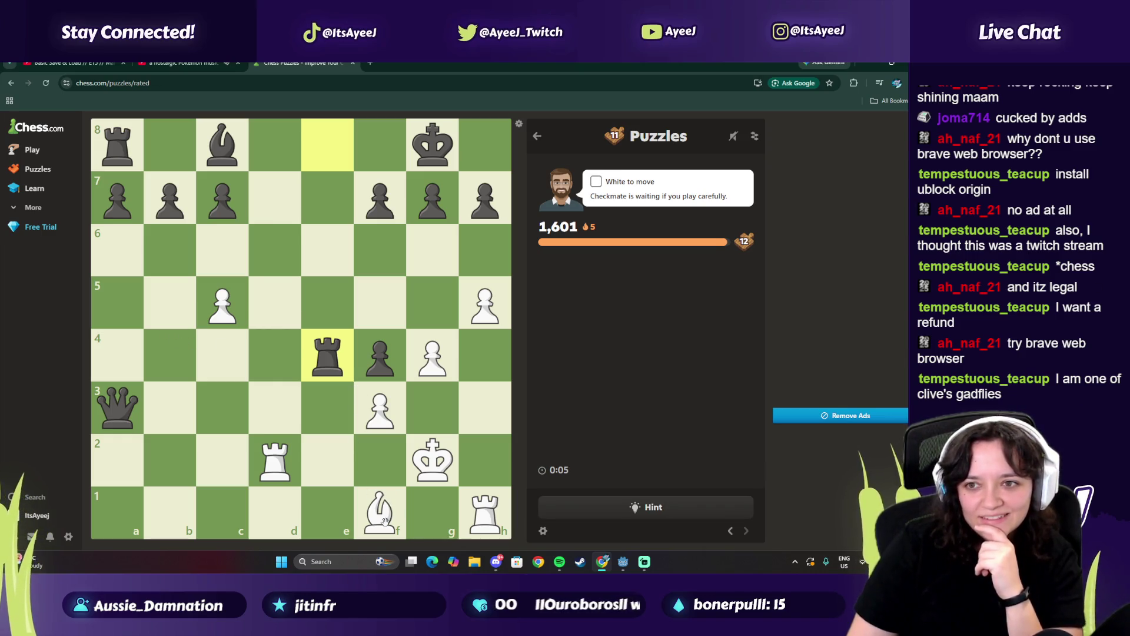
pyautogui.moveTo(385, 524)
pyautogui.mouseDown()
pyautogui.moveTo(283, 463)
pyautogui.moveTo(226, 377)
pyautogui.moveTo(413, 513)
pyautogui.moveTo(358, 485)
pyautogui.mouseUp()
pyautogui.moveTo(275, 459)
pyautogui.mouseDown()
pyautogui.moveTo(284, 294)
pyautogui.moveTo(275, 145)
pyautogui.mouseUp()
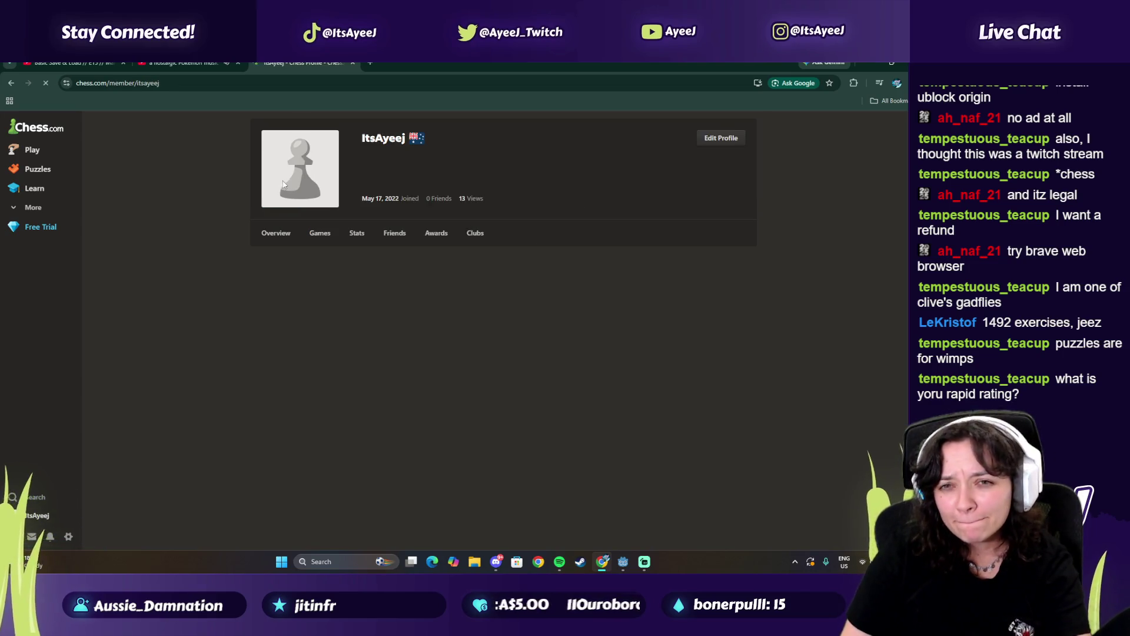
# Scroll through the profile's Rapid/Puzzles ratings and Game History, then close the Chess.com tab
pyautogui.scroll(-2, 196, 292)
pyautogui.scroll(-1, 198, 295)
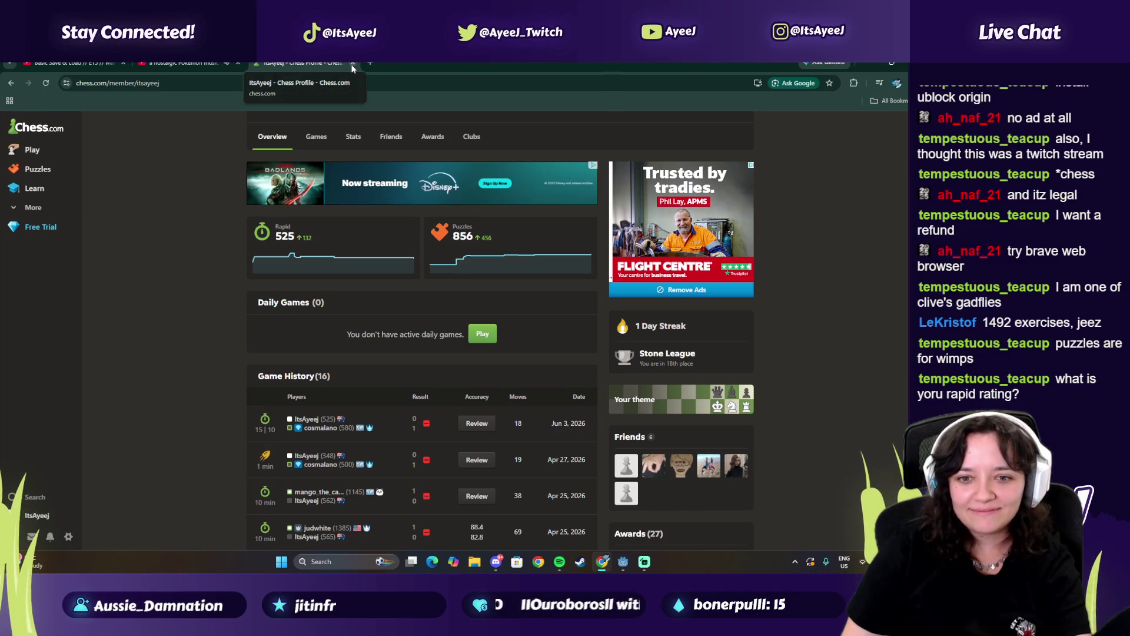
pyautogui.scroll(-2, 386, 324)
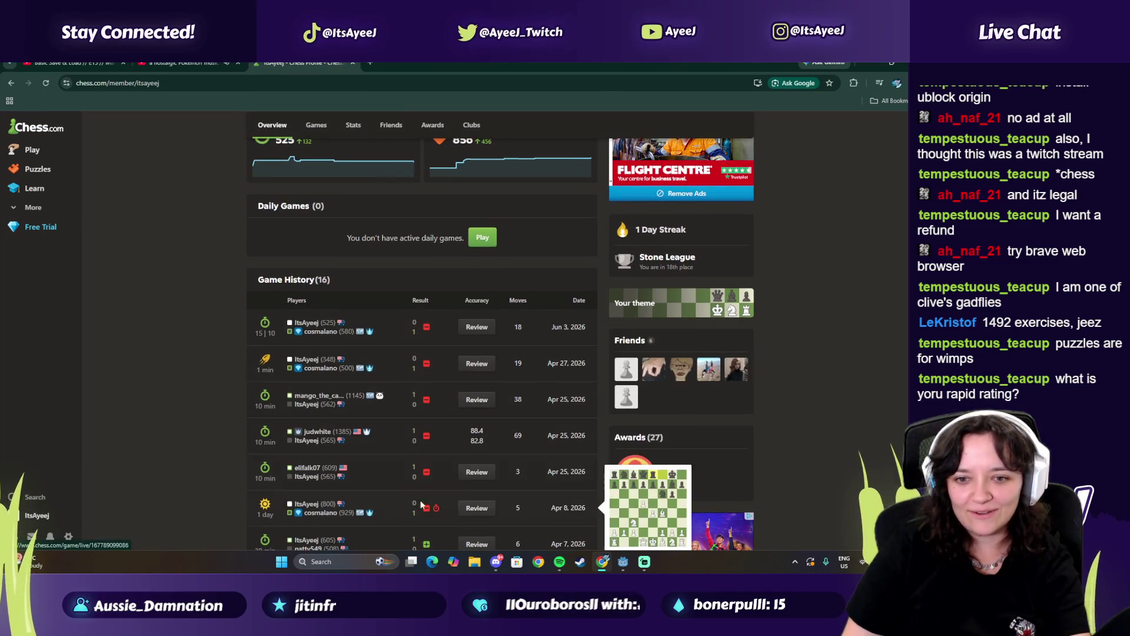
pyautogui.click(352, 63)
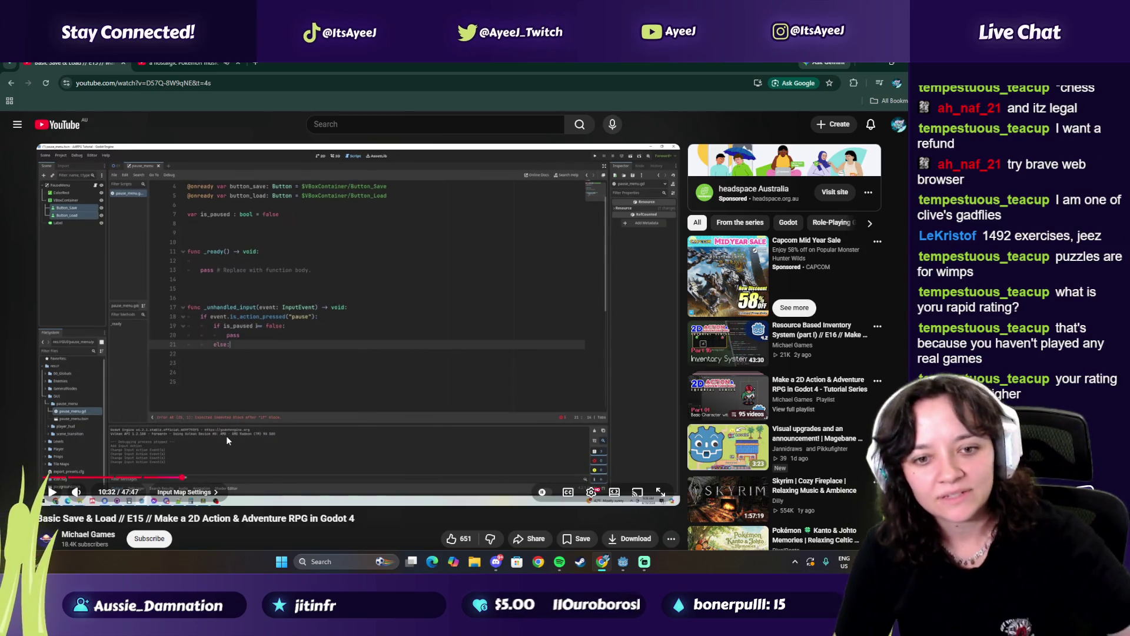
# Watch the tutorial from 10:32 to 11:08 on set_input_as_handled, then bring the Godot editor forward
pyautogui.click(226, 436)
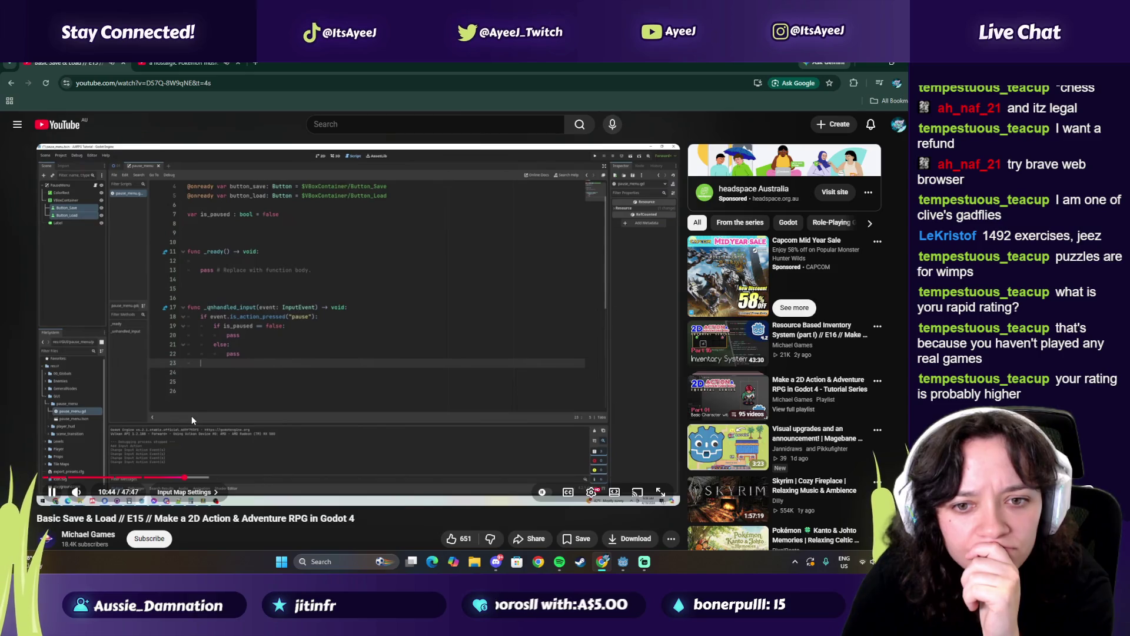
pyautogui.click(192, 416)
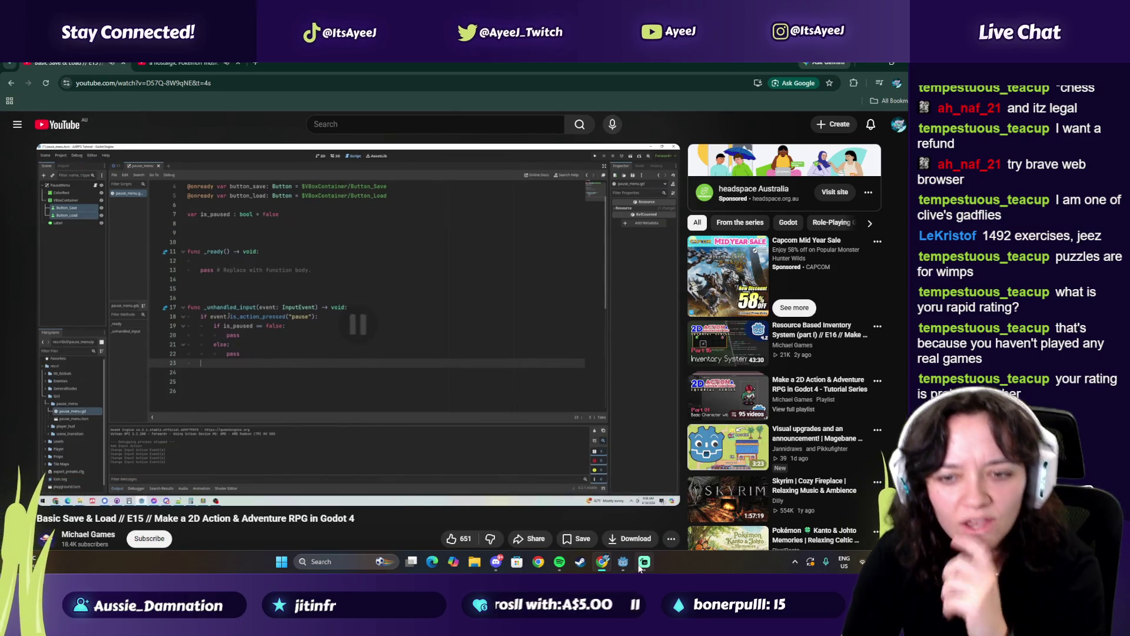
pyautogui.click(513, 455)
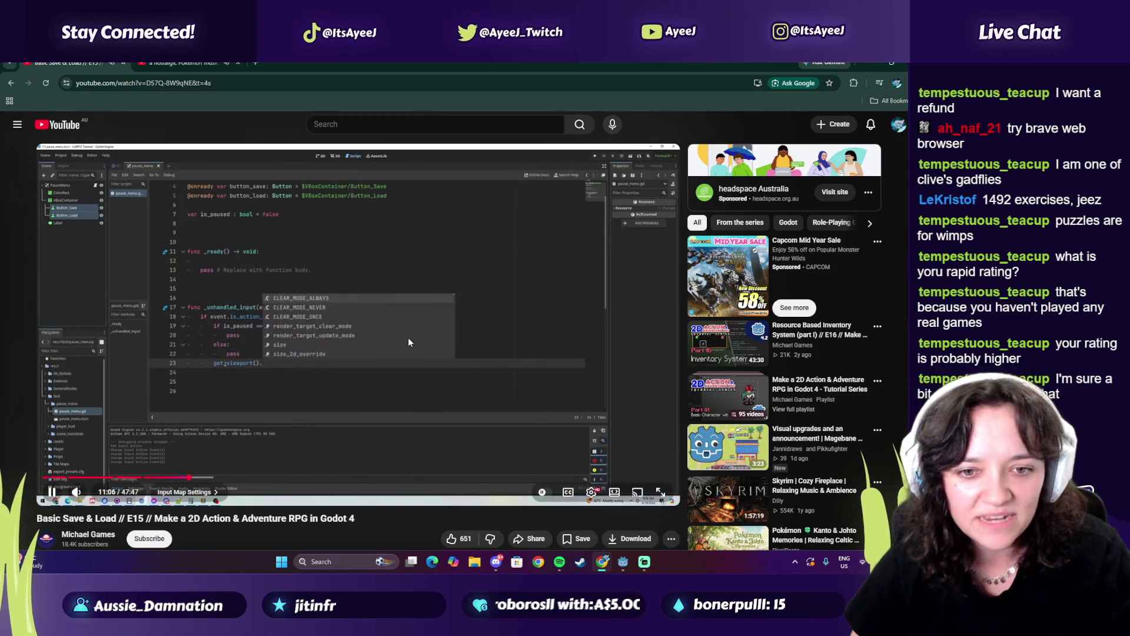
pyautogui.click(488, 435)
pyautogui.moveTo(643, 567)
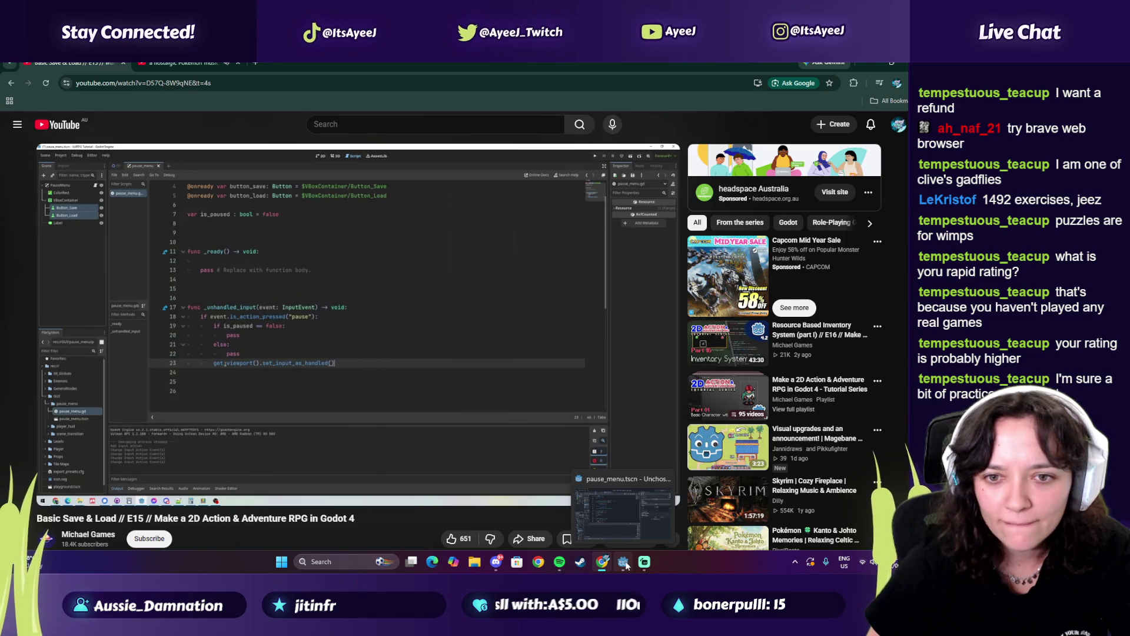
pyautogui.click(625, 563)
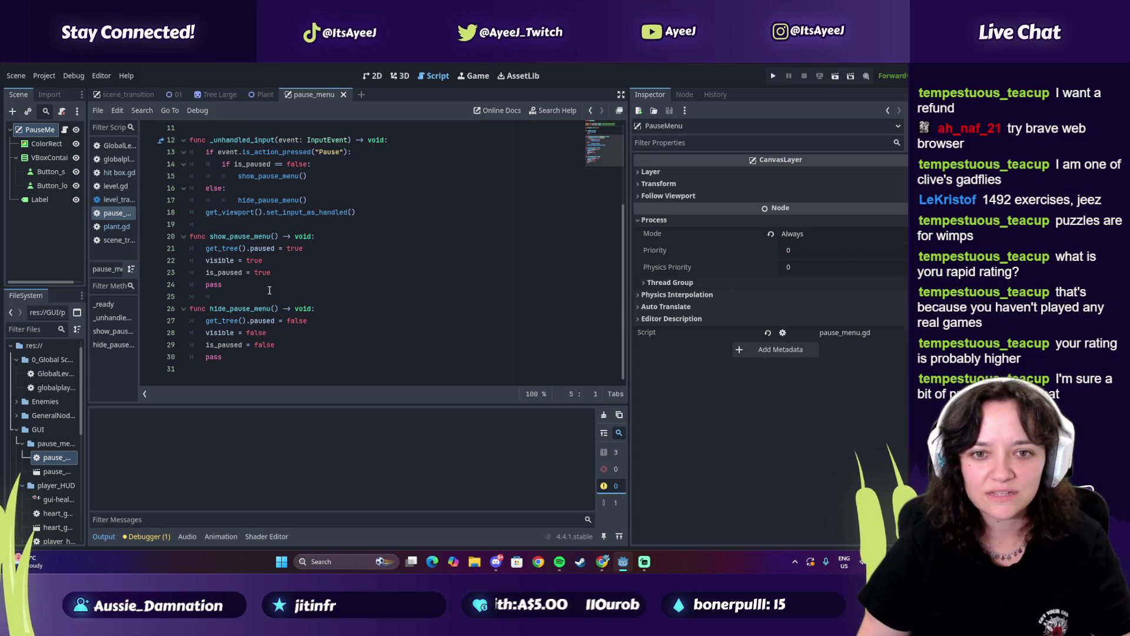
# Change the unhandled-input check to is_action_pressed("Pause") using autocomplete
pyautogui.scroll(3, 245, 284)
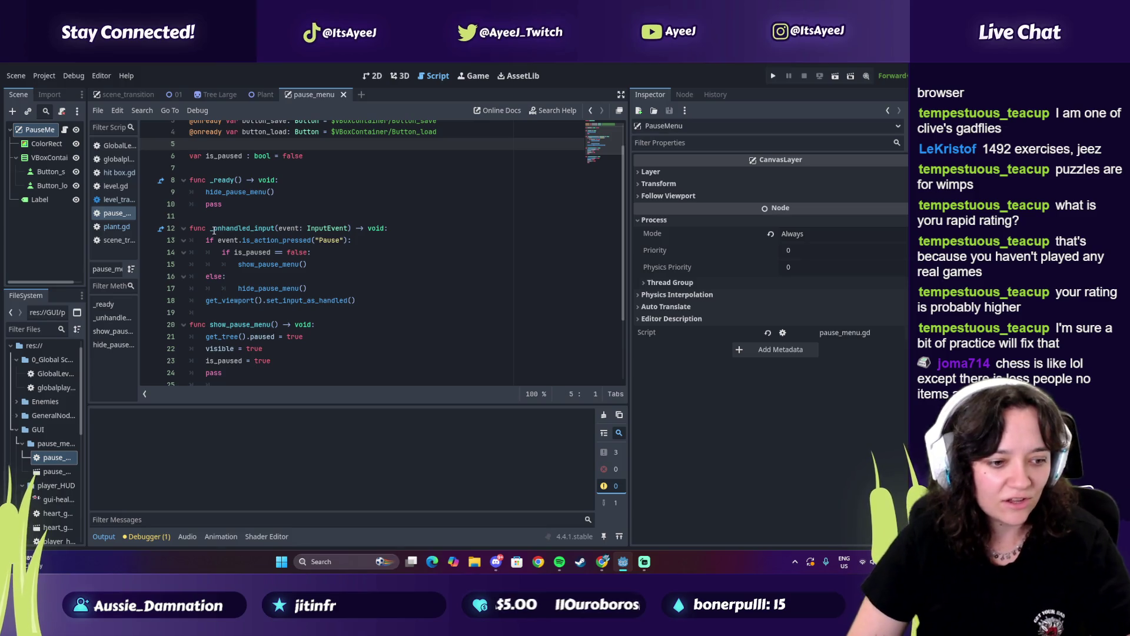
pyautogui.moveTo(213, 229)
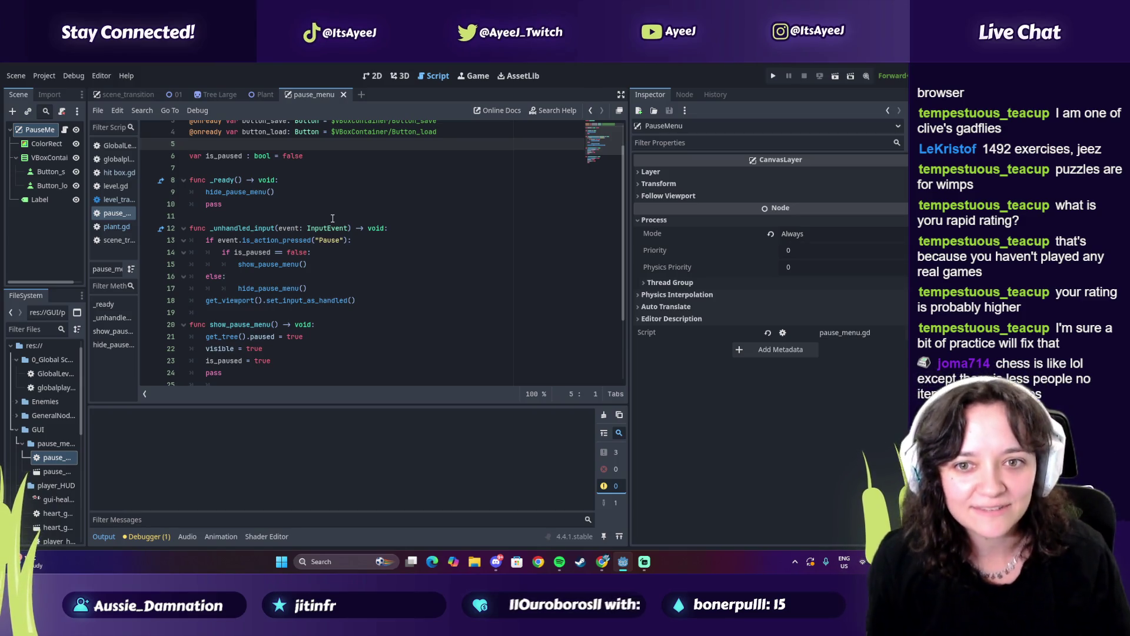
pyautogui.moveTo(255, 240)
pyautogui.mouseDown()
pyautogui.moveTo(352, 241)
pyautogui.moveTo(303, 252)
pyautogui.mouseUp()
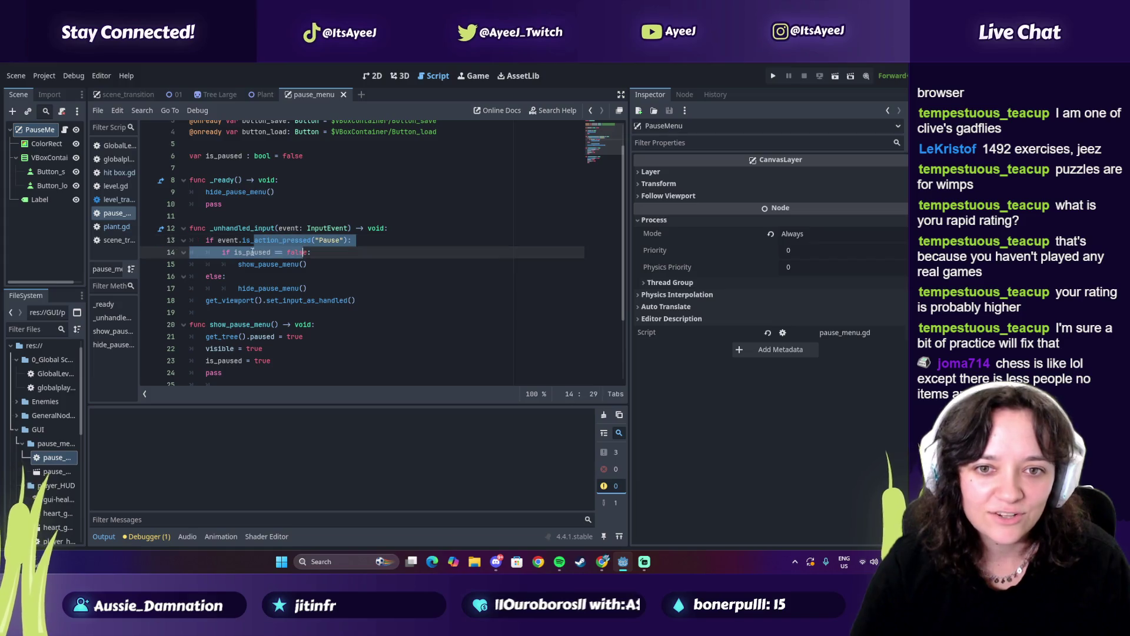
pyautogui.hotkey('alt', 'Tab')
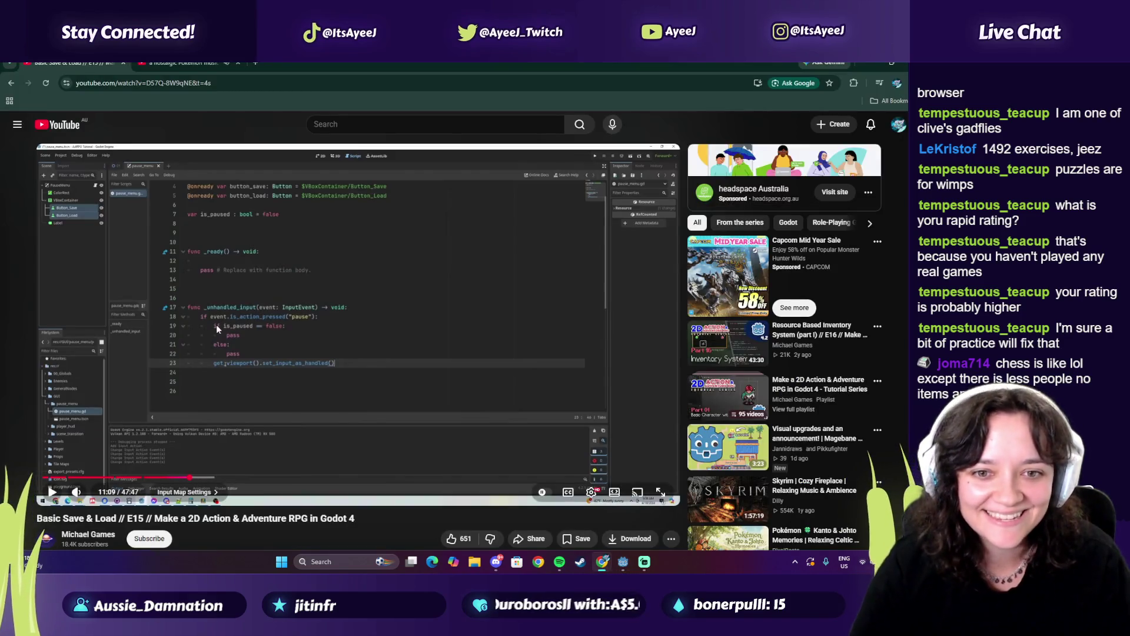
pyautogui.hotkey('alt', 'Tab')
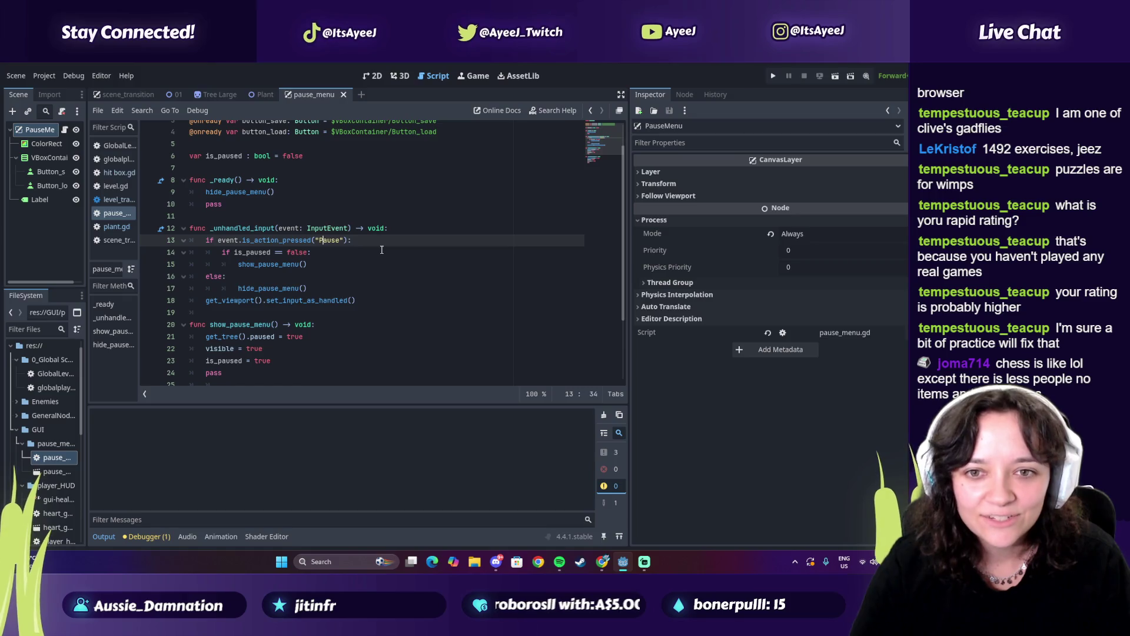
pyautogui.hotkey('ctrl', 'space')
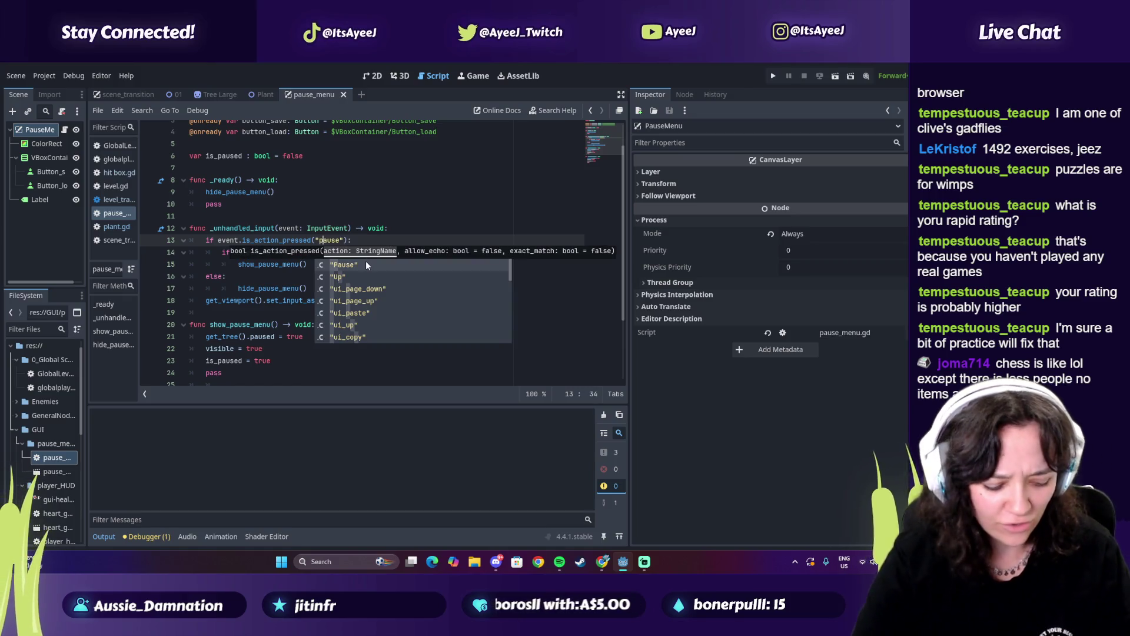
pyautogui.press('Return')
pyautogui.click(246, 252)
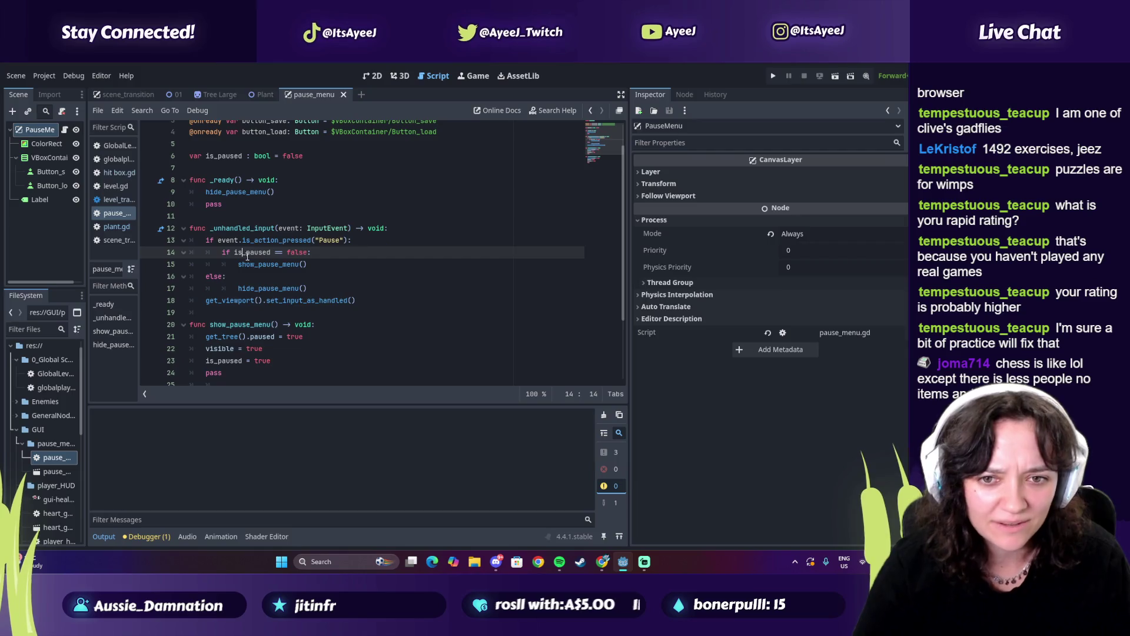
# Return to the tutorial and skip it ahead to about 13:07
pyautogui.hotkey('alt', 'Tab')
pyautogui.hotkey('alt', 'Tab')
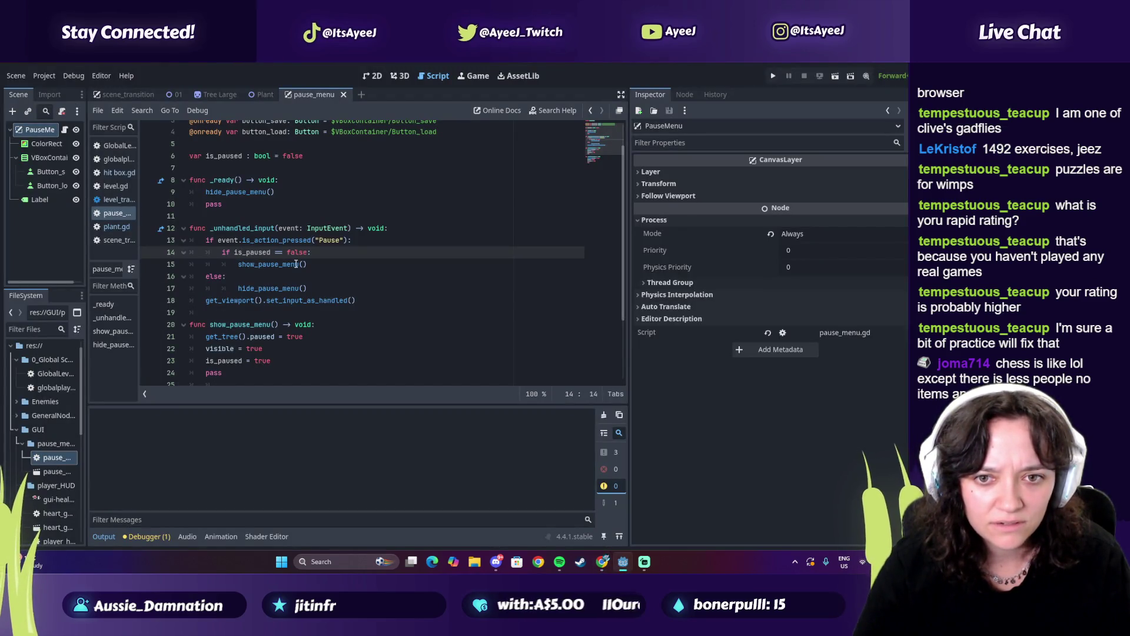
pyautogui.hotkey('alt', 'Tab')
pyautogui.click(338, 386)
pyautogui.moveTo(202, 481); pyautogui.dragTo(223, 481)
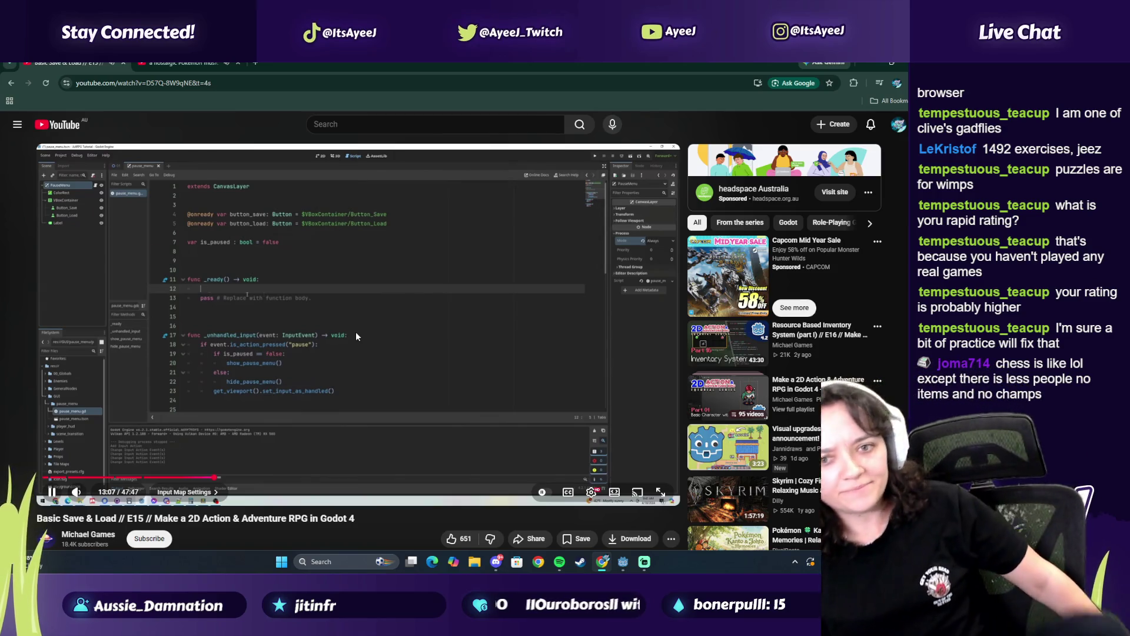
# Pause the tutorial at 13:10 and glance at the Godot pause_menu script
pyautogui.click(386, 362)
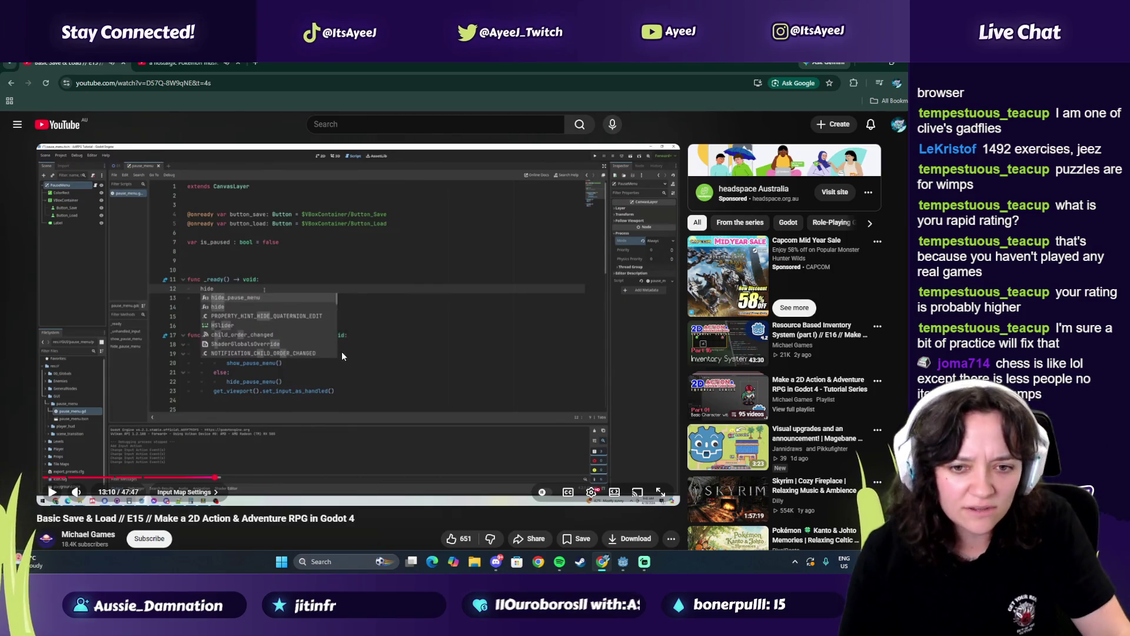
pyautogui.click(324, 379)
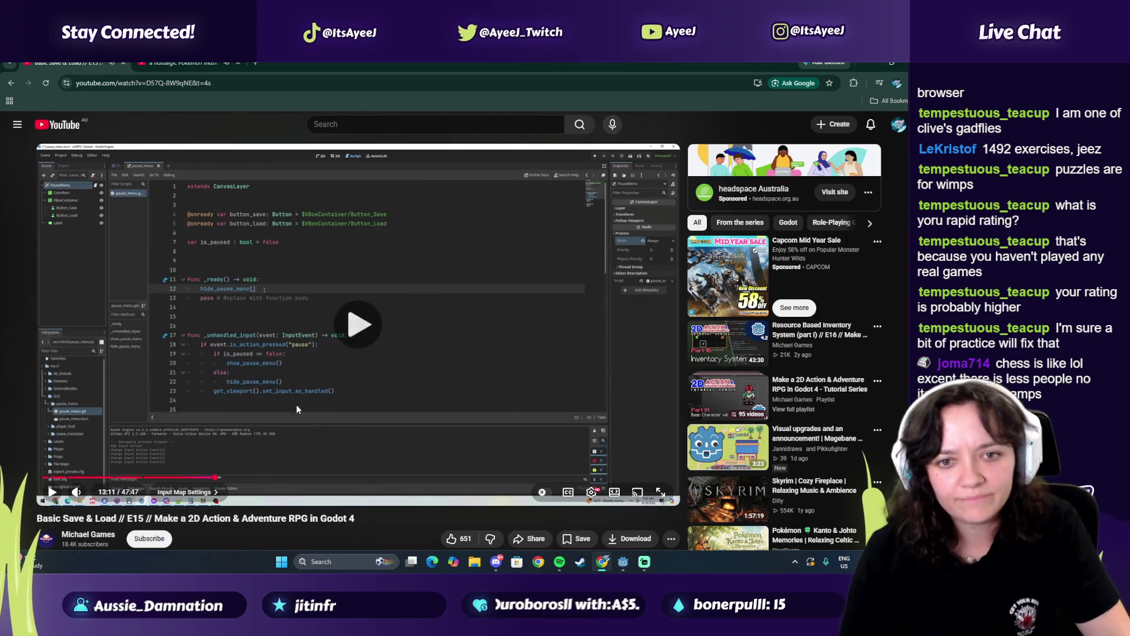
pyautogui.press('space')
pyautogui.hotkey('alt', 'Tab')
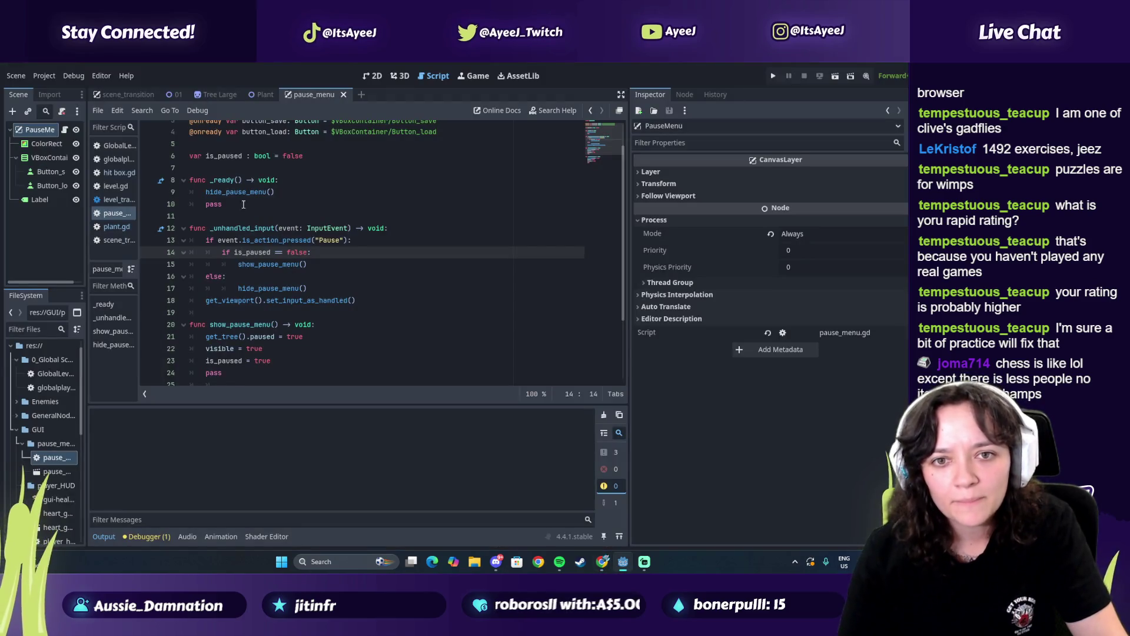
pyautogui.hotkey('alt', 'Tab')
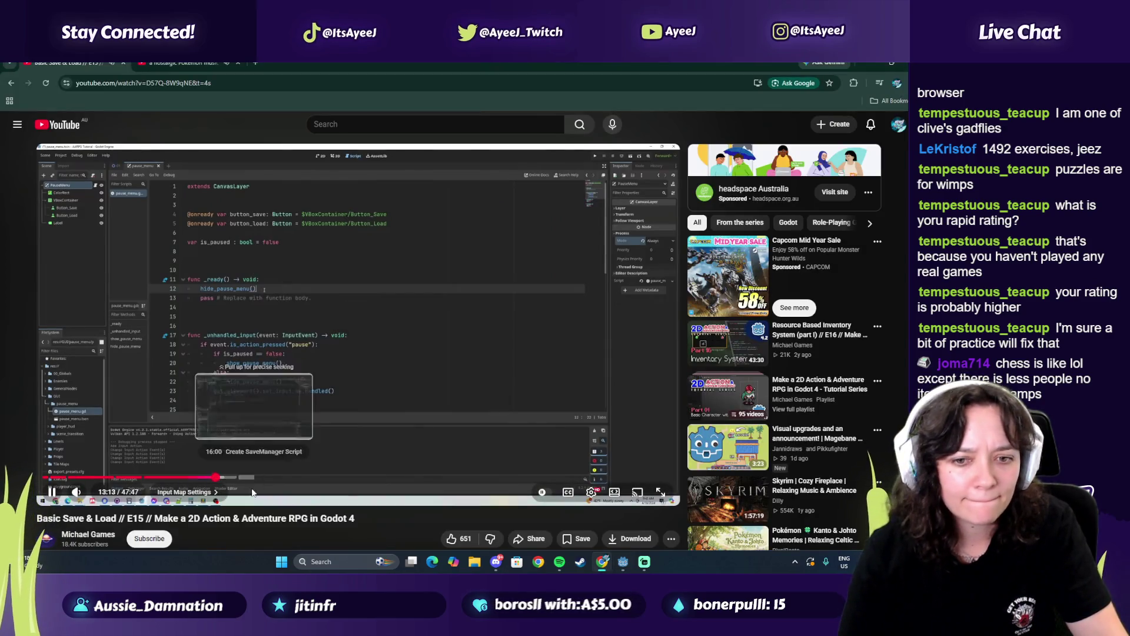
# Rewind the tutorial to the 10:58 pause check, pause it, and return to pause_menu.gd
pyautogui.click(200, 478)
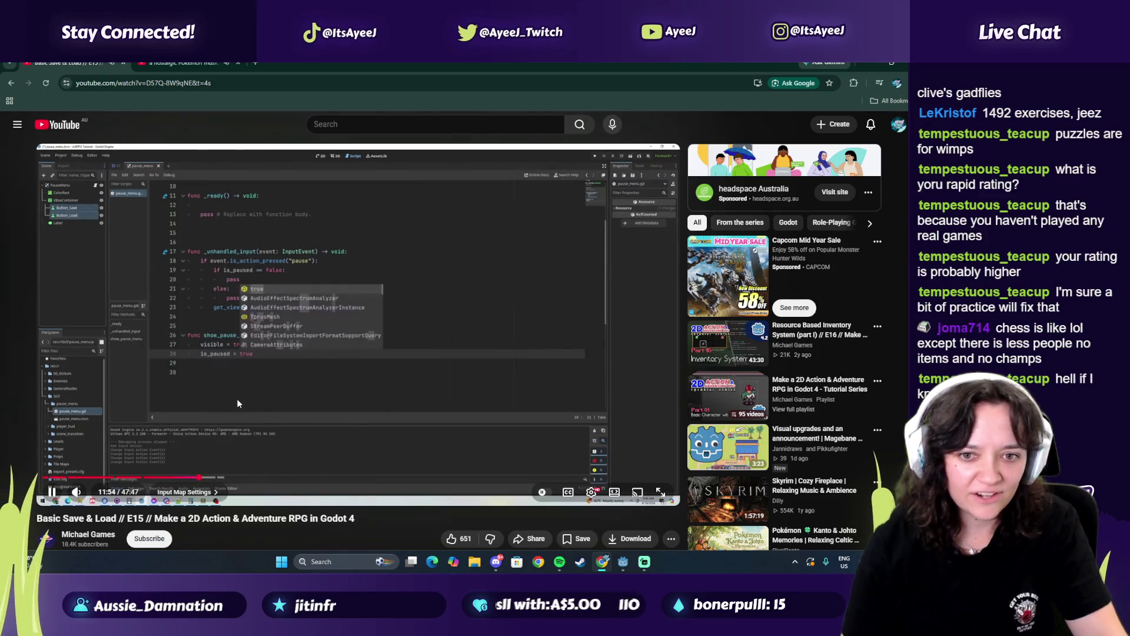
pyautogui.click(237, 398)
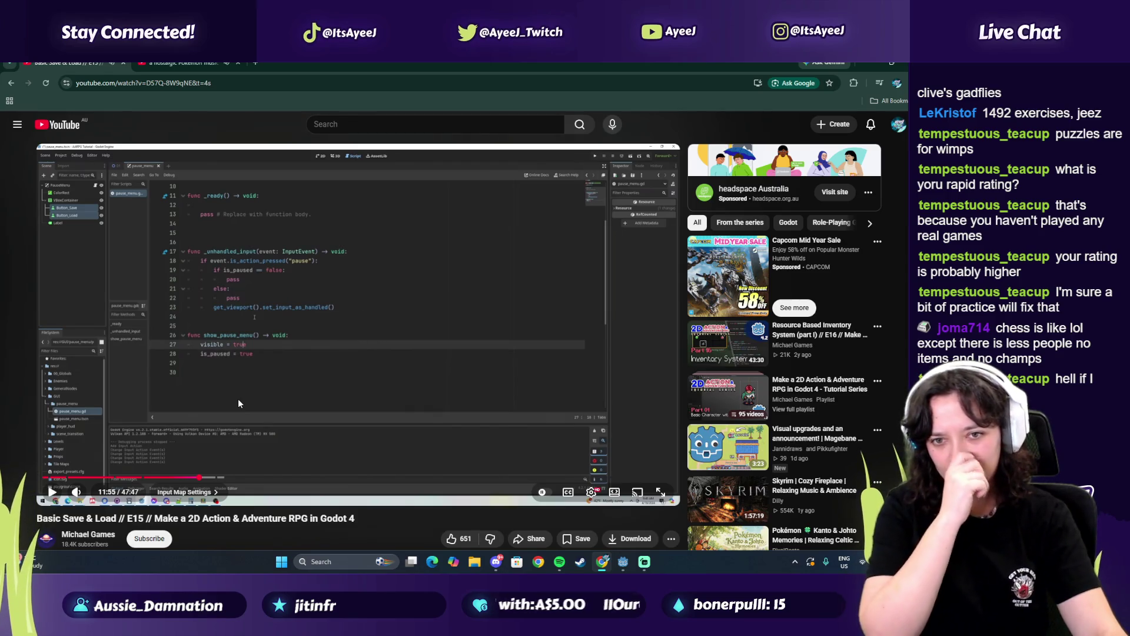
pyautogui.click(181, 477)
pyautogui.click(286, 386)
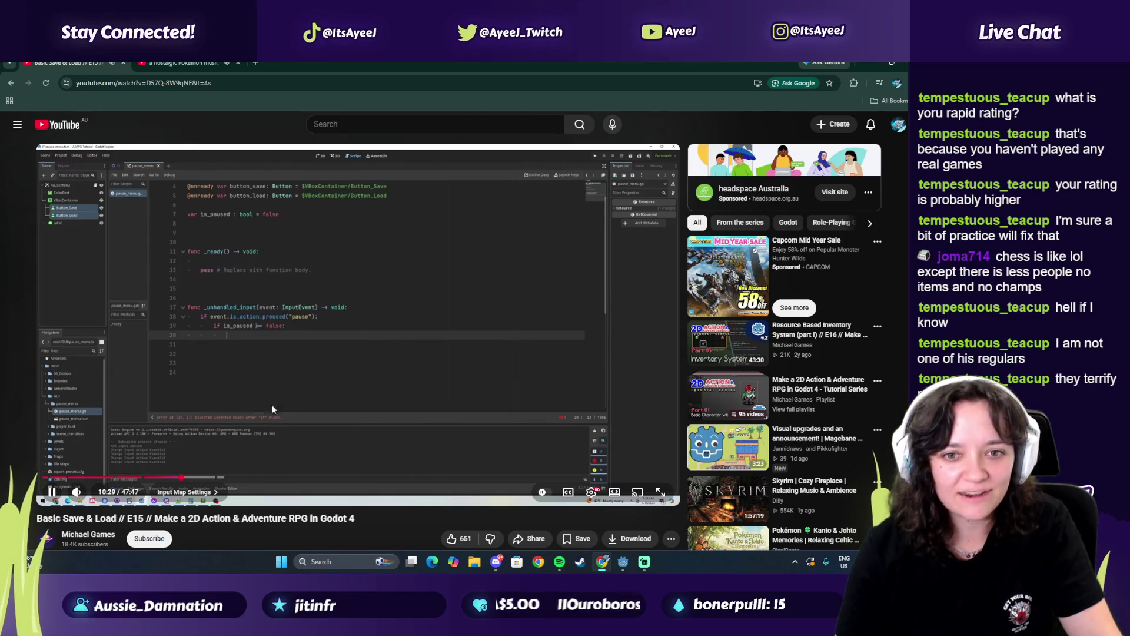
pyautogui.click(188, 477)
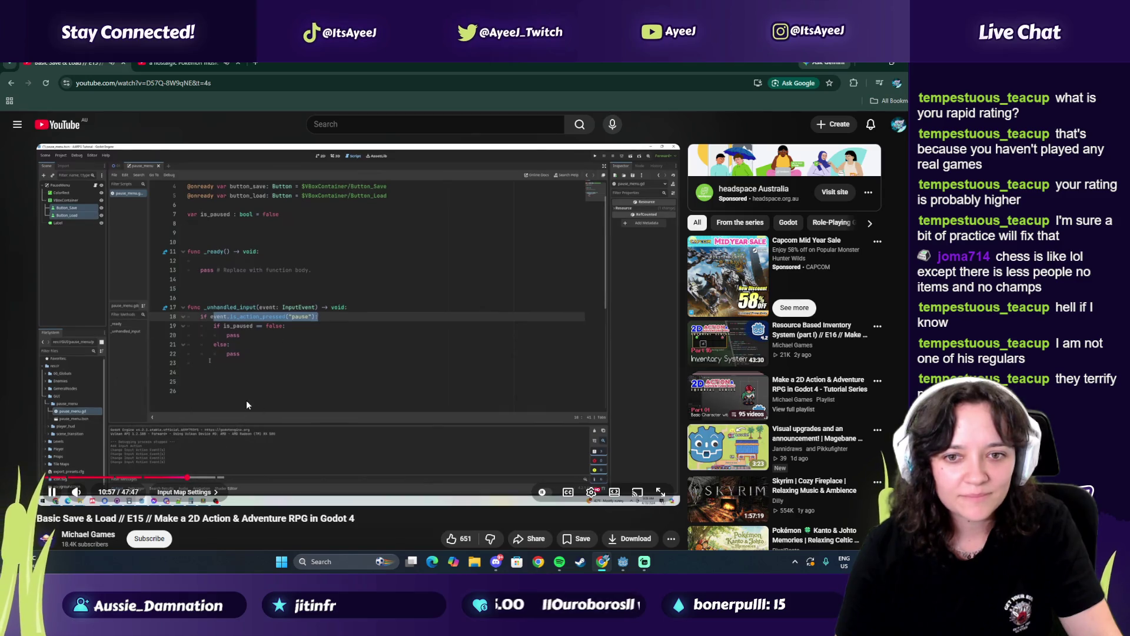
pyautogui.click(255, 365)
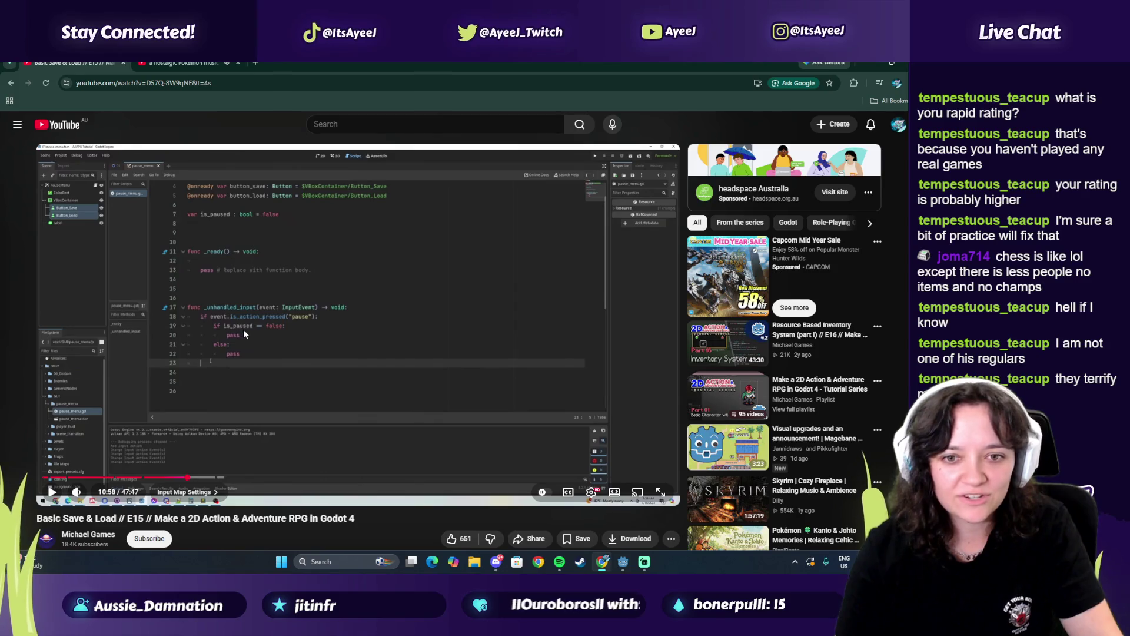
pyautogui.hotkey('alt', 'Tab')
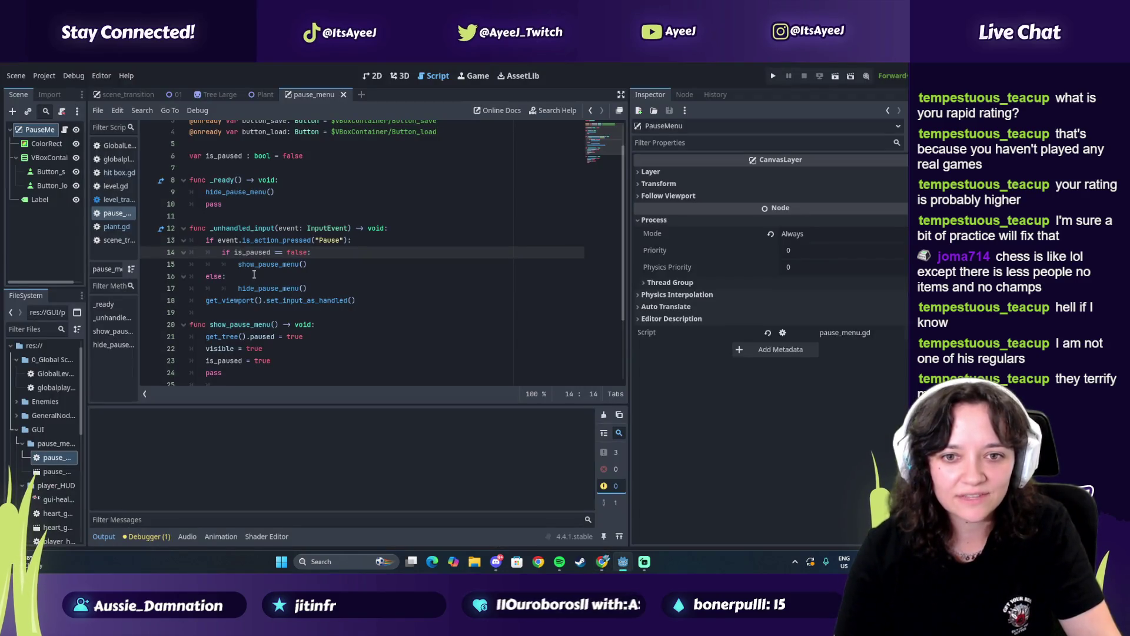
# Compare the script's Pause action check on lines 13–15 with the tutorial
pyautogui.scroll(-3, 254, 275)
pyautogui.scroll(3, 255, 274)
pyautogui.hotkey('alt', 'Tab')
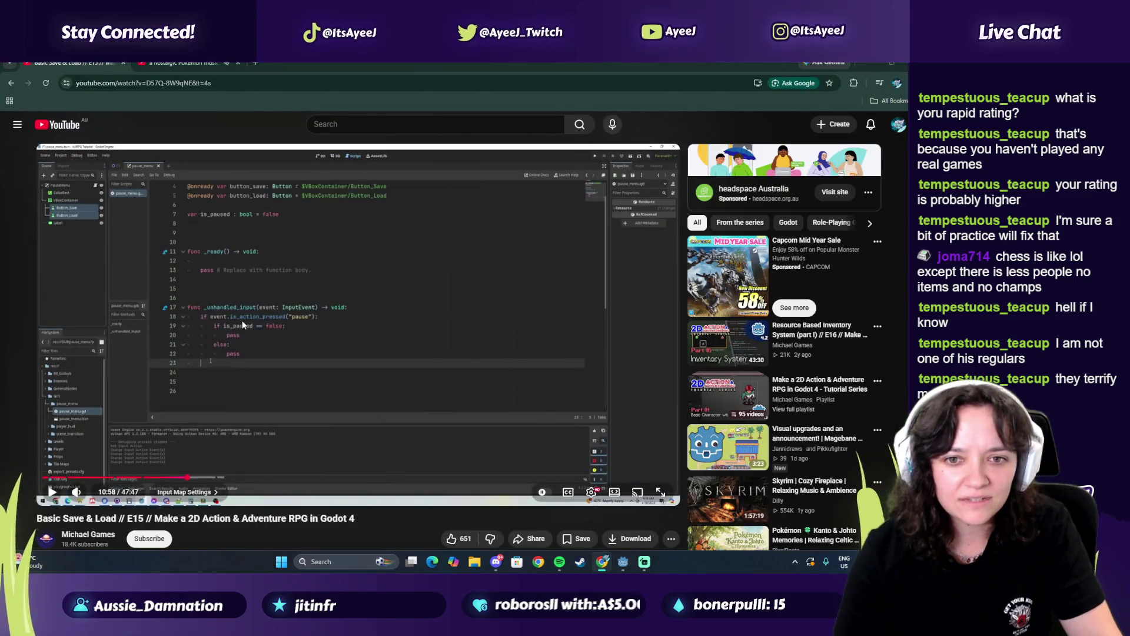
pyautogui.hotkey('alt', 'Tab')
pyautogui.moveTo(242, 260); pyautogui.dragTo(255, 284)
pyautogui.hotkey('alt', 'Tab')
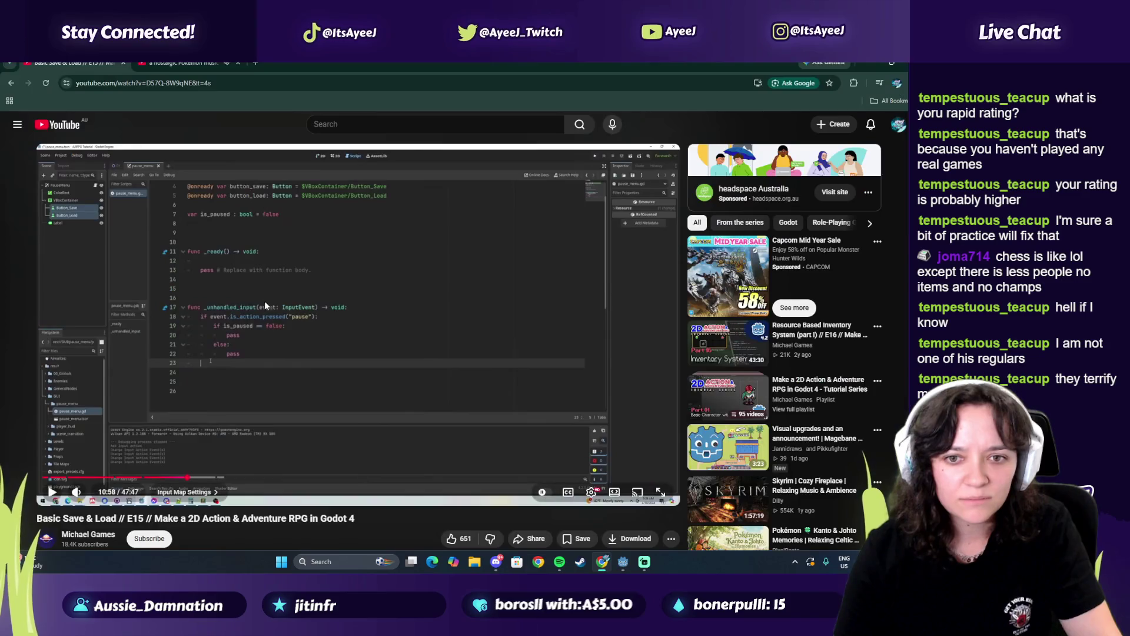
pyautogui.hotkey('alt', 'Tab')
pyautogui.hotkey('alt', 'Tab')
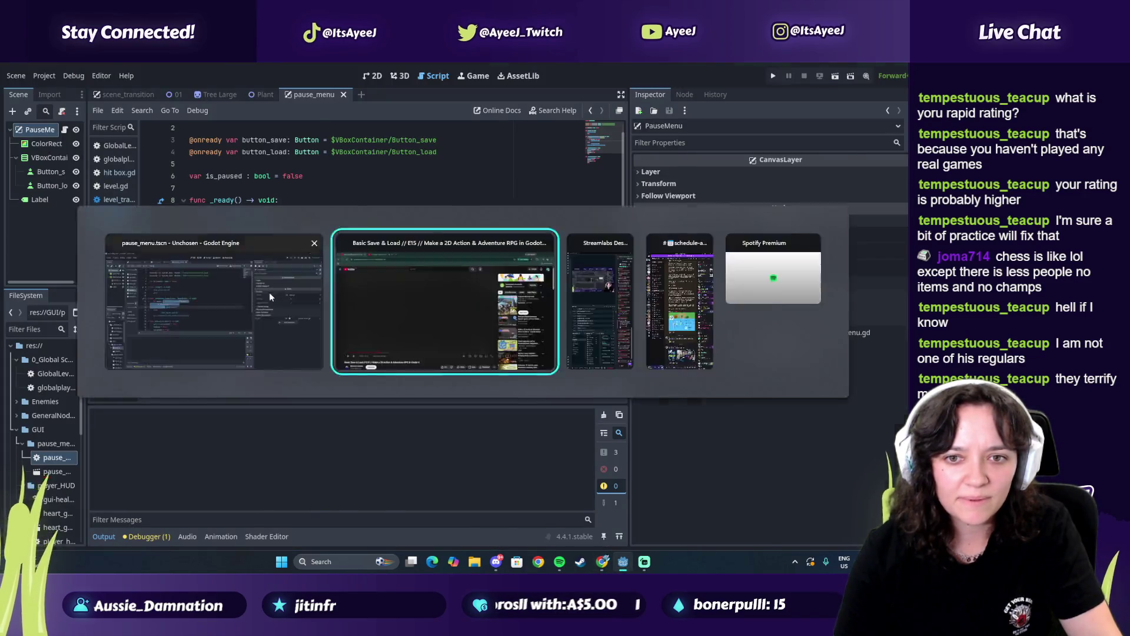
# Seek the tutorial from 11:15 through show_pause_menu to the get_tree().paused line and pause it
pyautogui.click(271, 371)
pyautogui.click(194, 477)
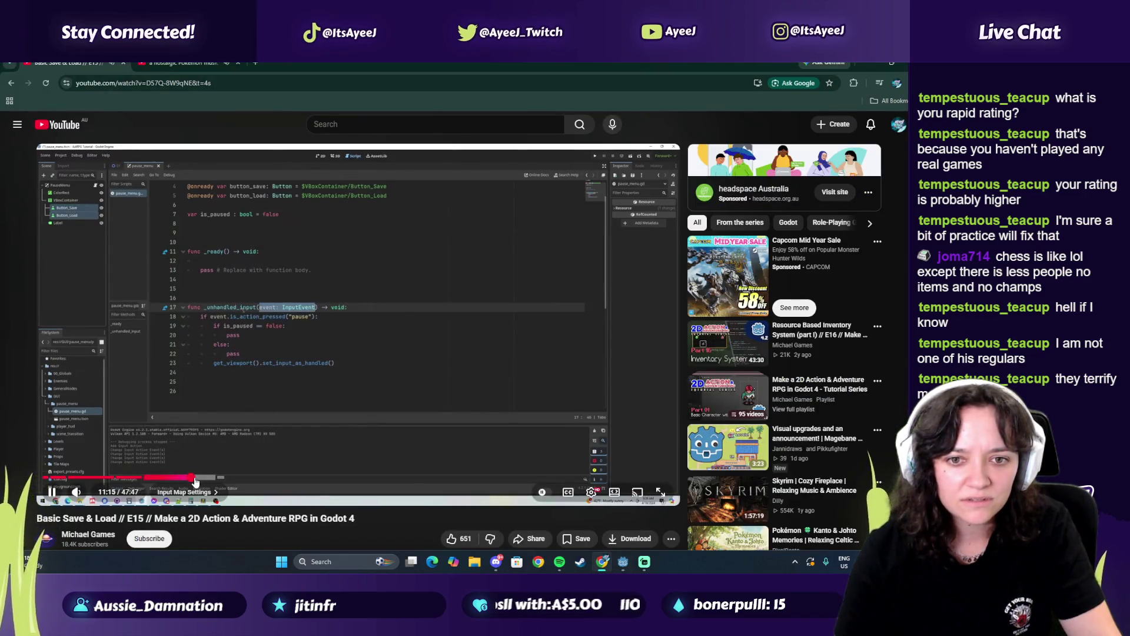
pyautogui.hotkey('alt', 'Tab')
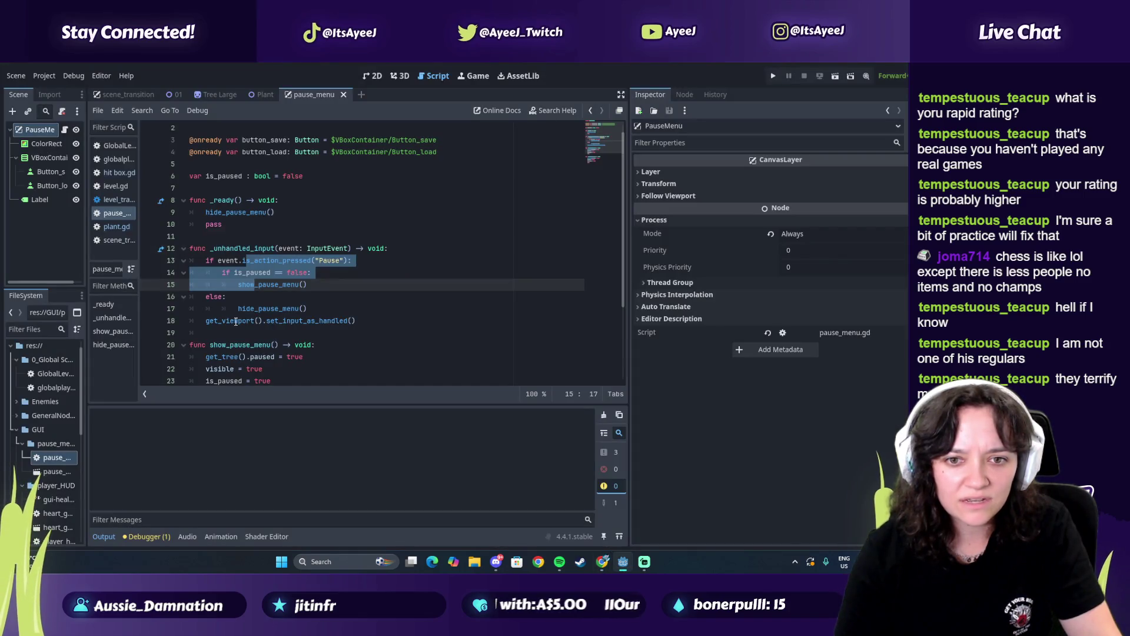
pyautogui.hotkey('alt', 'Tab')
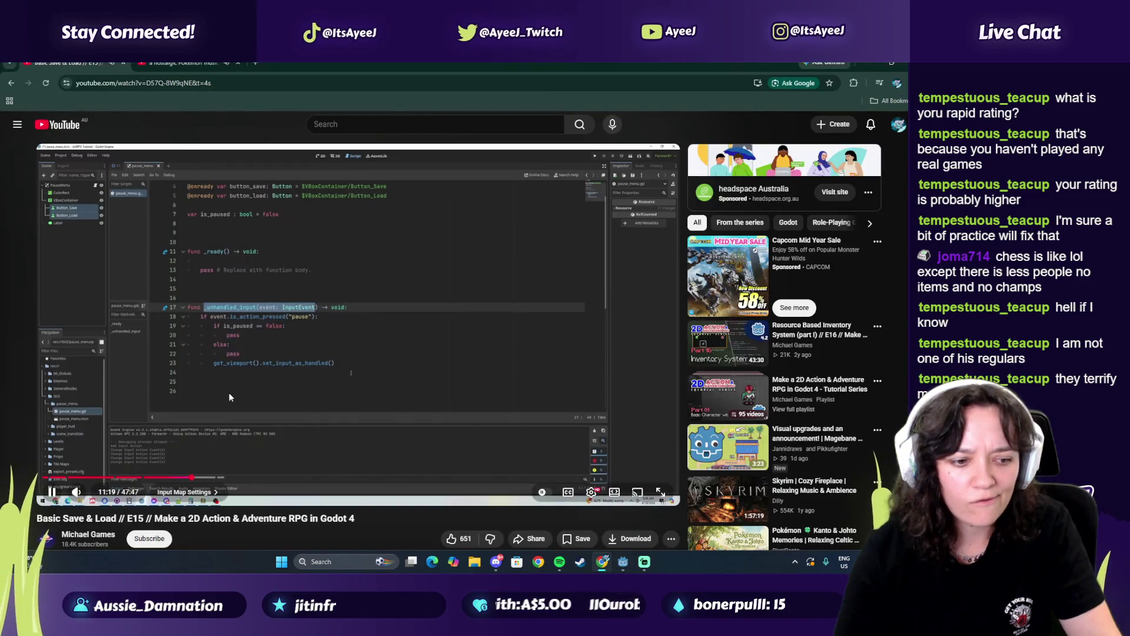
pyautogui.hotkey('alt', 'Tab')
pyautogui.hotkey('alt', 'Tab')
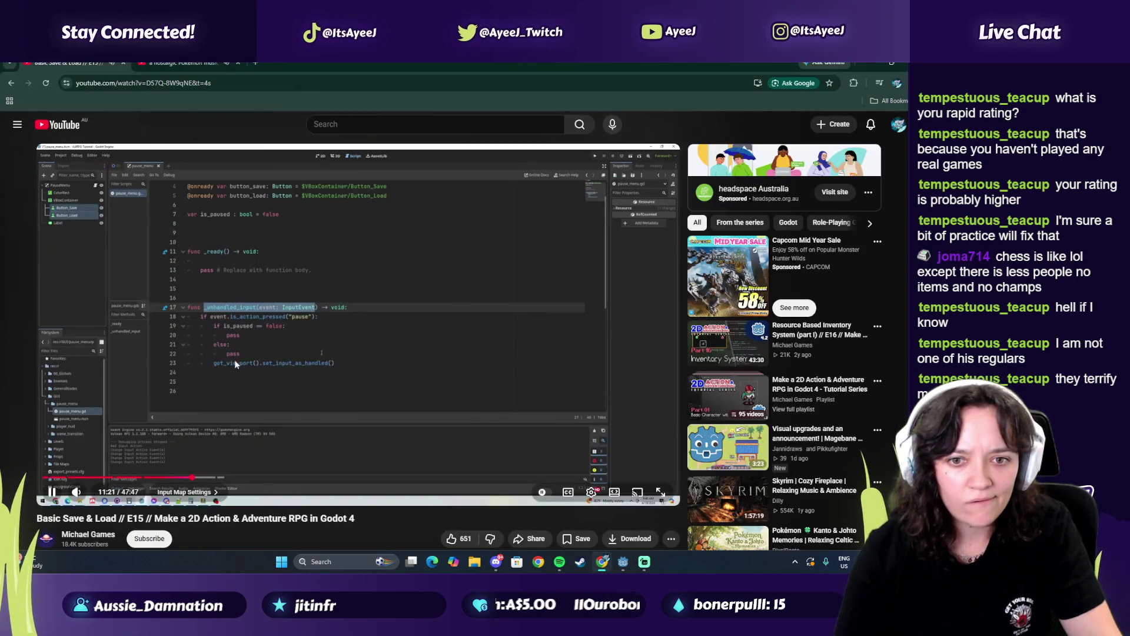
pyautogui.click(197, 477)
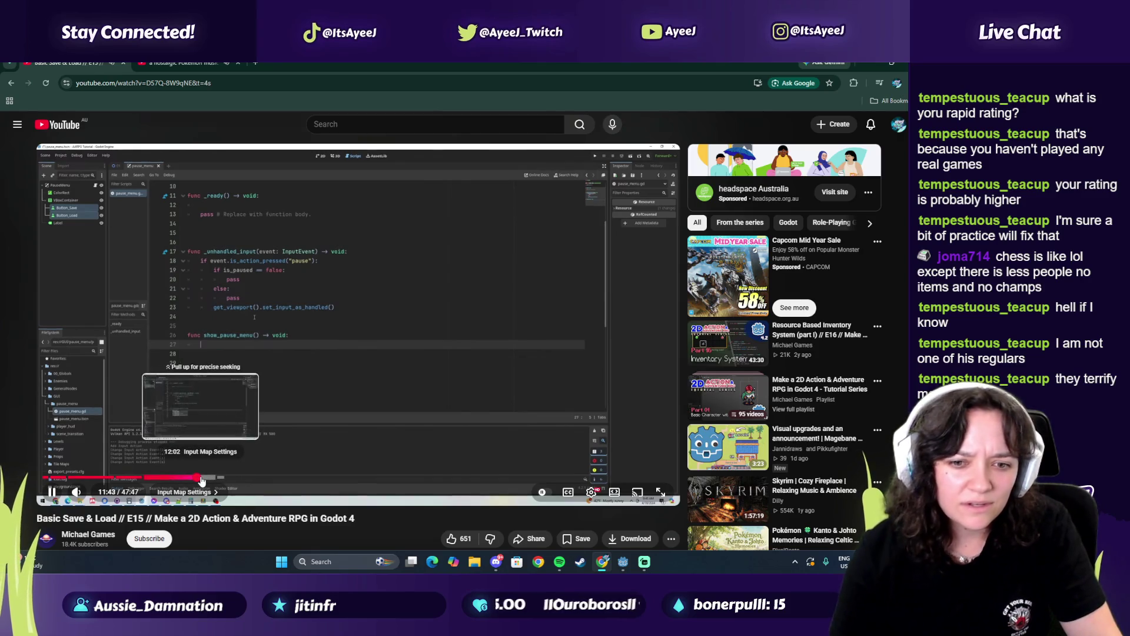
pyautogui.click(201, 477)
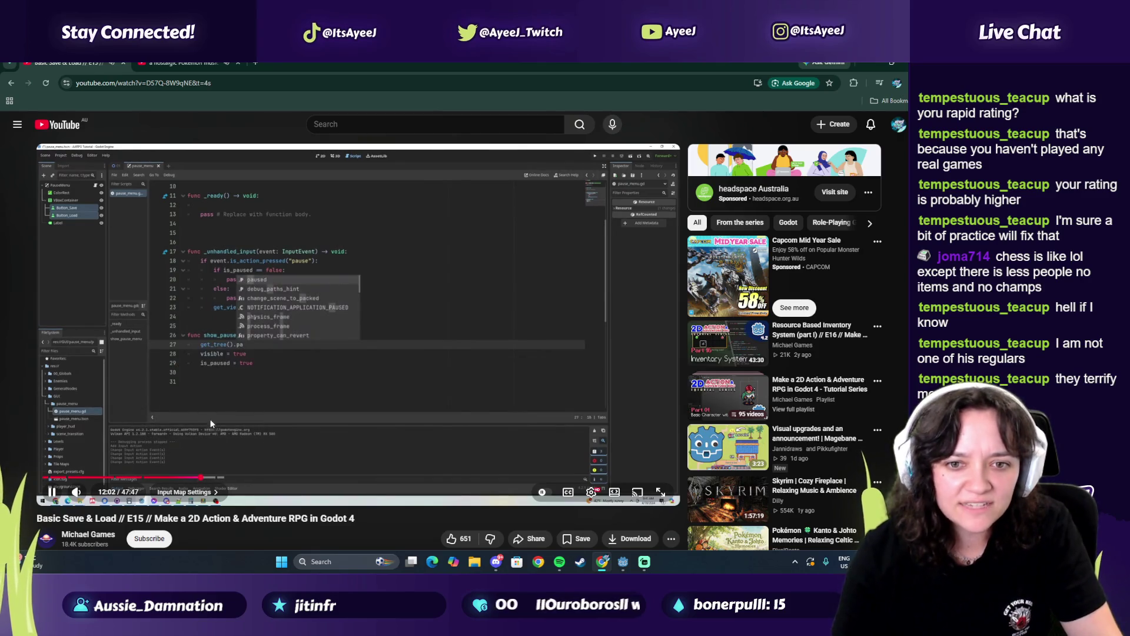
pyautogui.click(205, 477)
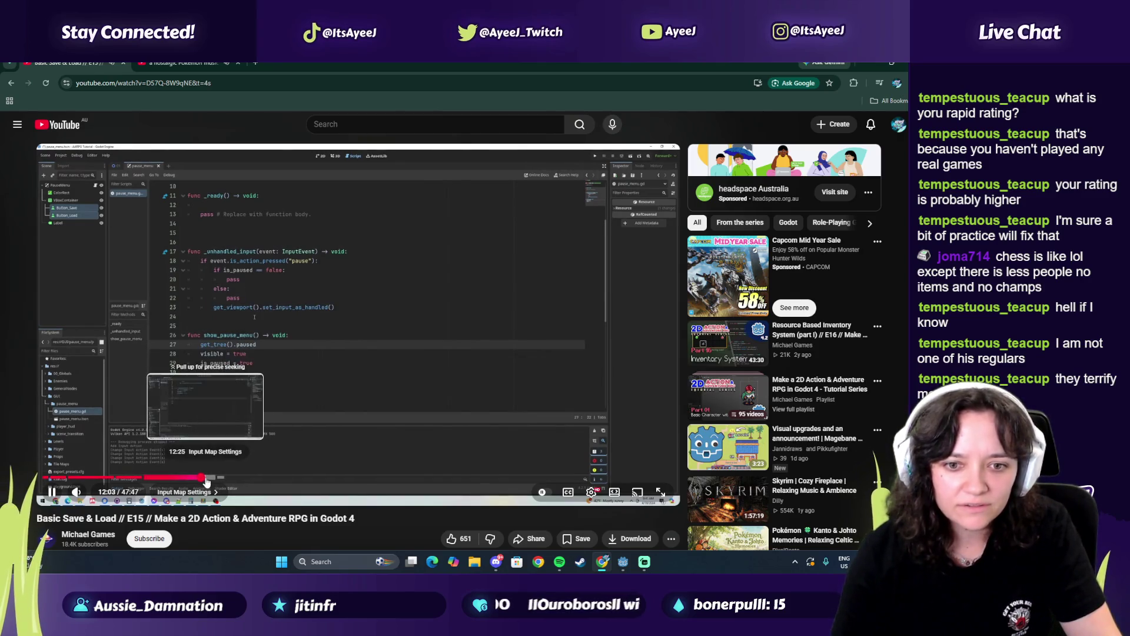
pyautogui.click(199, 397)
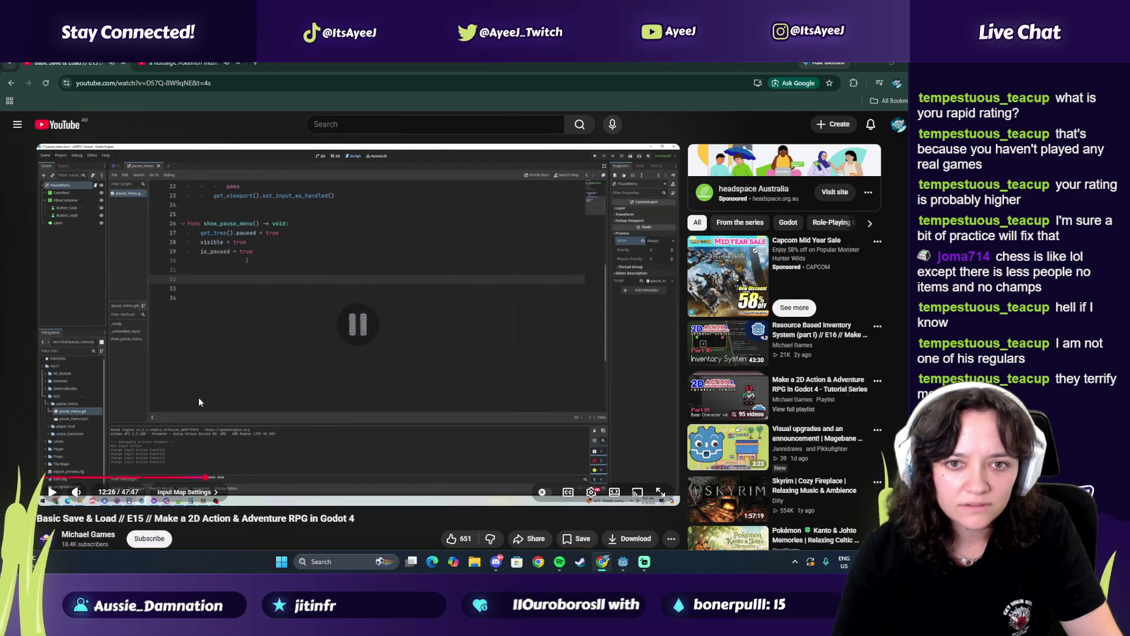
# Check the paused assignment on line 21, then jump the tutorial to hide_pause_menu and pause
pyautogui.hotkey('alt', 'Tab')
pyautogui.scroll(-3, 242, 317)
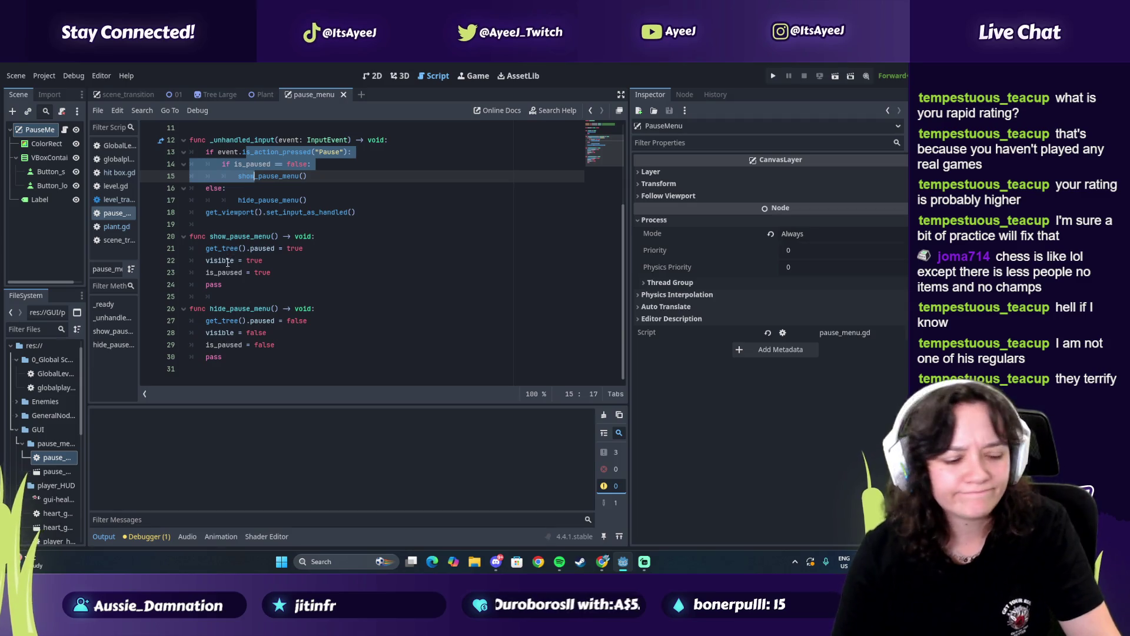
pyautogui.moveTo(223, 249); pyautogui.dragTo(284, 249)
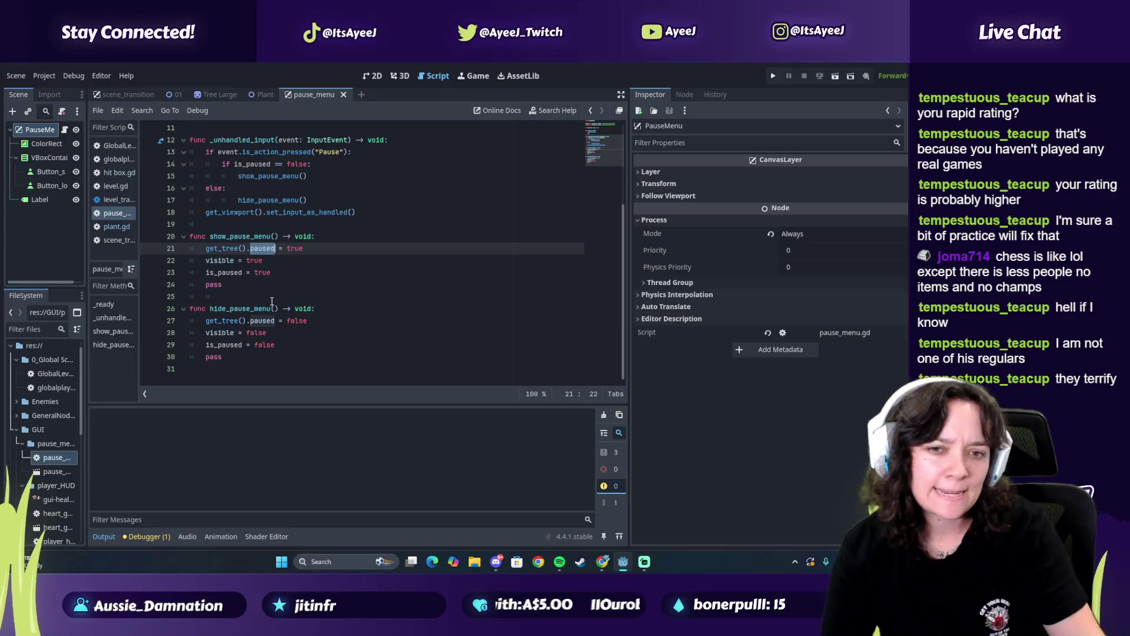
pyautogui.hotkey('alt', 'Tab')
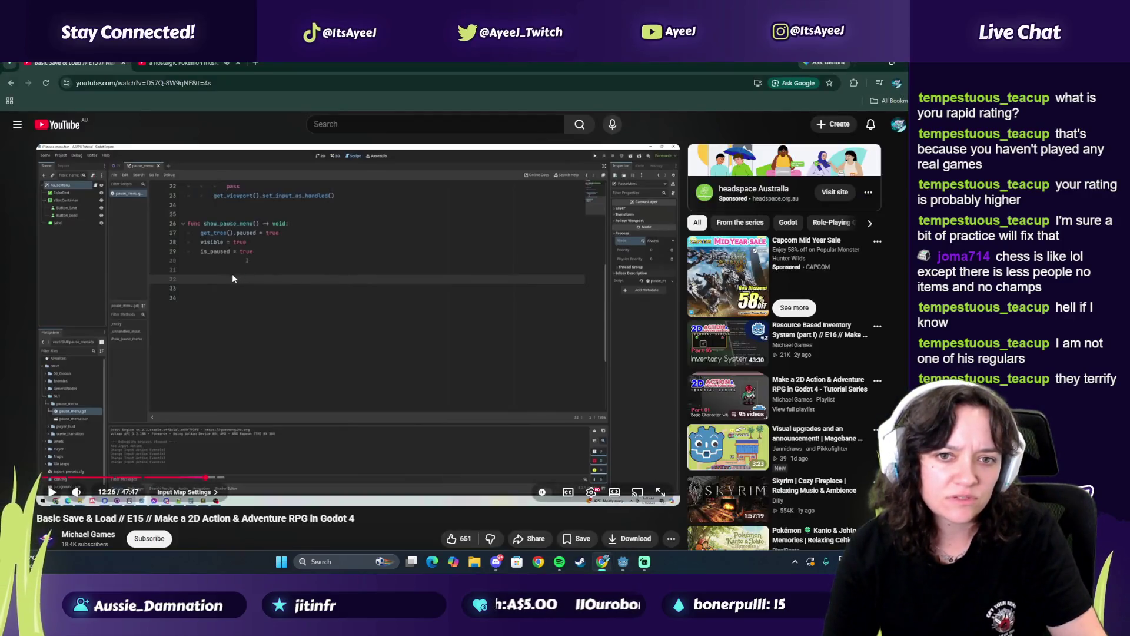
pyautogui.click(249, 344)
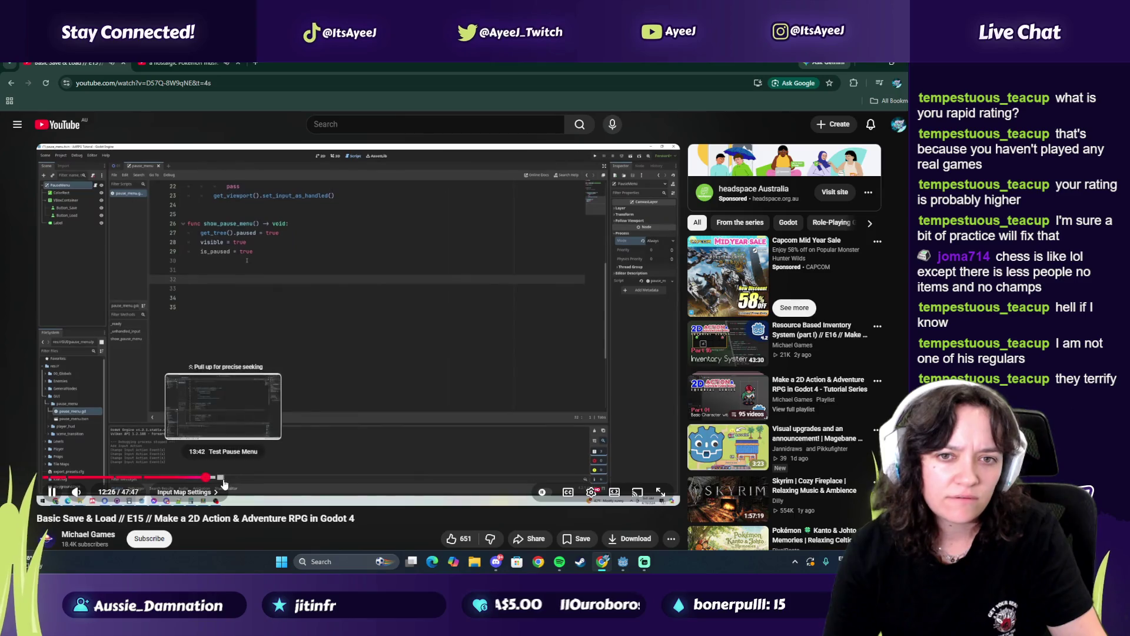
pyautogui.hotkey('alt', 'Tab')
pyautogui.hotkey('alt', 'Tab')
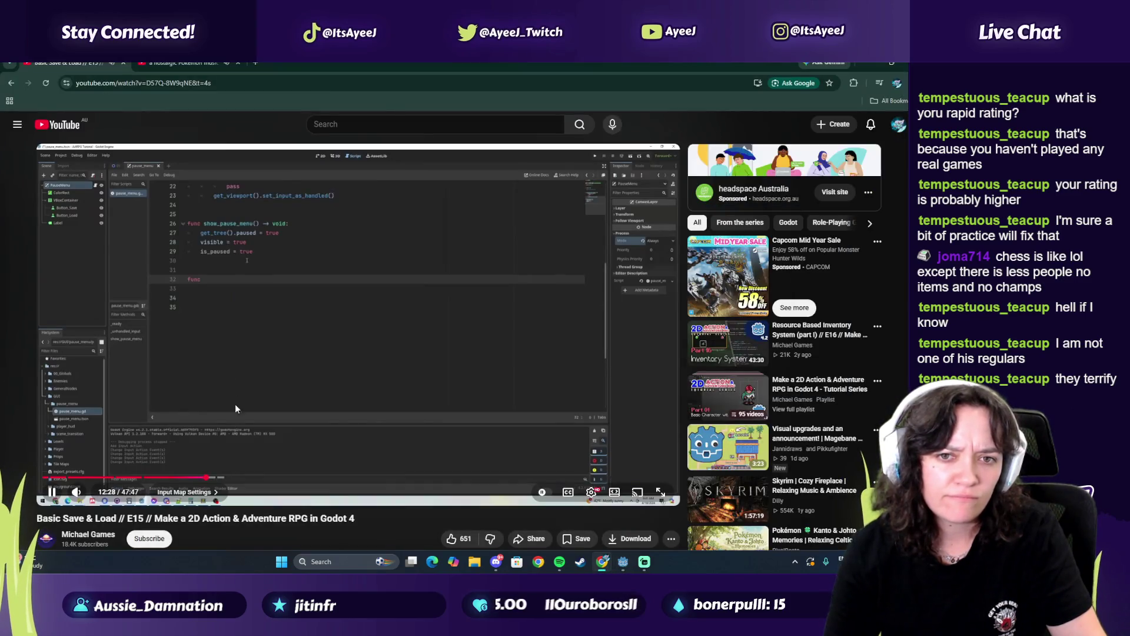
pyautogui.click(211, 477)
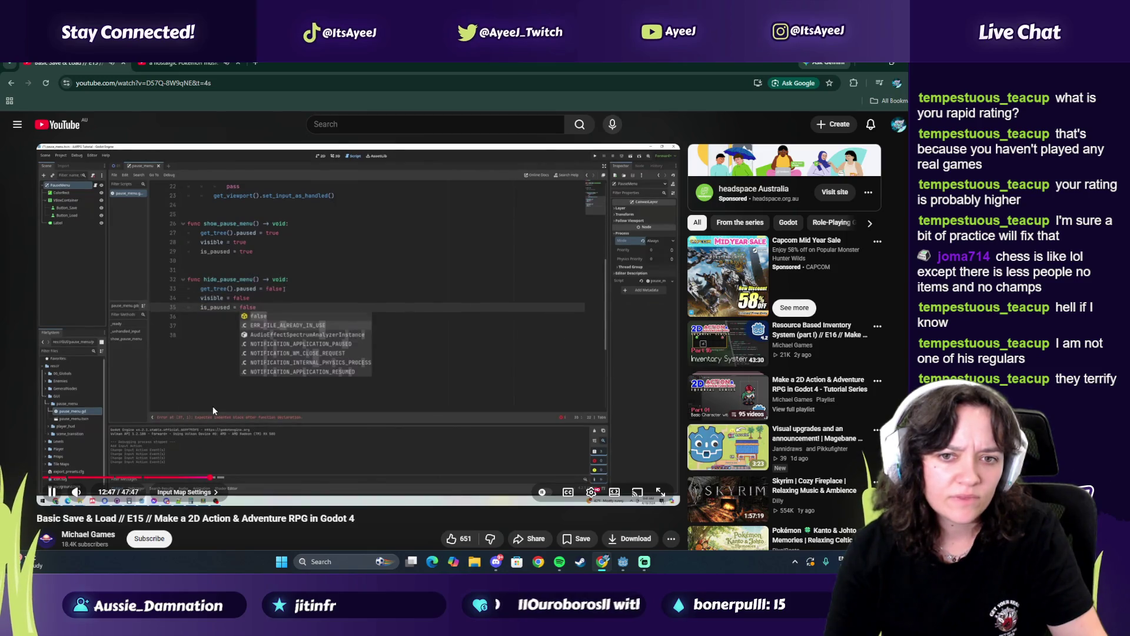
pyautogui.click(214, 405)
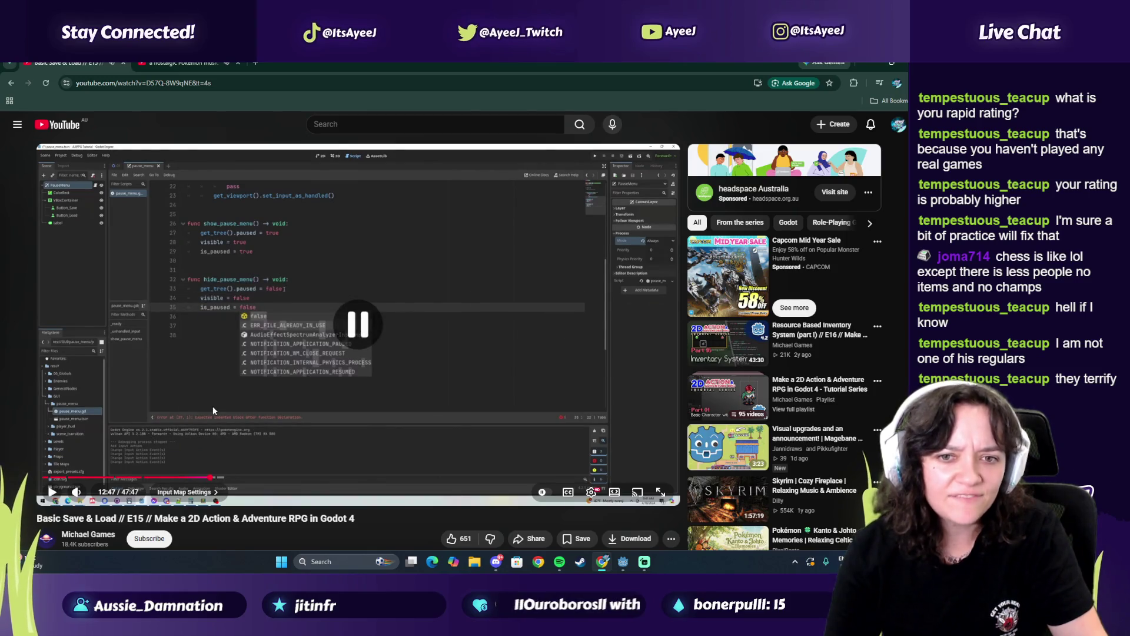
# Review the script up to the is_paused variable on line 6, then return to the browser
pyautogui.hotkey('alt', 'Tab')
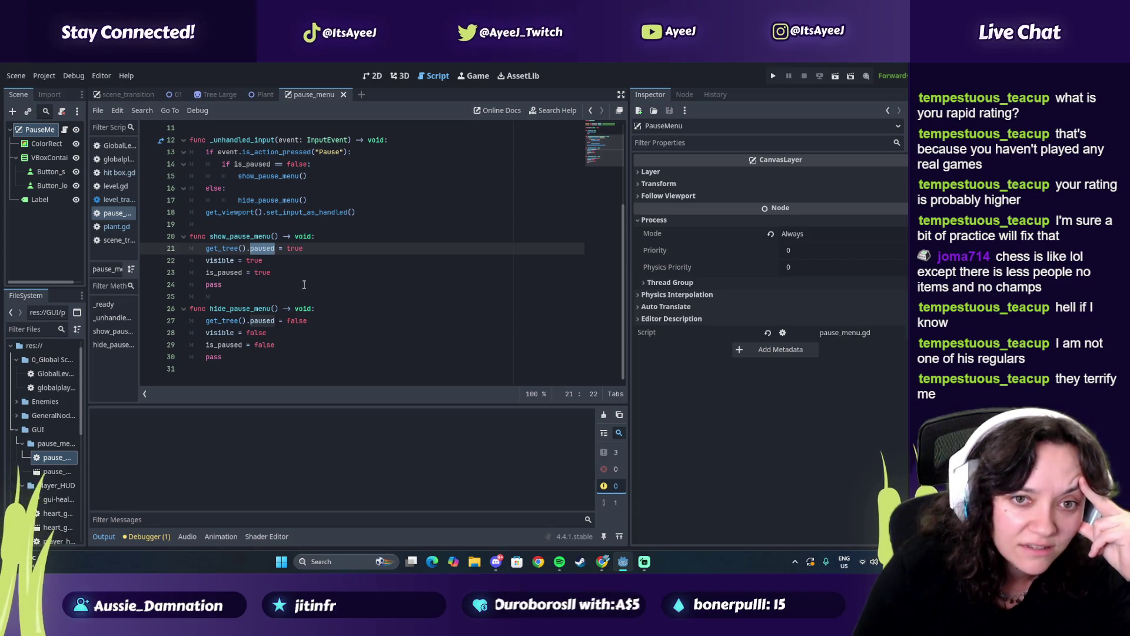
pyautogui.scroll(1, 290, 260)
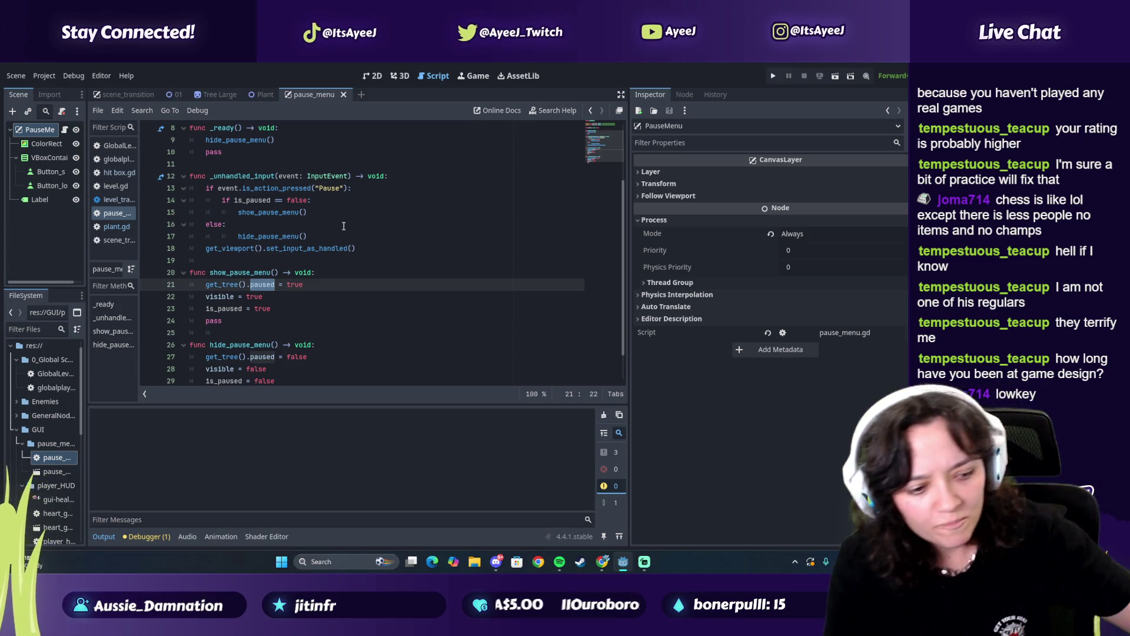
pyautogui.scroll(1, 355, 261)
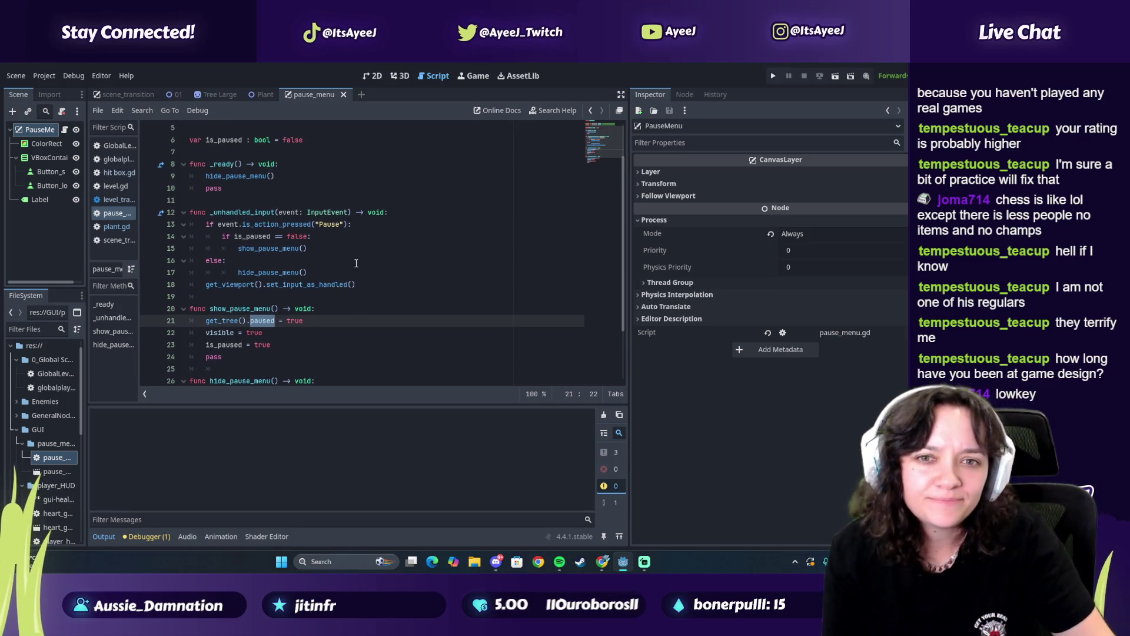
pyautogui.scroll(2, 356, 264)
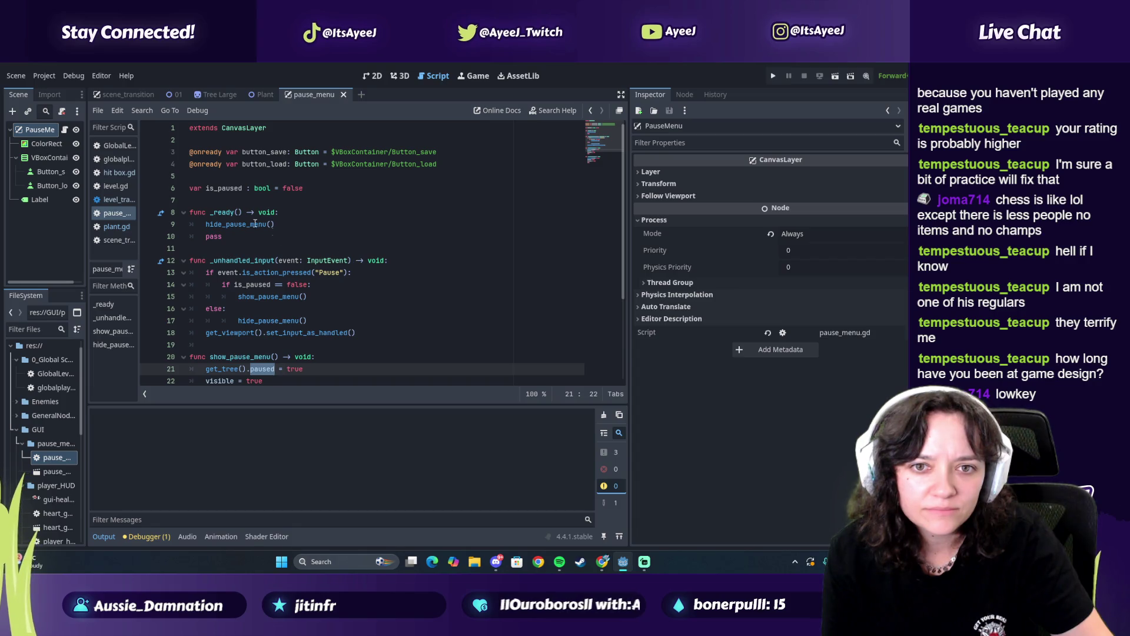
pyautogui.doubleClick(223, 188)
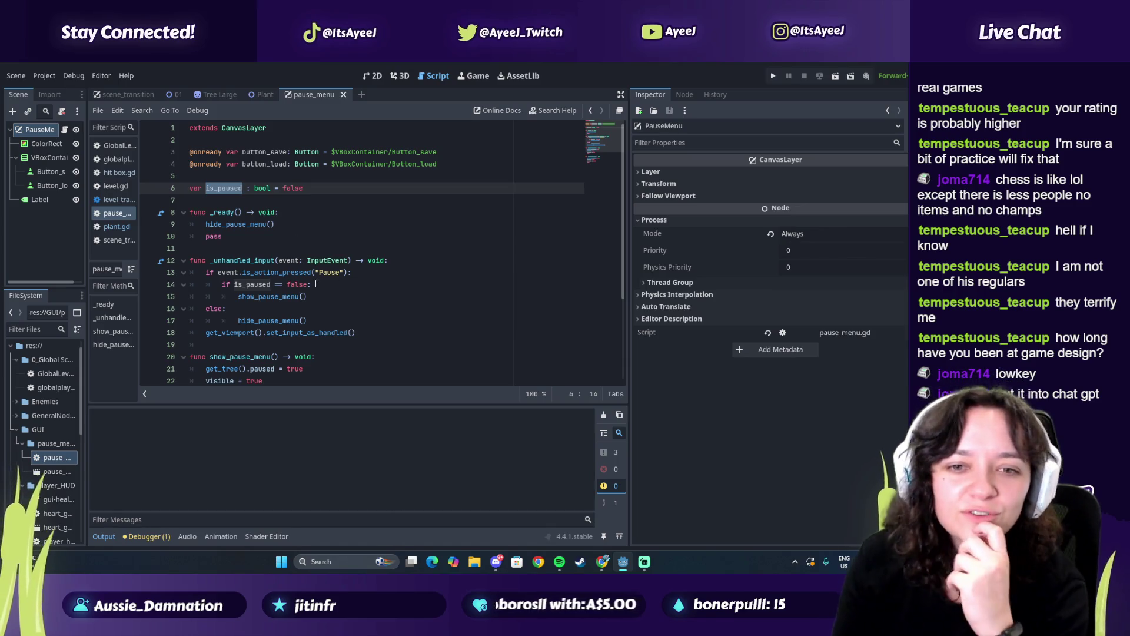
pyautogui.scroll(-3, 315, 284)
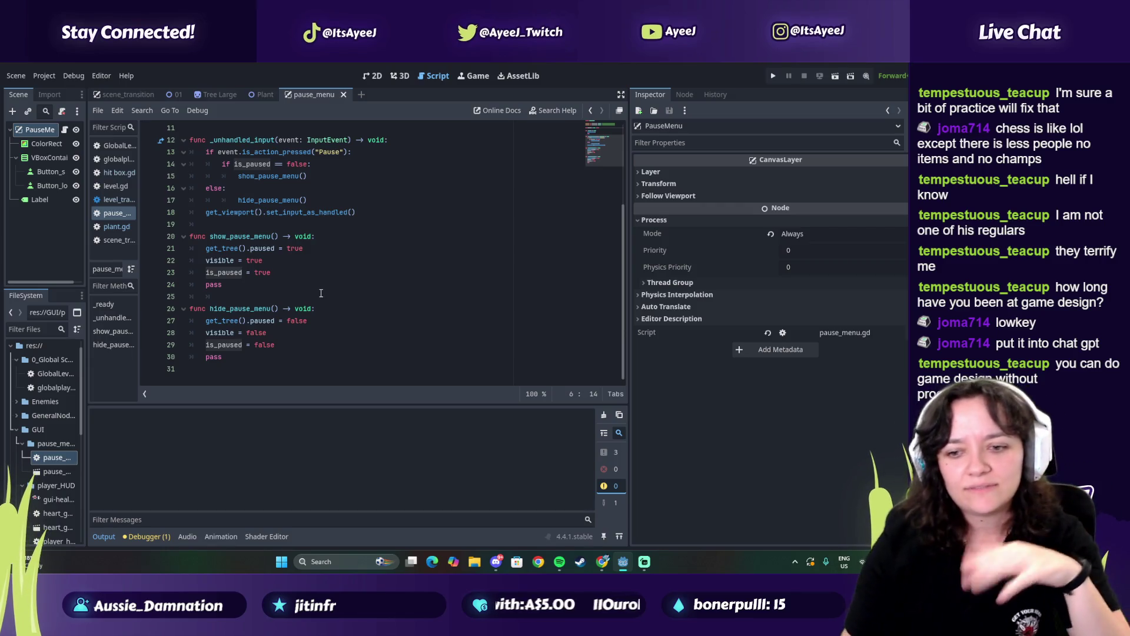
pyautogui.click(602, 563)
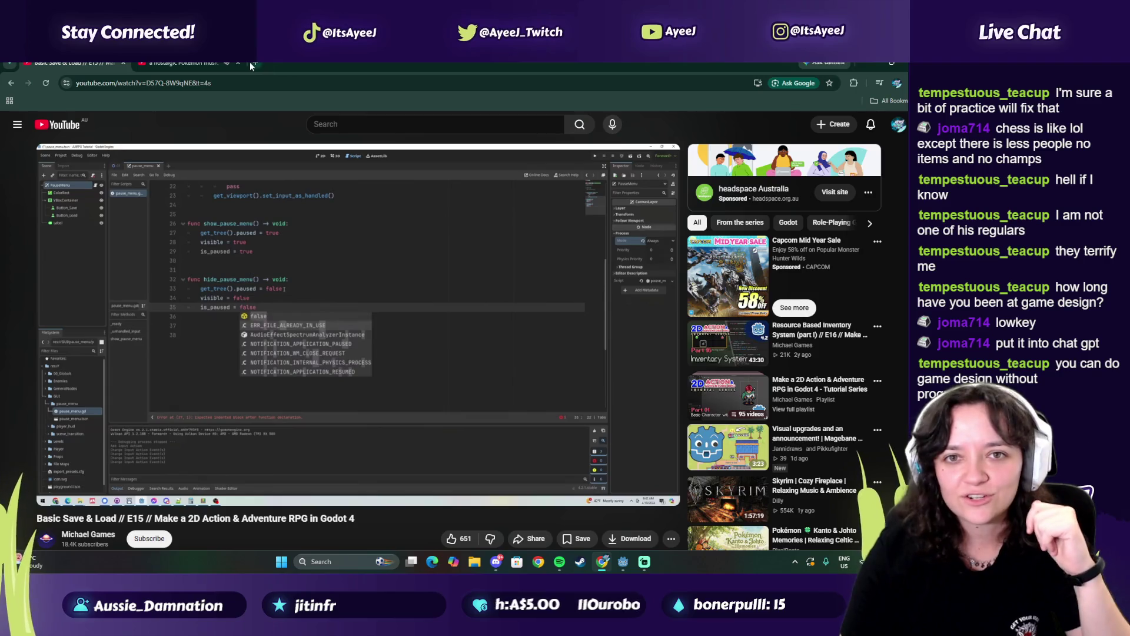
# Open the Unchosen GDD document from Google Drive in a new tab
pyautogui.click(249, 61)
pyautogui.click(886, 128)
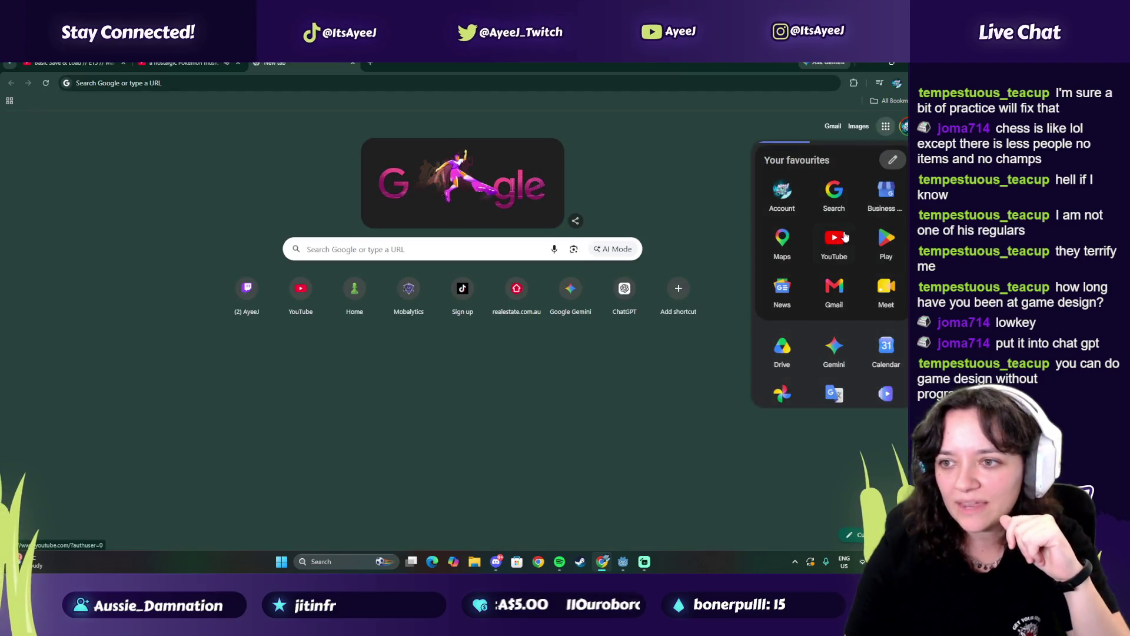
pyautogui.click(782, 348)
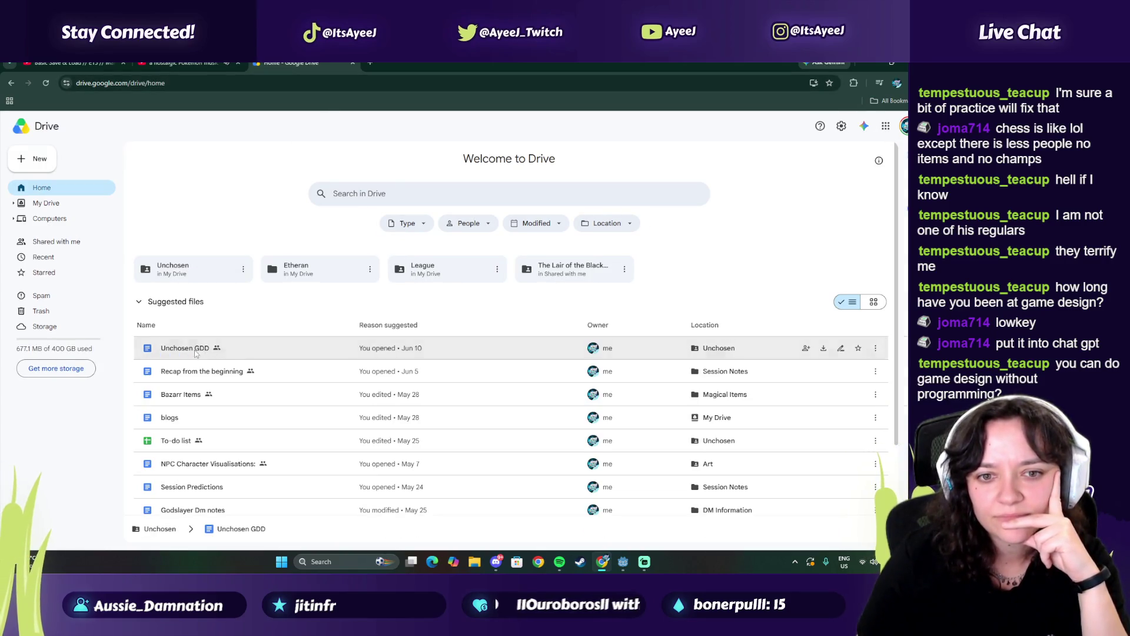
pyautogui.doubleClick(188, 348)
pyautogui.click(354, 63)
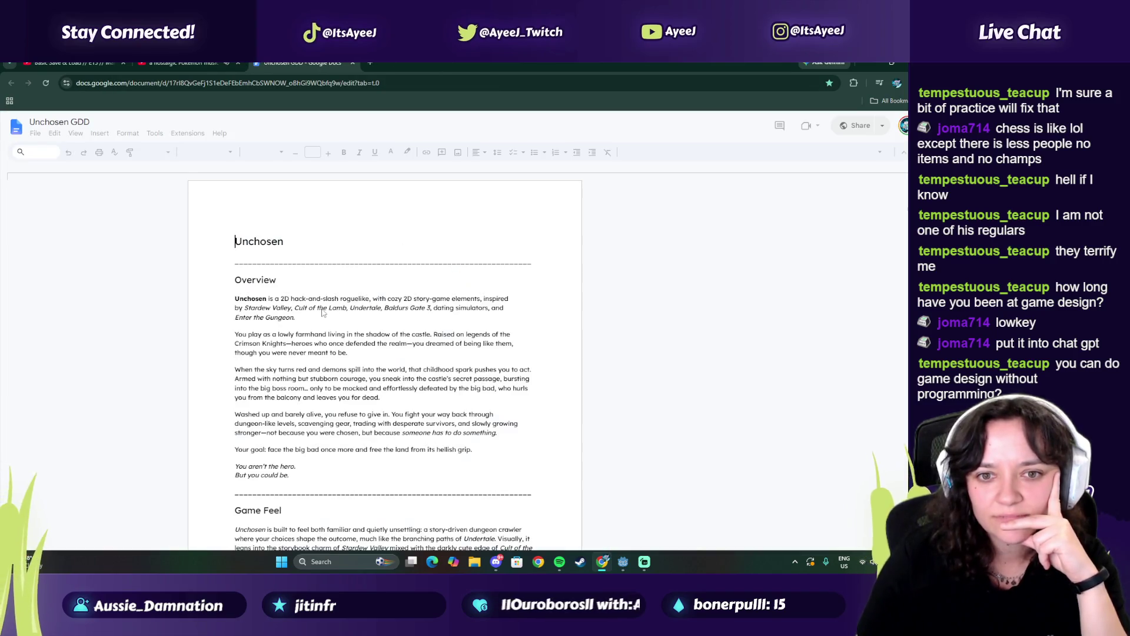
# Scroll the GDD through Overview, Levels and Level 1 Enemies, then go back to the YouTube tab
pyautogui.scroll(-2, 353, 353)
pyautogui.moveTo(270, 221); pyautogui.dragTo(309, 346)
pyautogui.scroll(-8, 309, 345)
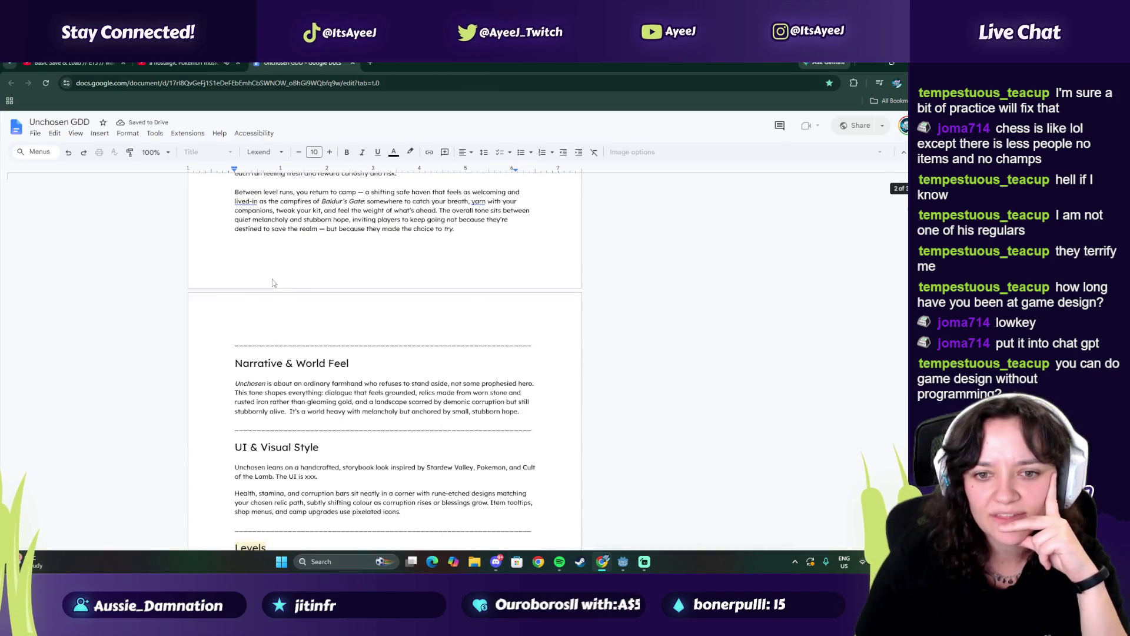
pyautogui.scroll(-8, 272, 311)
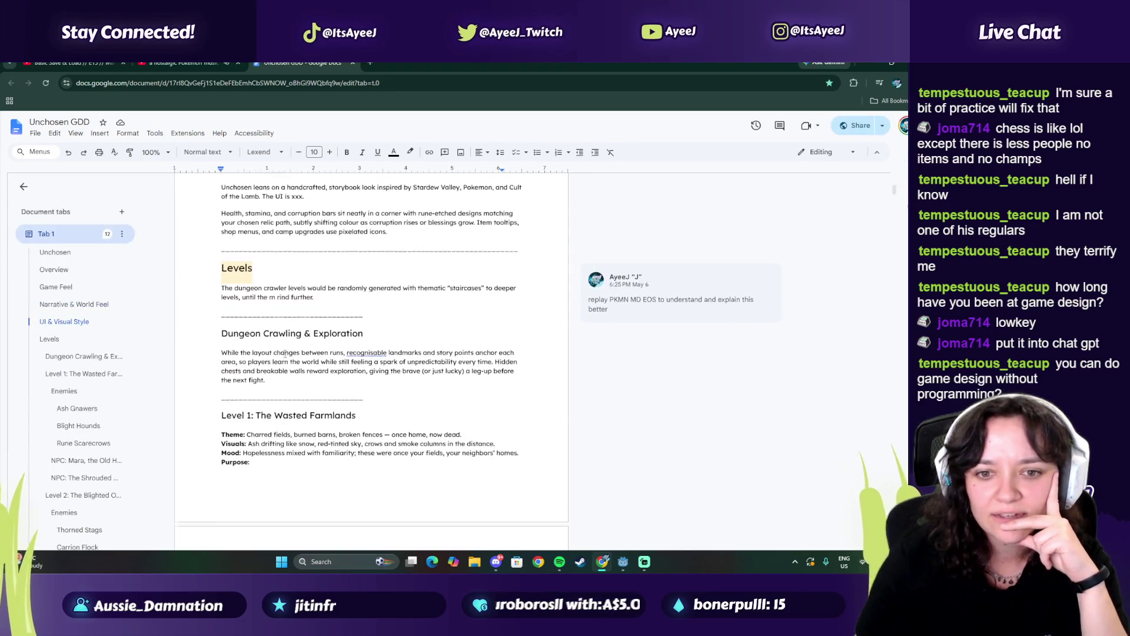
pyautogui.scroll(-1, 242, 349)
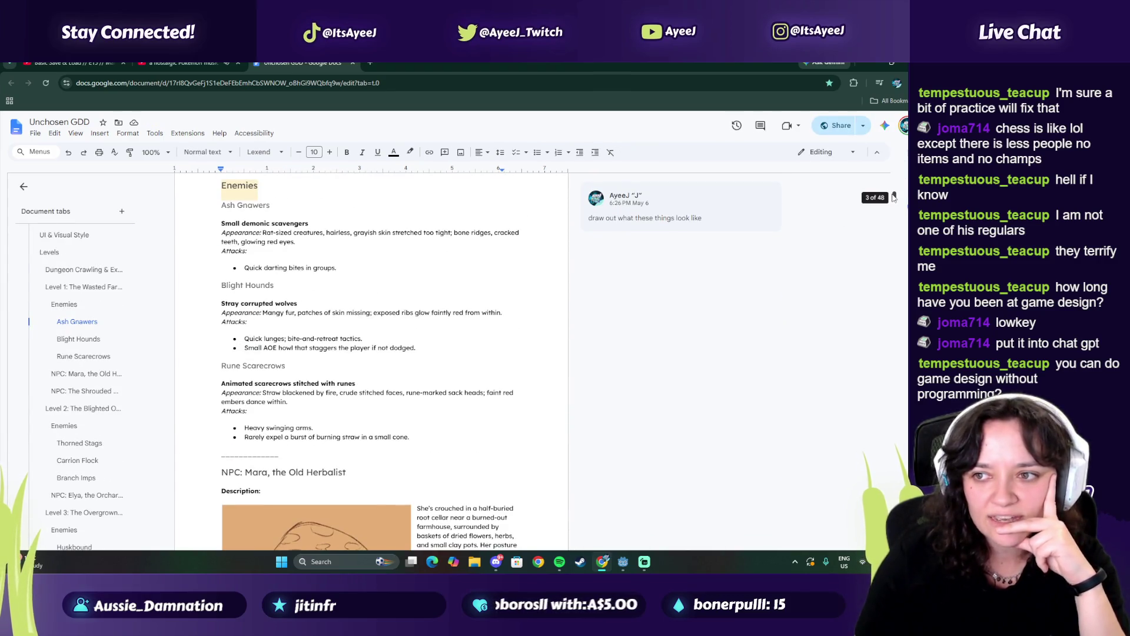
pyautogui.moveTo(898, 201)
pyautogui.mouseDown()
pyautogui.moveTo(859, 491)
pyautogui.moveTo(860, 413)
pyautogui.mouseUp()
pyautogui.hotkey('ctrl', 'shift', 'Tab')
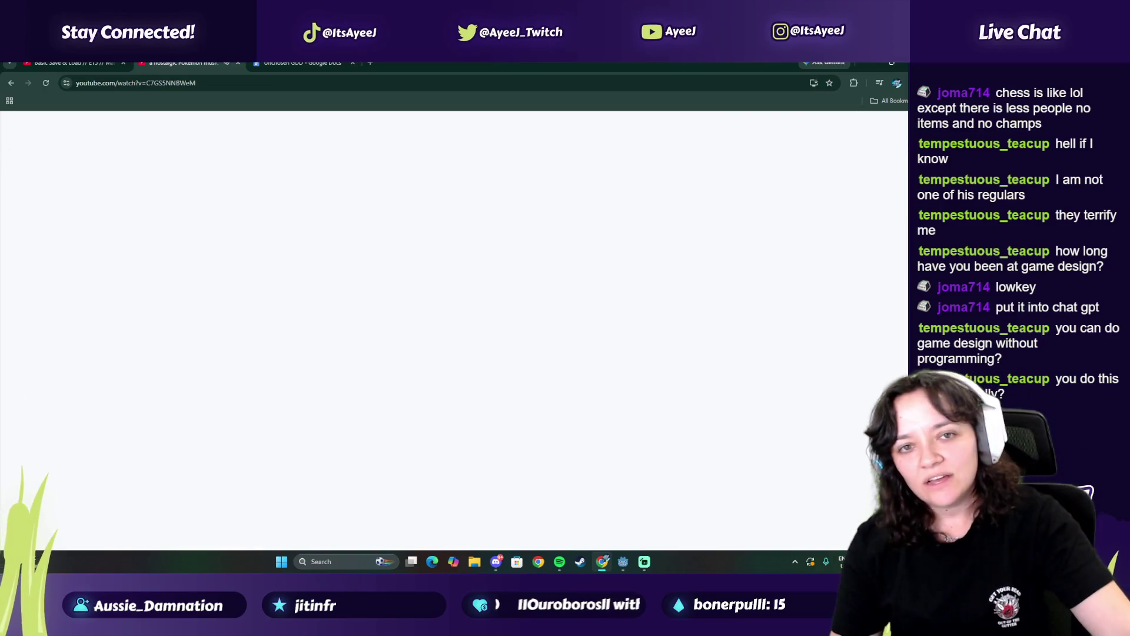
# Pause the tutorial on its pause menu code and select the script's input-handling lines in Godot
pyautogui.hotkey('ctrl', 'shift', 'Tab')
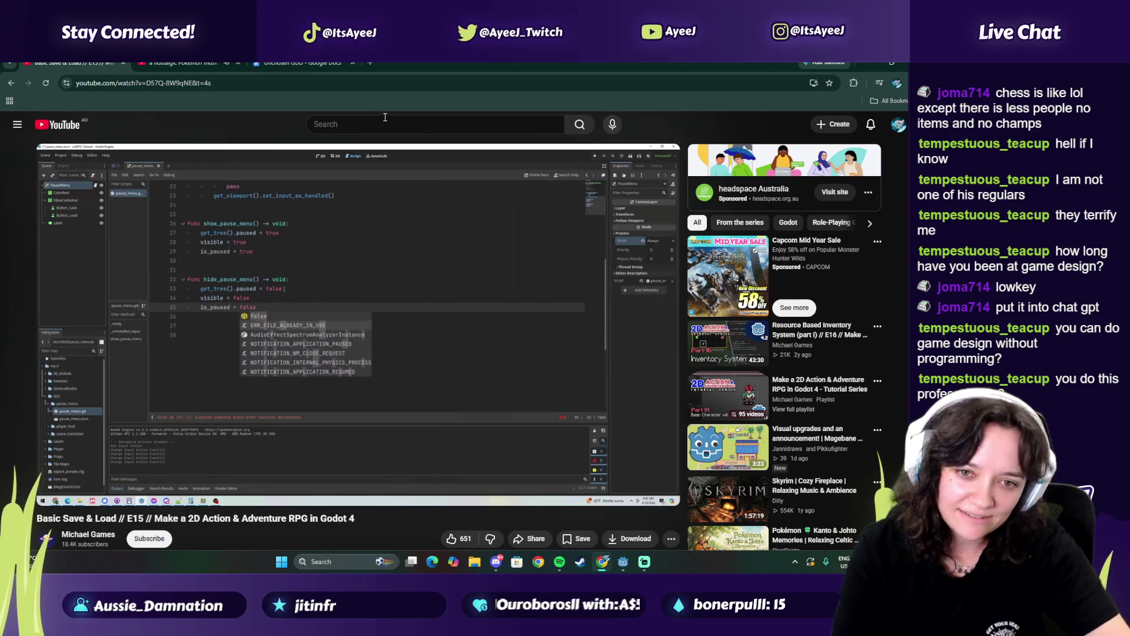
pyautogui.click(452, 312)
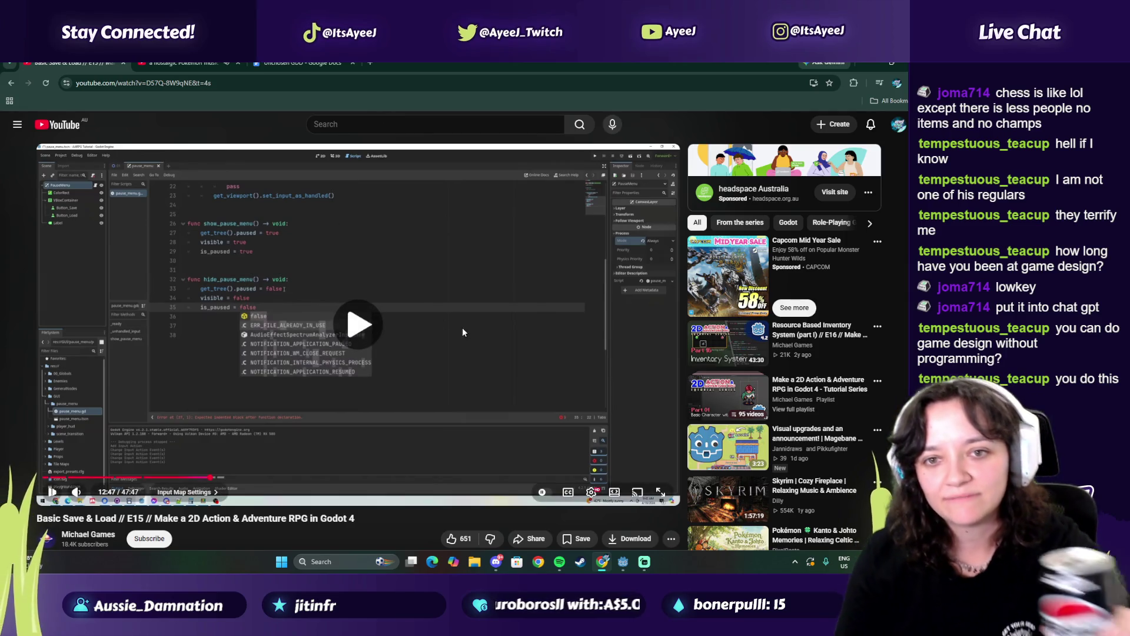
pyautogui.click(437, 336)
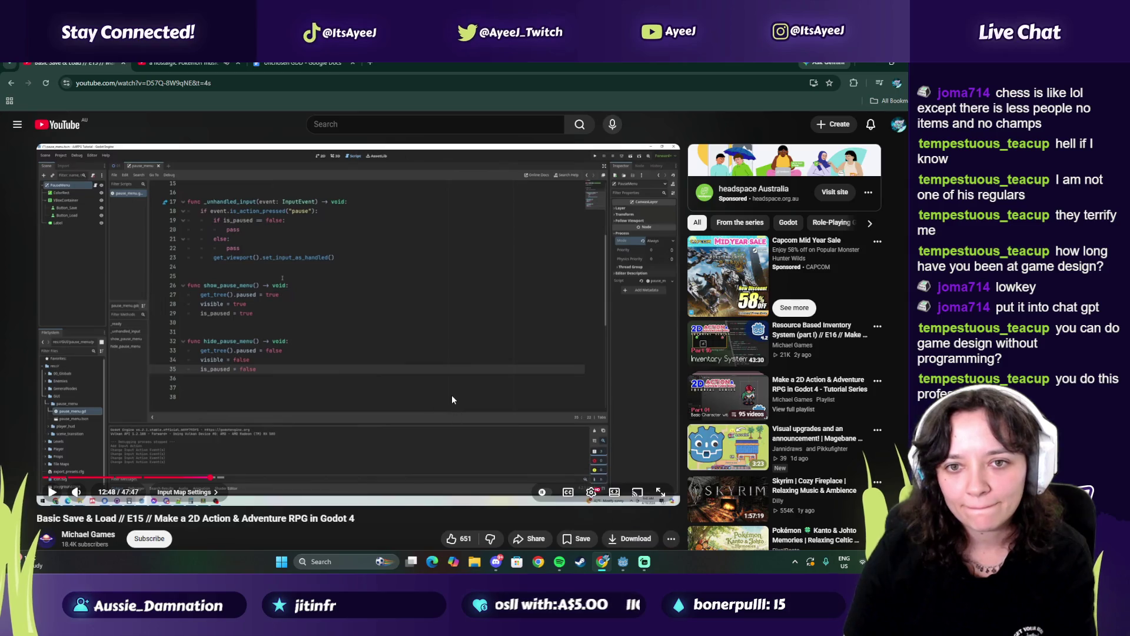
pyautogui.click(623, 561)
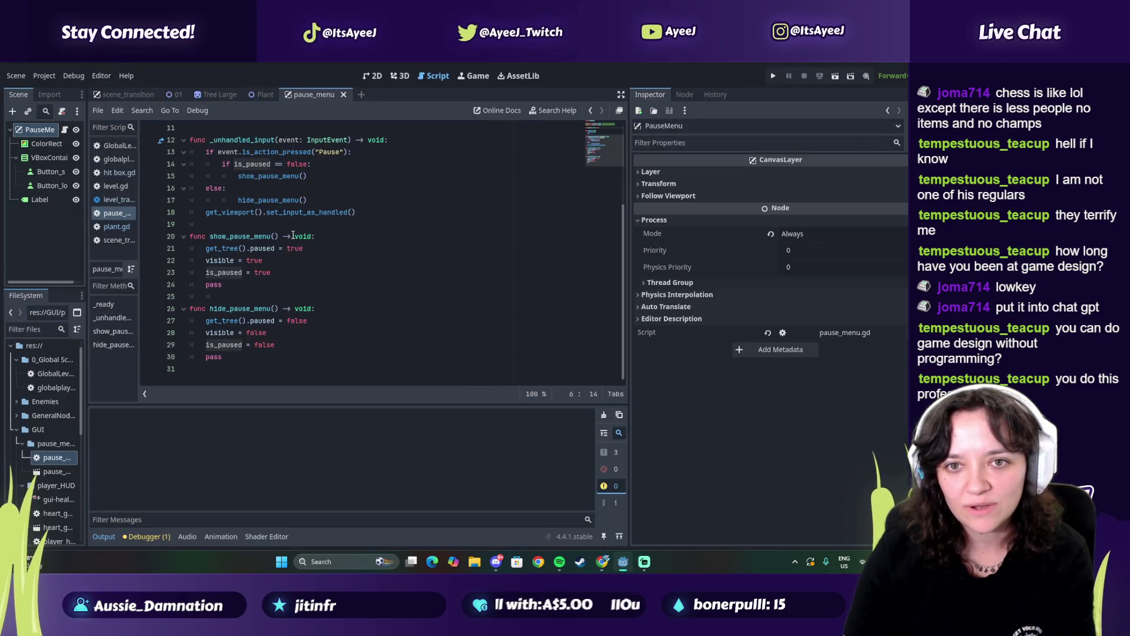
pyautogui.scroll(1, 293, 235)
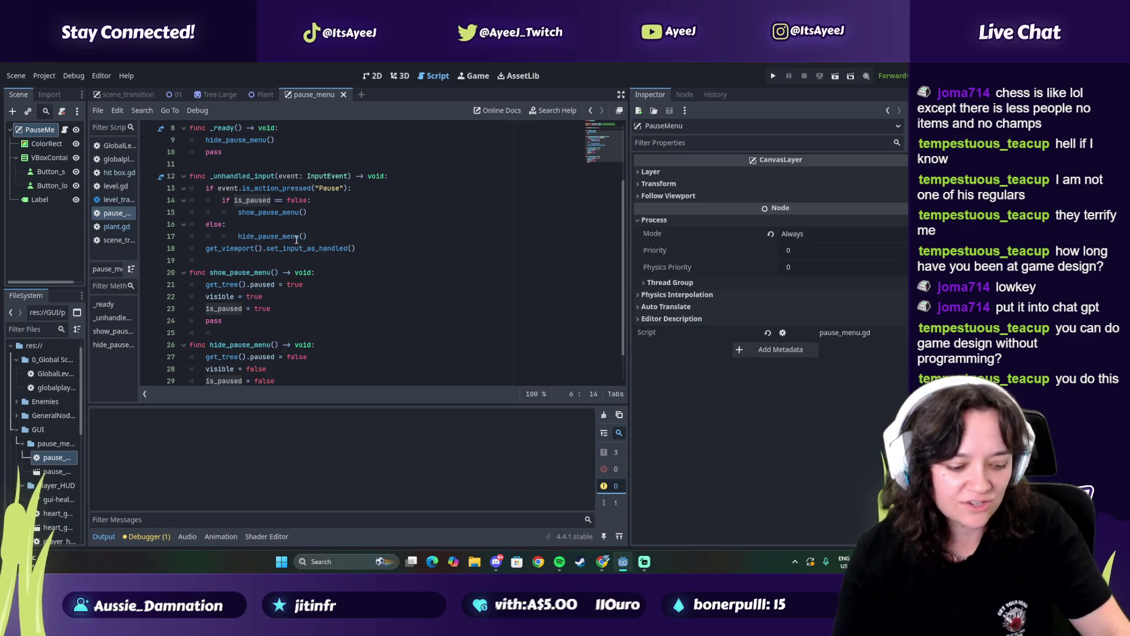
pyautogui.moveTo(217, 178); pyautogui.dragTo(351, 188)
# Compare the Pause action check on line 13 against the tutorial's hide_pause_menu code at 12:48
pyautogui.hotkey('alt', 'Tab')
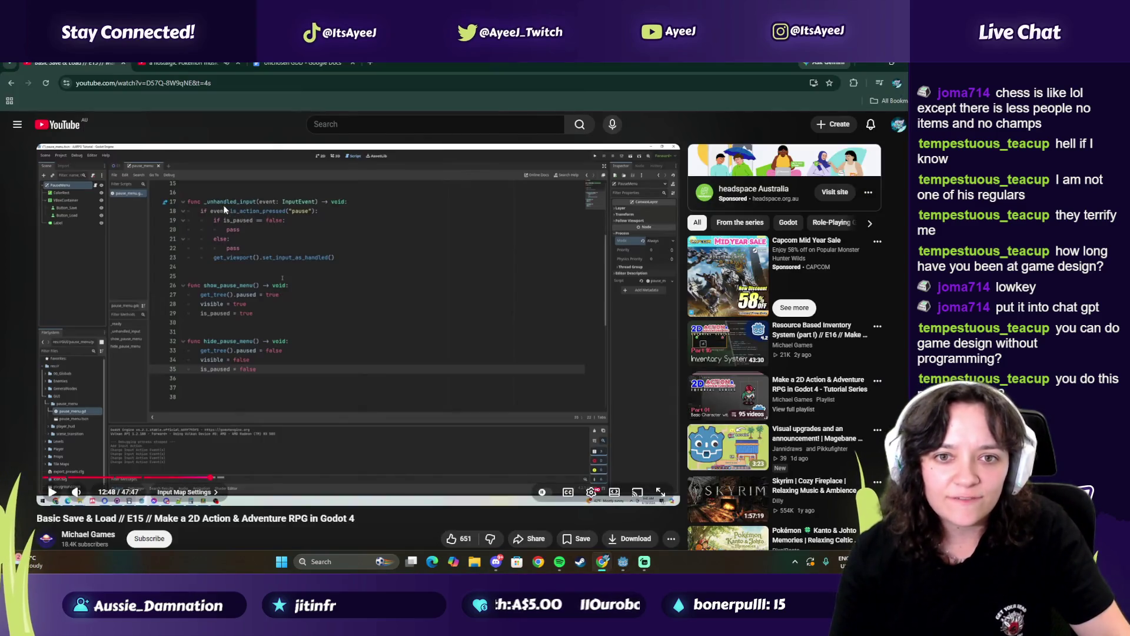
pyautogui.hotkey('alt', 'Tab')
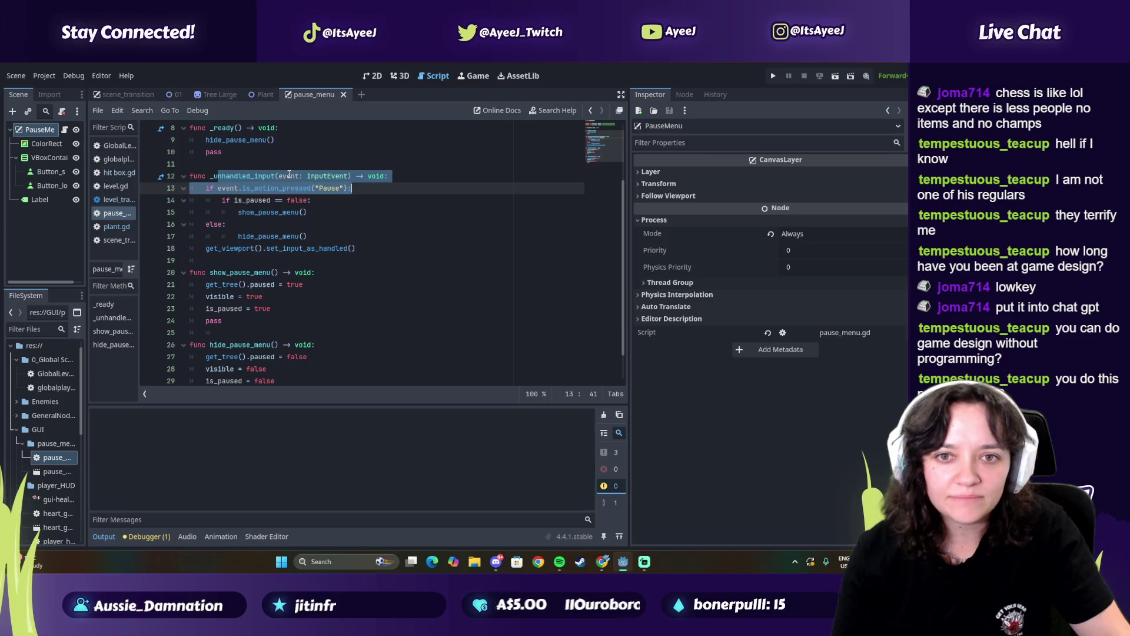
pyautogui.hotkey('alt', 'Tab')
pyautogui.hotkey('alt', 'Tab')
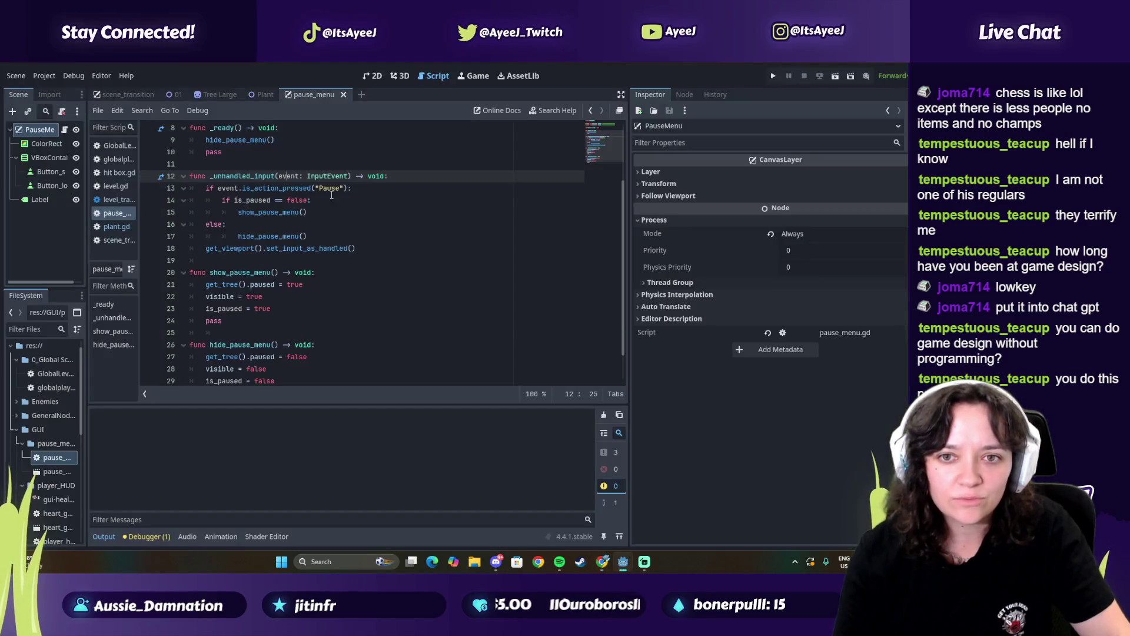
pyautogui.hotkey('alt', 'Tab')
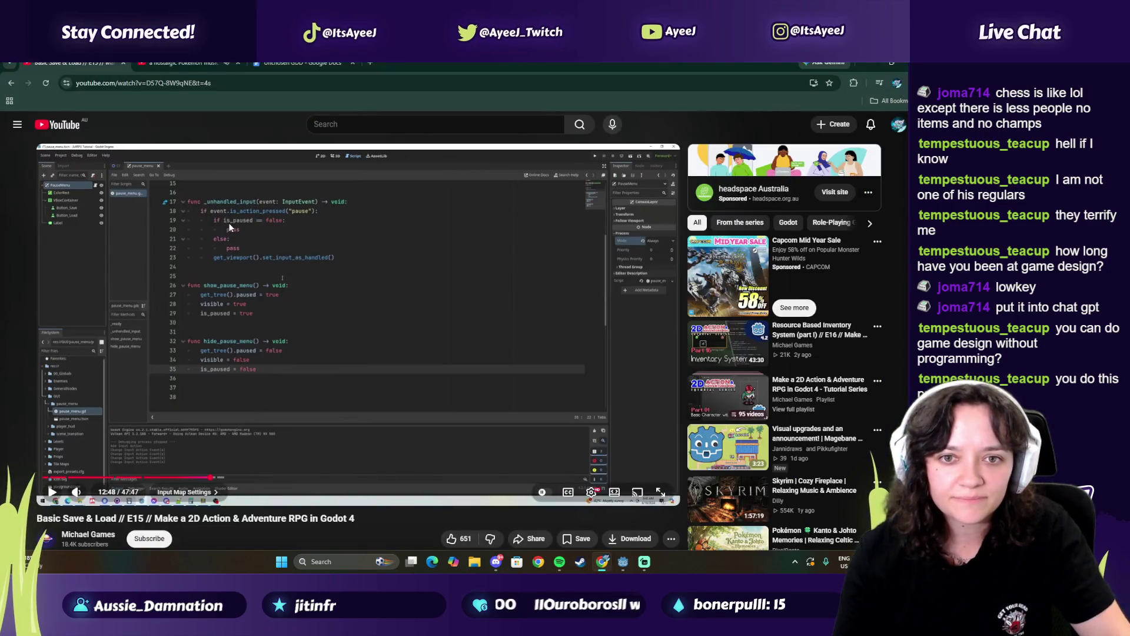
pyautogui.hotkey('alt', 'Tab')
pyautogui.doubleClick(229, 188)
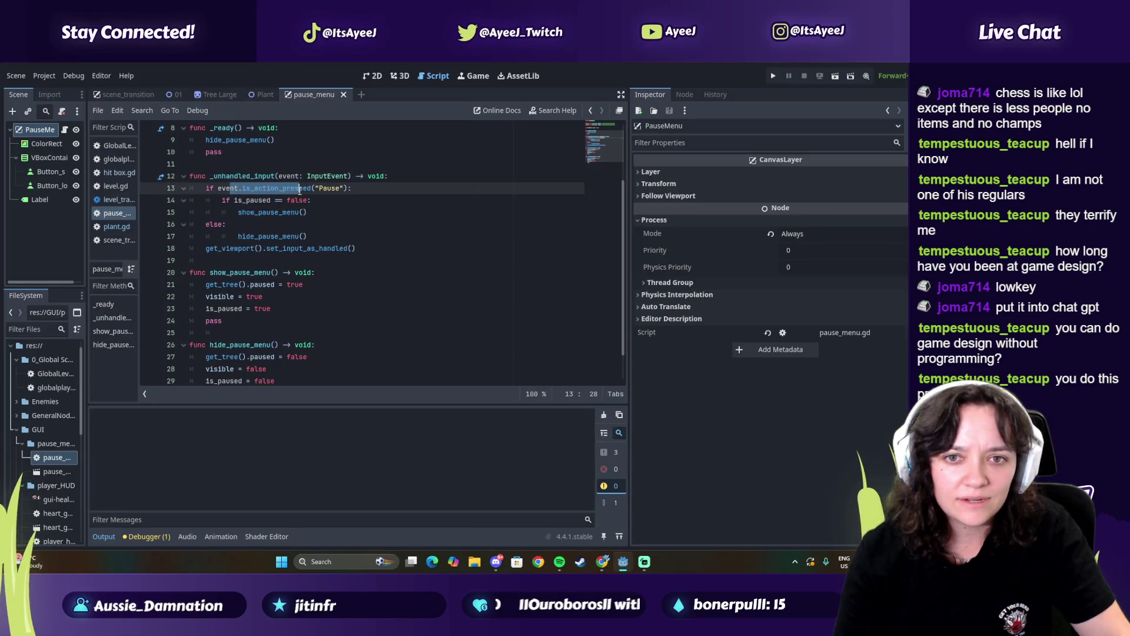
pyautogui.hotkey('alt', 'Tab')
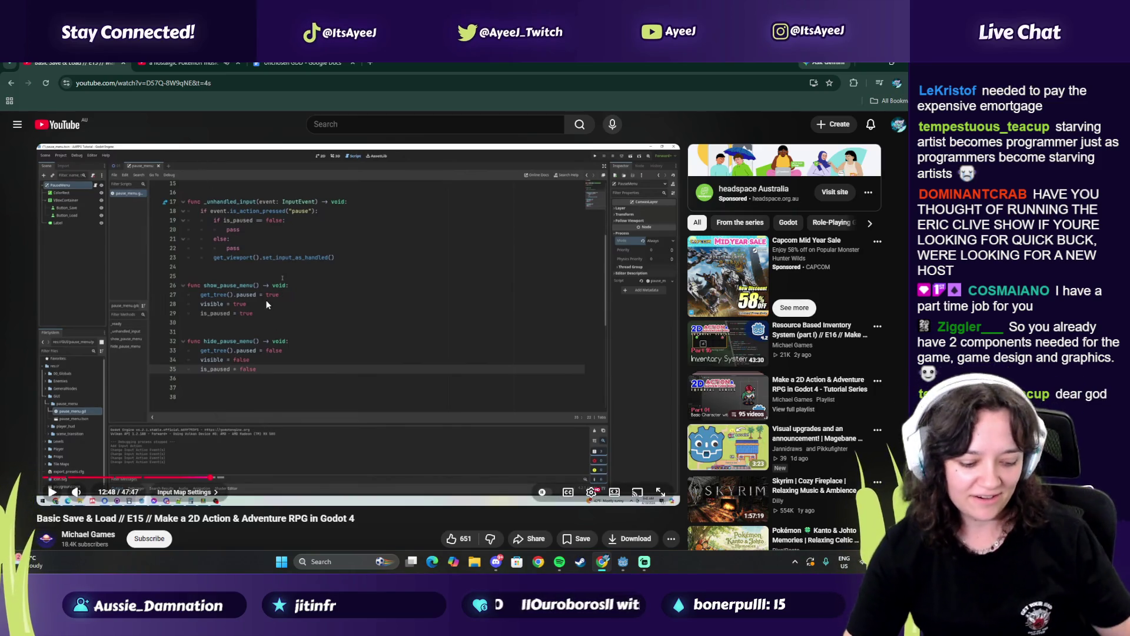
pyautogui.hotkey('alt', 'Tab')
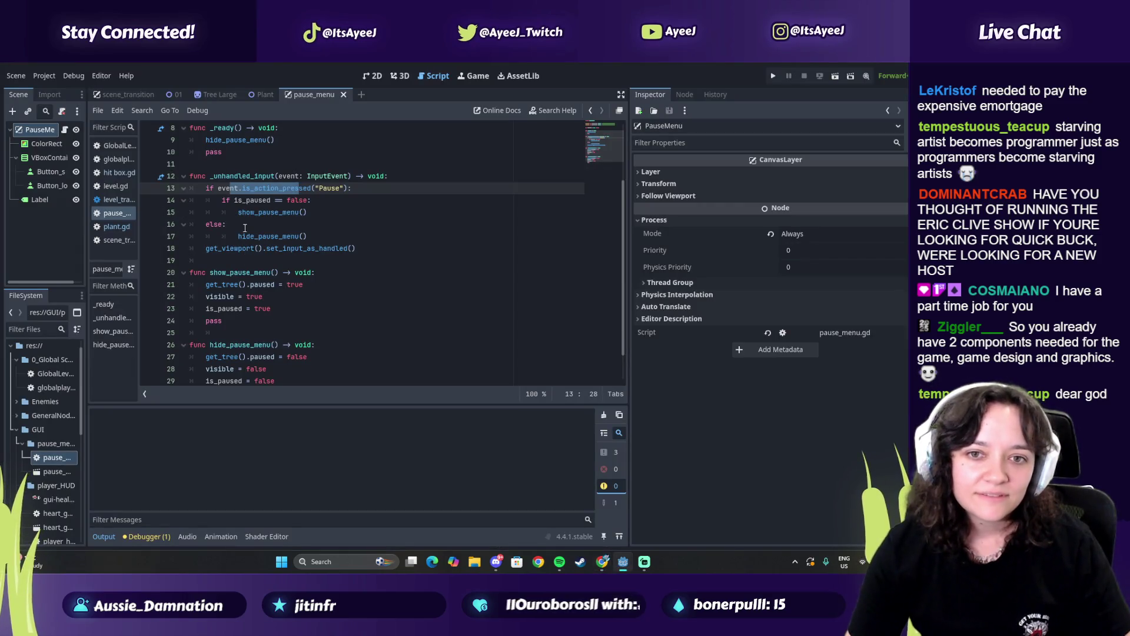
pyautogui.scroll(-1, 245, 228)
pyautogui.hotkey('alt', 'Tab')
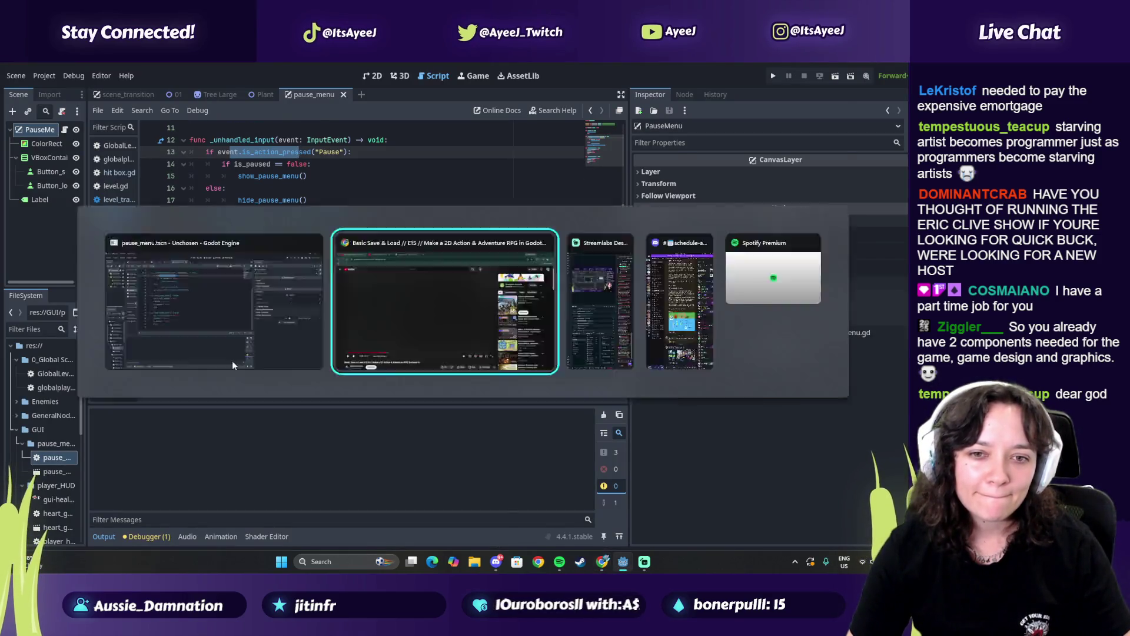
# Delete the pass lines in show_pause_menu and hide_pause_menu, then bring the tutorial back to front
pyautogui.hotkey('alt', 'Tab')
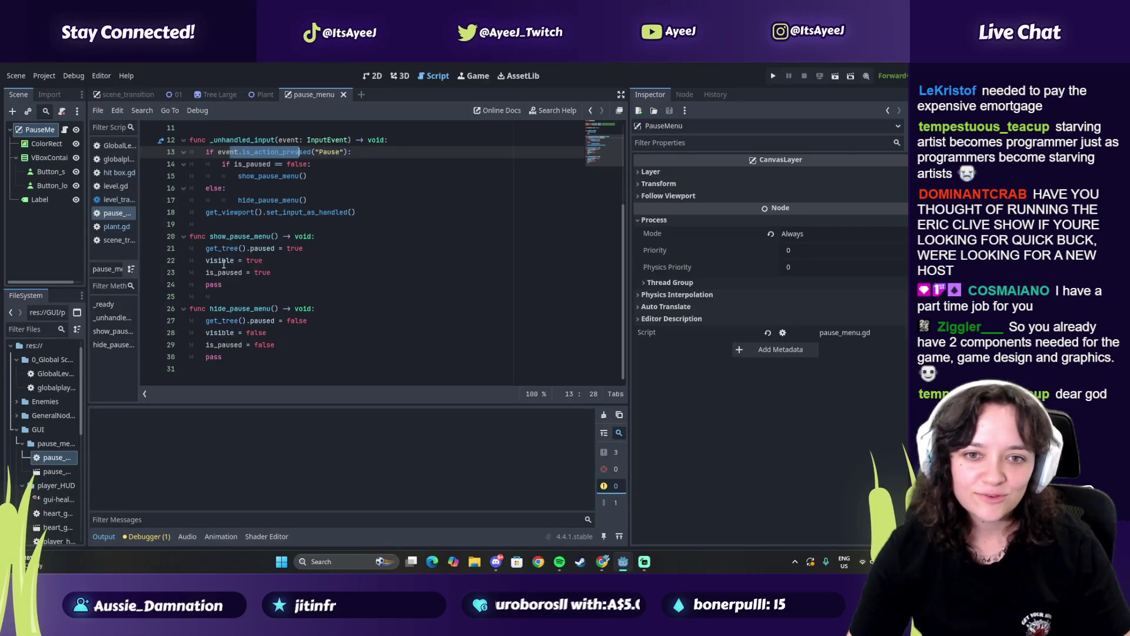
pyautogui.hotkey('alt', 'Tab')
pyautogui.hotkey('alt', 'Tab')
pyautogui.moveTo(230, 287); pyautogui.dragTo(204, 286)
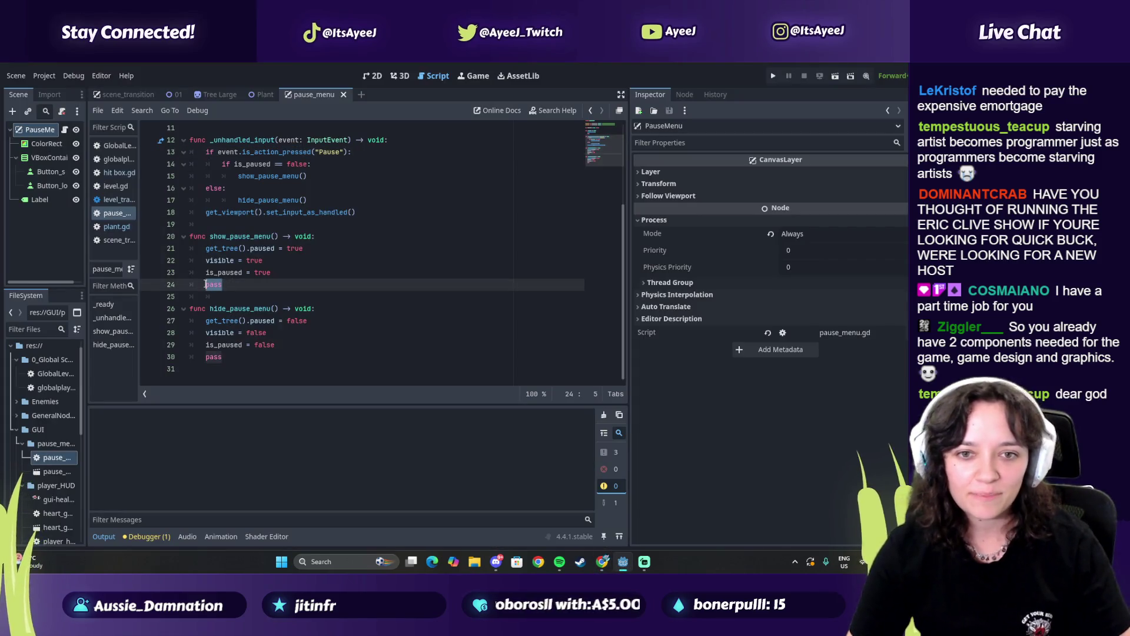
pyautogui.press('BackSpace')
pyautogui.moveTo(224, 357); pyautogui.dragTo(199, 359)
pyautogui.press('BackSpace')
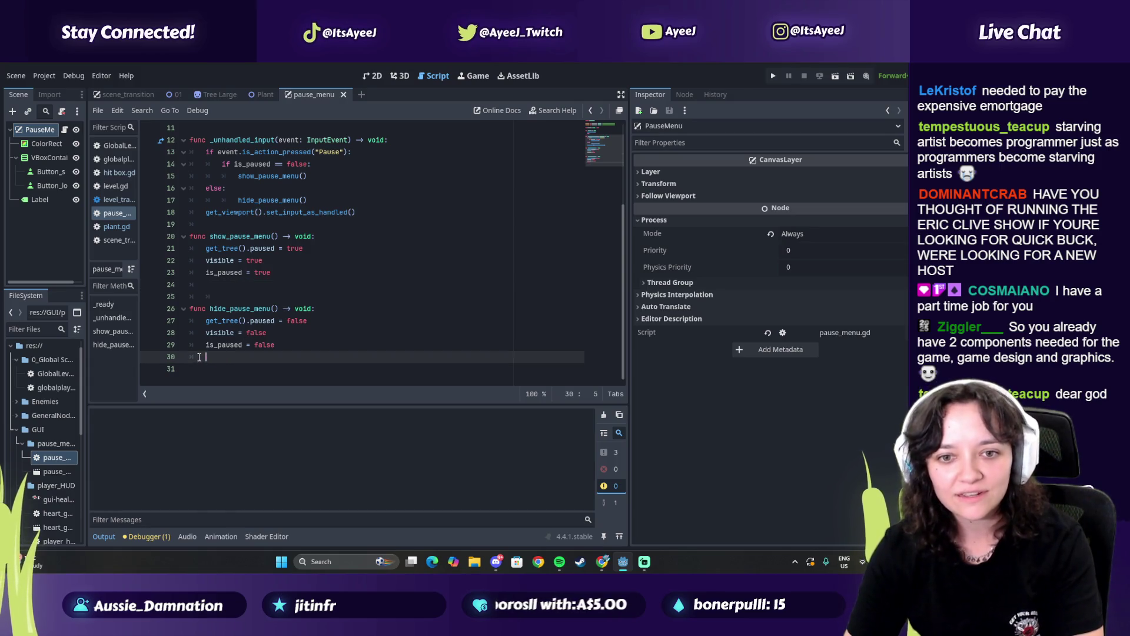
pyautogui.click(214, 284)
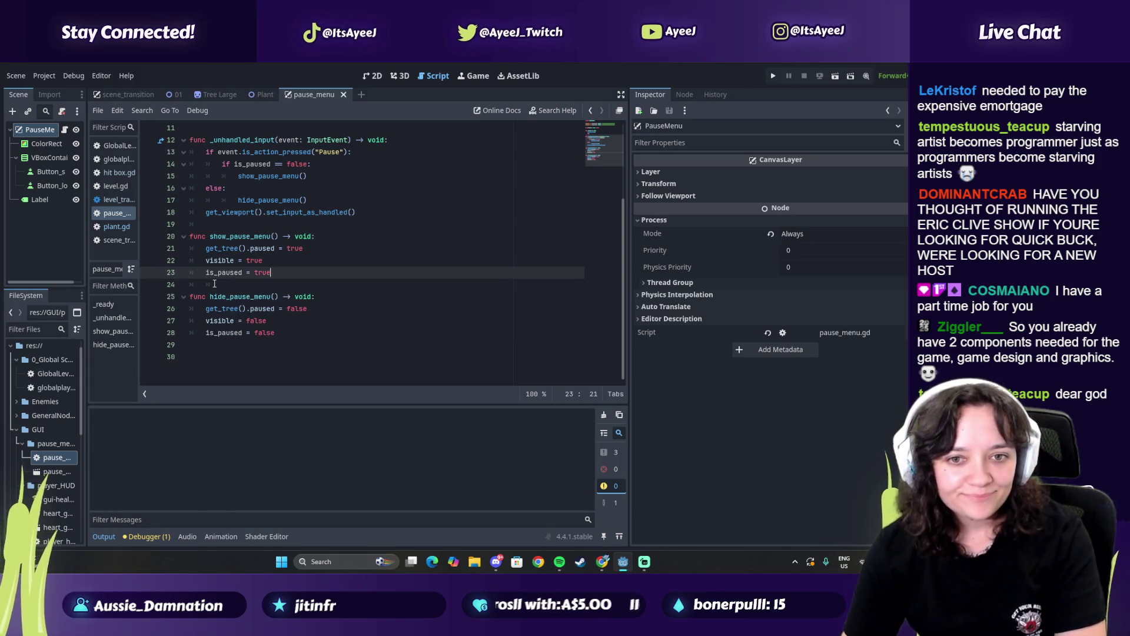
pyautogui.hotkey('alt', 'Tab')
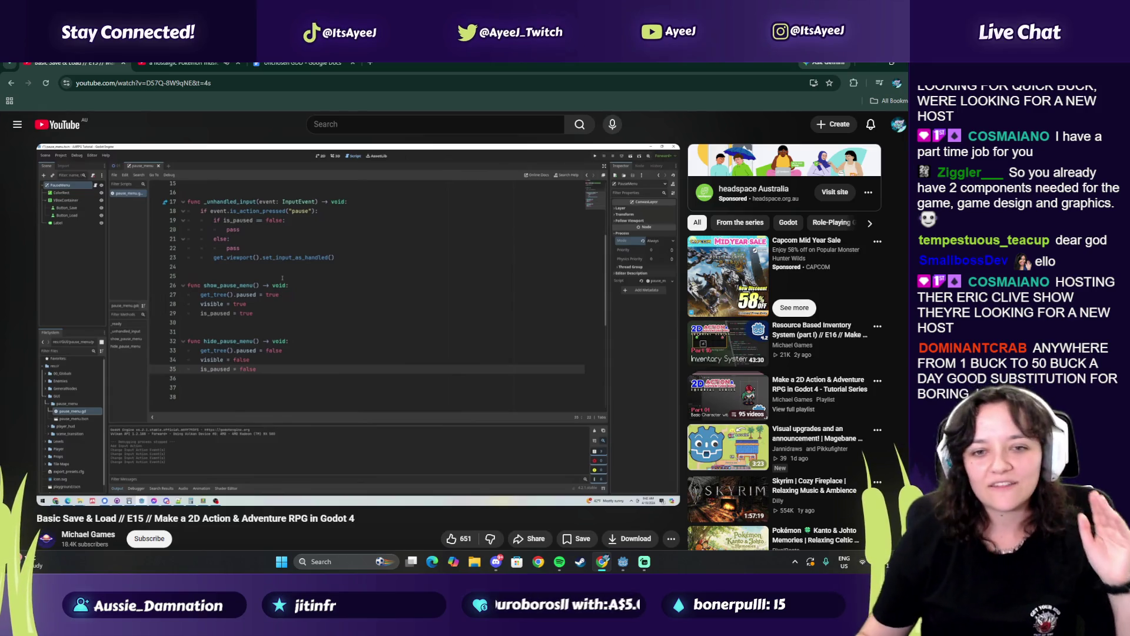
# Compare the line 23 is_paused assignment and hide_pause_menu body (lines 26–28) with the tutorial's code
pyautogui.moveTo(203, 319)
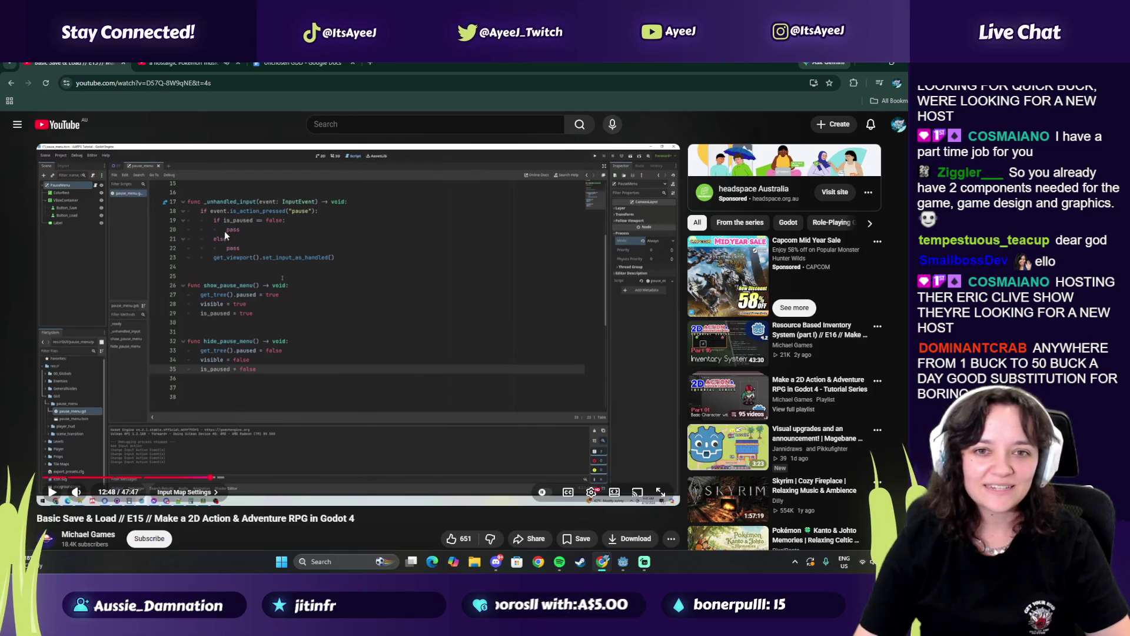
pyautogui.hotkey('alt', 'Tab')
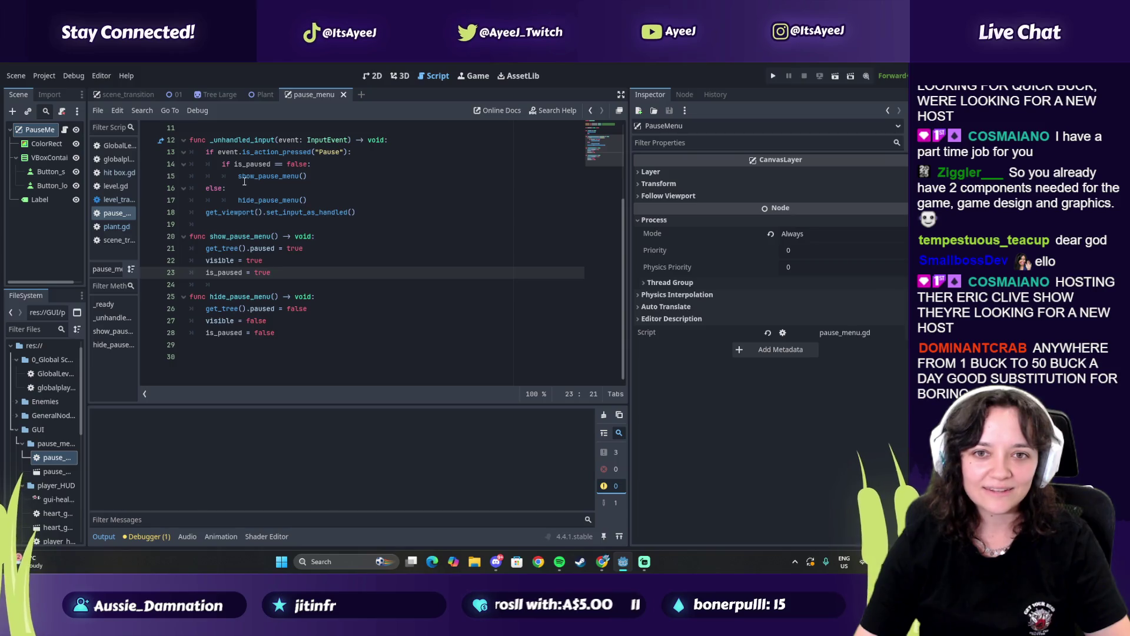
pyautogui.hotkey('alt', 'Tab')
pyautogui.hotkey('alt', 'Tab')
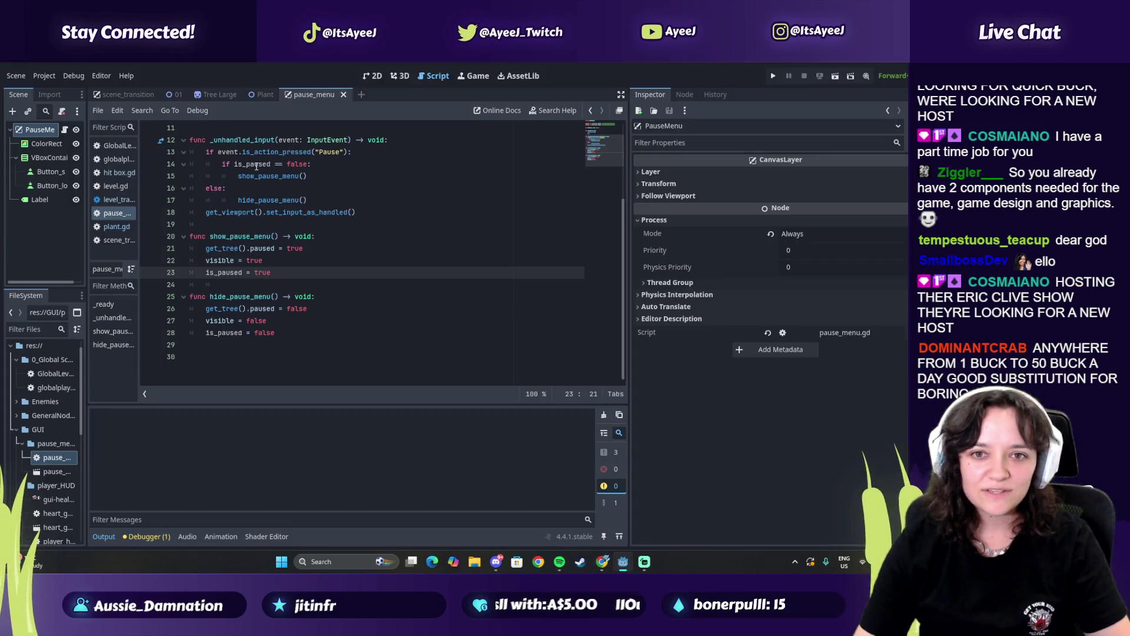
pyautogui.click(256, 178)
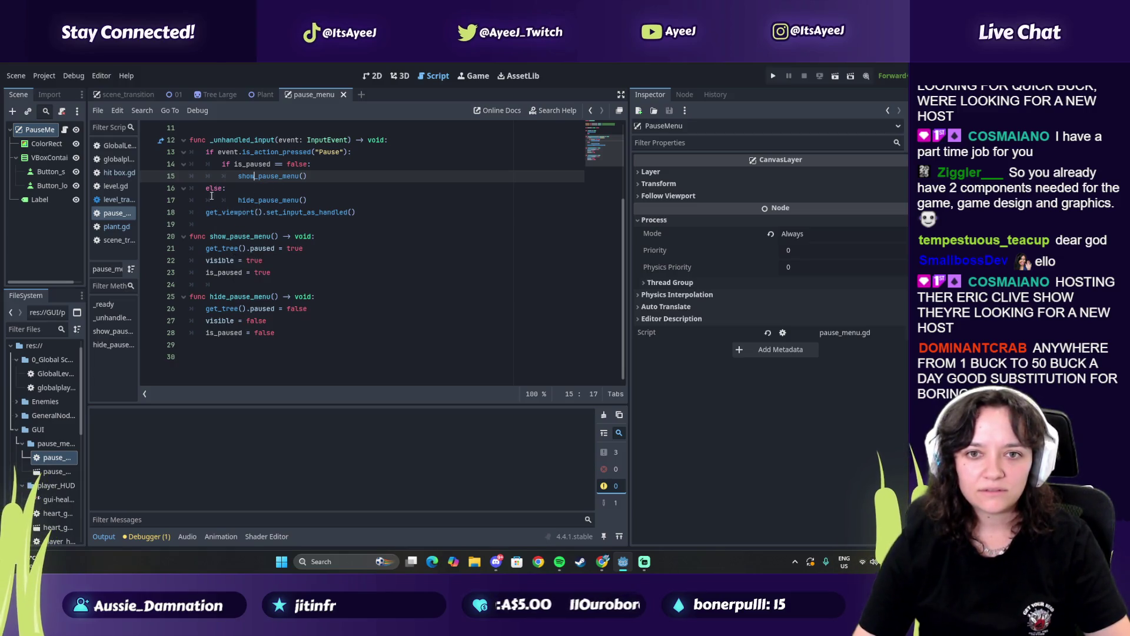
pyautogui.moveTo(222, 272); pyautogui.dragTo(254, 273)
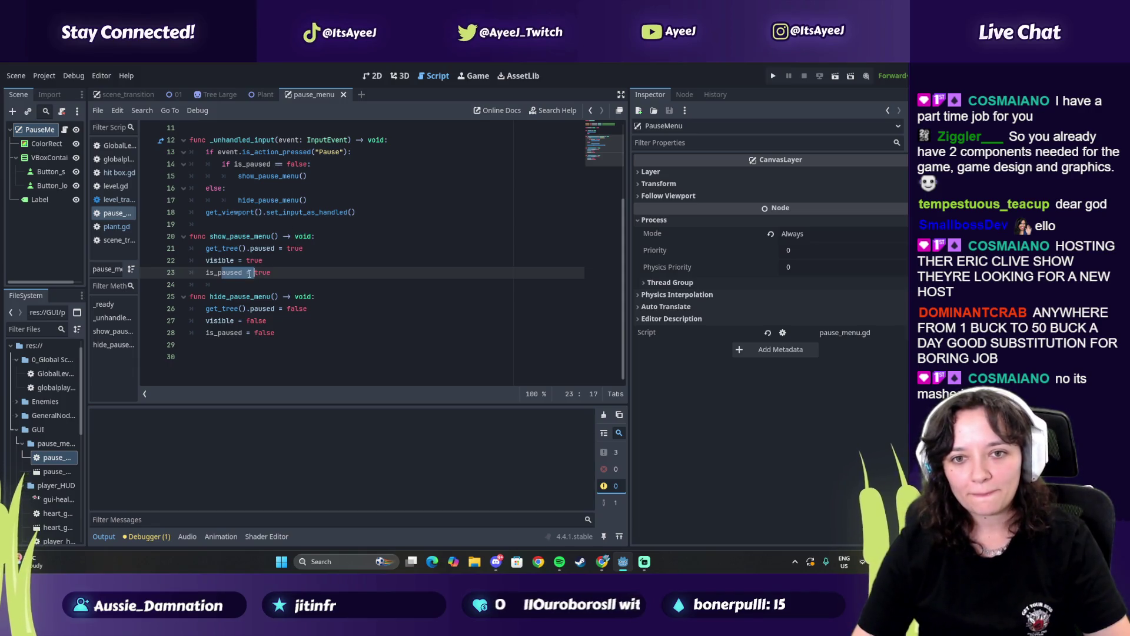
pyautogui.hotkey('alt', 'Tab')
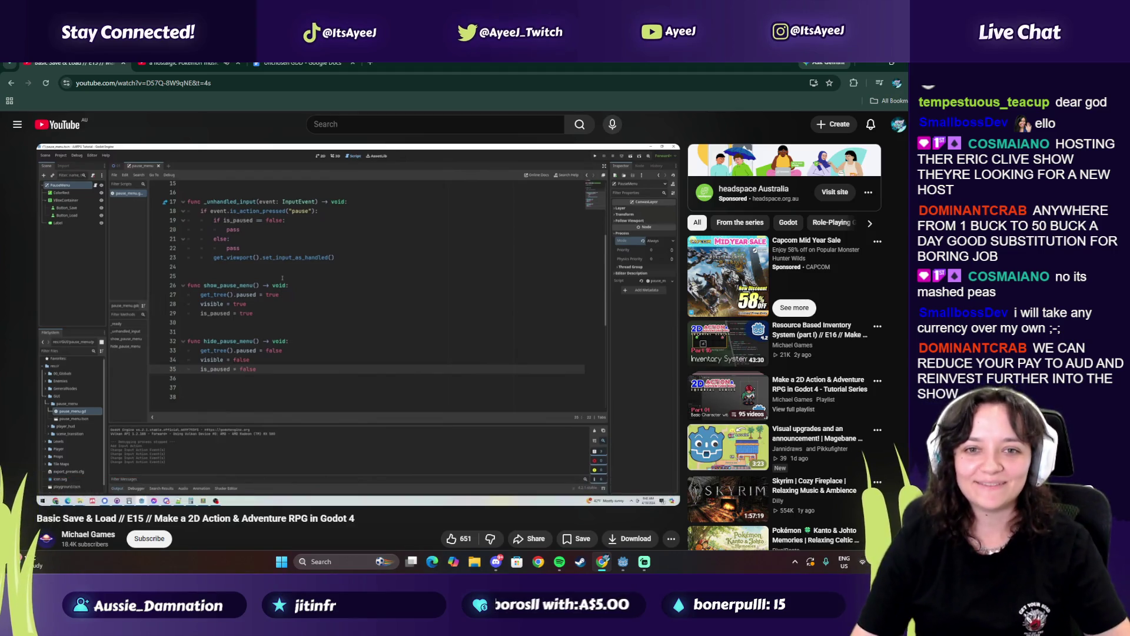
pyautogui.hotkey('alt', 'Tab')
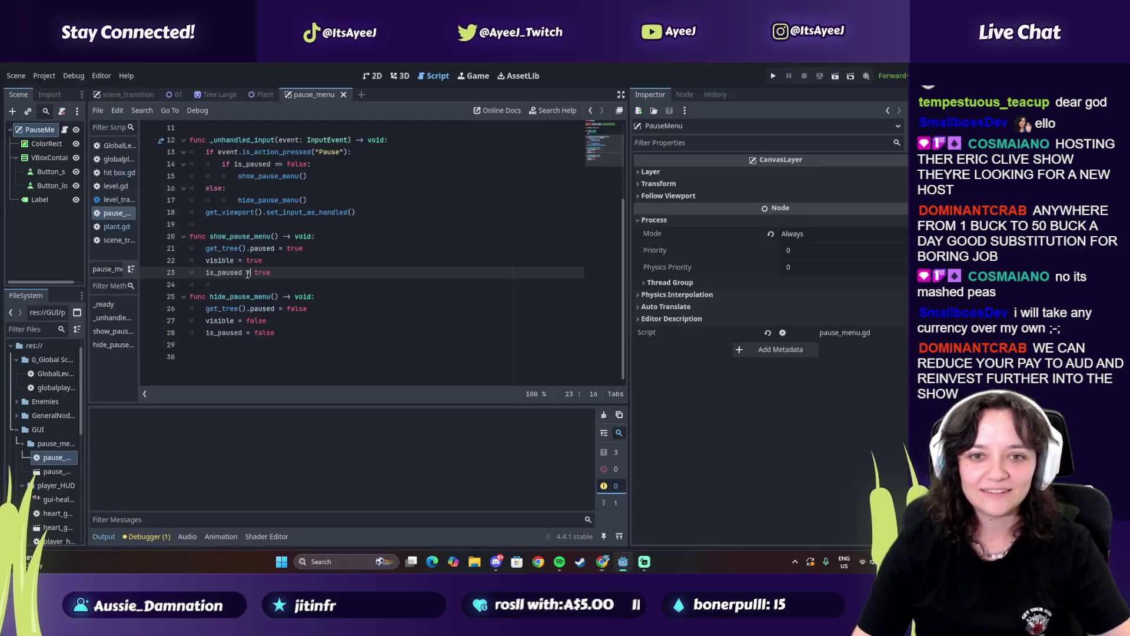
pyautogui.hotkey('alt', 'Tab')
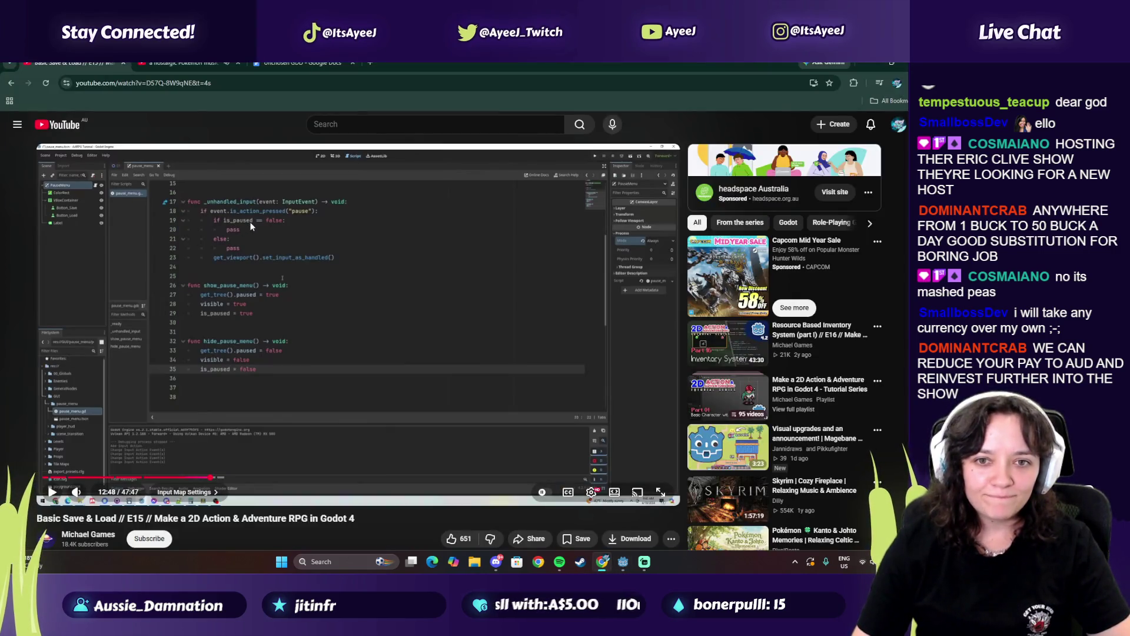
pyautogui.hotkey('alt', 'Tab')
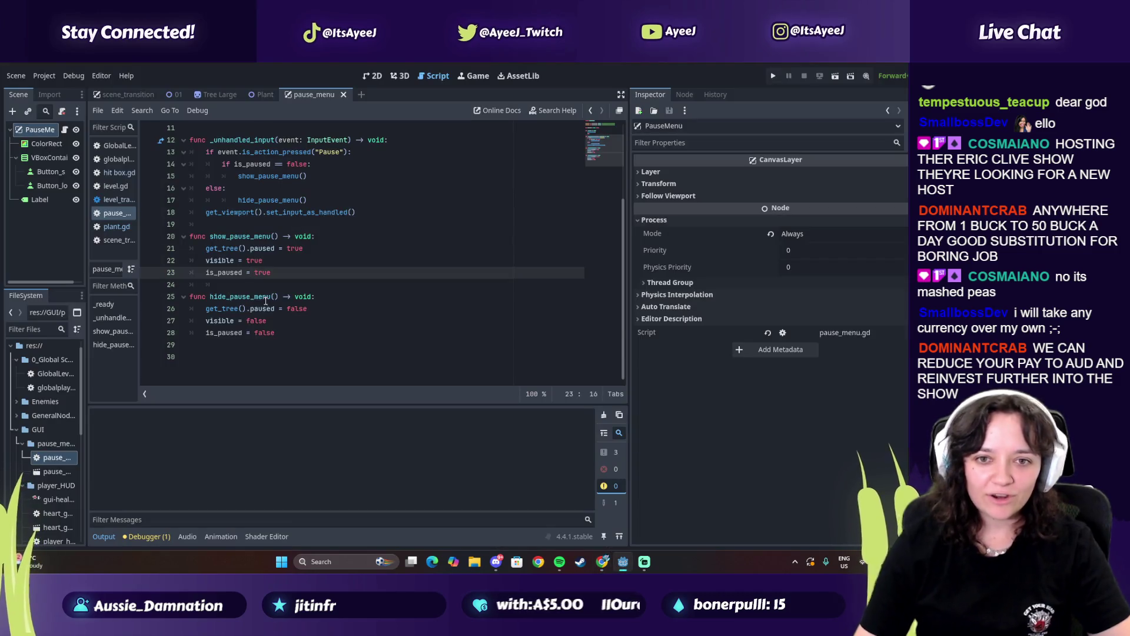
pyautogui.moveTo(279, 308); pyautogui.dragTo(249, 345)
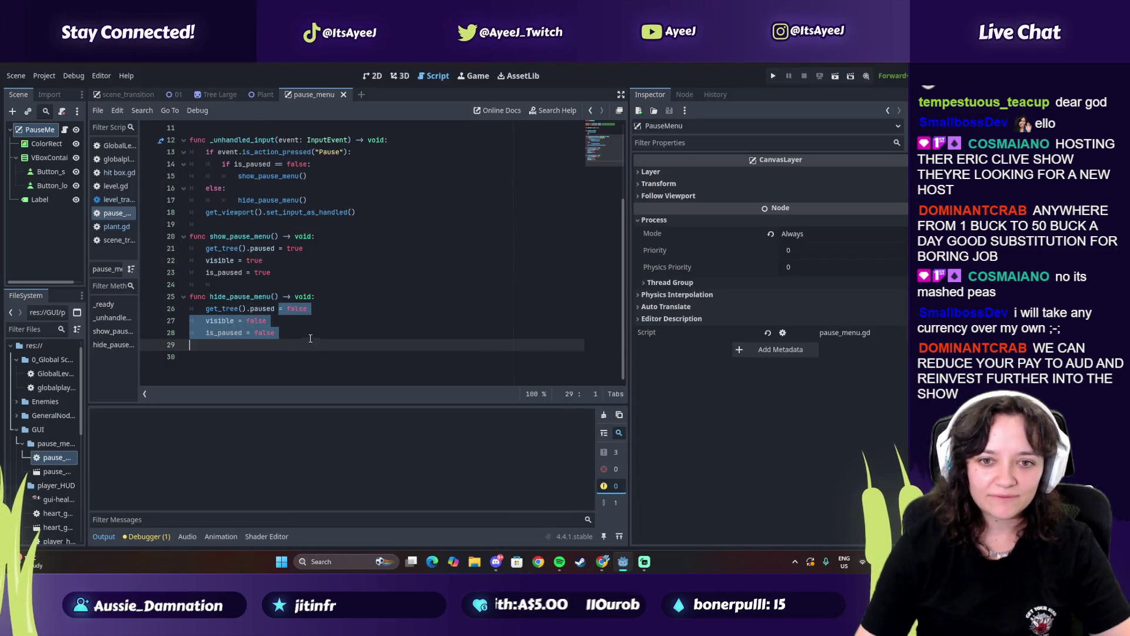
pyautogui.hotkey('alt', 'Tab')
pyautogui.click(277, 393)
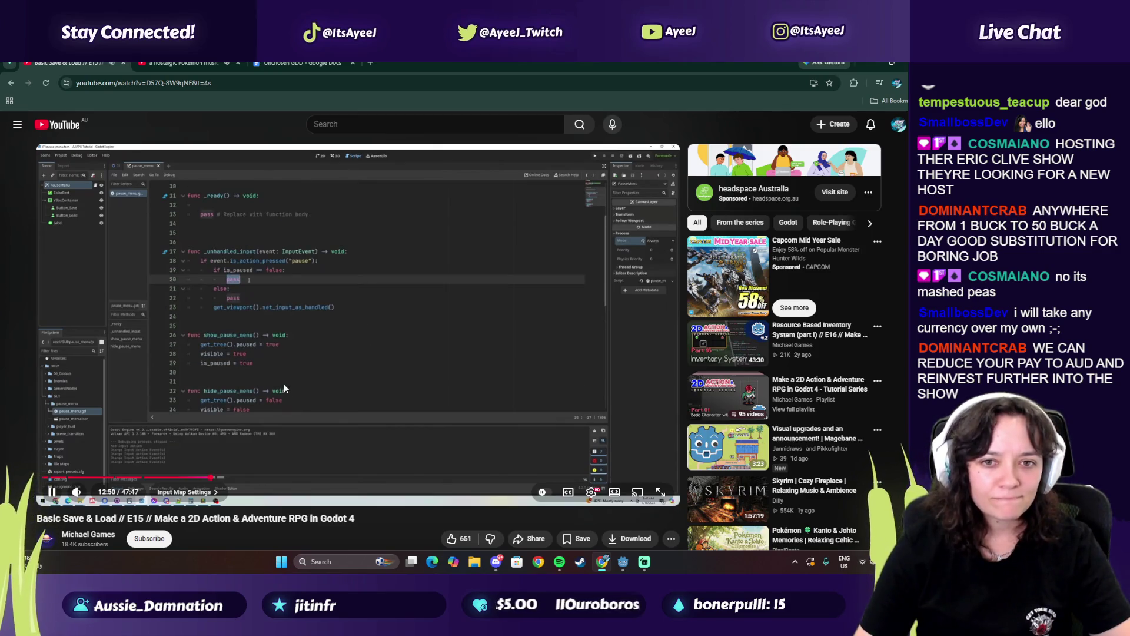
# Check the show_pause_menu and hide_pause_menu calls, then watch the tutorial's game test show its Save/Load menu
pyautogui.hotkey('alt', 'Tab')
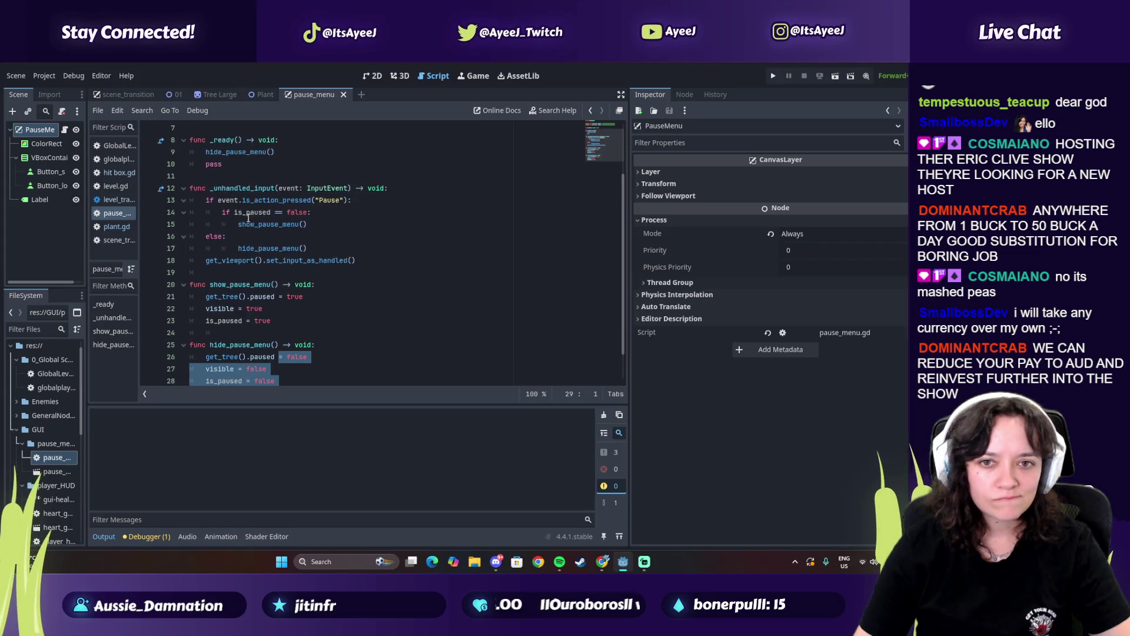
pyautogui.hotkey('alt', 'Tab')
pyautogui.hotkey('alt', 'Tab')
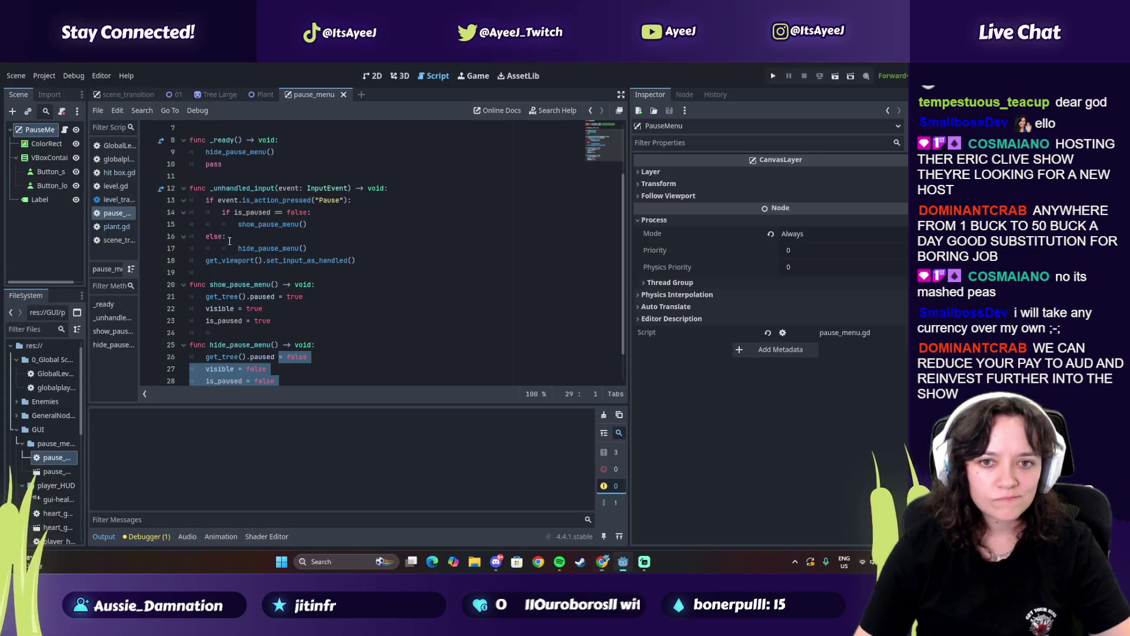
pyautogui.click(246, 225)
pyautogui.hotkey('alt', 'Tab')
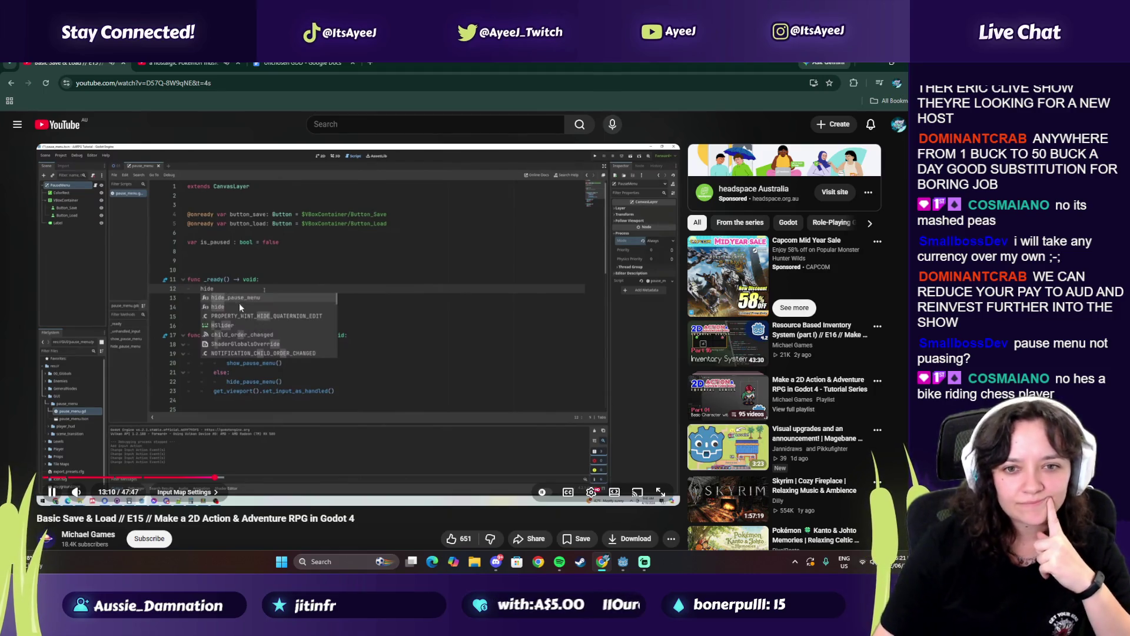
pyautogui.hotkey('alt', 'Tab')
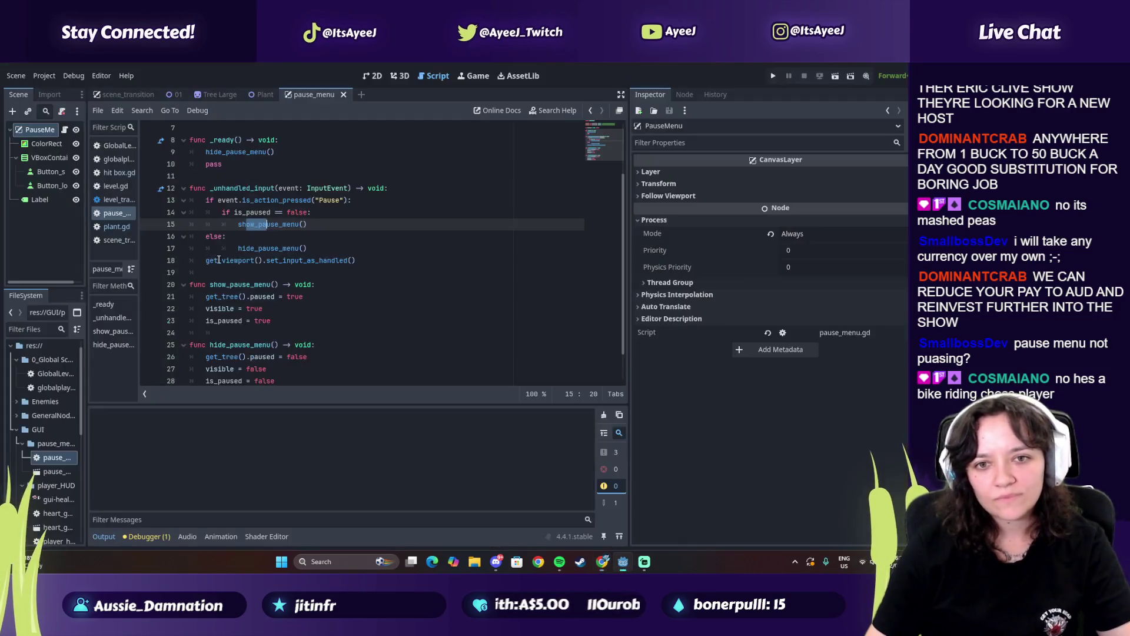
pyautogui.click(234, 226)
pyautogui.hotkey('alt', 'Tab')
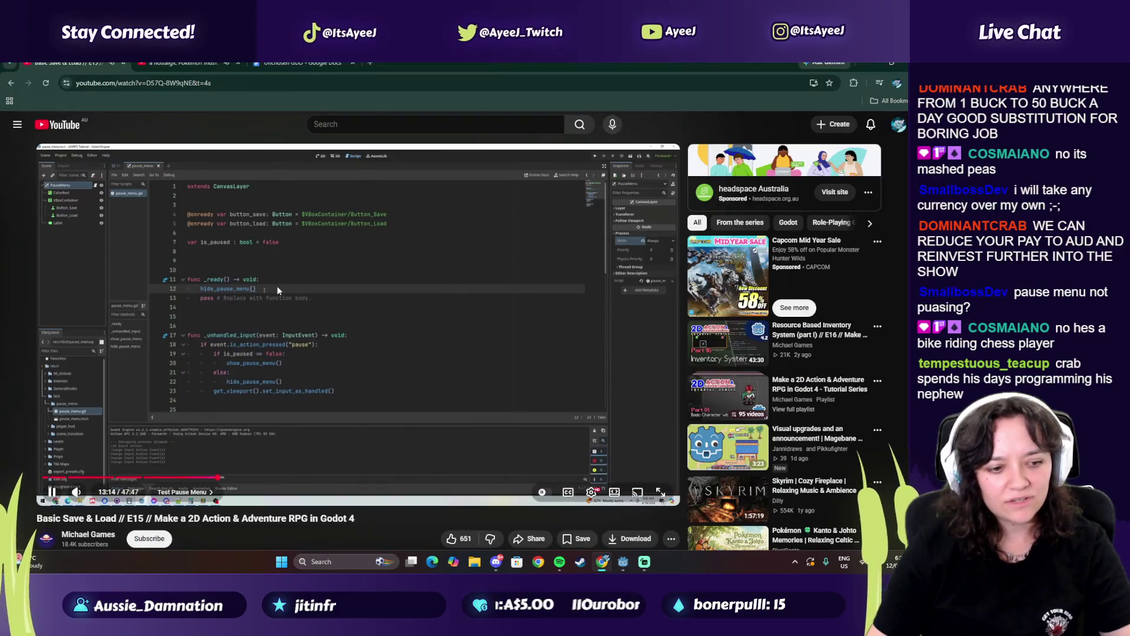
pyautogui.click(282, 281)
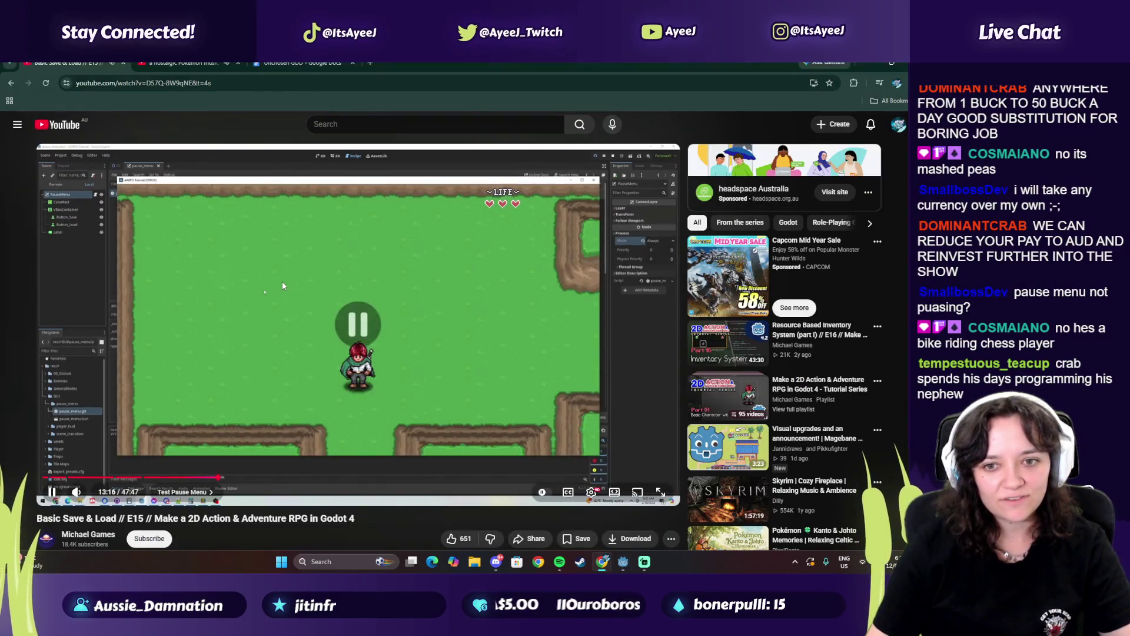
pyautogui.click(279, 295)
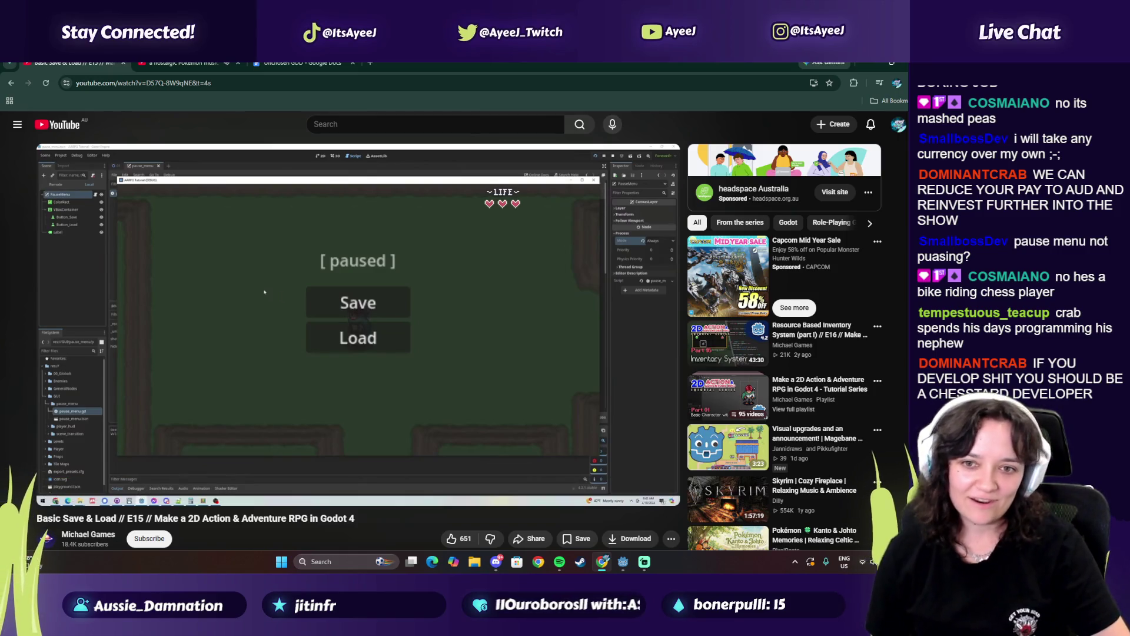
pyautogui.hotkey('alt', 'Tab')
pyautogui.hotkey('alt', 'Tab')
pyautogui.click(333, 287)
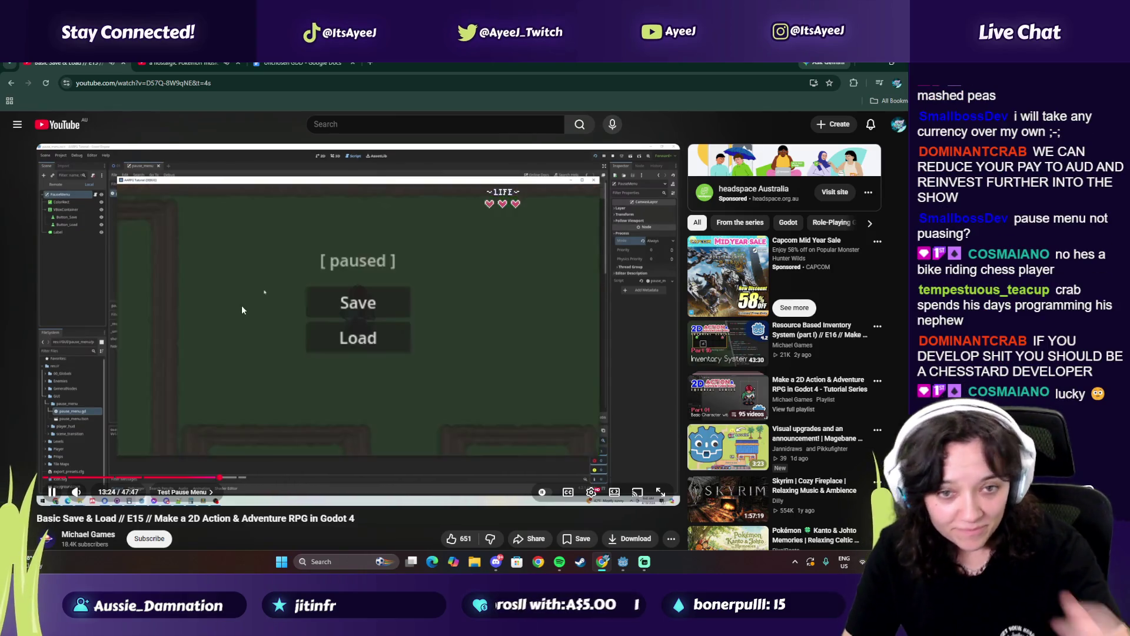
pyautogui.hotkey('alt', 'Tab')
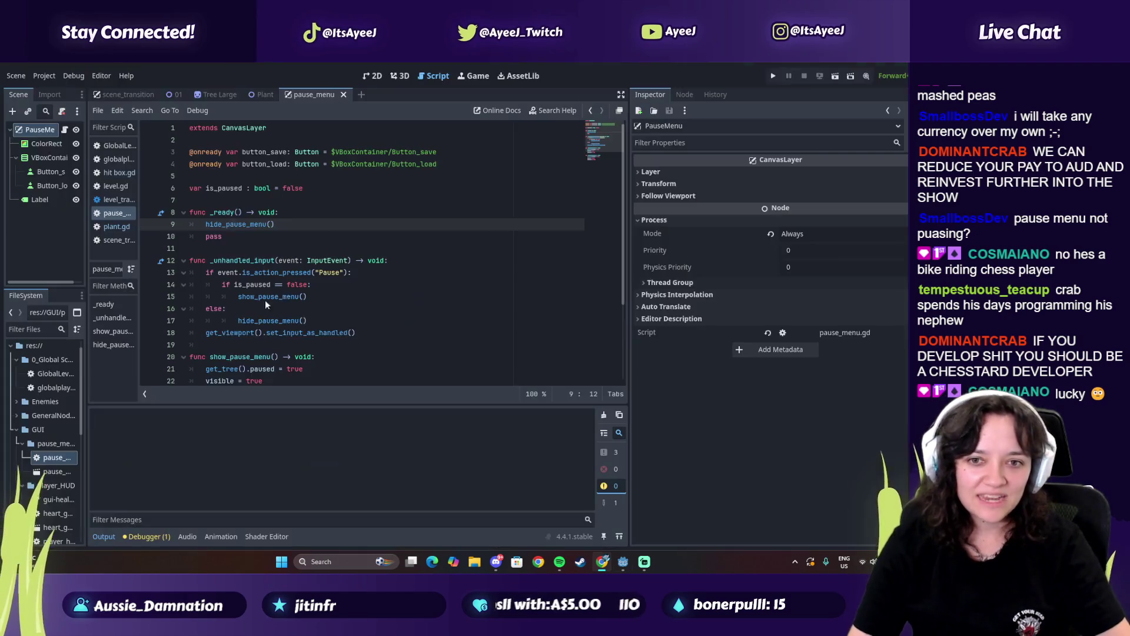
# Run the game and press Escape twice; the Paused overlay flashes away, then close the game window
pyautogui.click(773, 76)
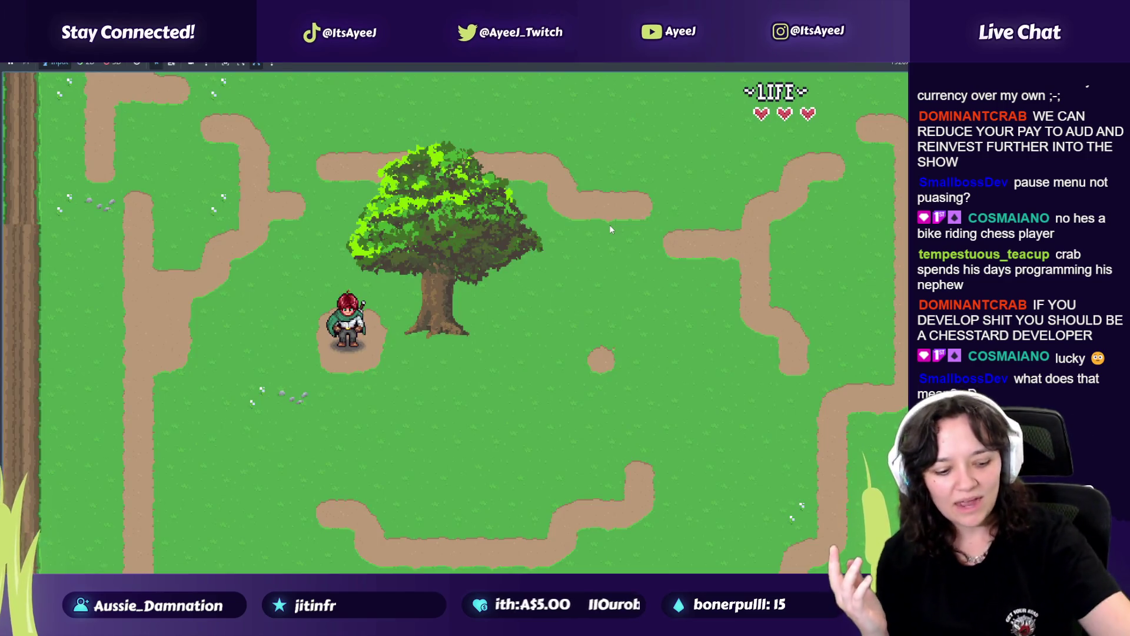
pyautogui.press('Escape')
pyautogui.press('Escape')
pyautogui.press('Escape')
pyautogui.press('Escape')
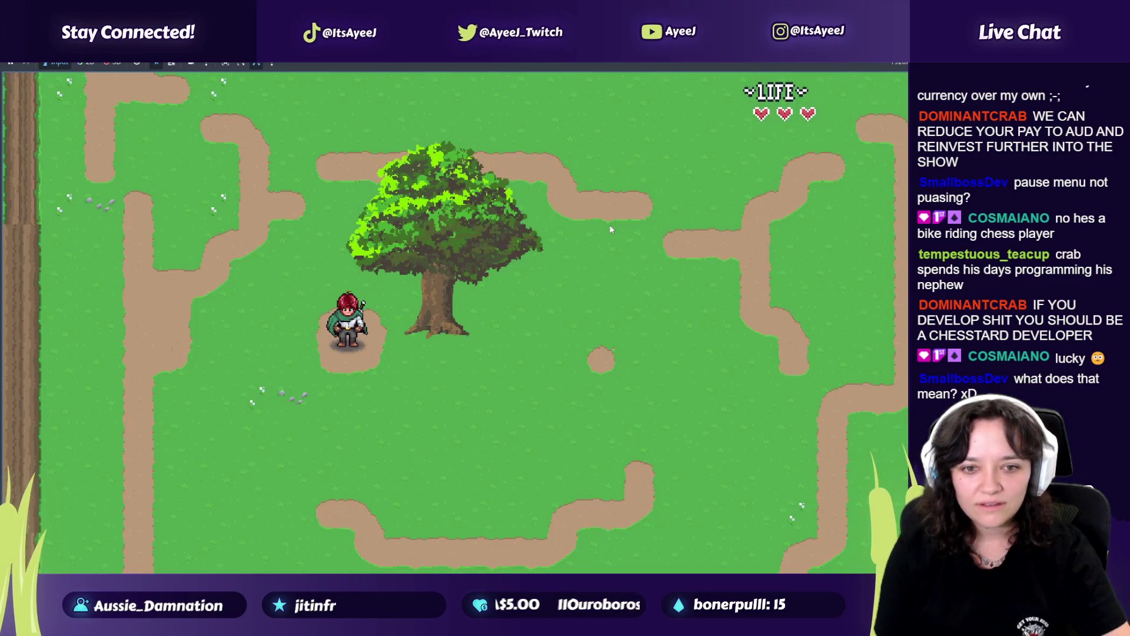
pyautogui.press('Escape')
pyautogui.press('Escape')
pyautogui.press('Escape')
pyautogui.press('Escape')
pyautogui.press('Escape')
pyautogui.press('Escape')
pyautogui.press('Escape')
pyautogui.press('Escape')
pyautogui.press('Escape')
pyautogui.press('Escape')
pyautogui.hotkey('alt', 'Tab')
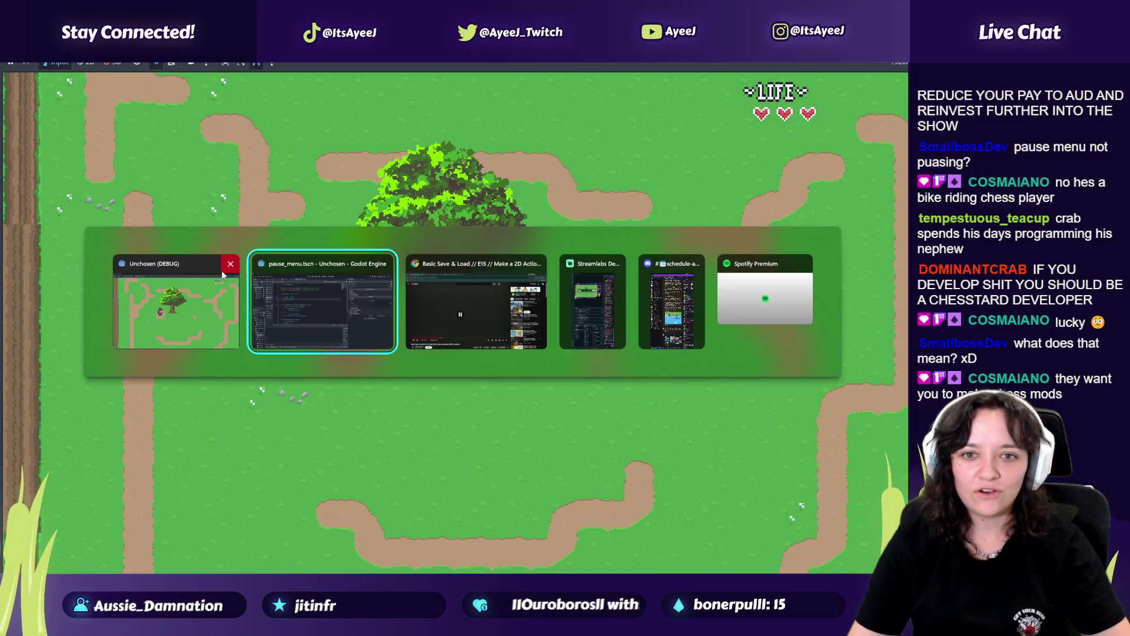
pyautogui.click(229, 264)
pyautogui.click(309, 296)
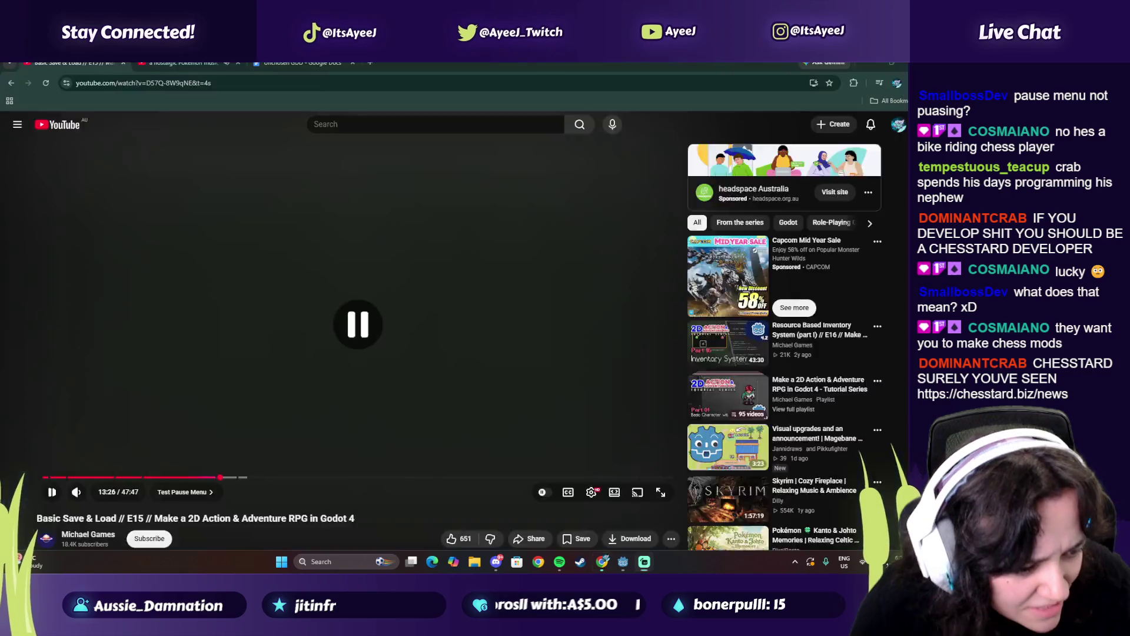
# Close the stray news tab, rewatch the tutorial's pause menu test, then bring Godot back
pyautogui.hotkey('ctrl', 'w')
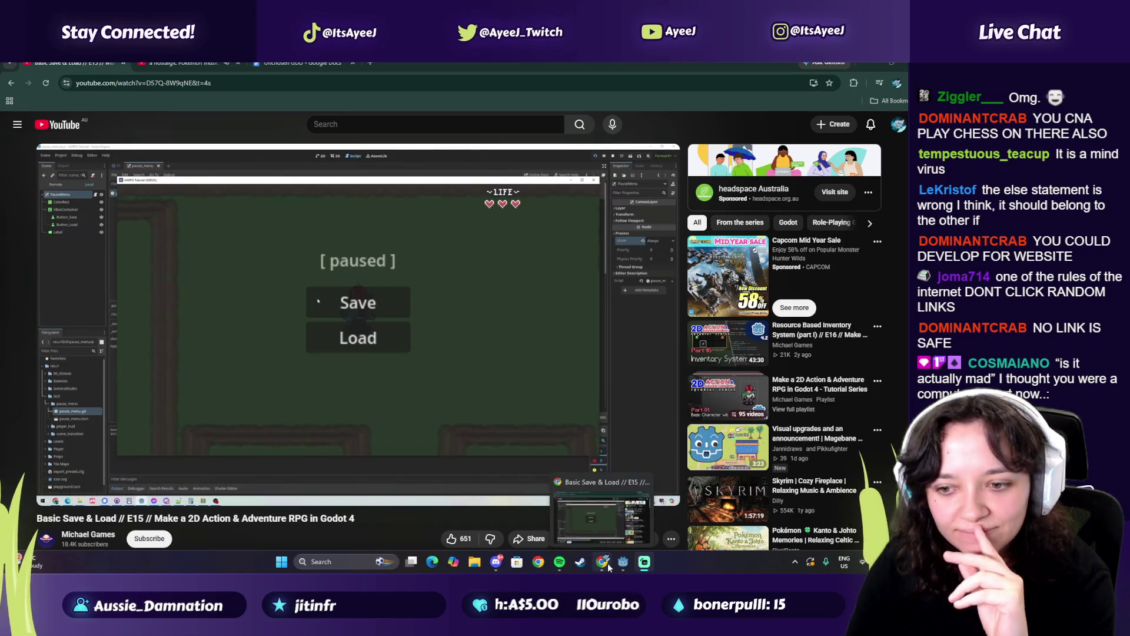
pyautogui.click(623, 561)
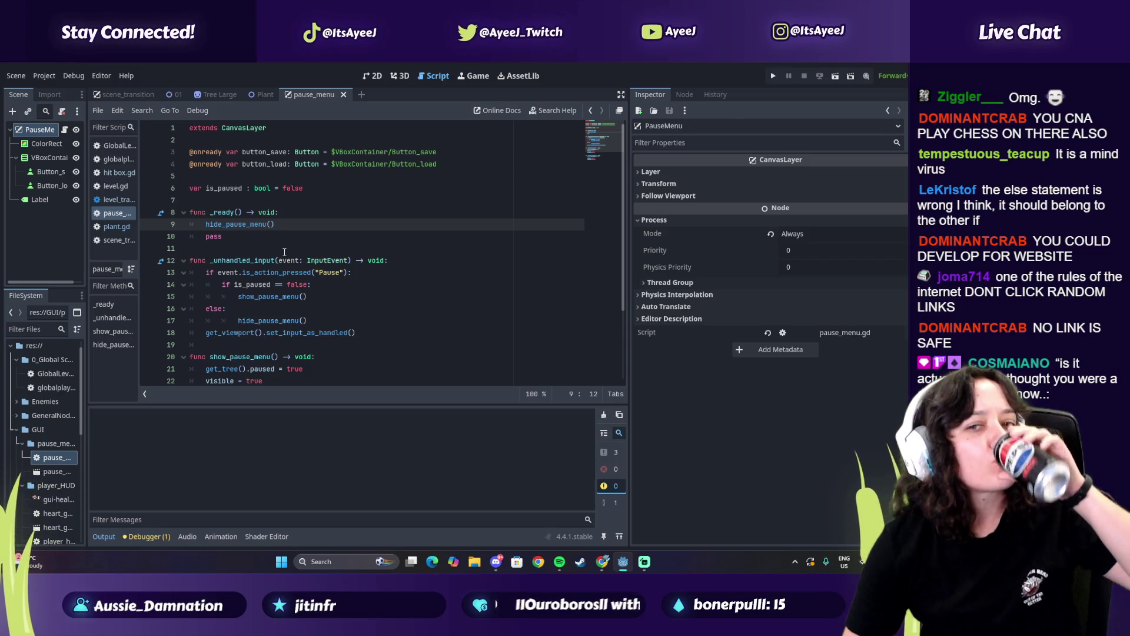
# Change the line 14 pause check from 'is_paused == false' to 'true'
pyautogui.click(216, 309)
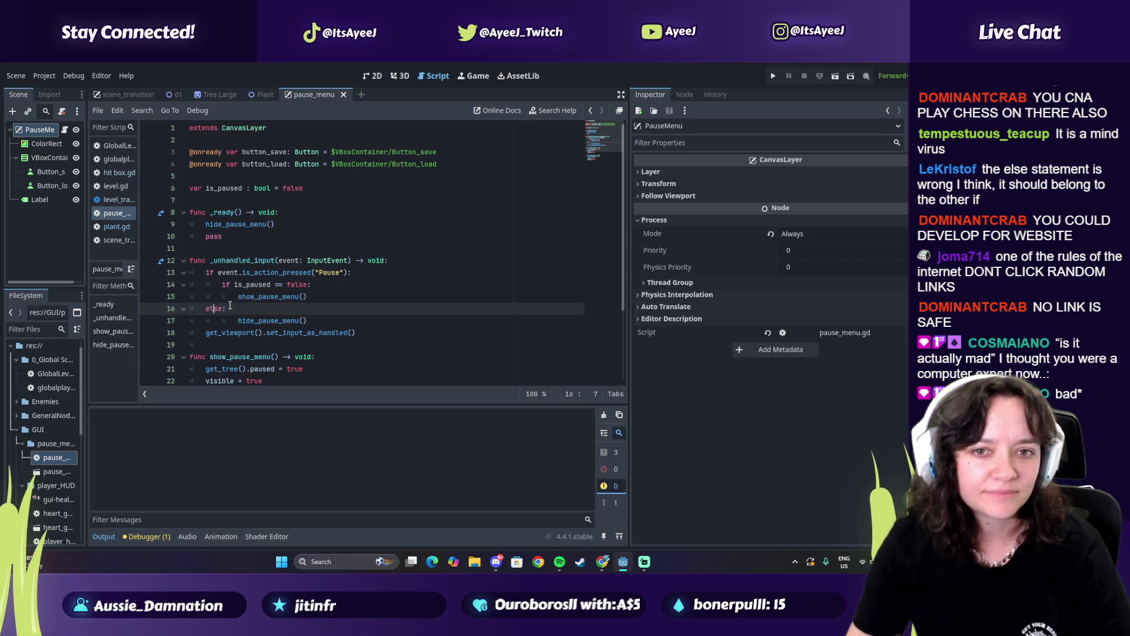
pyautogui.press('End')
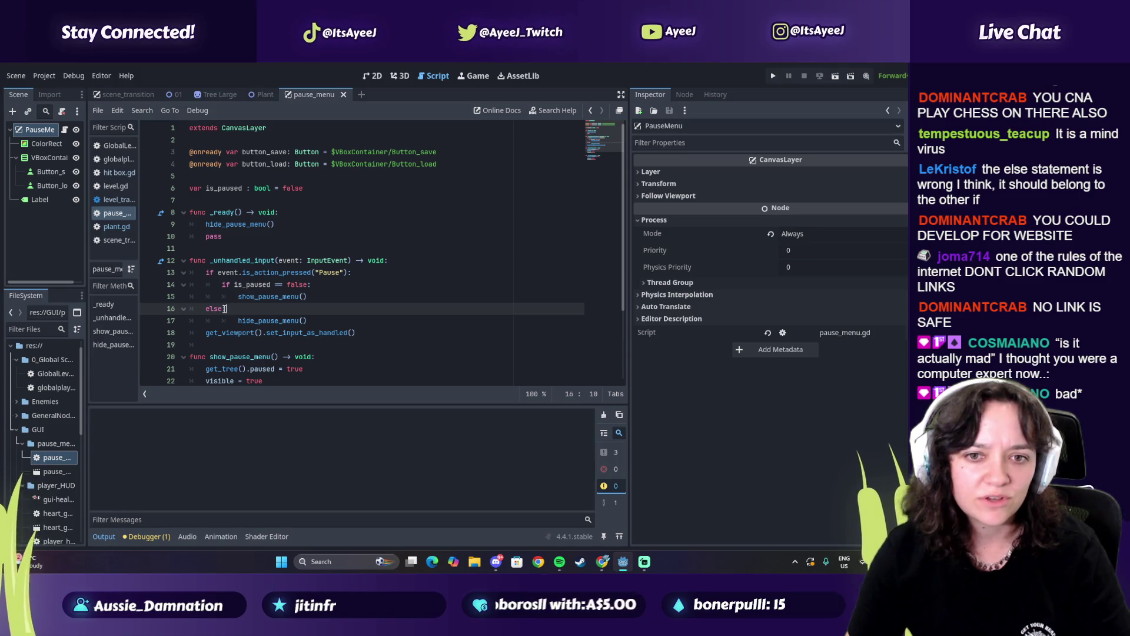
pyautogui.moveTo(242, 285); pyautogui.dragTo(301, 282)
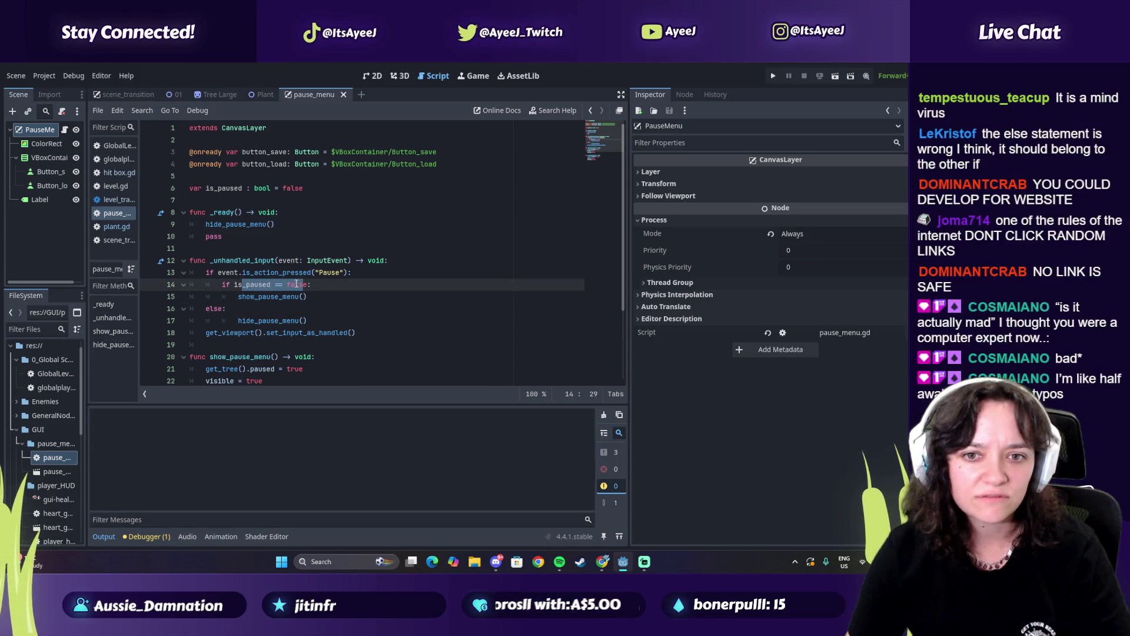
pyautogui.doubleClick(296, 284)
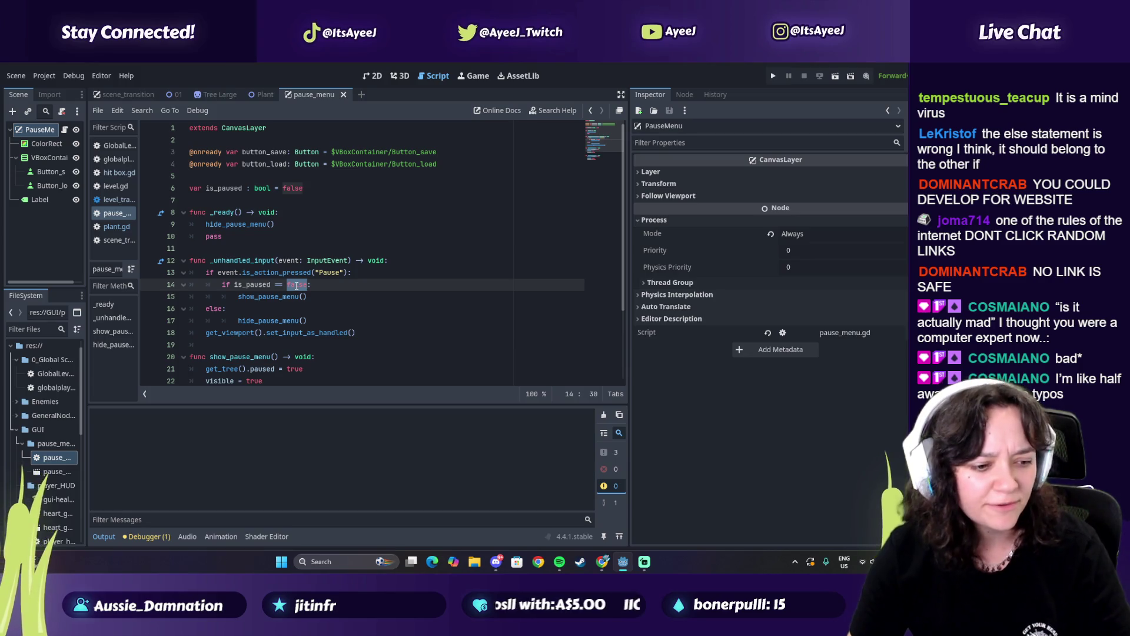
pyautogui.write('tru')
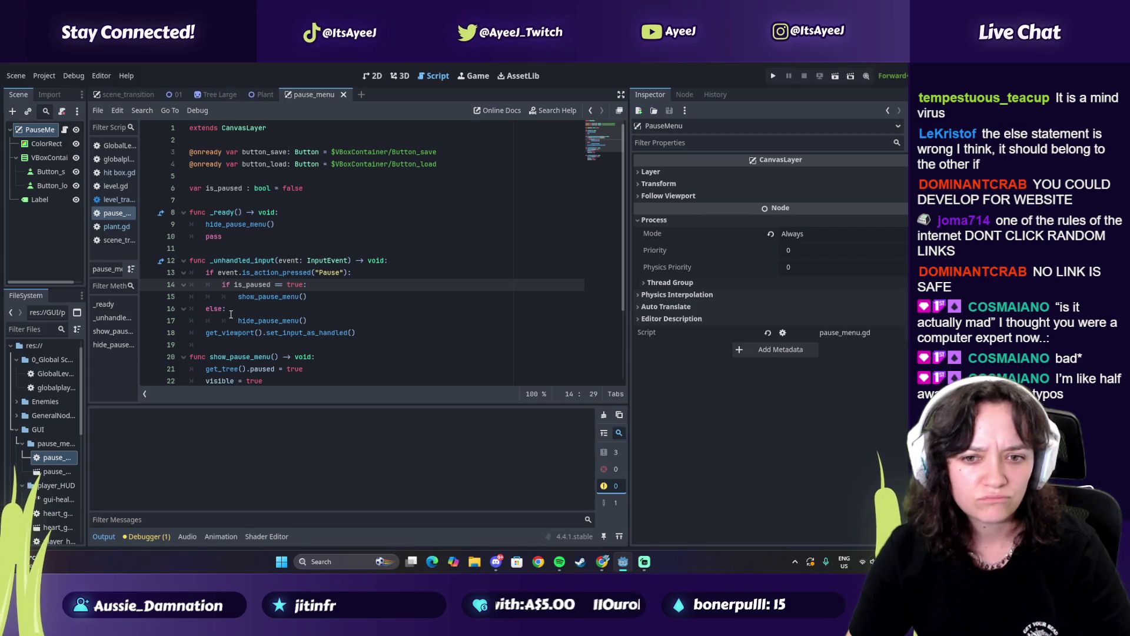
pyautogui.scroll(-2, 230, 313)
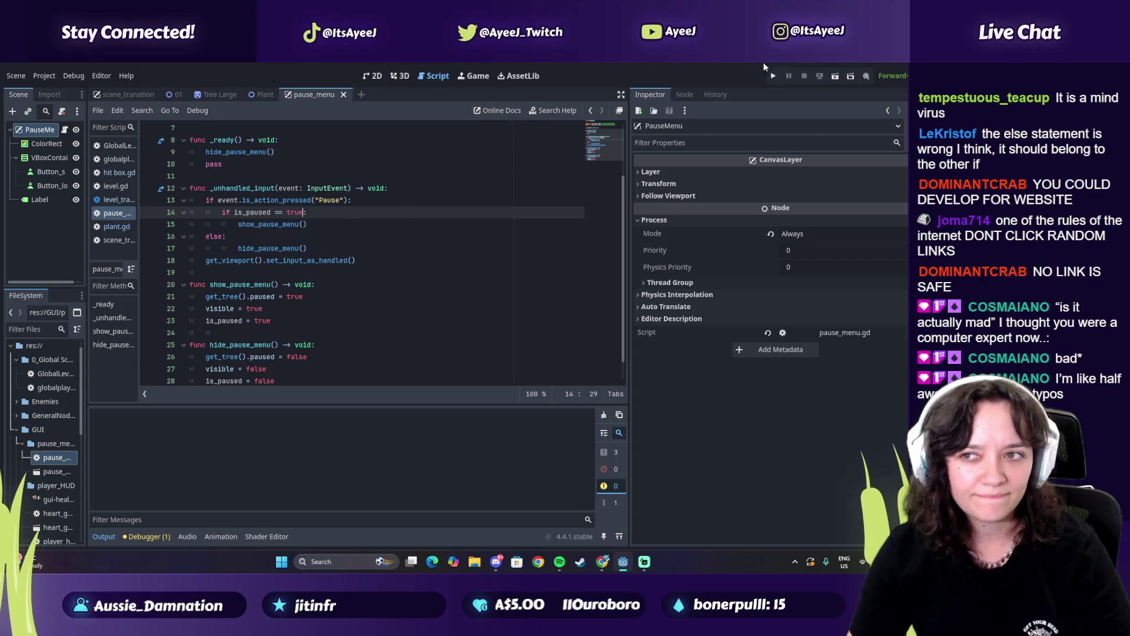
# Run the game to test the true check, then close the game window
pyautogui.click(773, 76)
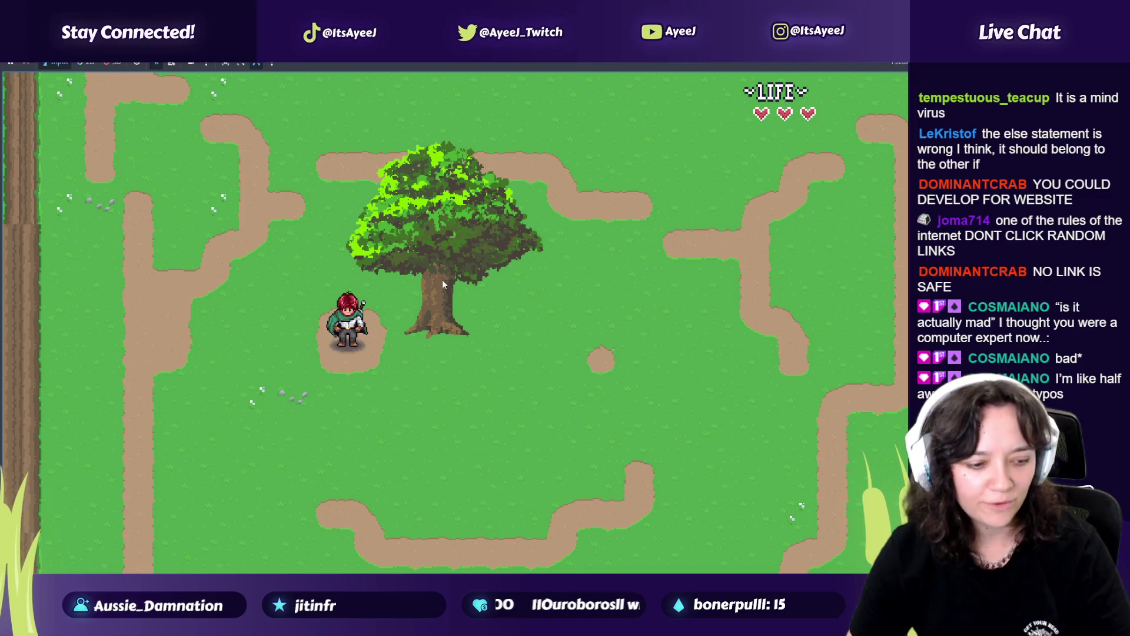
pyautogui.hotkey('alt', 'Tab')
pyautogui.click(238, 268)
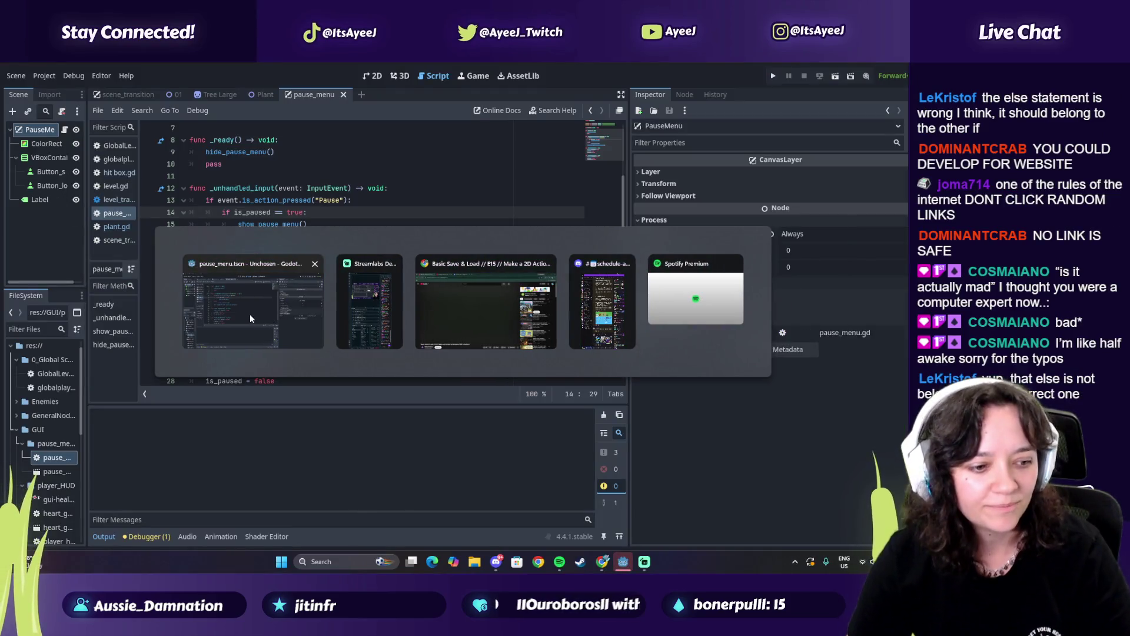
pyautogui.click(263, 303)
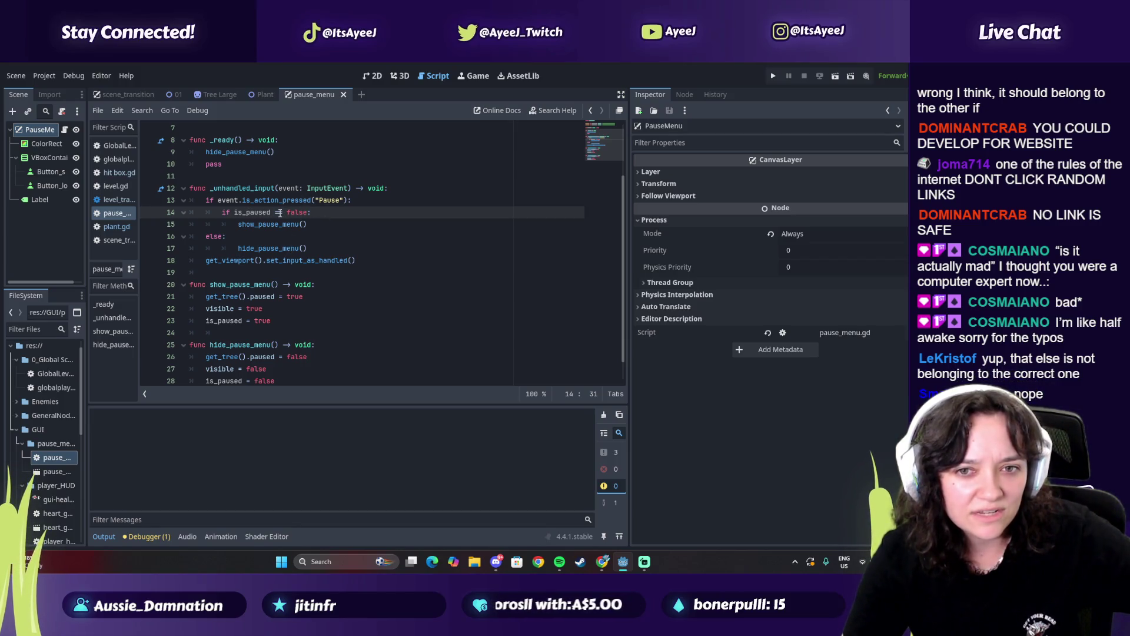
pyautogui.moveTo(239, 225); pyautogui.dragTo(314, 225)
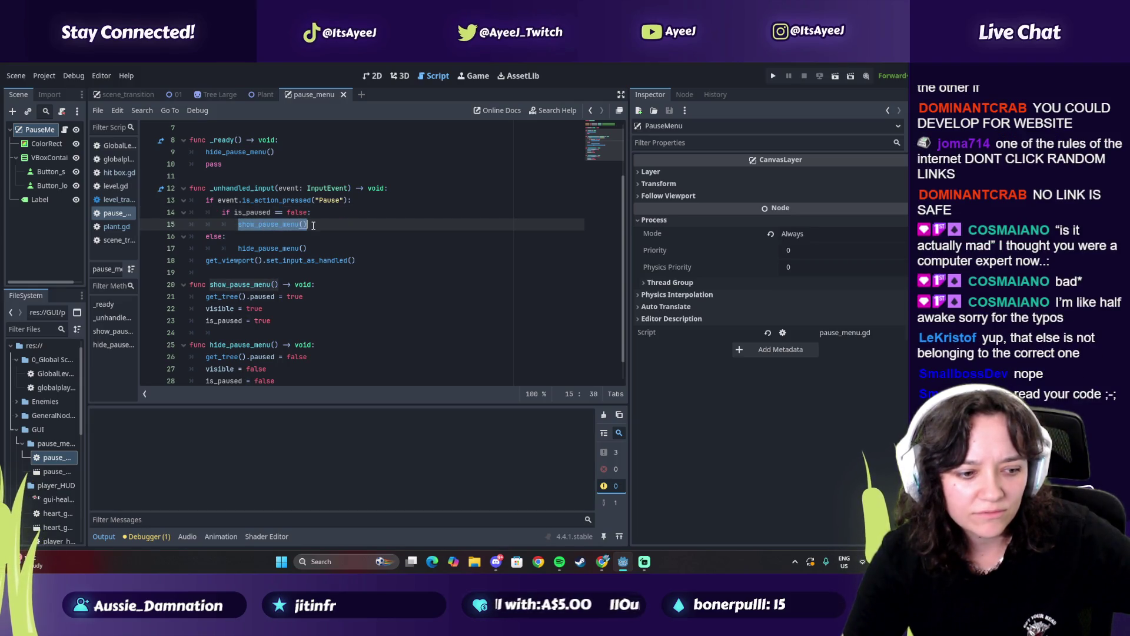
pyautogui.scroll(1, 224, 277)
pyautogui.moveTo(242, 248); pyautogui.dragTo(284, 262)
pyautogui.moveTo(222, 237); pyautogui.dragTo(266, 238)
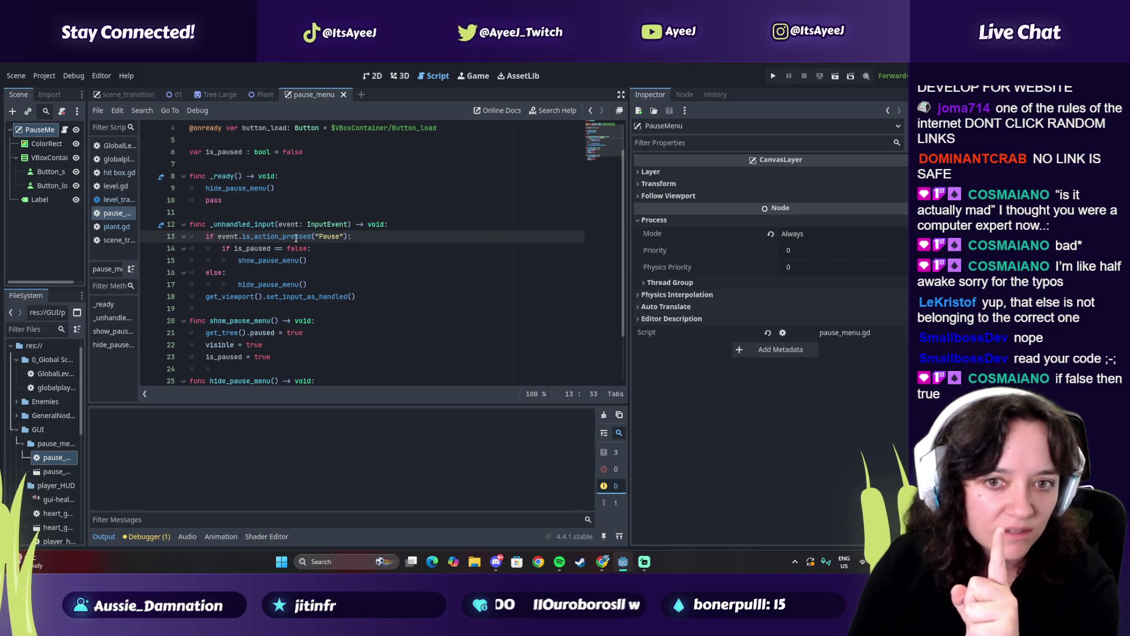
pyautogui.moveTo(223, 248)
pyautogui.mouseDown()
pyautogui.moveTo(304, 249)
pyautogui.moveTo(304, 261)
pyautogui.mouseUp()
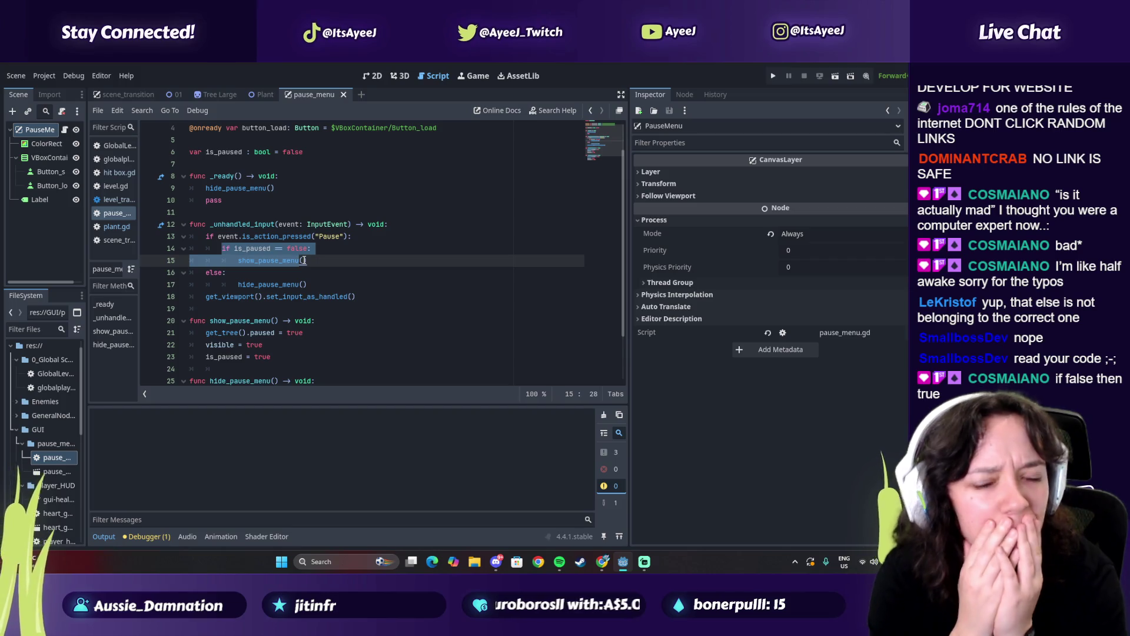
pyautogui.click(609, 563)
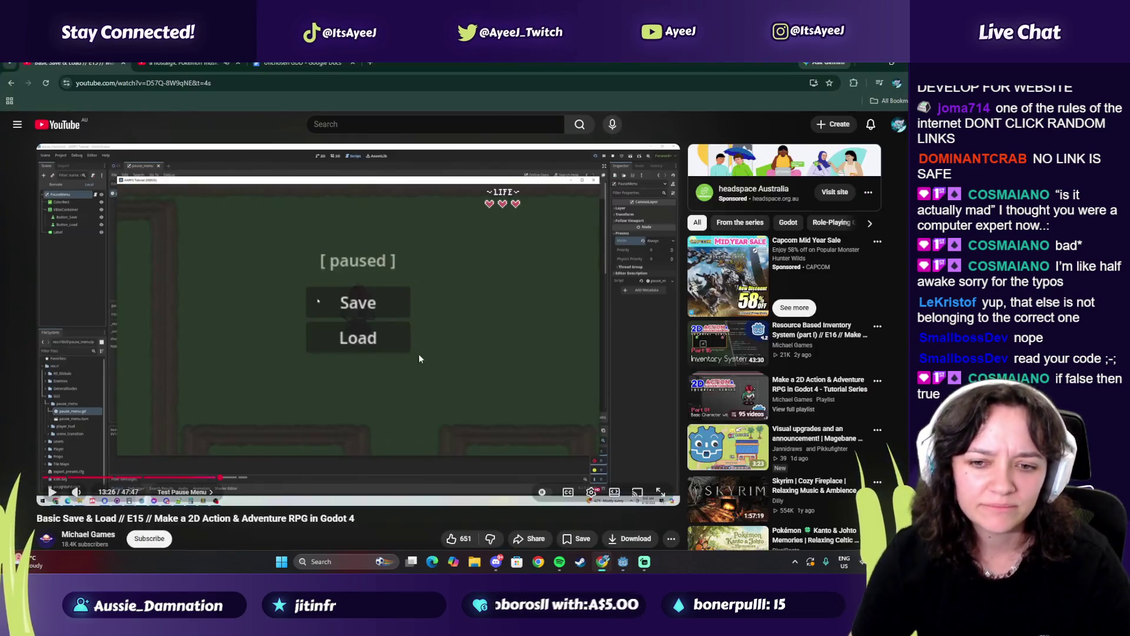
pyautogui.click(214, 477)
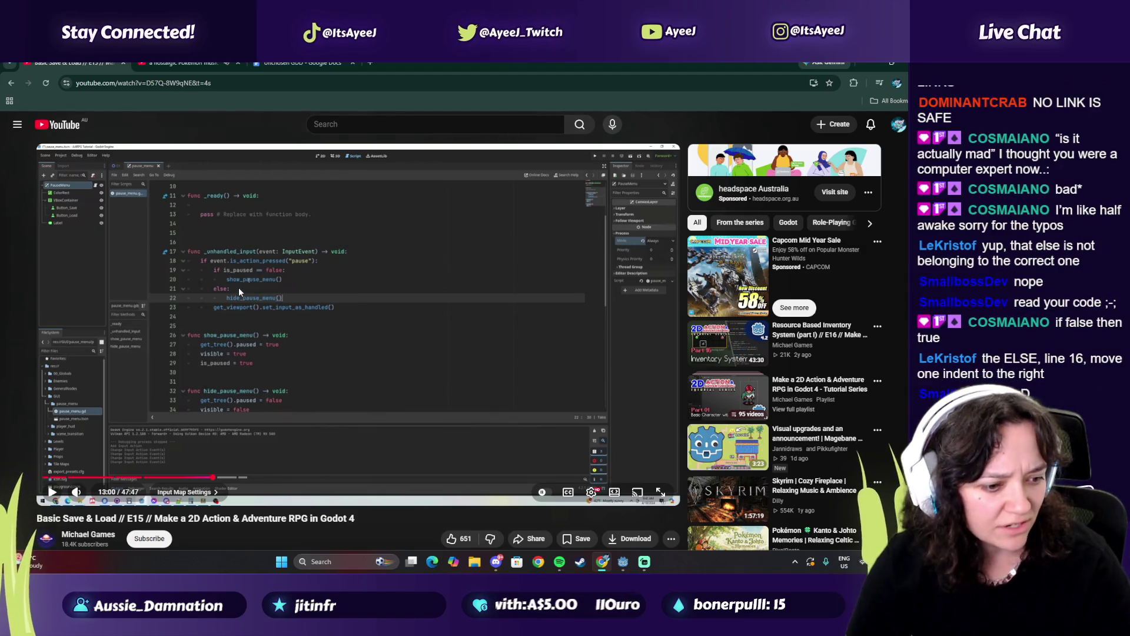
pyautogui.hotkey('alt', 'Tab')
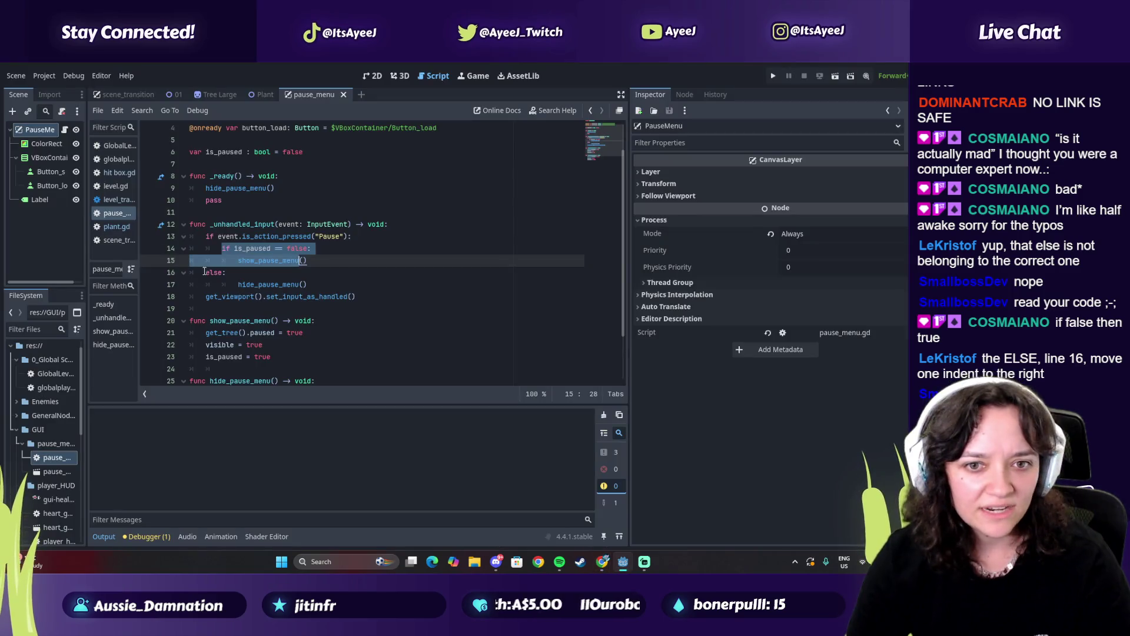
# Indent the line 16 else under the is_paused check, run the game, and toggle pause twice with Escape
pyautogui.click(202, 273)
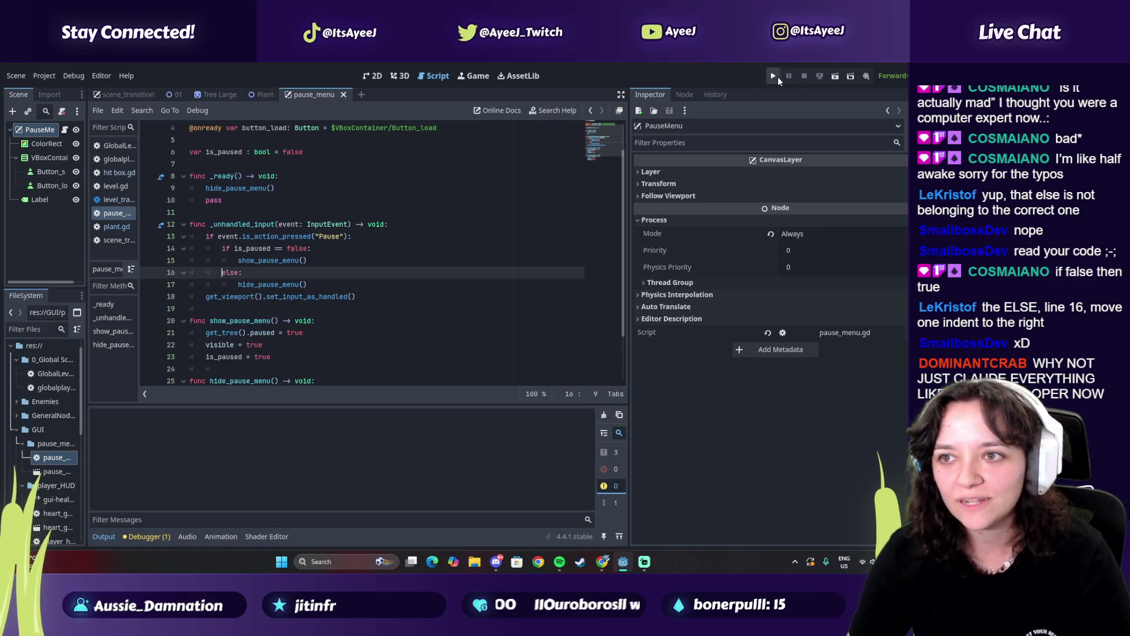
pyautogui.click(773, 76)
pyautogui.press('Escape')
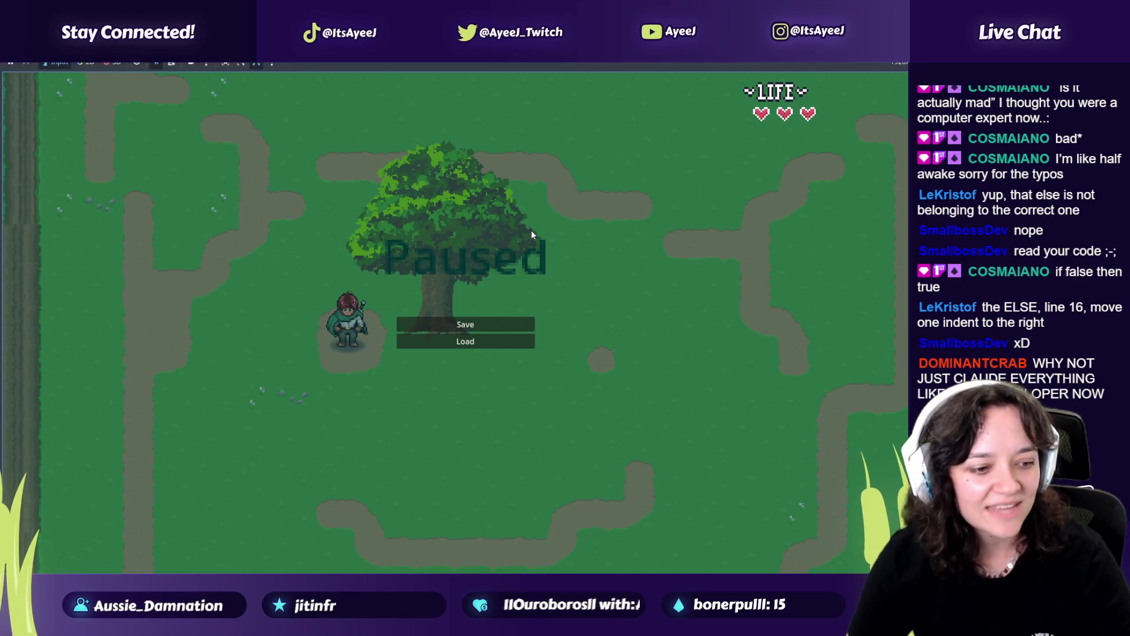
pyautogui.press('Escape')
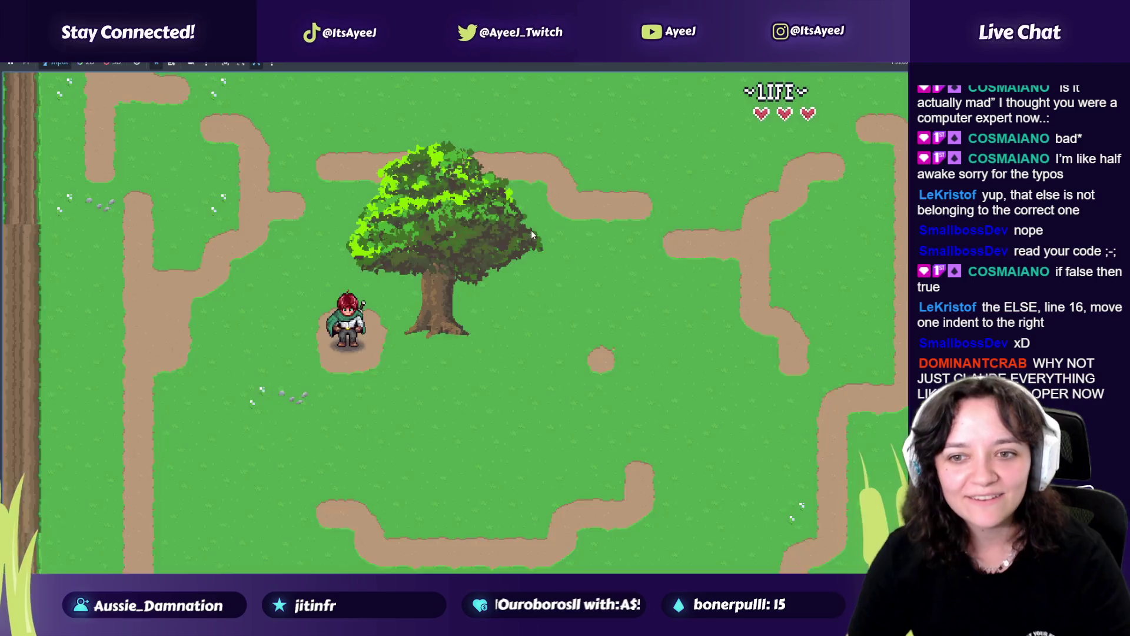
pyautogui.press('Escape')
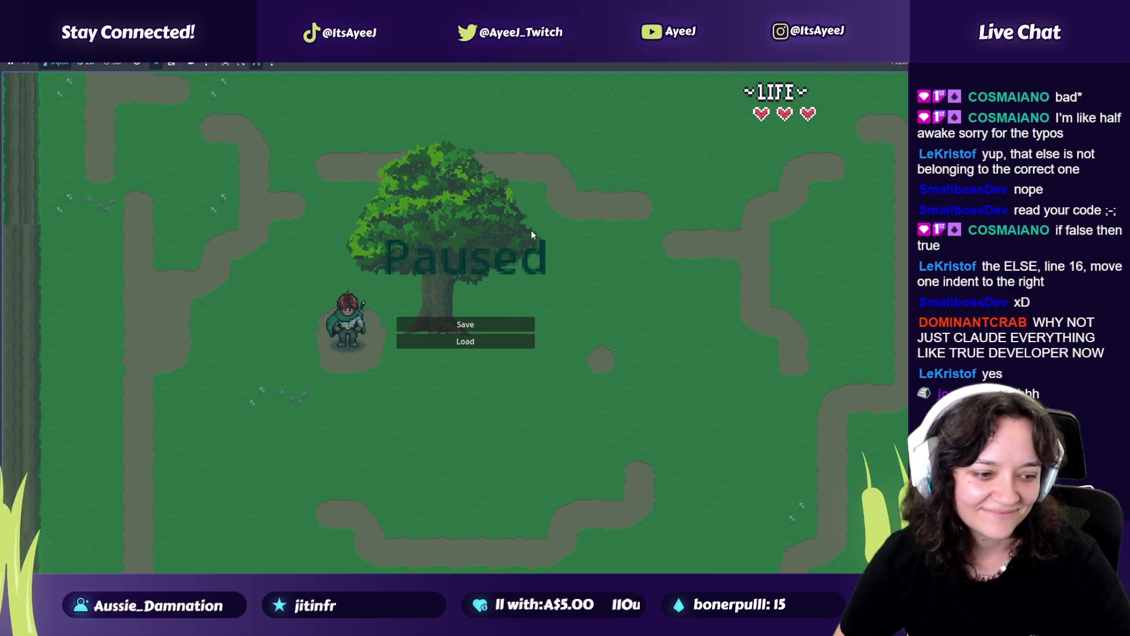
pyautogui.press('Escape')
pyautogui.hotkey('alt', 'Tab')
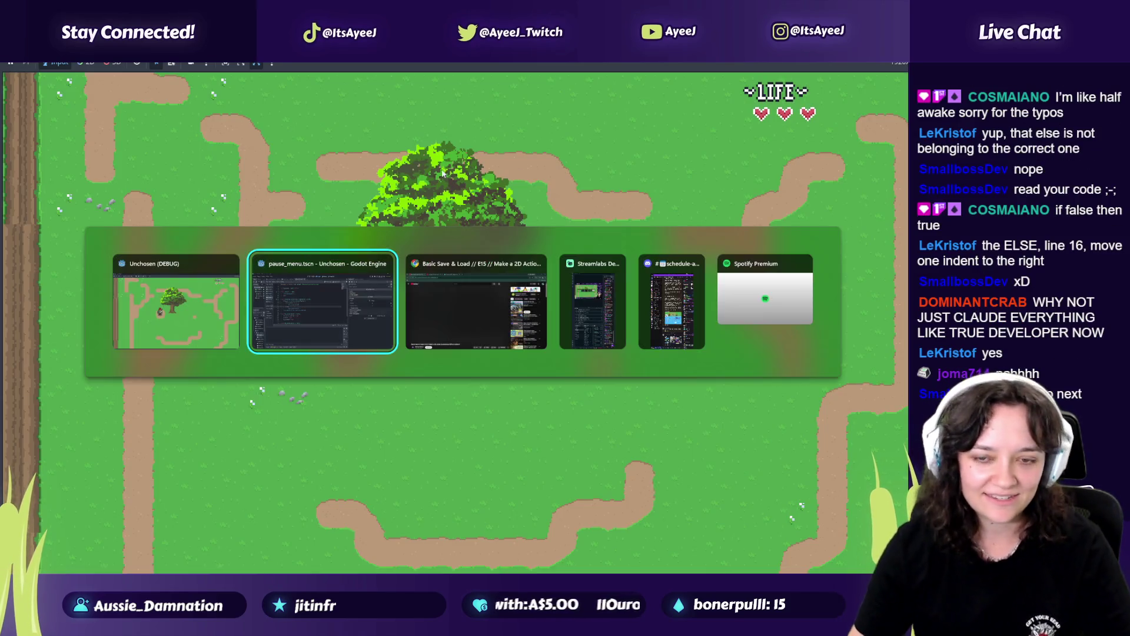
# Close the game window and resume the tutorial video at 13:08
pyautogui.click(232, 266)
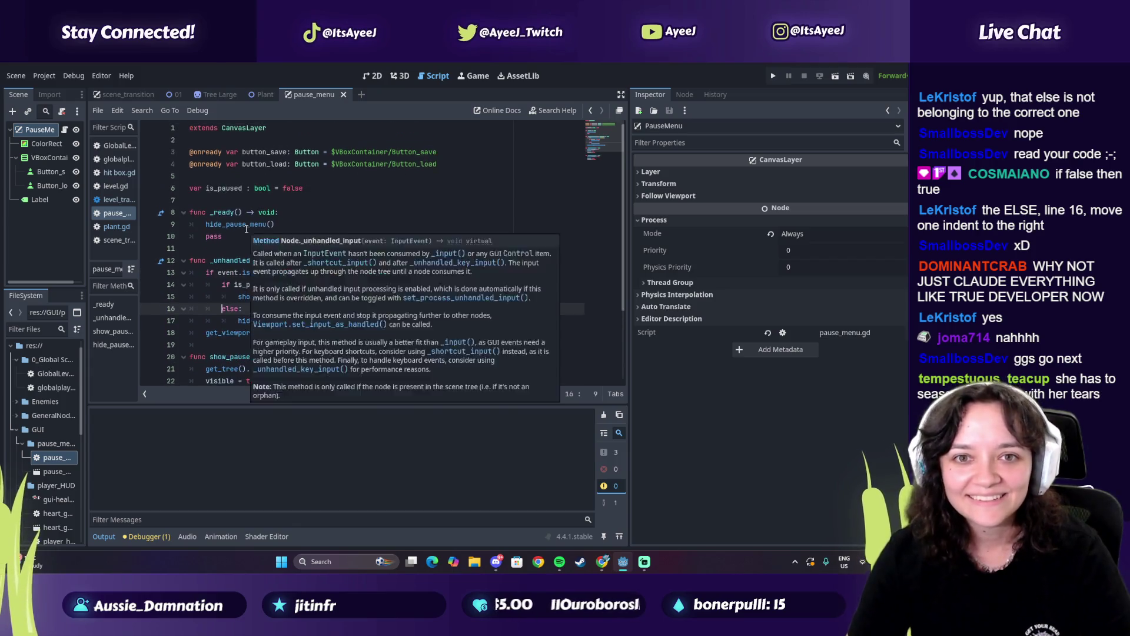
pyautogui.scroll(-2, 249, 325)
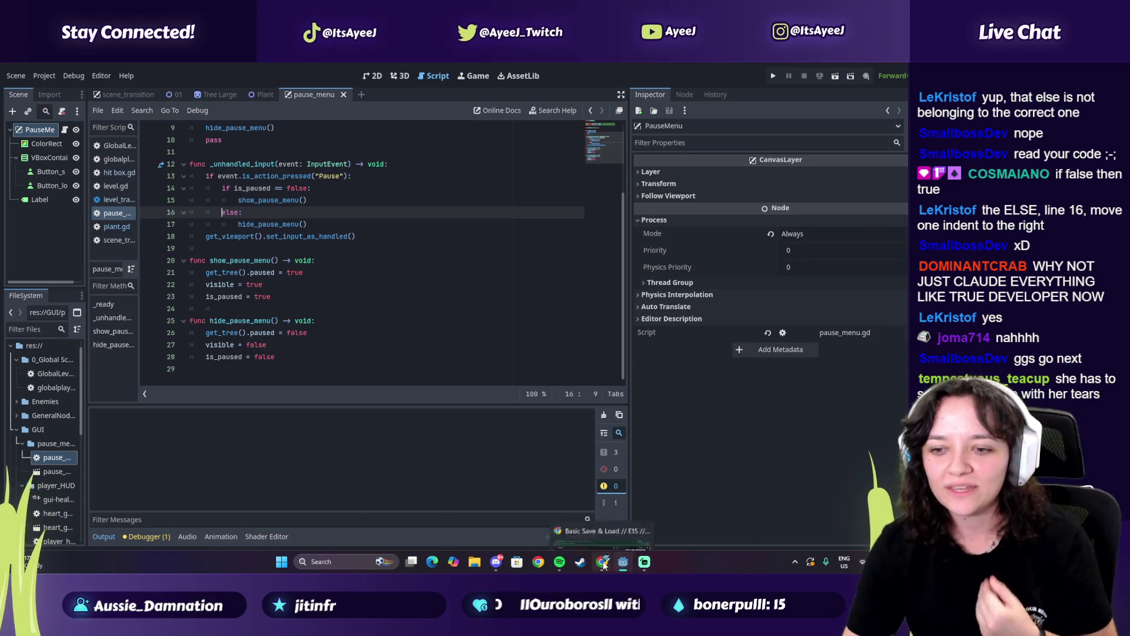
pyautogui.hotkey('alt', 'Tab')
pyautogui.click(436, 375)
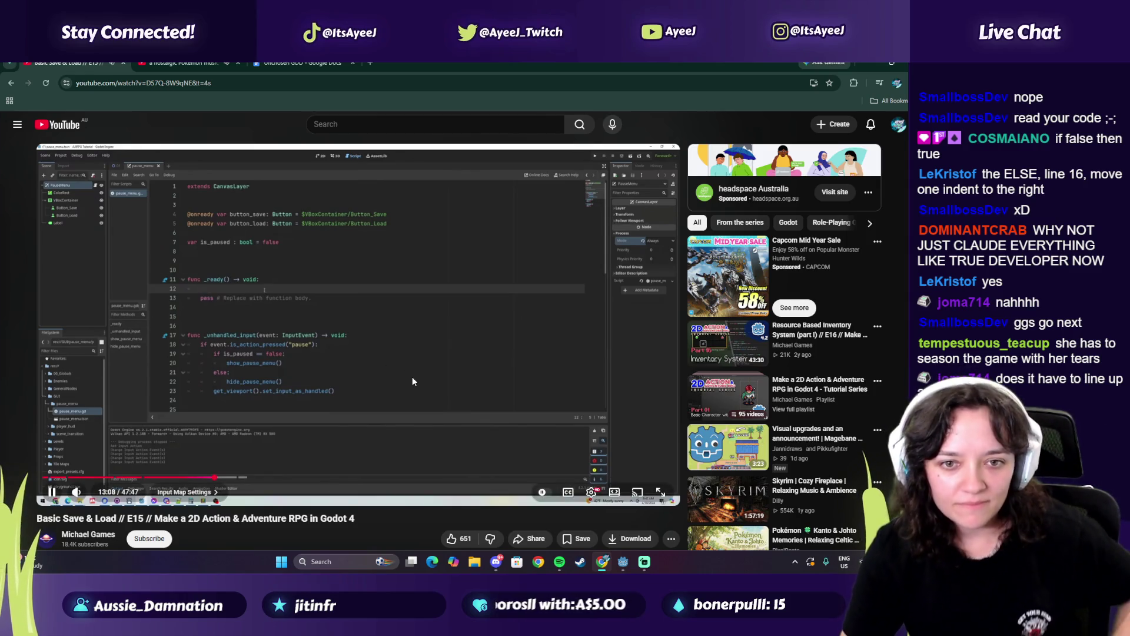
pyautogui.click(415, 359)
pyautogui.click(370, 62)
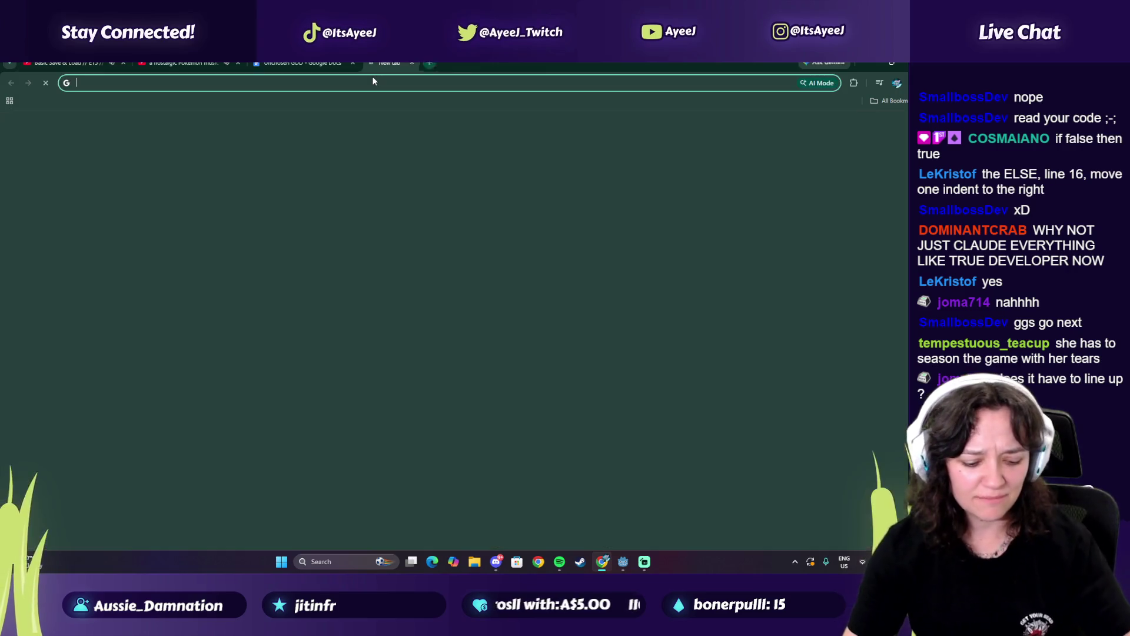
pyautogui.write('www.ay')
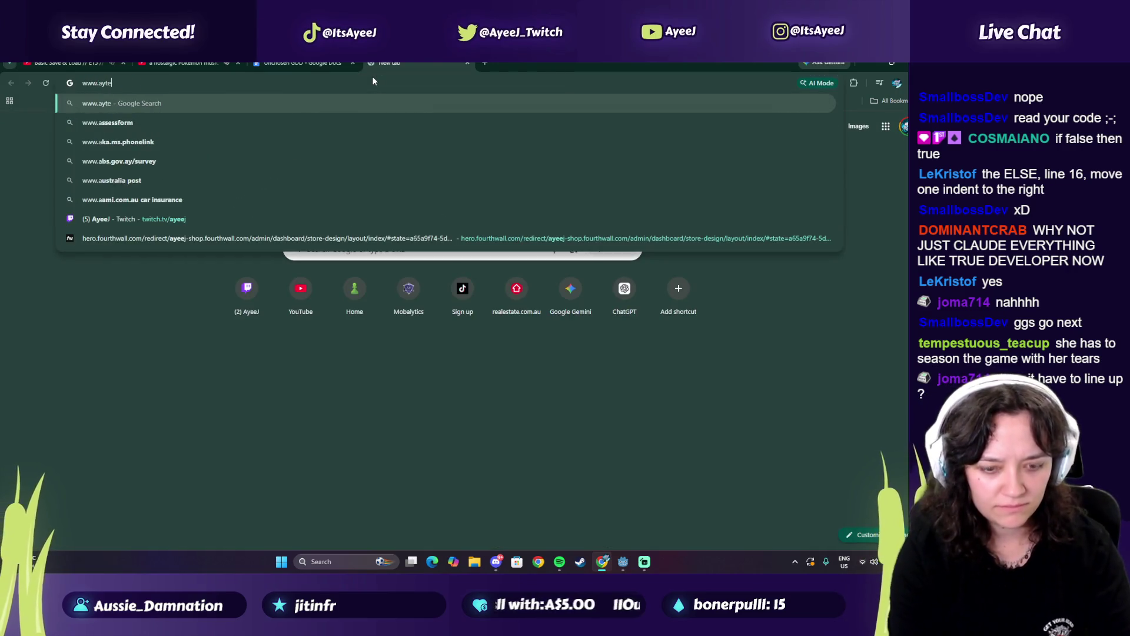
pyautogui.write('eej')
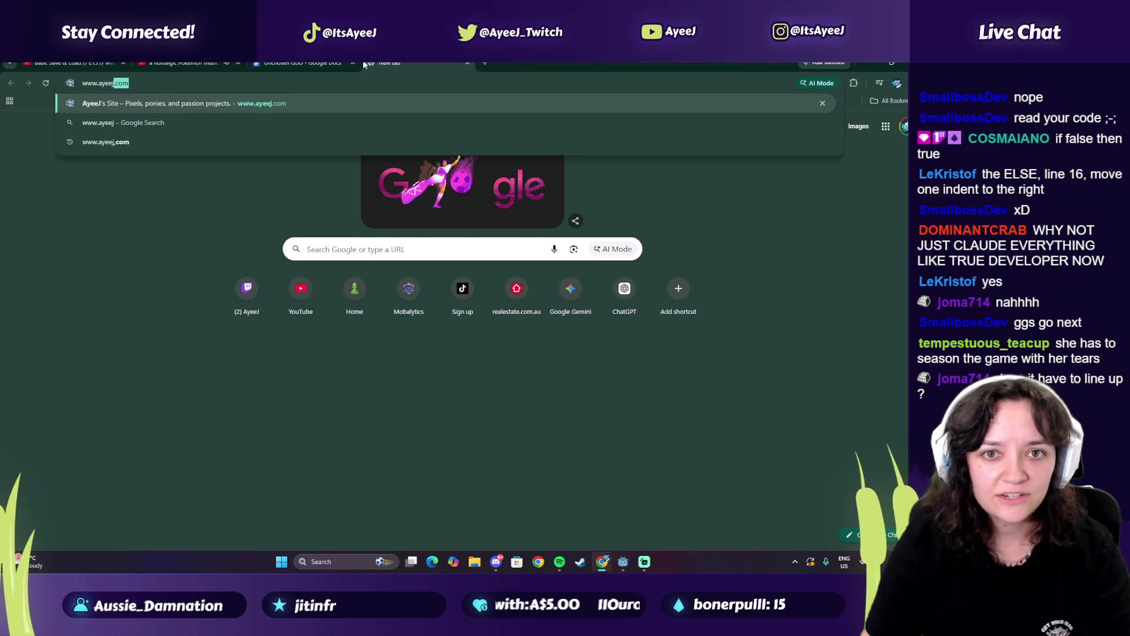
pyautogui.click(155, 107)
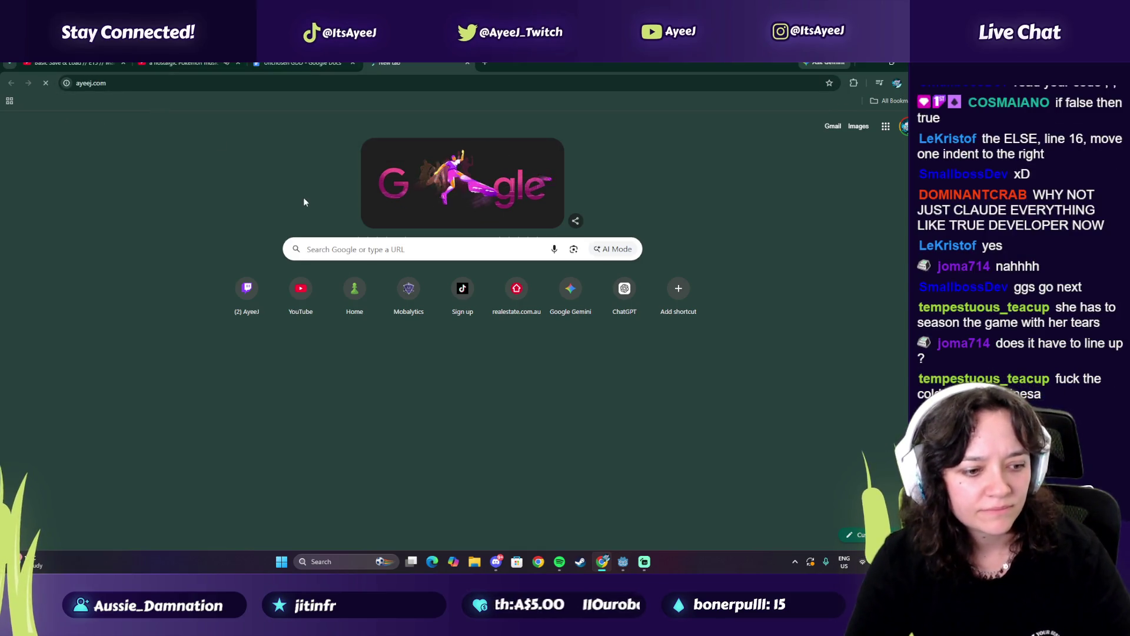
pyautogui.scroll(-3, 270, 292)
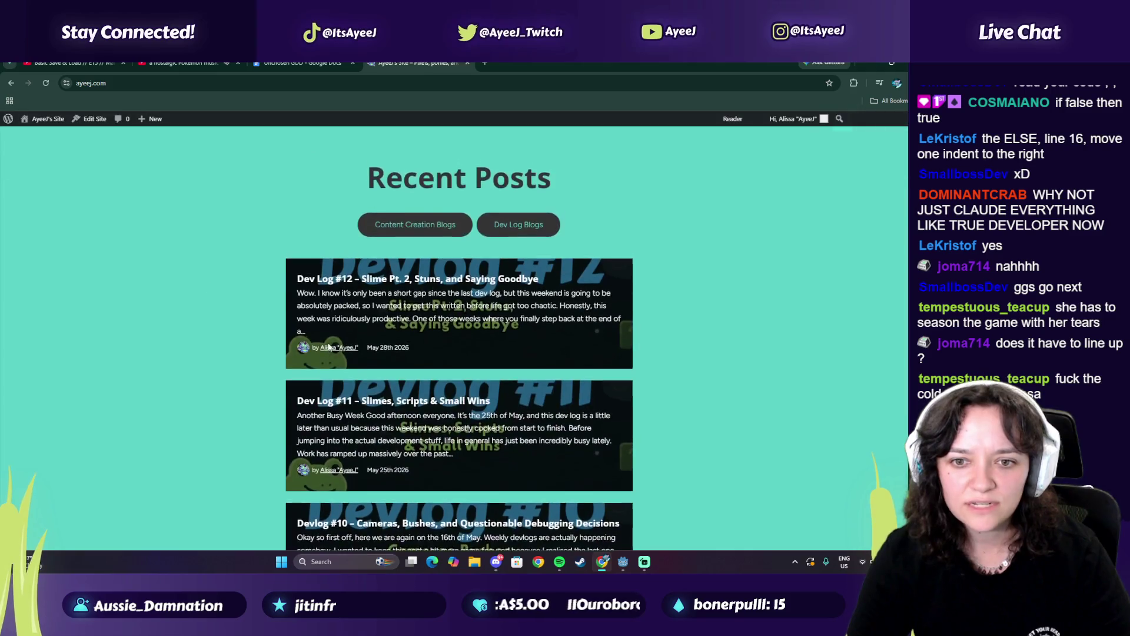
pyautogui.click(336, 288)
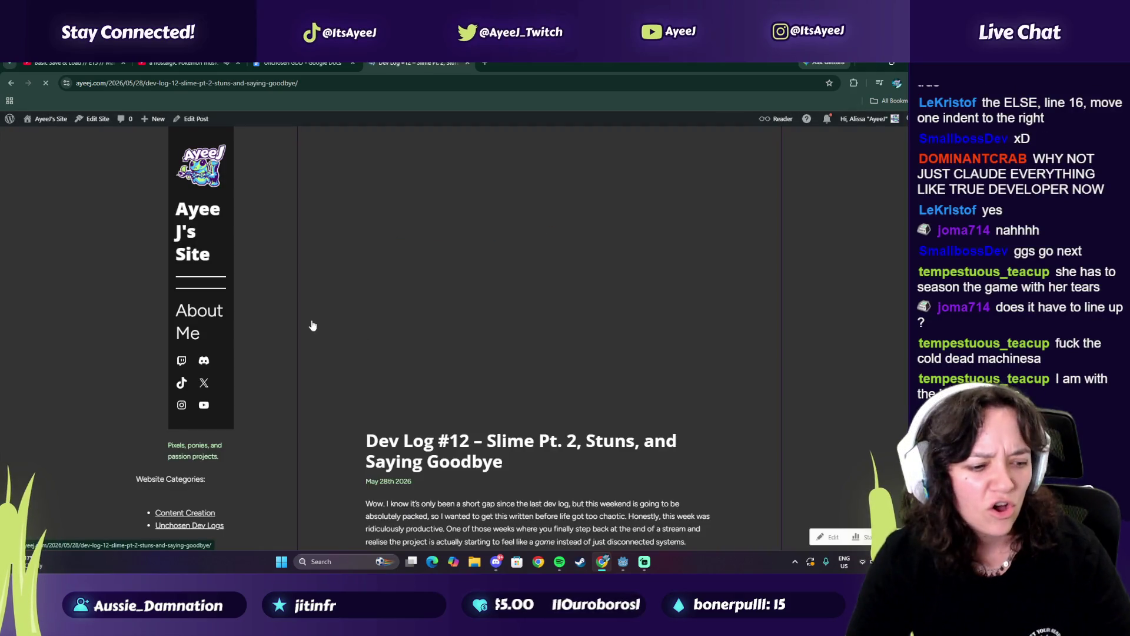
# Scroll through the Dev Log #12 post and close its tab
pyautogui.scroll(-5, 319, 255)
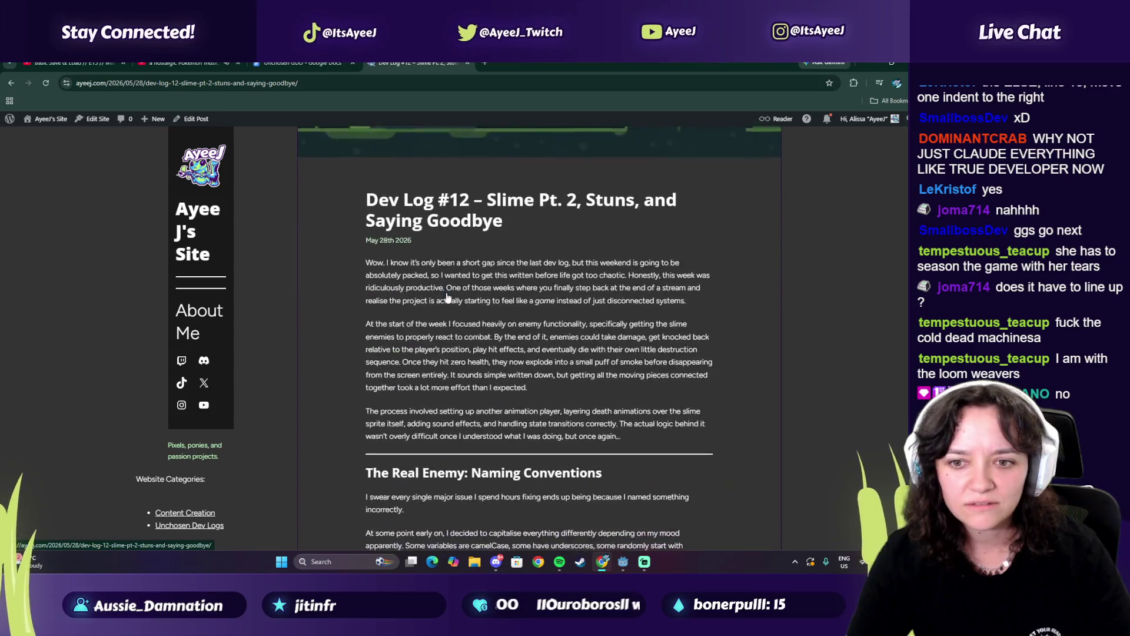
pyautogui.scroll(-15, 319, 254)
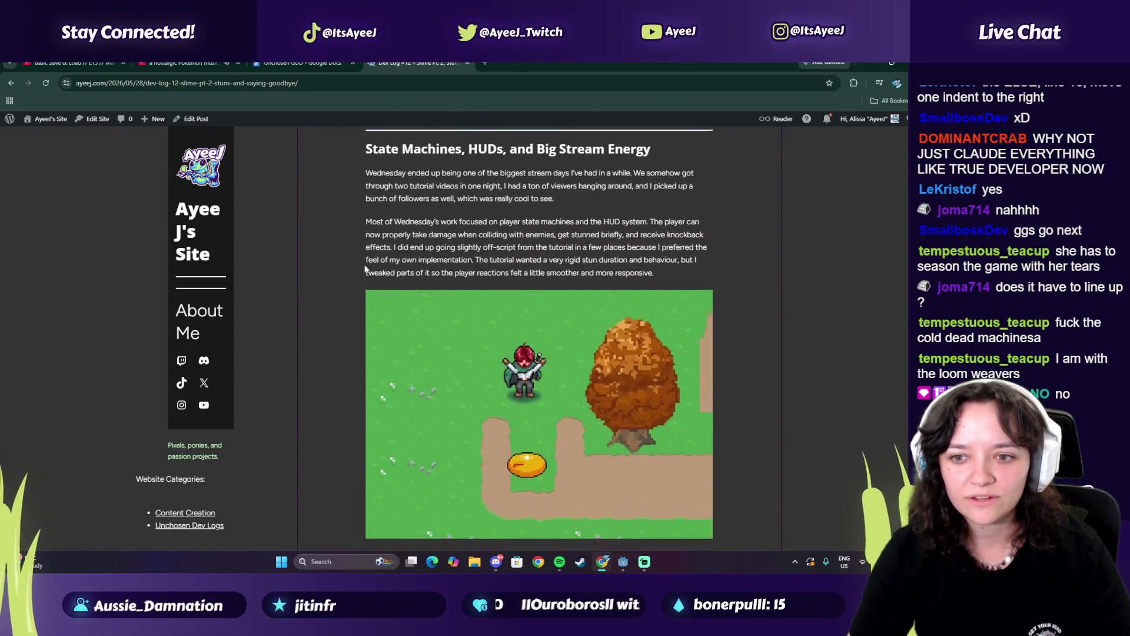
pyautogui.scroll(-10, 365, 269)
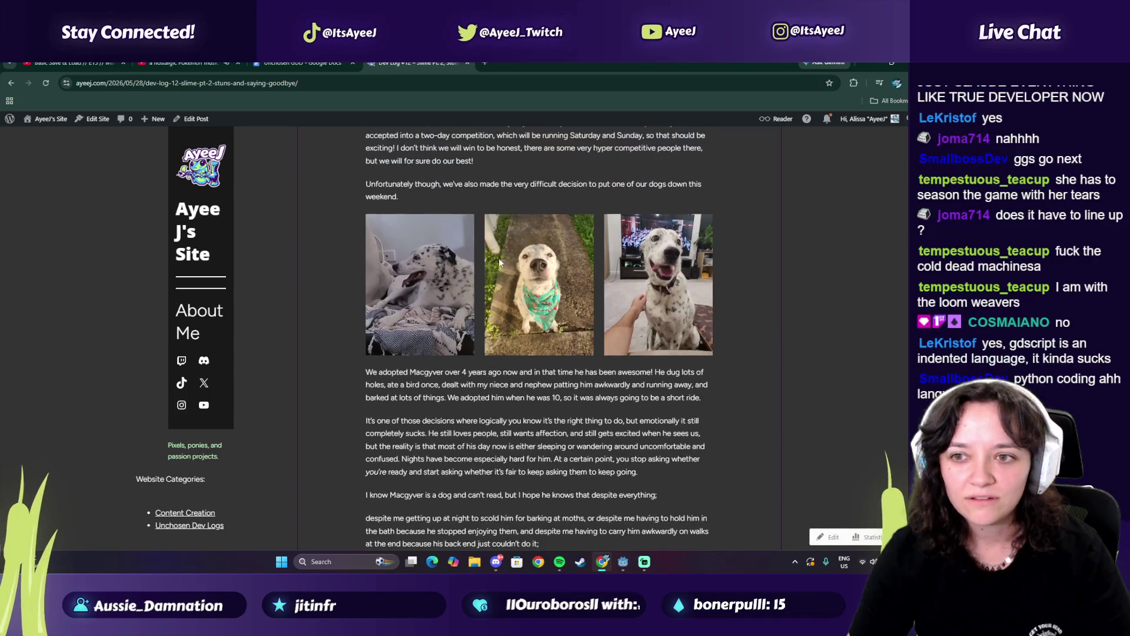
pyautogui.scroll(-15, 479, 423)
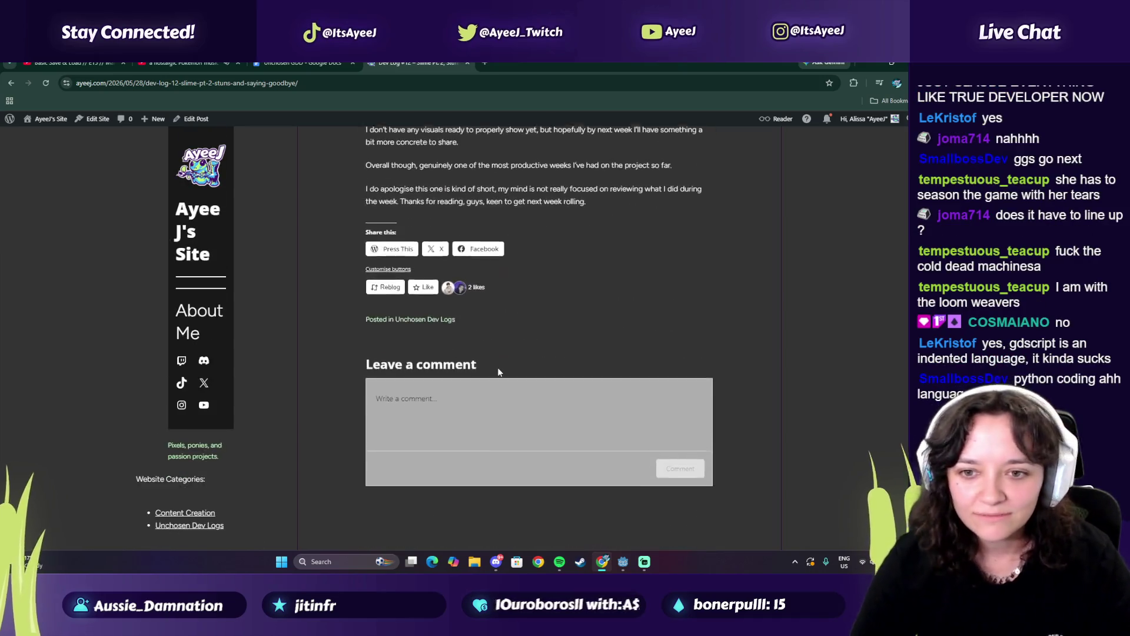
pyautogui.scroll(10, 288, 235)
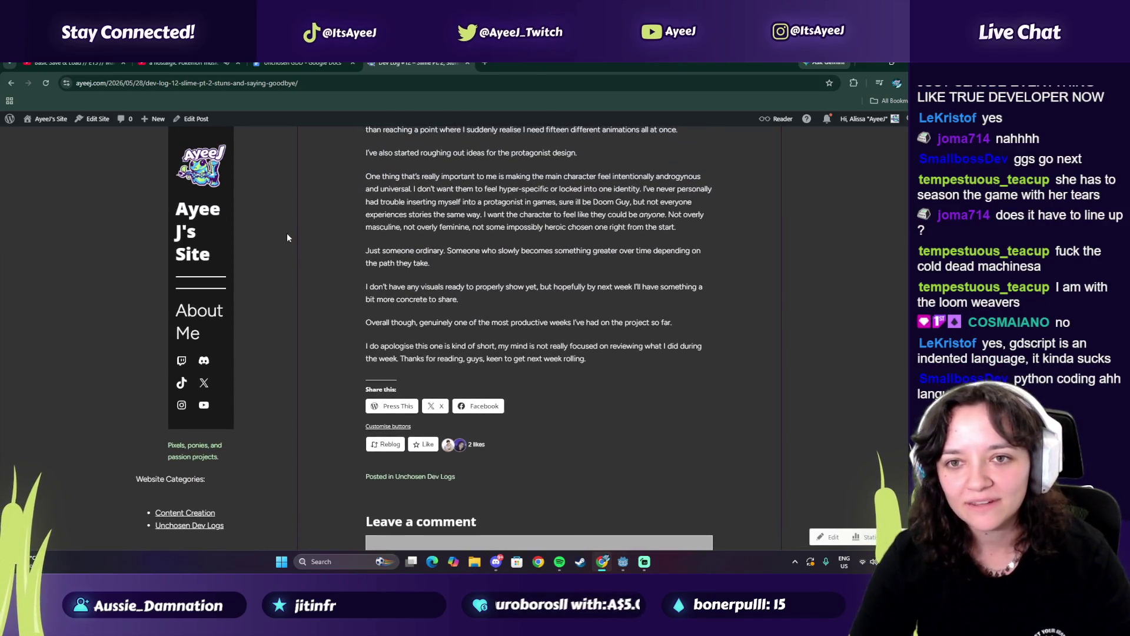
pyautogui.scroll(12, 289, 201)
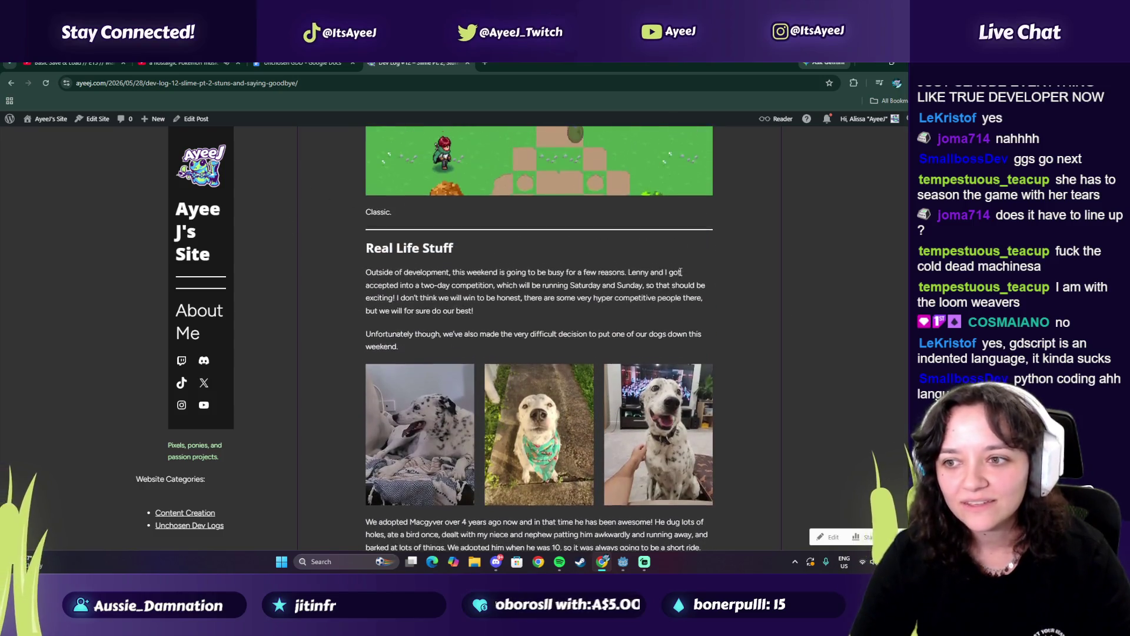
pyautogui.scroll(10, 412, 235)
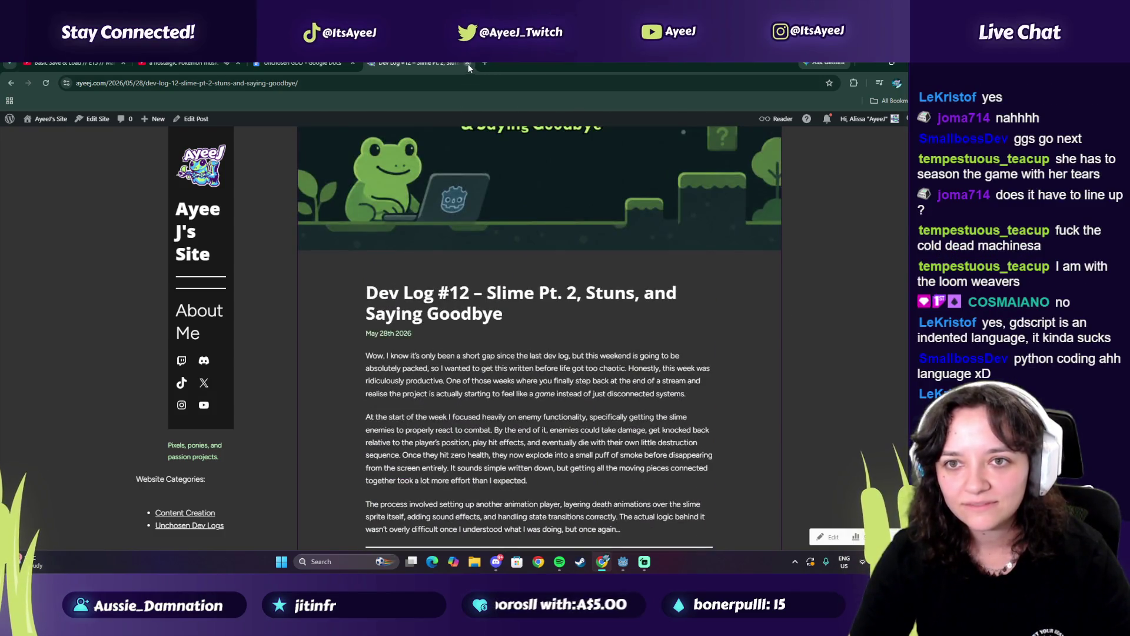
pyautogui.click(467, 62)
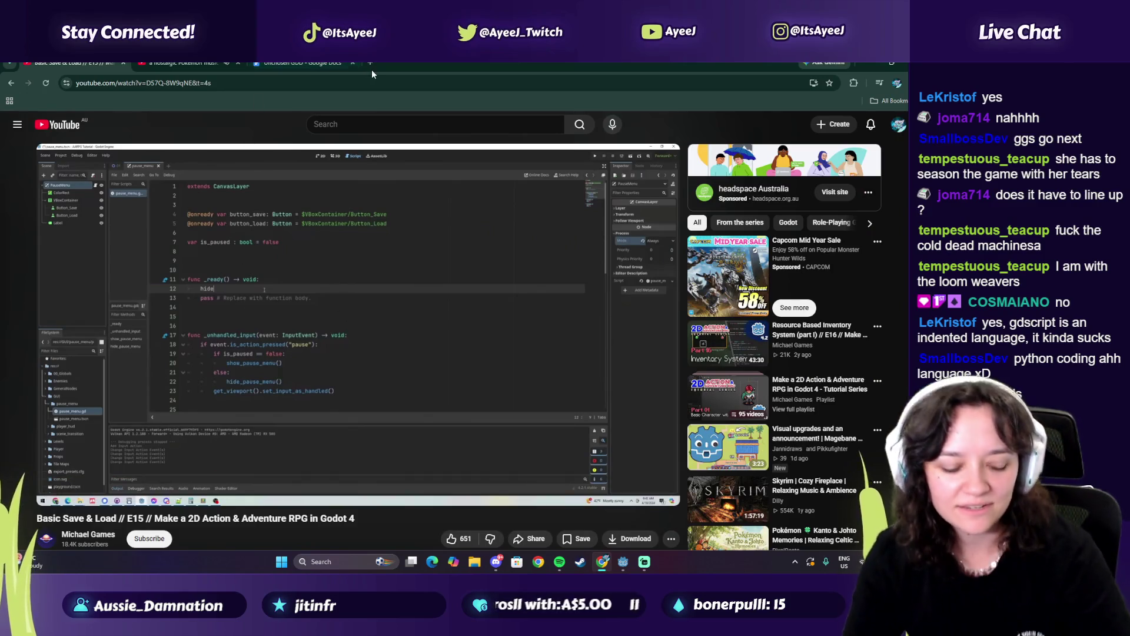
# Reopen the Dev Log tab, look at its web addresses, close it, and go to the tutorial tab
pyautogui.hotkey('ctrl', 'shift', 't')
pyautogui.click(388, 87)
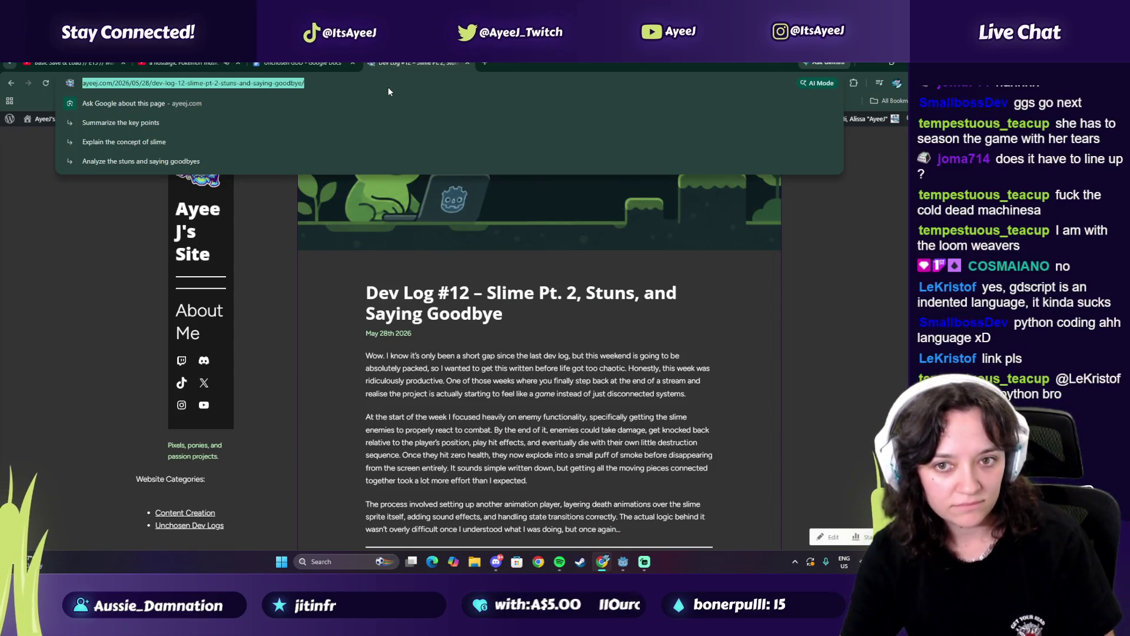
pyautogui.click(185, 178)
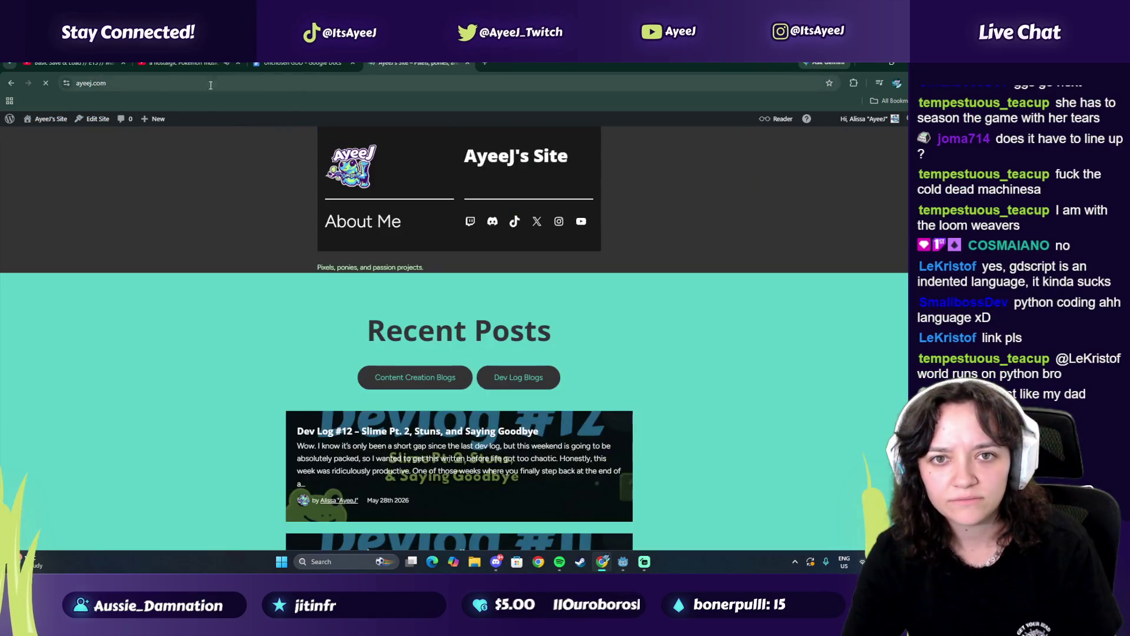
pyautogui.click(167, 86)
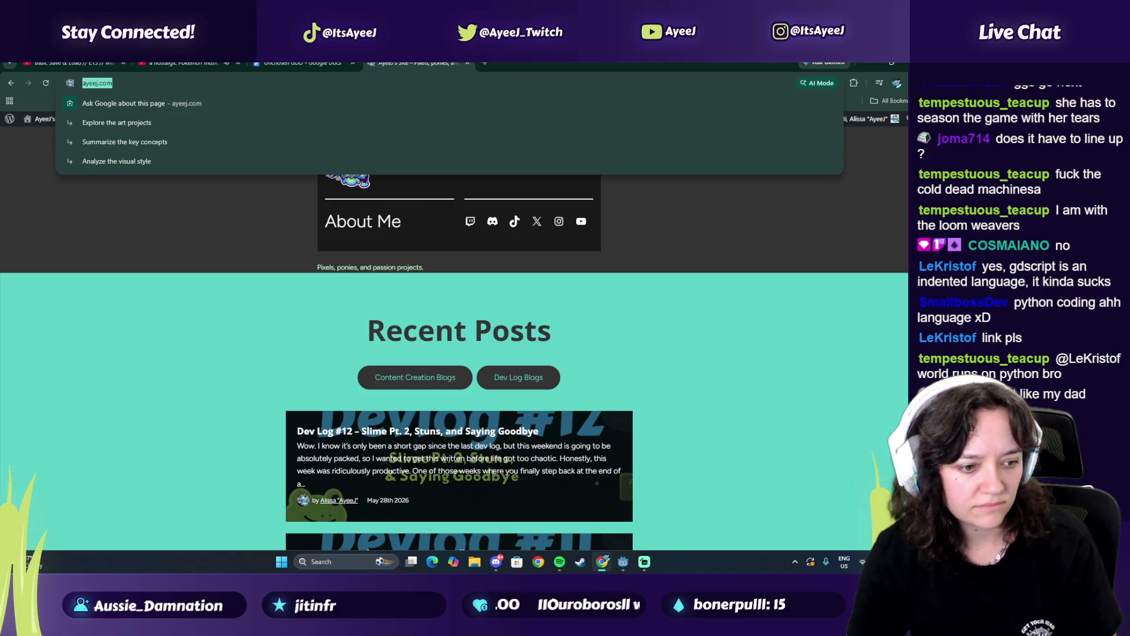
pyautogui.press('Escape')
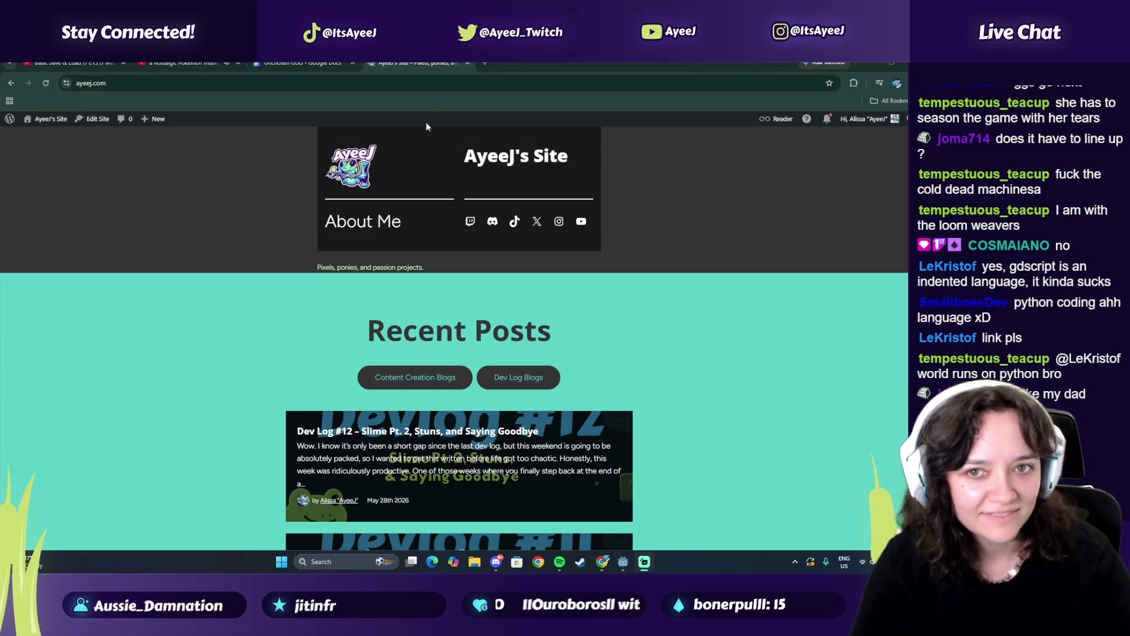
pyautogui.click(469, 64)
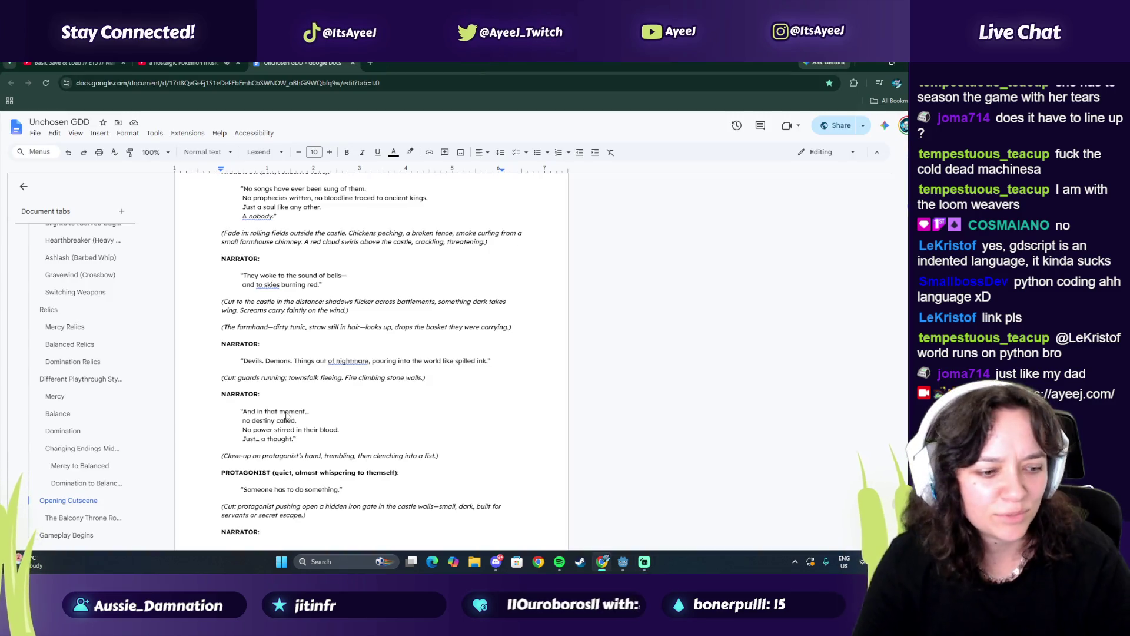
pyautogui.hotkey('ctrl', 'Tab')
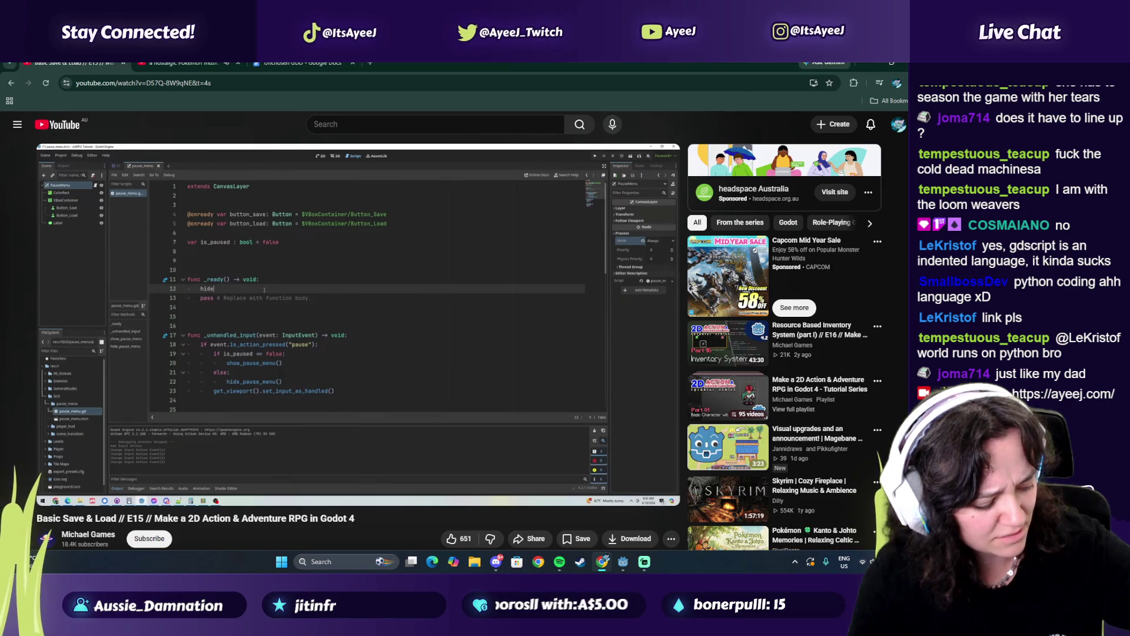
# Skip the tutorial to its 14:35 Test Pause Menu part, pause the ad, and run the Godot project
pyautogui.moveTo(385, 483)
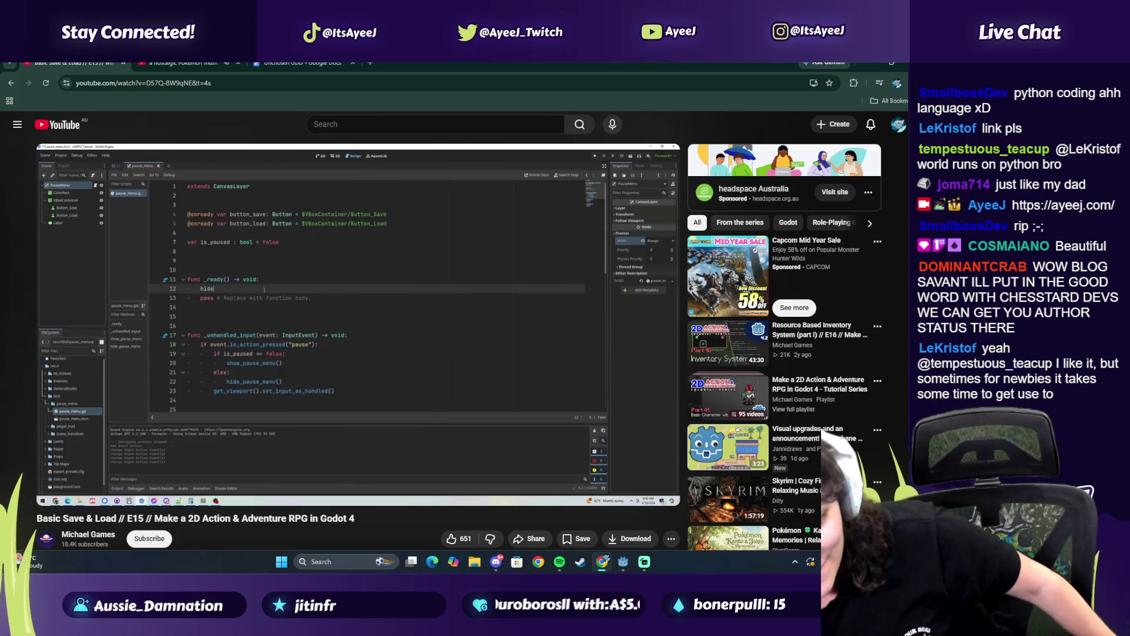
pyautogui.moveTo(254, 400)
pyautogui.click(265, 365)
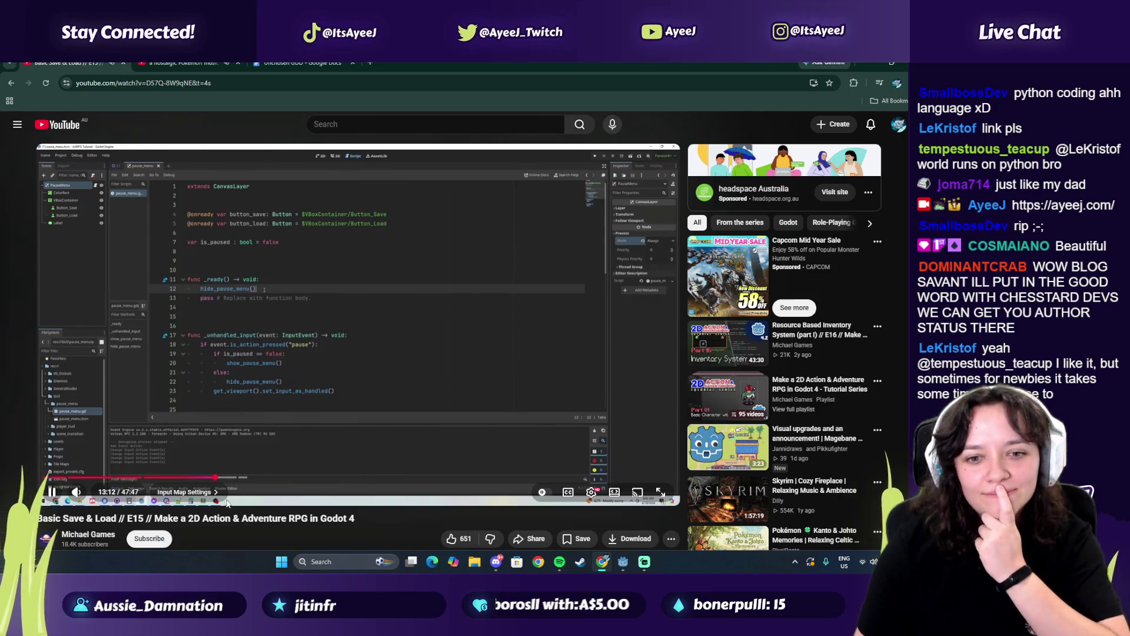
pyautogui.click(235, 479)
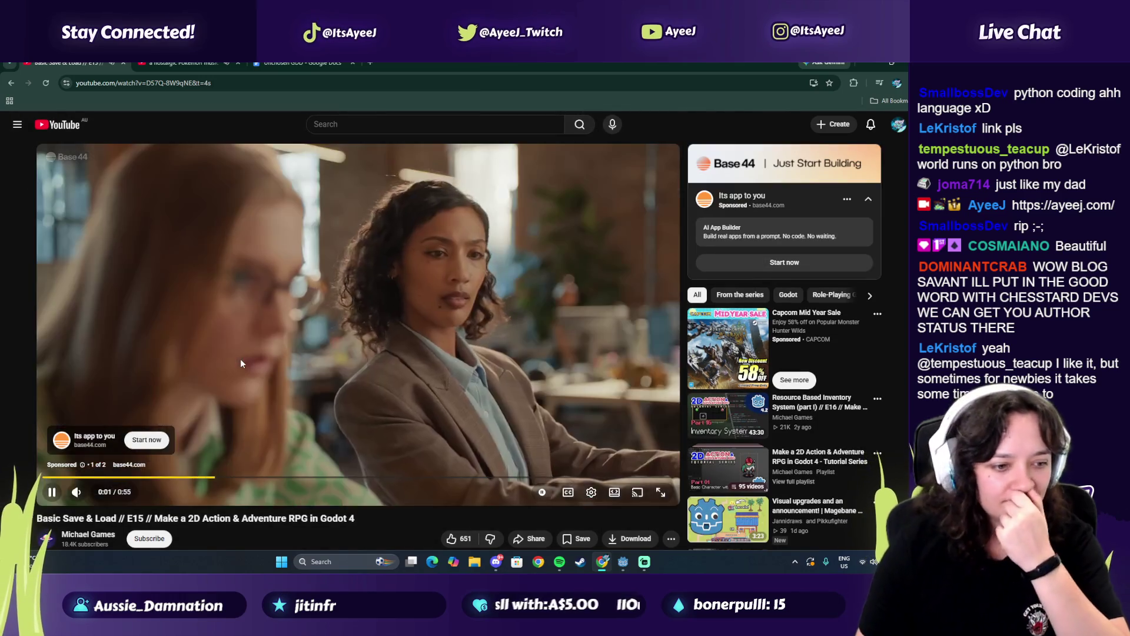
pyautogui.click(241, 358)
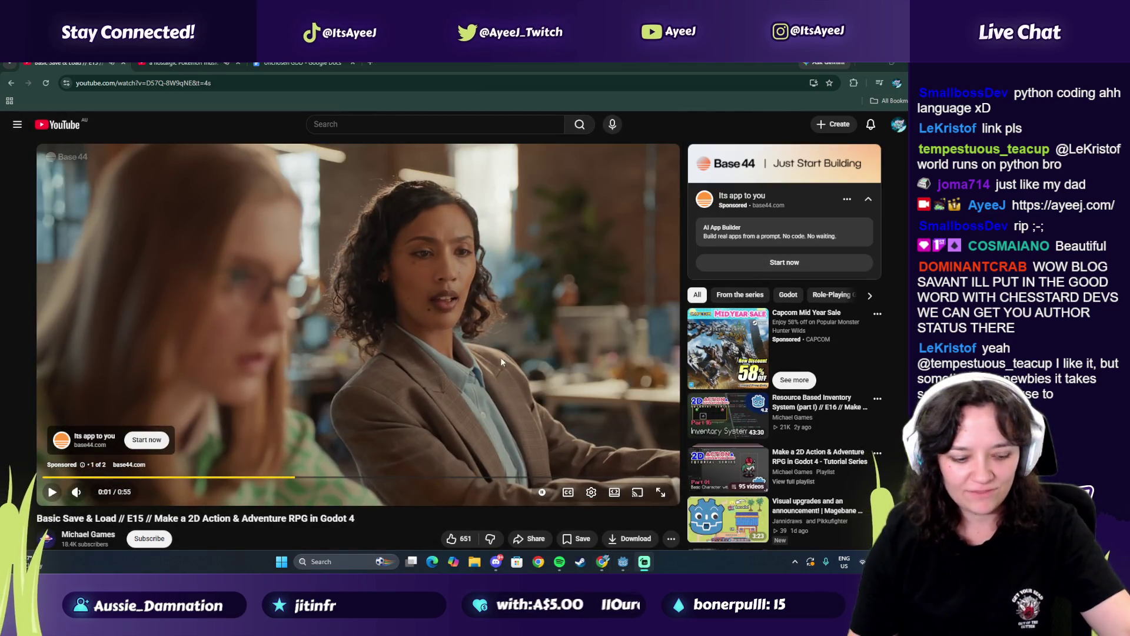
pyautogui.click(623, 561)
pyautogui.click(773, 77)
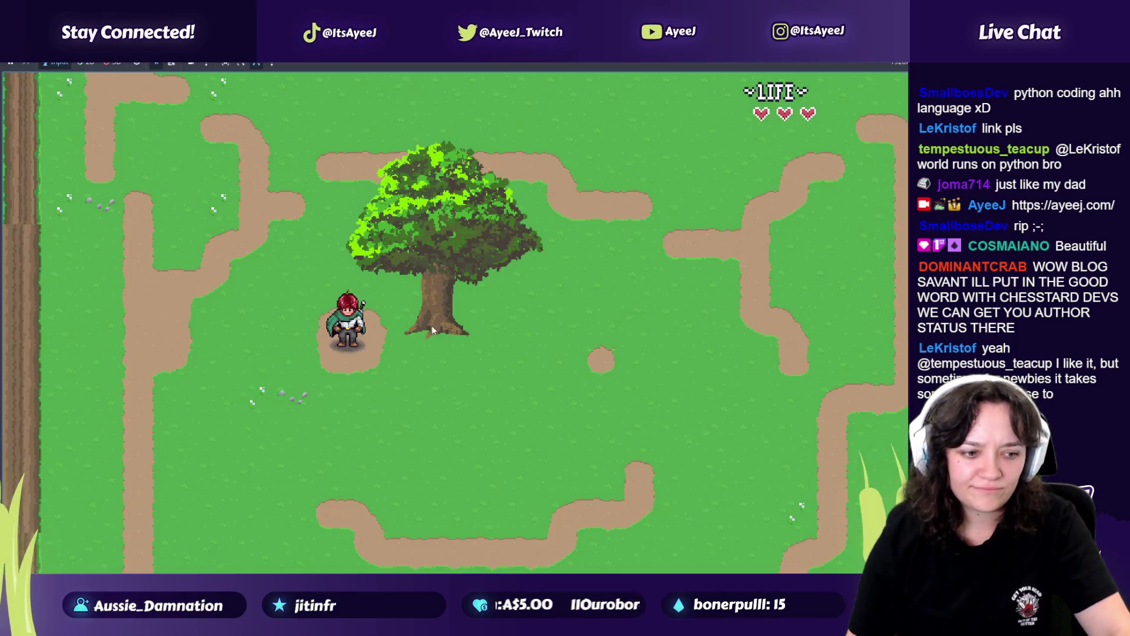
# Press Escape in the running game to show the dimmed Paused Save/Load menu, then return to the editor
pyautogui.press('Escape')
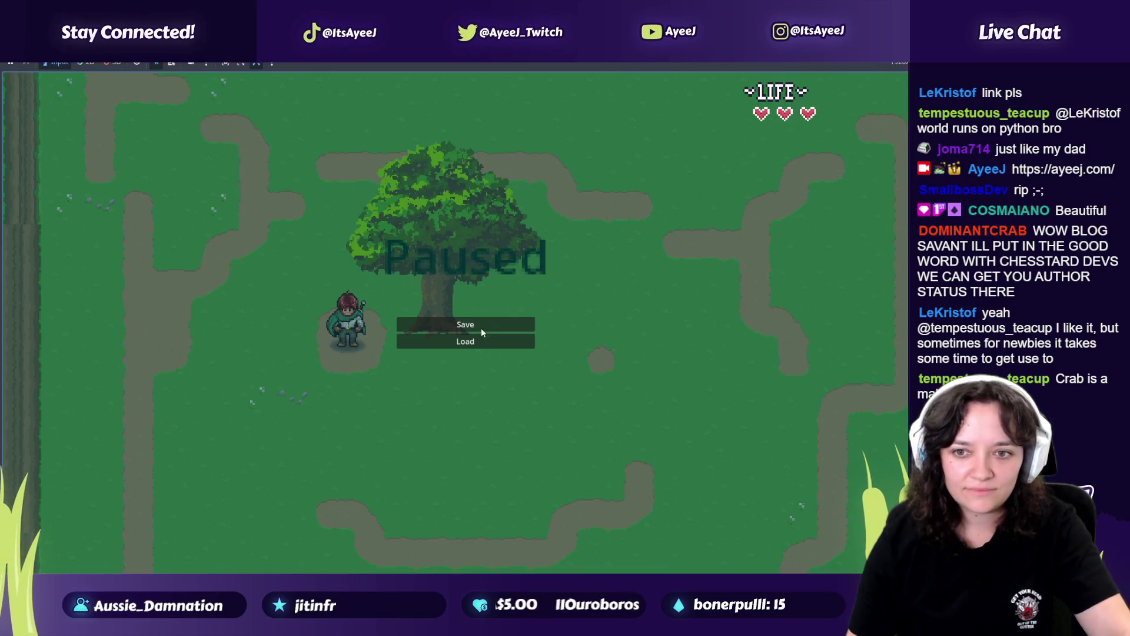
pyautogui.hotkey('alt', 'Tab')
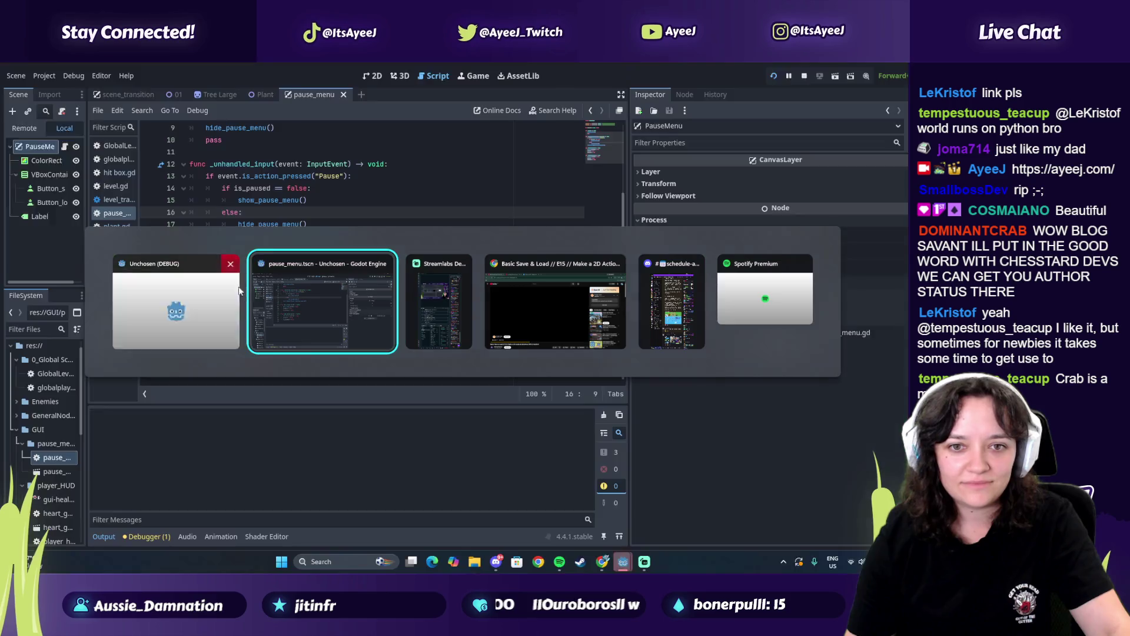
pyautogui.click(259, 309)
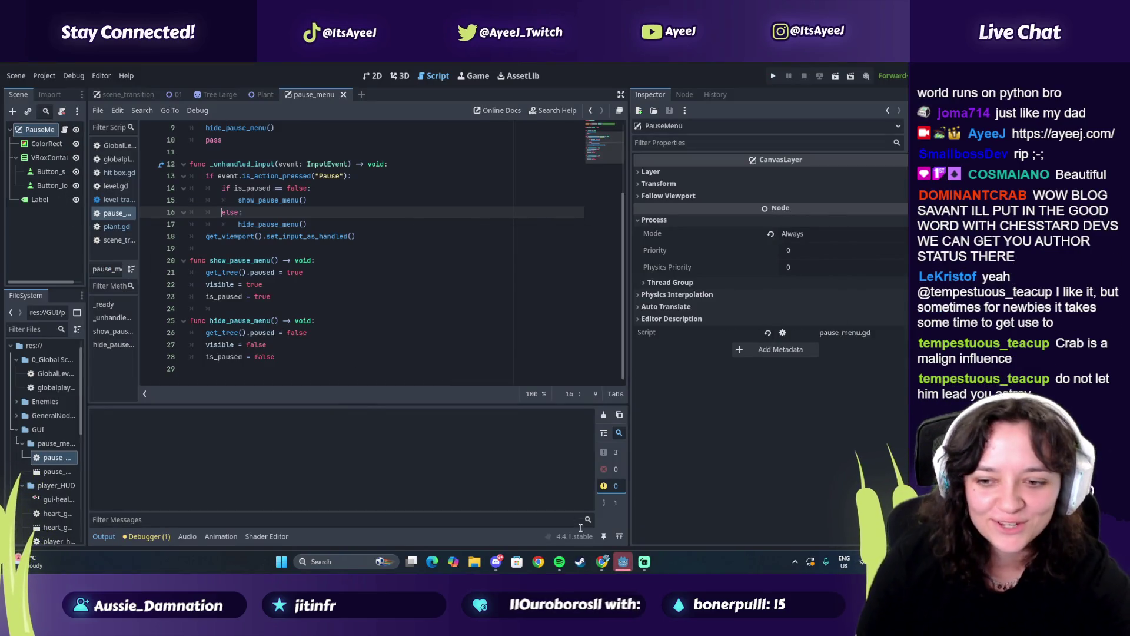
# In Spotify, search 'dont let them lead you astray' and play Farmer Refuted
pyautogui.click(557, 566)
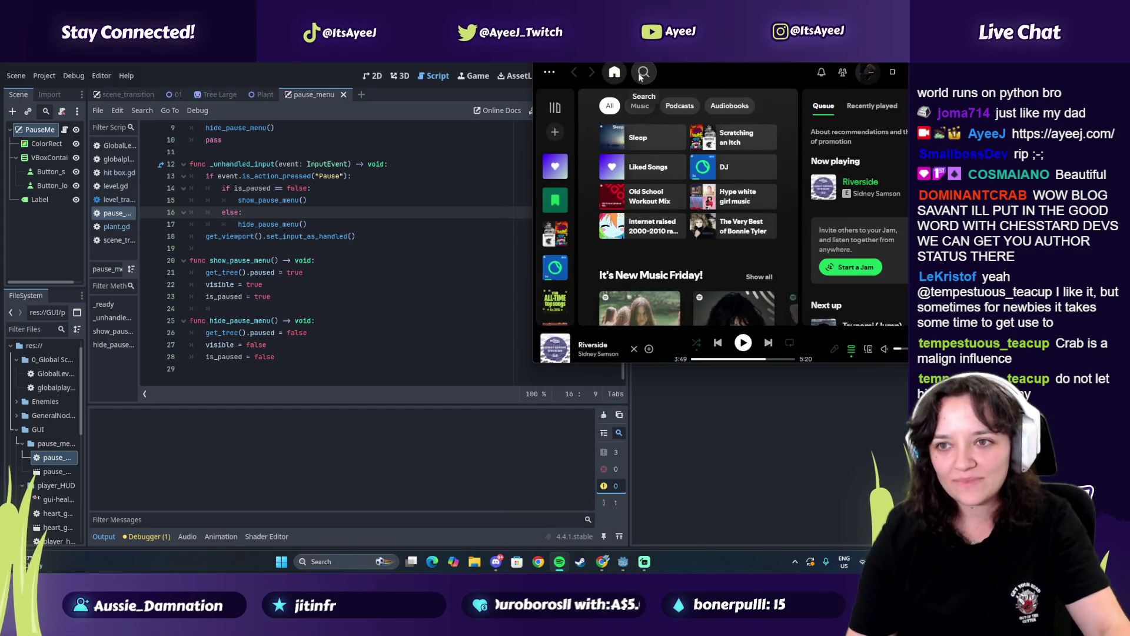
pyautogui.click(641, 73)
pyautogui.write('donty')
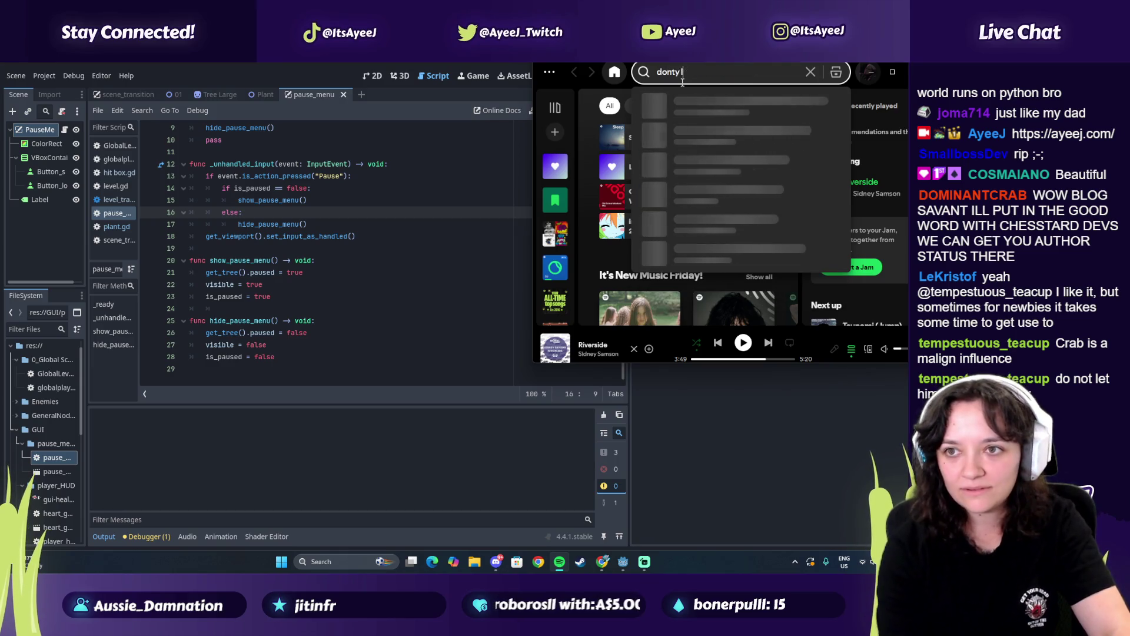
pyautogui.write('t let them leadf')
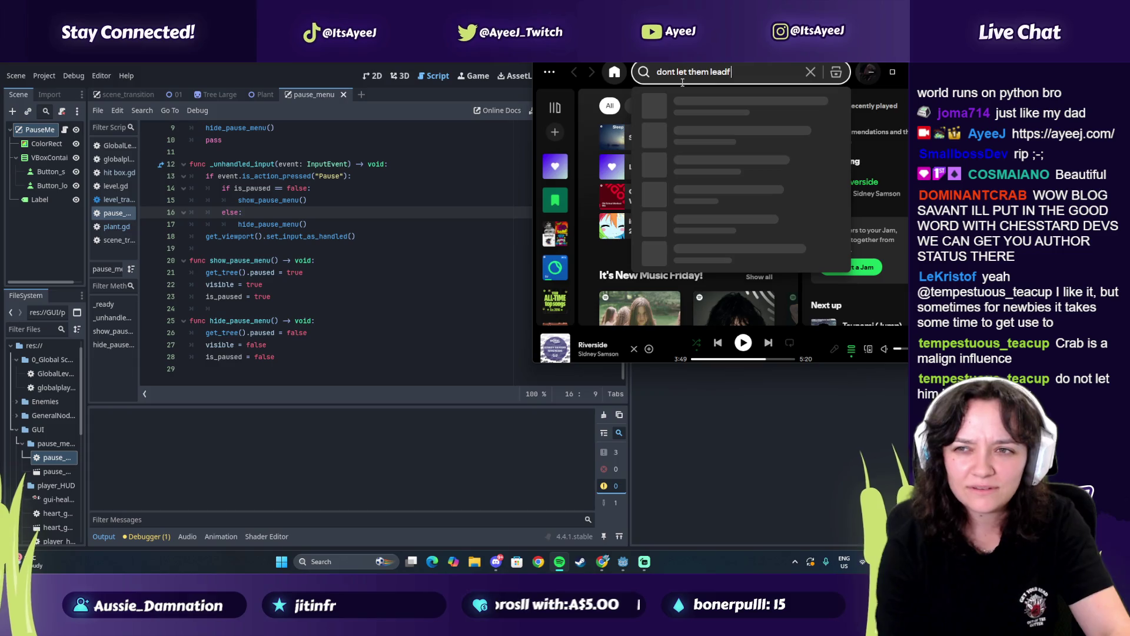
pyautogui.press('BackSpace')
pyautogui.write('you ast')
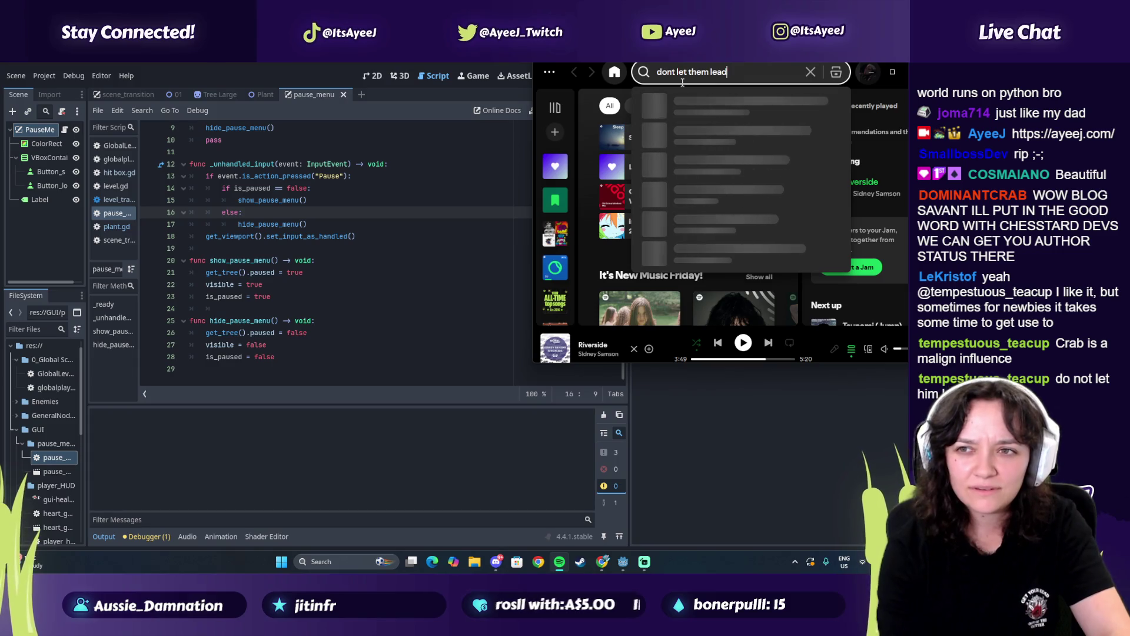
pyautogui.write('ray')
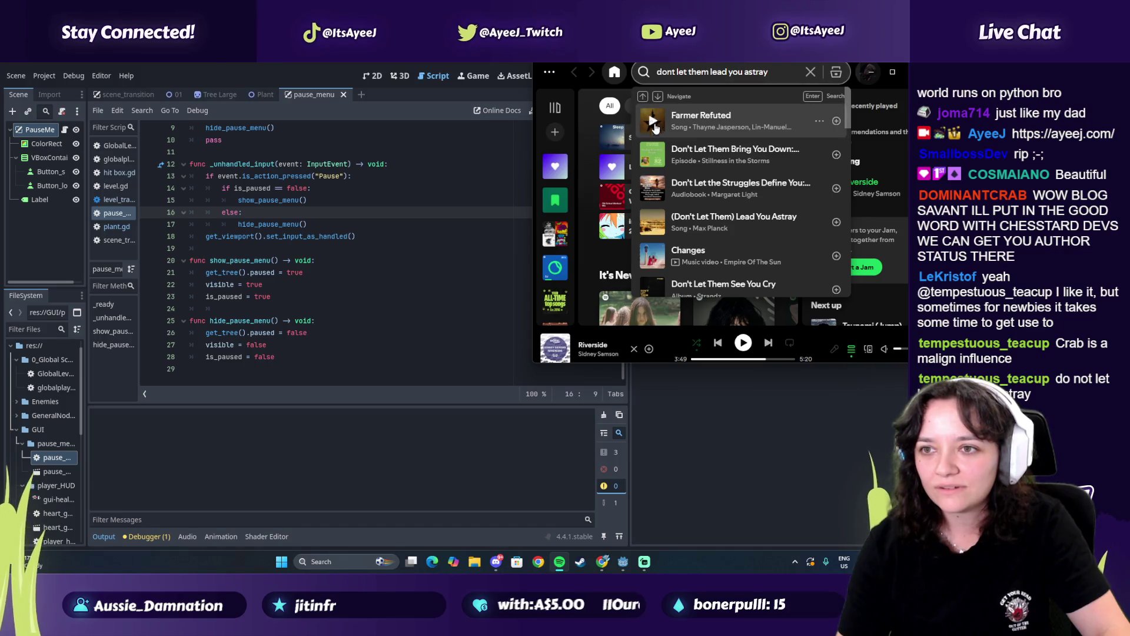
pyautogui.click(654, 122)
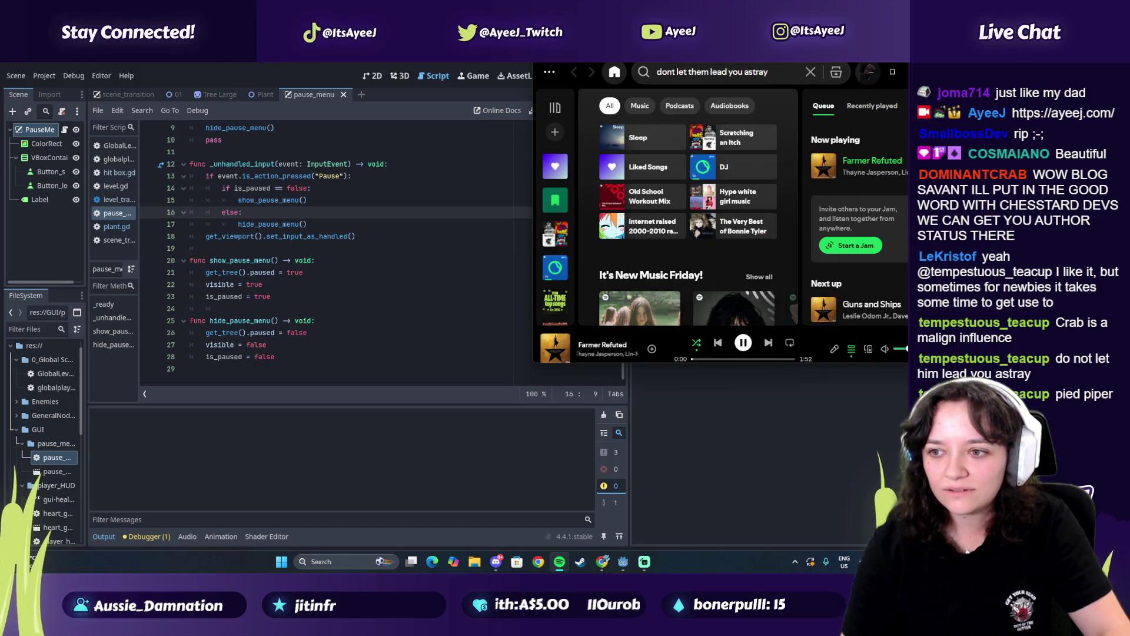
# Jump the song to its 'Chaos and bloodshed' lyric, then bring the YouTube tutorial back up
pyautogui.click(835, 350)
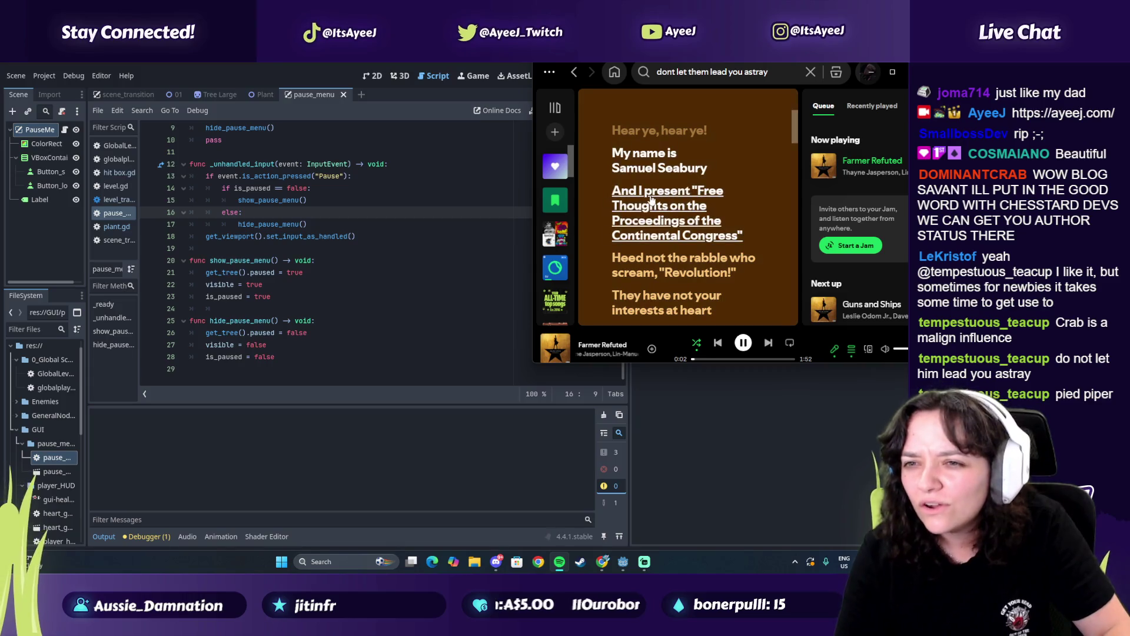
pyautogui.scroll(-2, 643, 177)
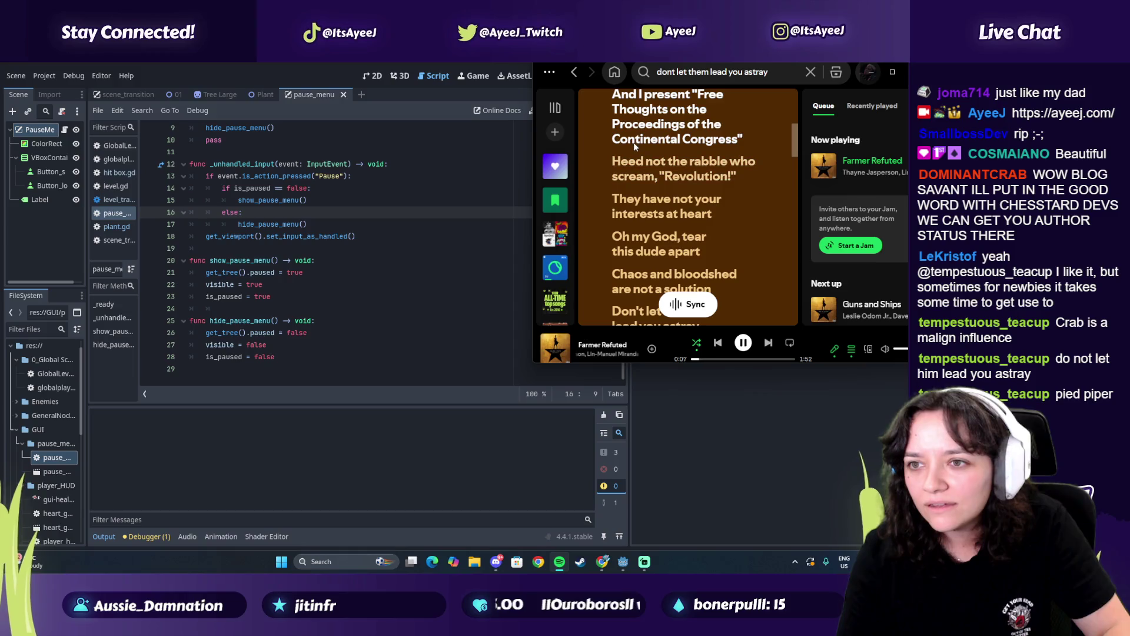
pyautogui.scroll(-1, 638, 156)
pyautogui.scroll(-1, 647, 182)
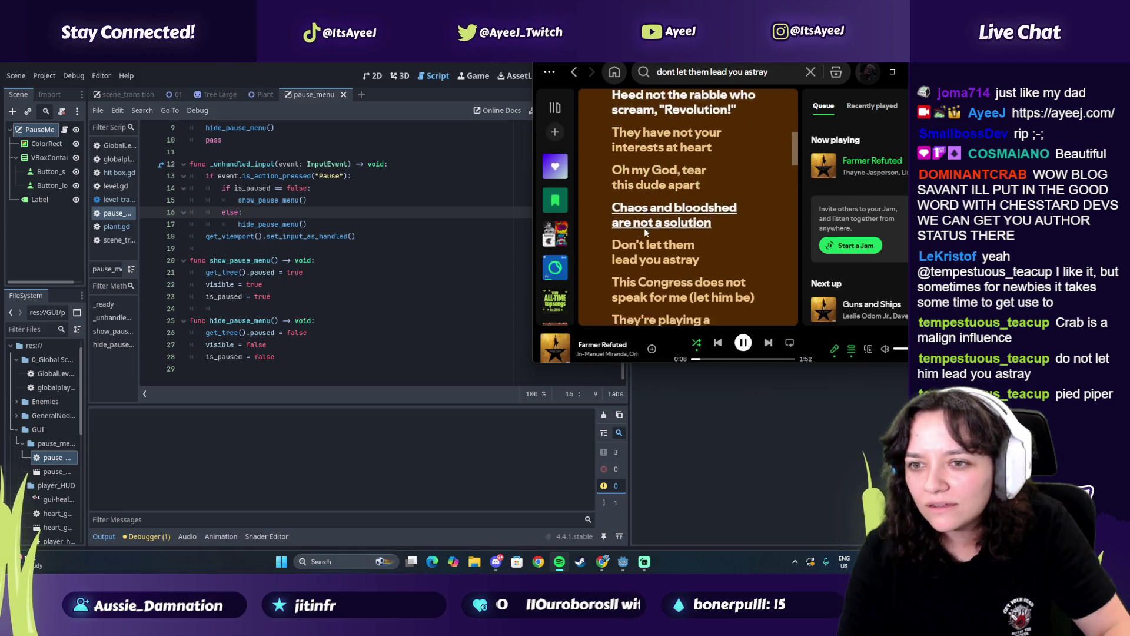
pyautogui.click(653, 191)
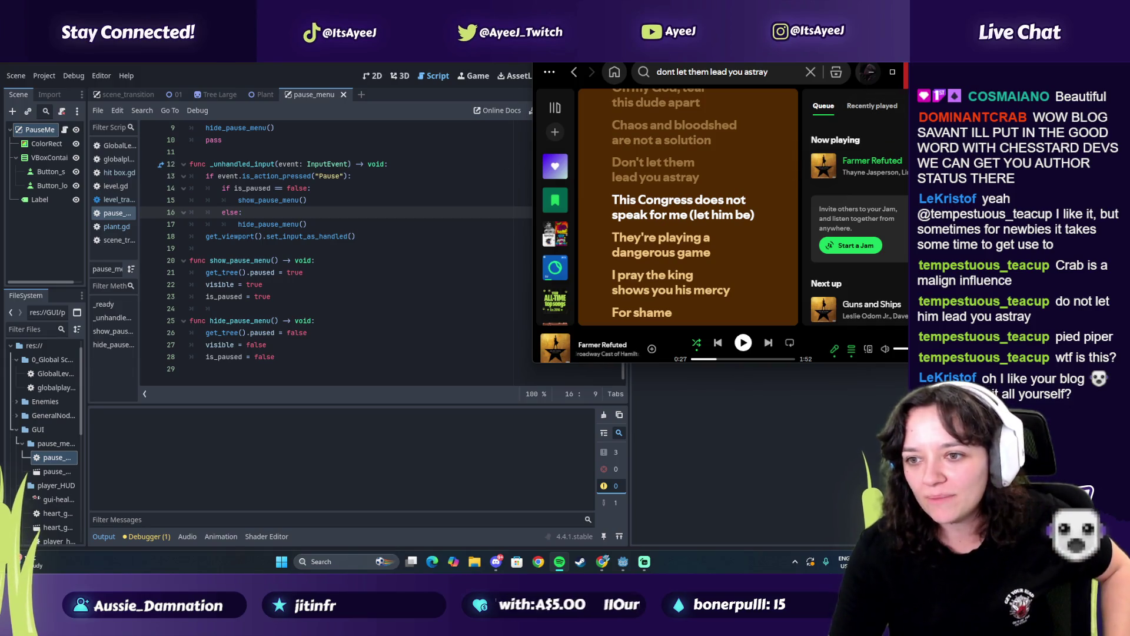
pyautogui.hotkey('alt', 'Tab')
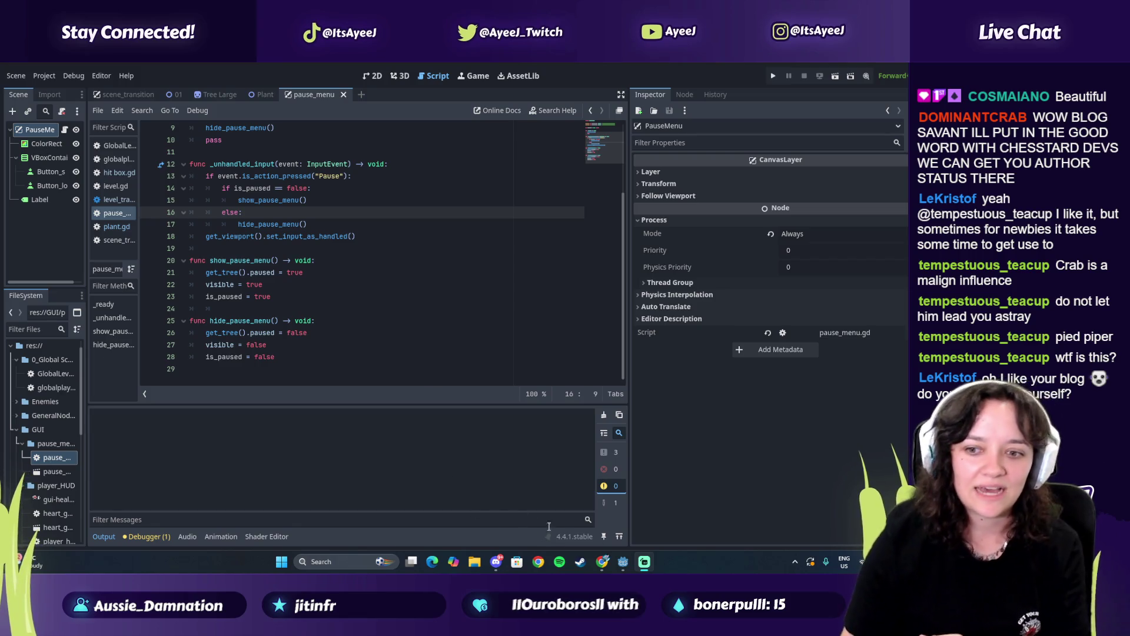
pyautogui.click(602, 564)
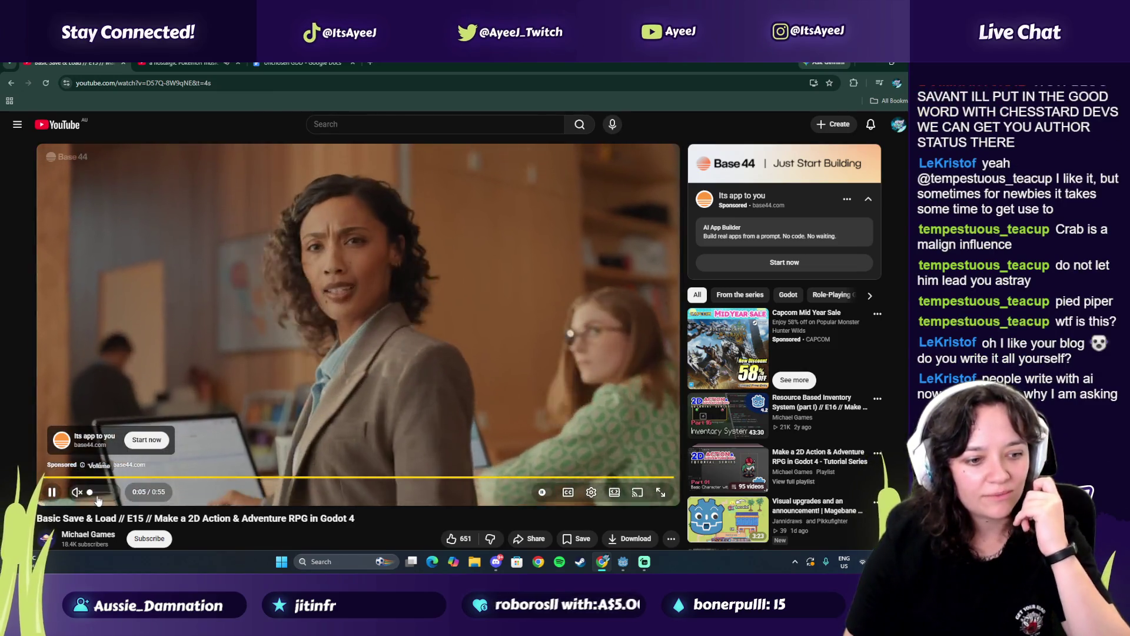
# Unmute the YouTube video, adjust its volume, and resume the tutorial past the ad
pyautogui.click(76, 493)
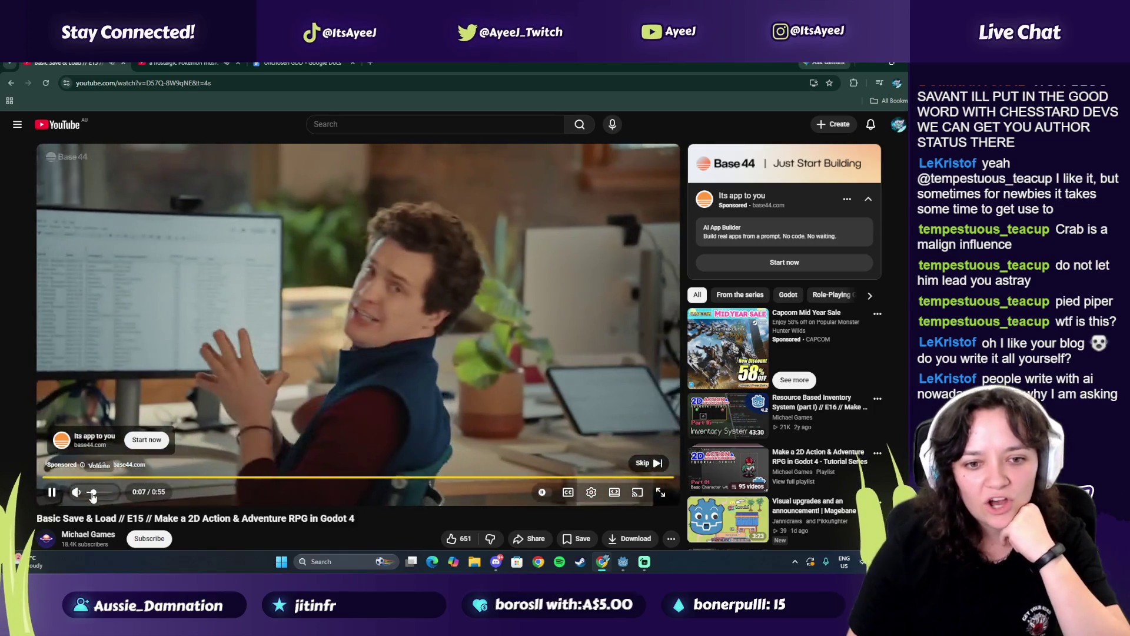
pyautogui.click(648, 463)
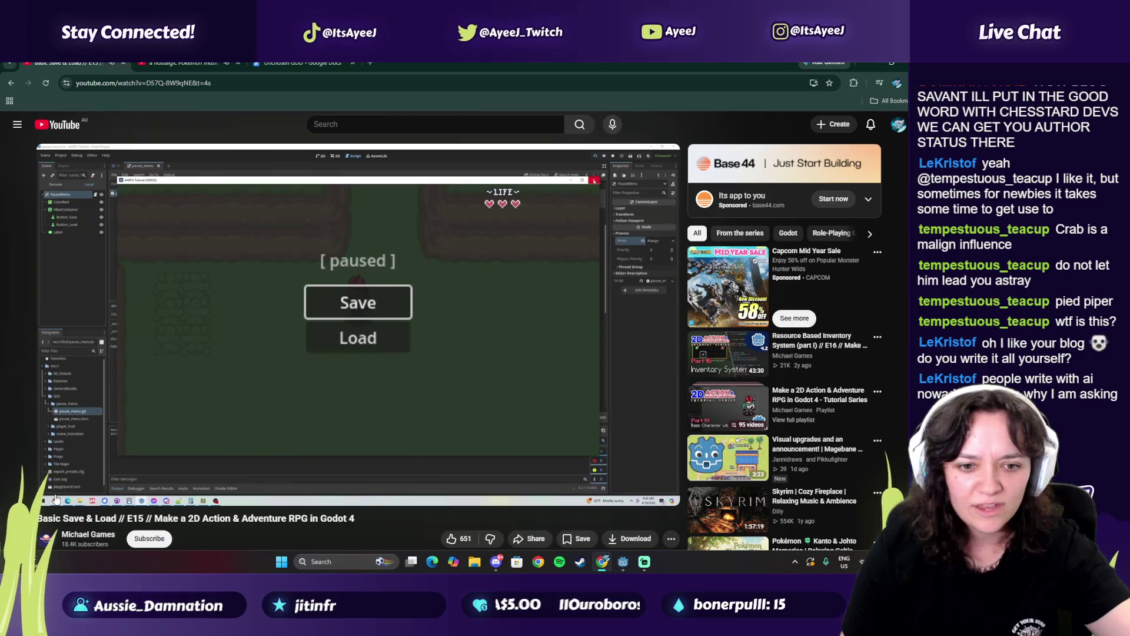
pyautogui.click(50, 496)
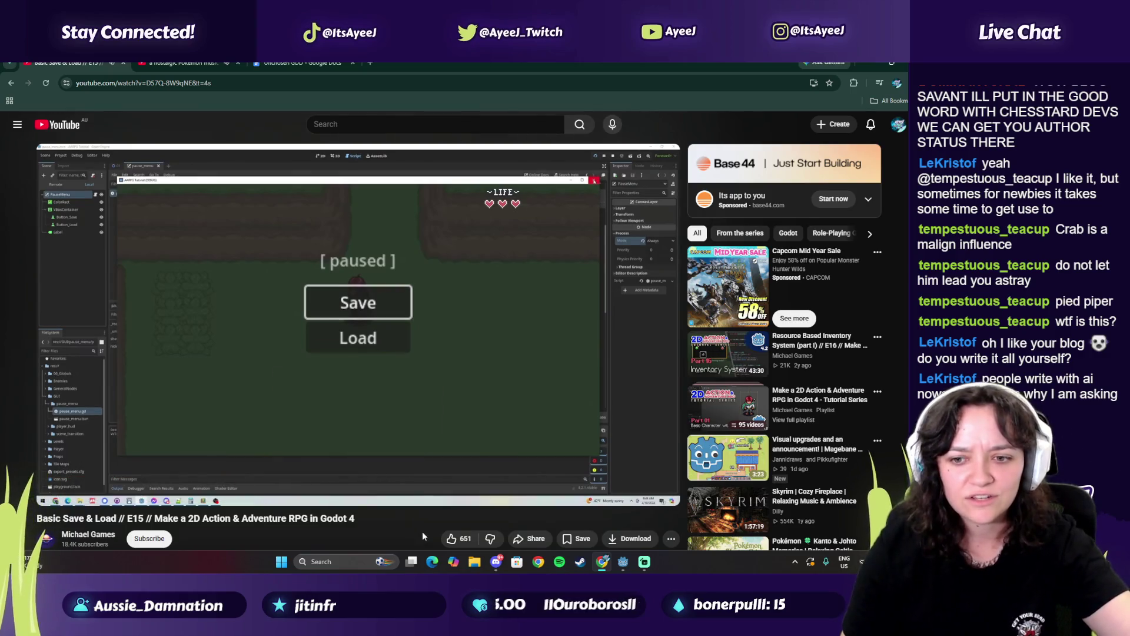
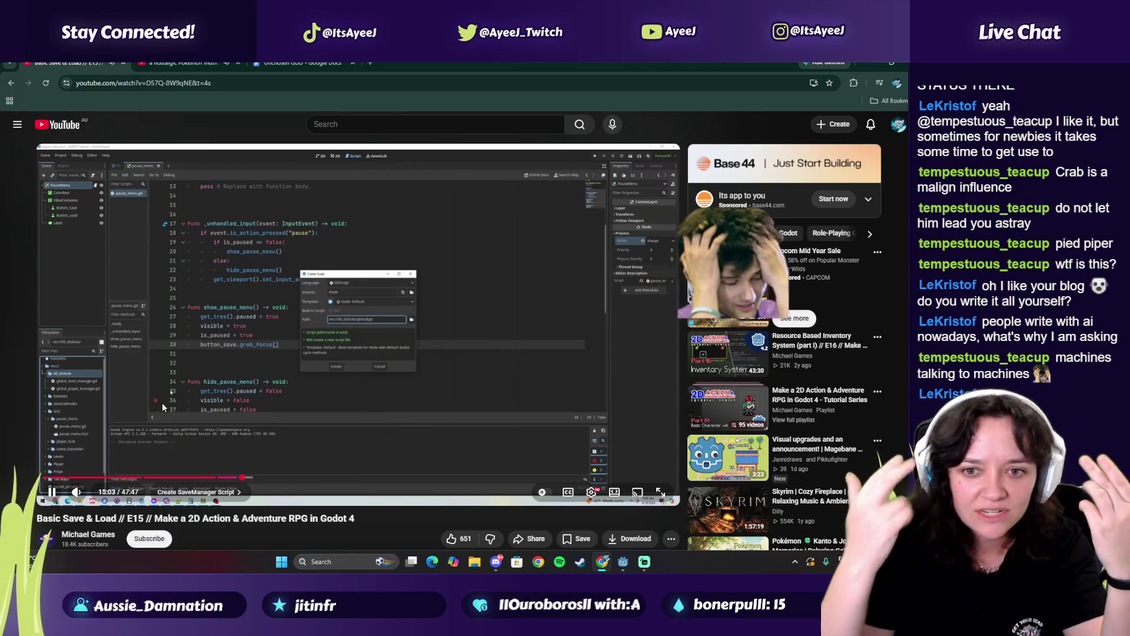
# Pause the tutorial at 15:07 and bring the Godot editor back on pause_menu.gd
pyautogui.click(227, 359)
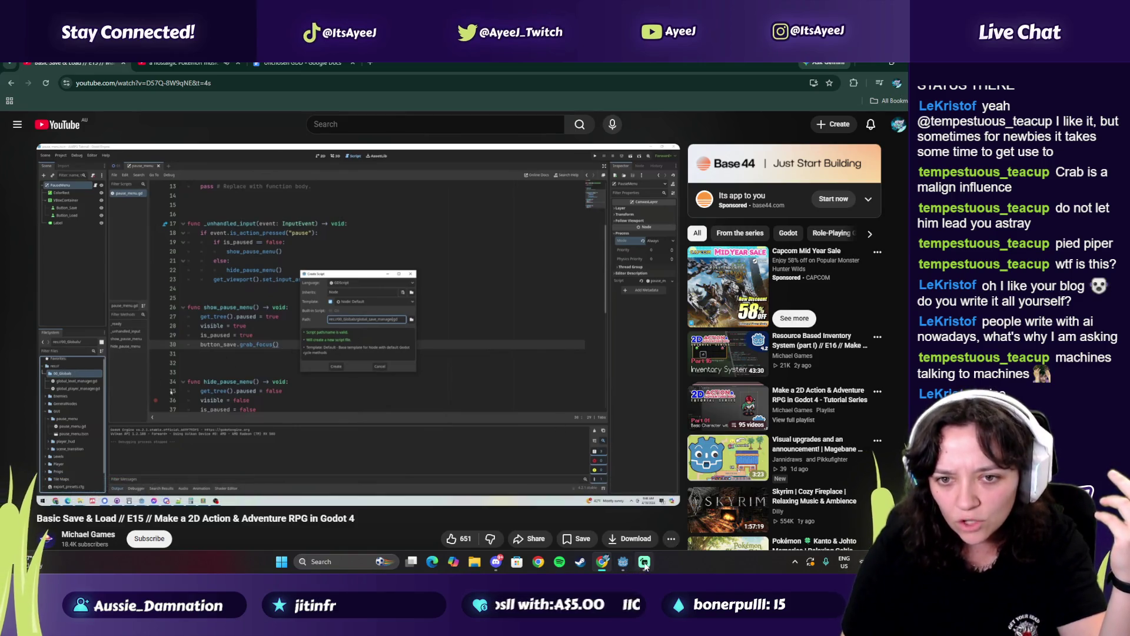
pyautogui.click(623, 561)
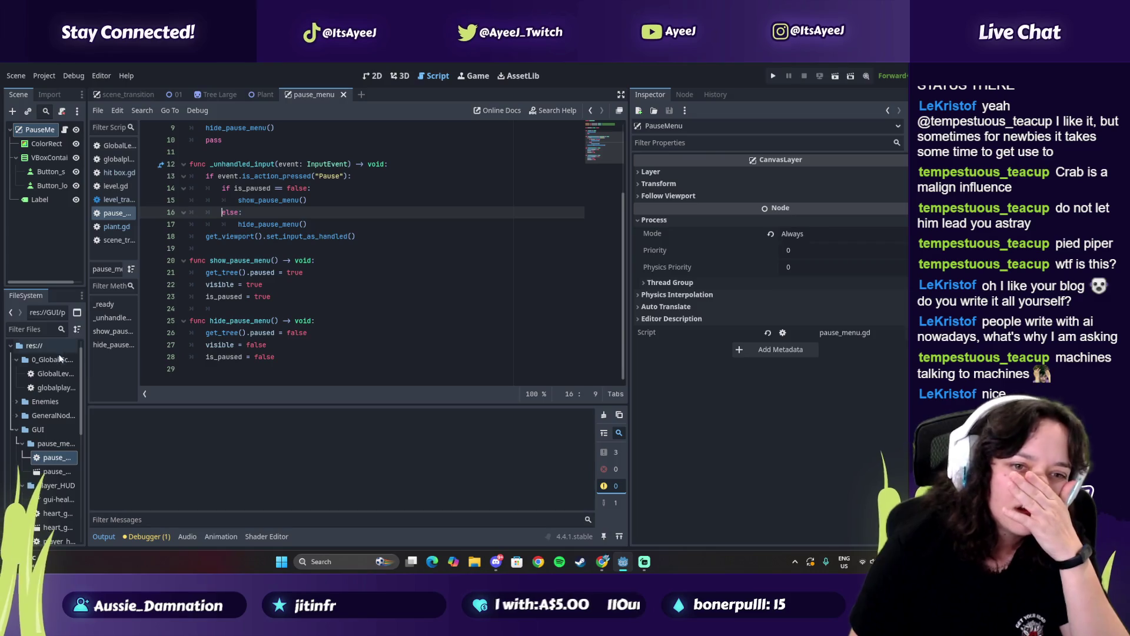
# Create global_save_manager.gd in 0_Global Scripts, then play the tutorial to 15:12 and pause
pyautogui.rightClick(40, 364)
pyautogui.moveTo(98, 347)
pyautogui.click(194, 371)
pyautogui.write('global')
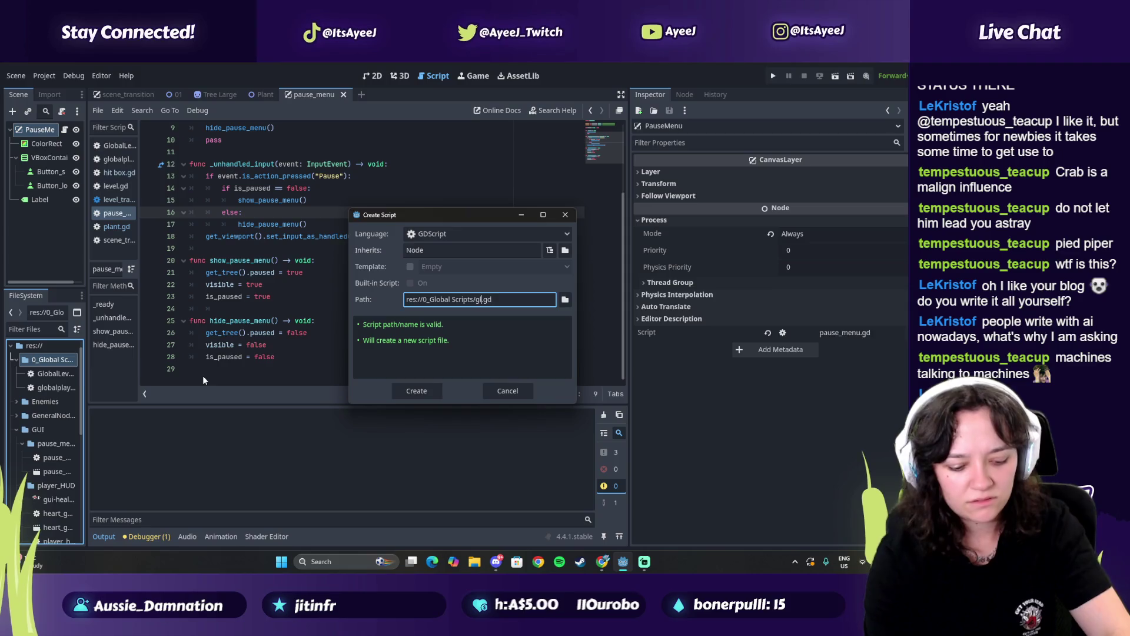
pyautogui.write('_save_manager')
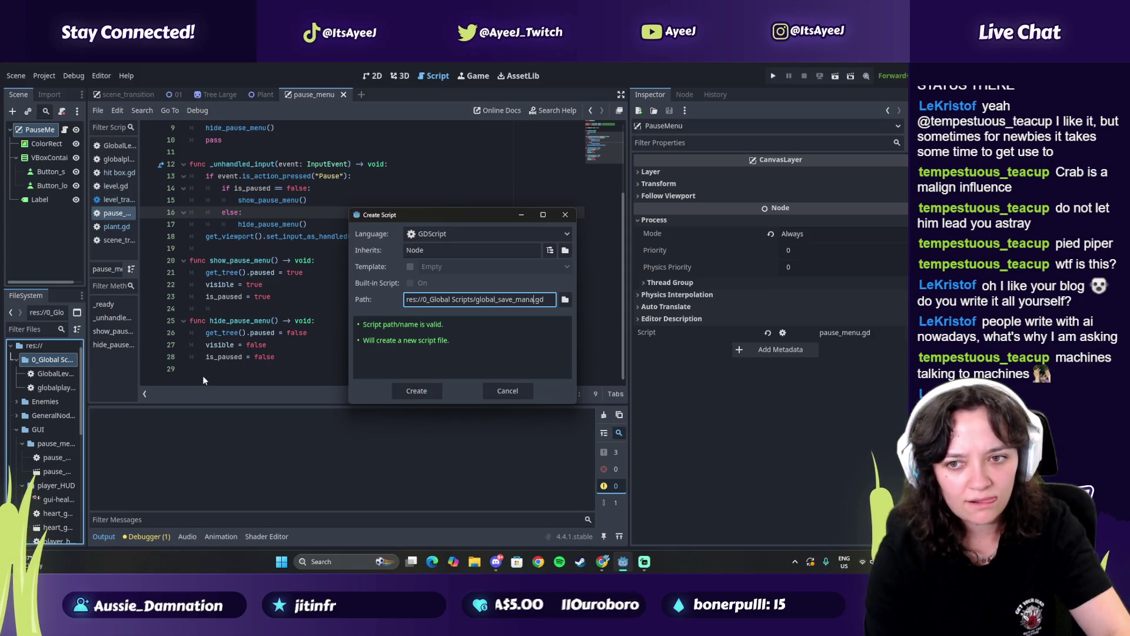
pyautogui.hotkey('alt', 'Tab')
pyautogui.click(423, 372)
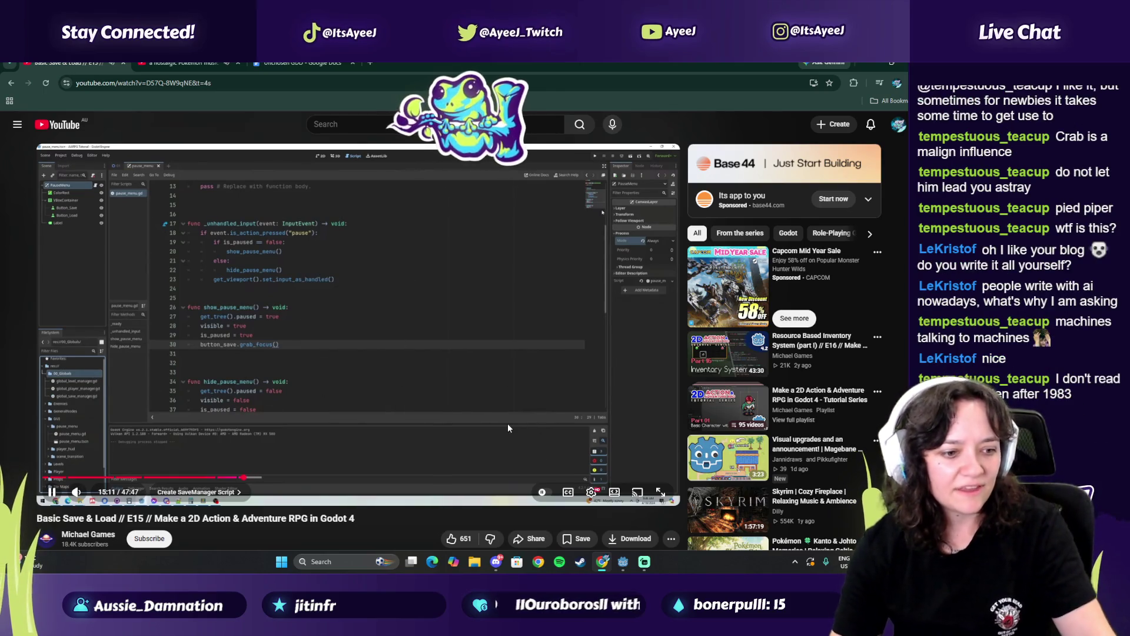
pyautogui.click(455, 393)
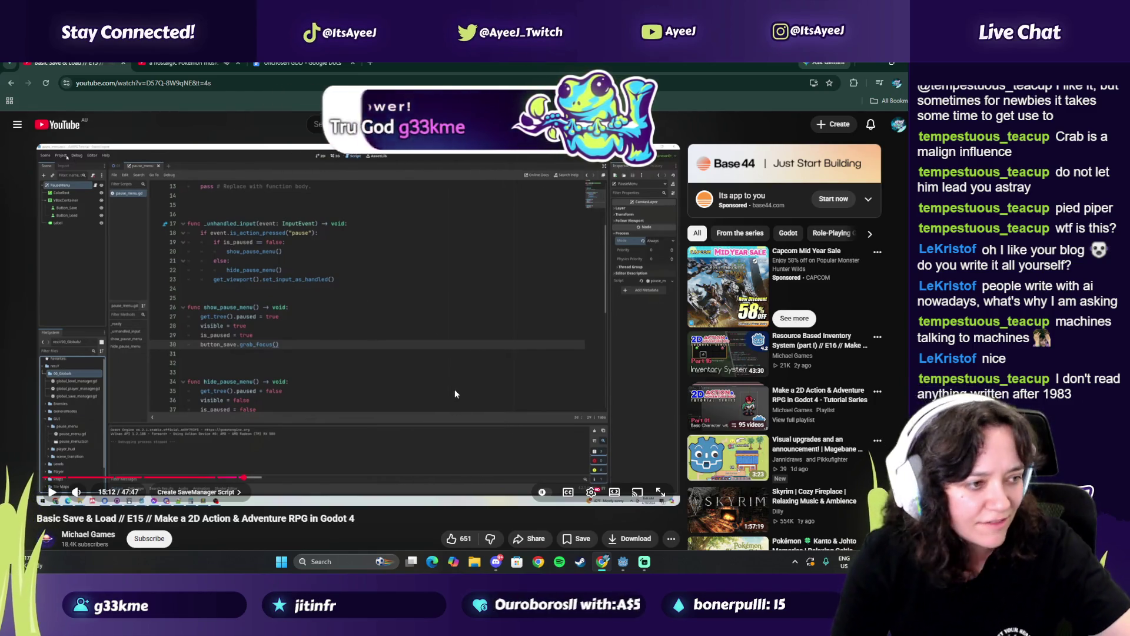
# Play the tutorial to its 15:13 Autoload step, then return to Godot's Project menu
pyautogui.click(430, 365)
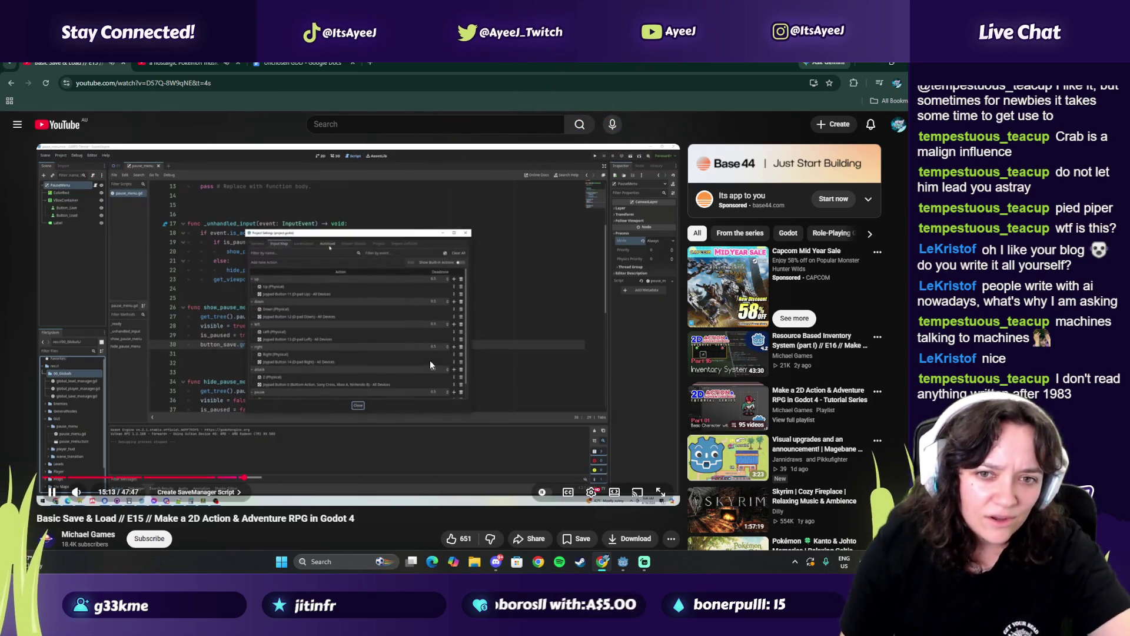
pyautogui.click(429, 361)
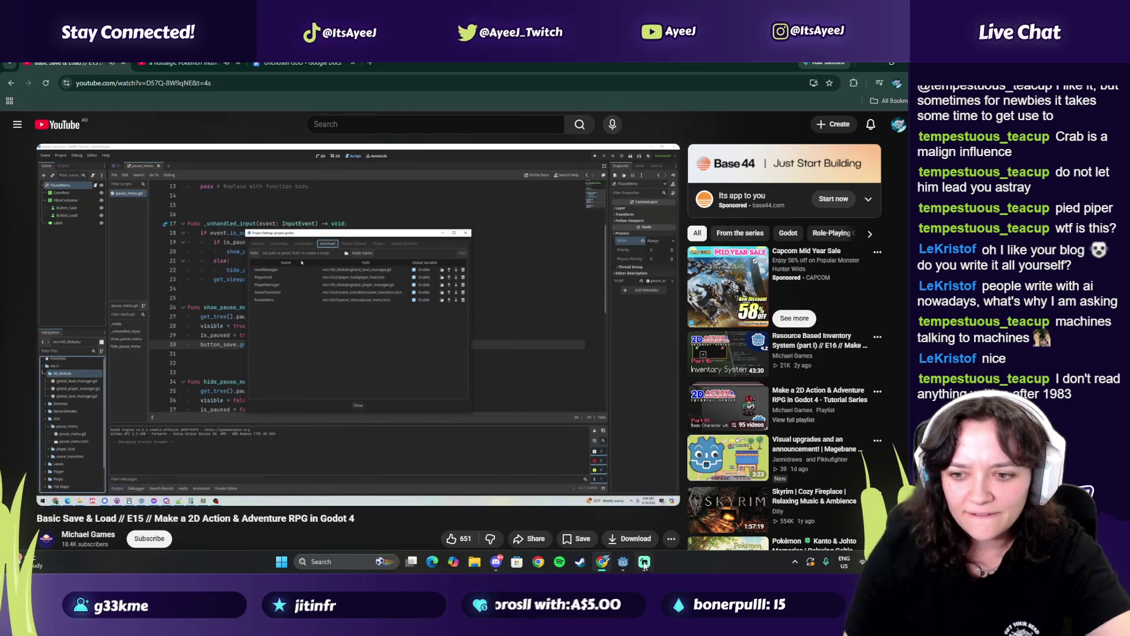
pyautogui.click(626, 564)
pyautogui.click(52, 80)
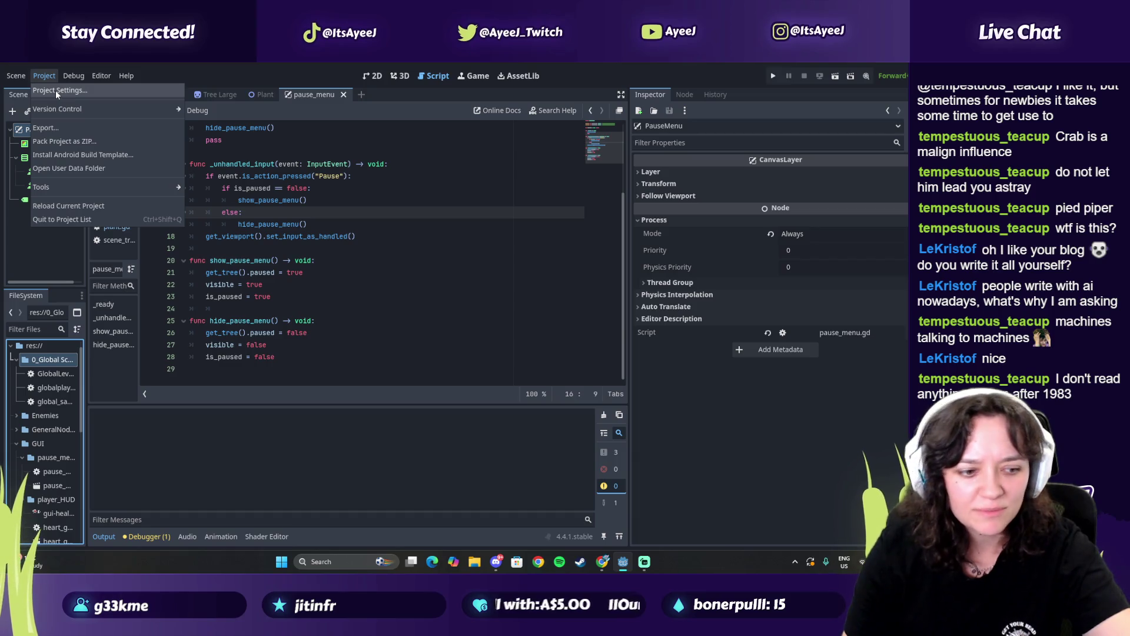
# Open Project Settings and show the Globals tab's Autoload list
pyautogui.click(57, 91)
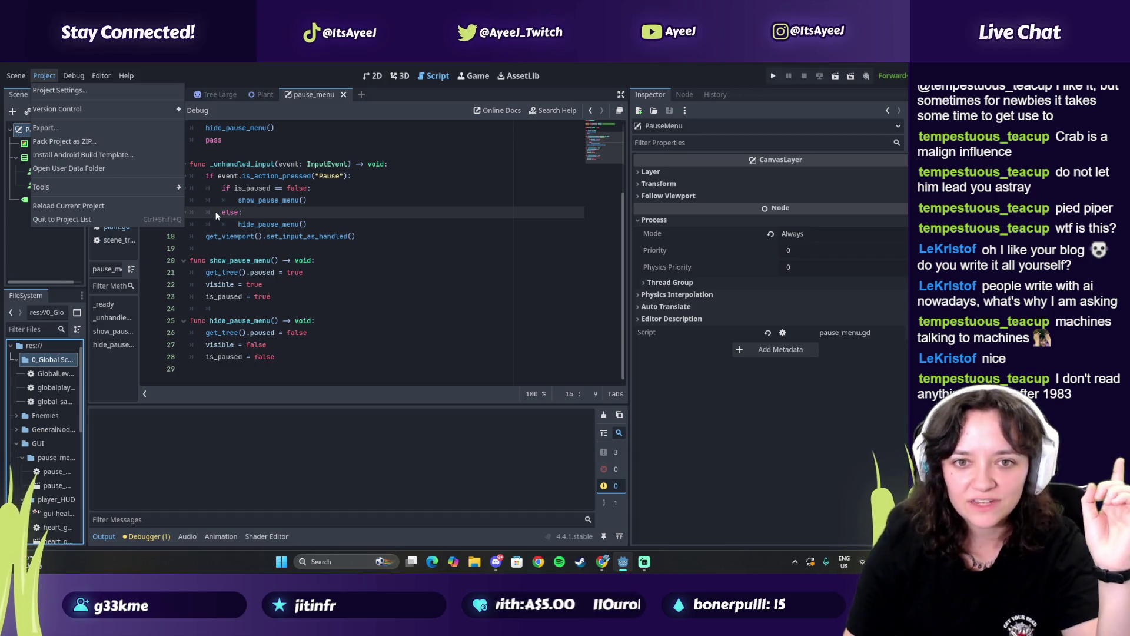
pyautogui.click(241, 248)
pyautogui.click(206, 213)
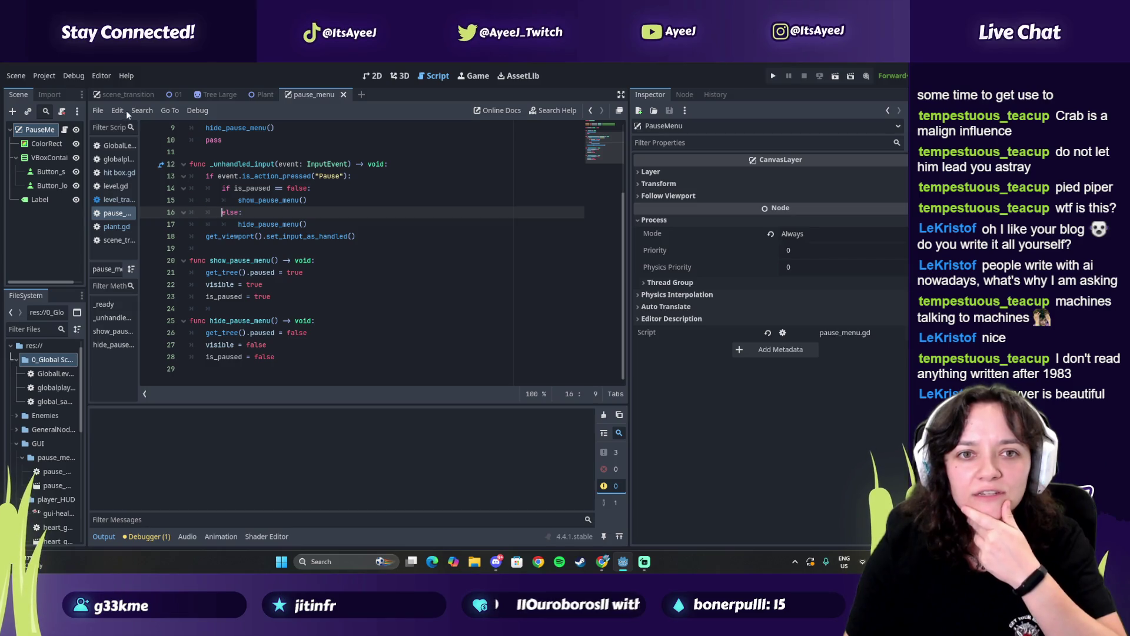
pyautogui.click(48, 80)
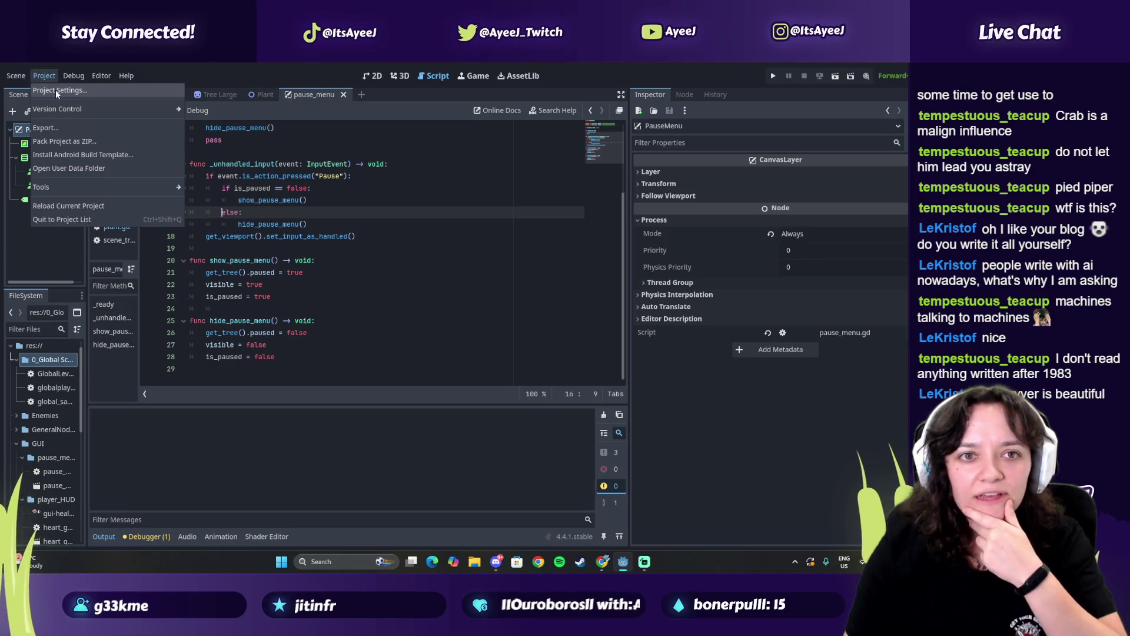
pyautogui.click(55, 90)
pyautogui.click(197, 101)
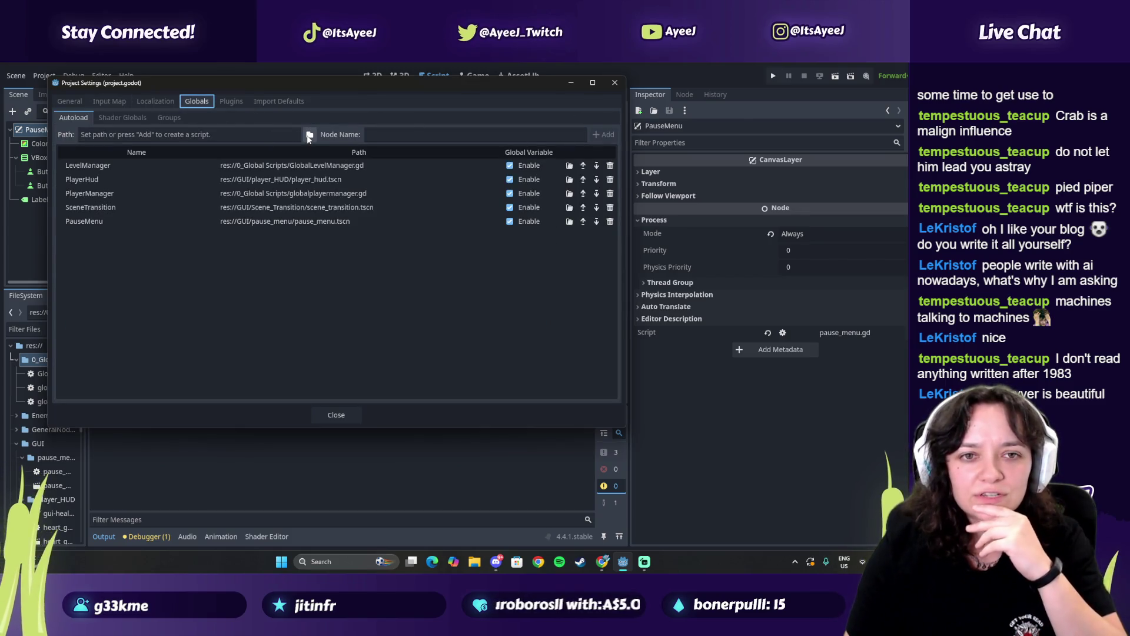
# Open the autoload Path file picker, checking the tutorial video along the way
pyautogui.click(309, 136)
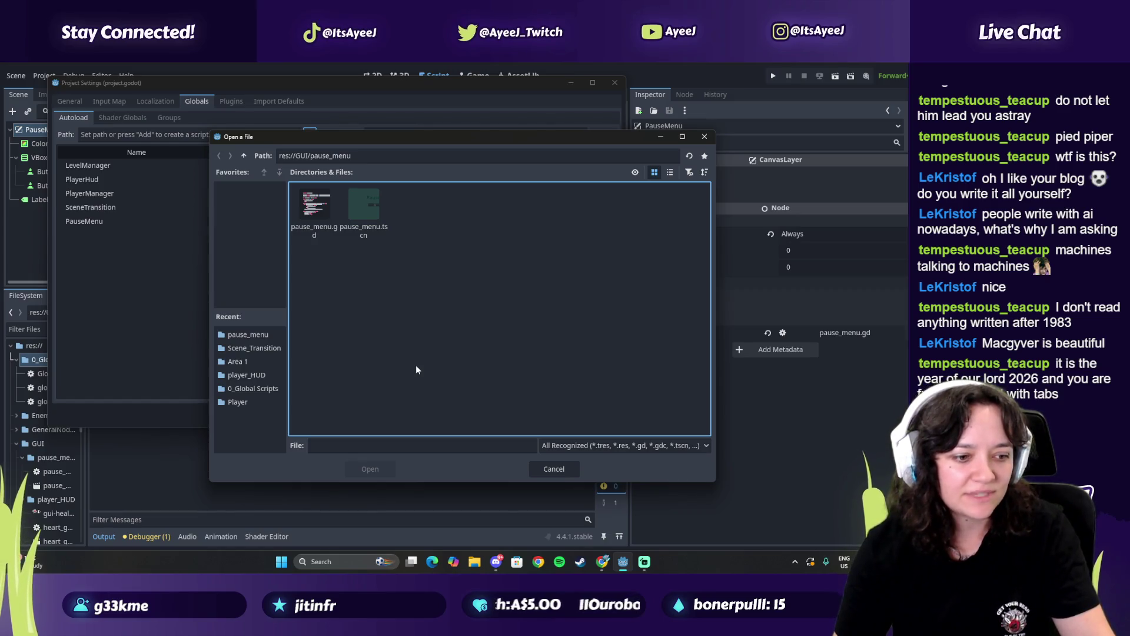
pyautogui.click(557, 471)
pyautogui.hotkey('alt', 'Tab')
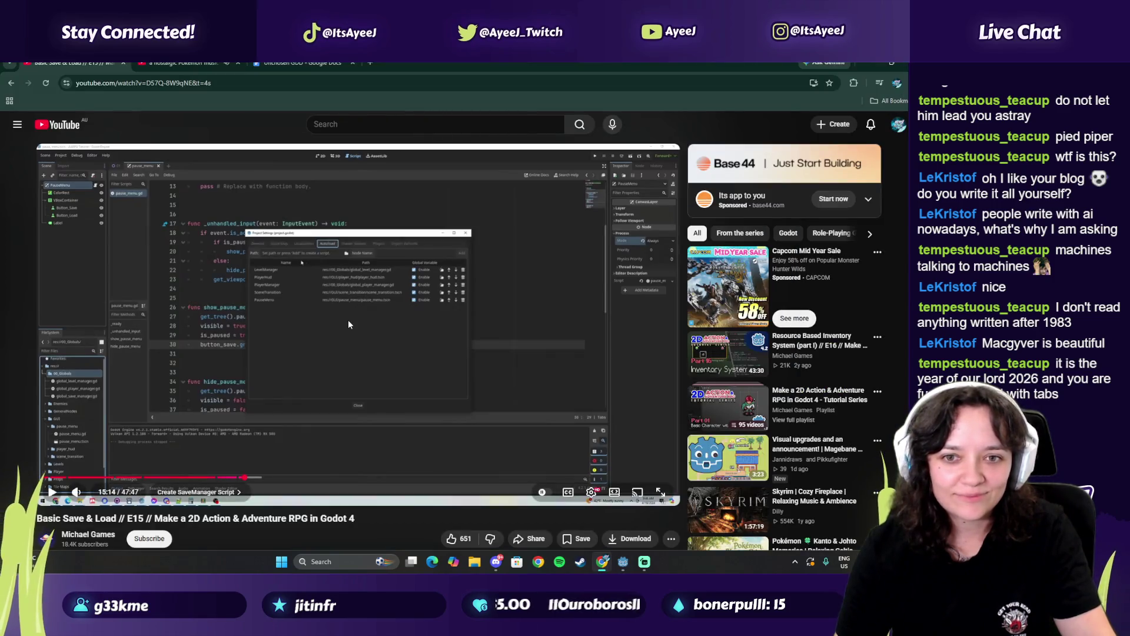
pyautogui.hotkey('alt', 'Tab')
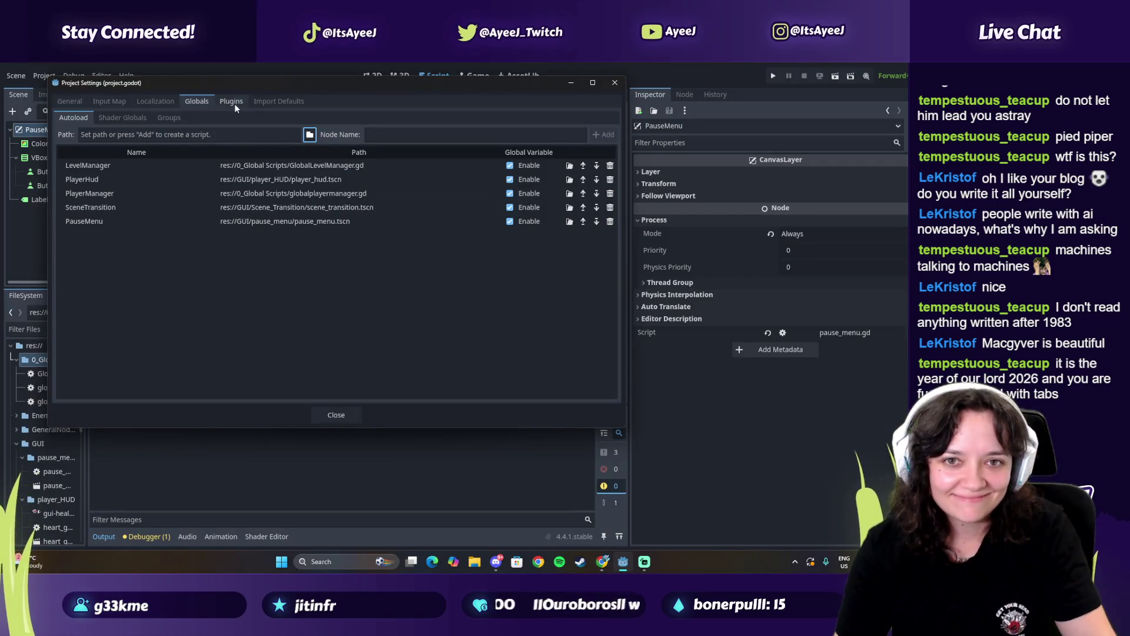
pyautogui.click(310, 135)
pyautogui.hotkey('alt', 'Tab')
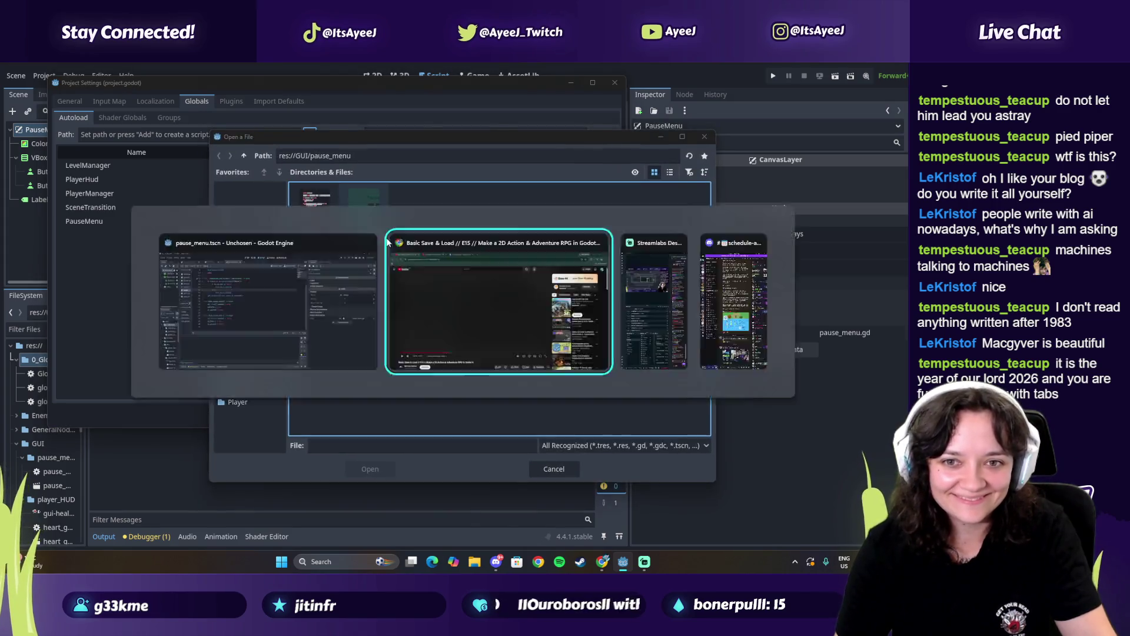
pyautogui.click(406, 272)
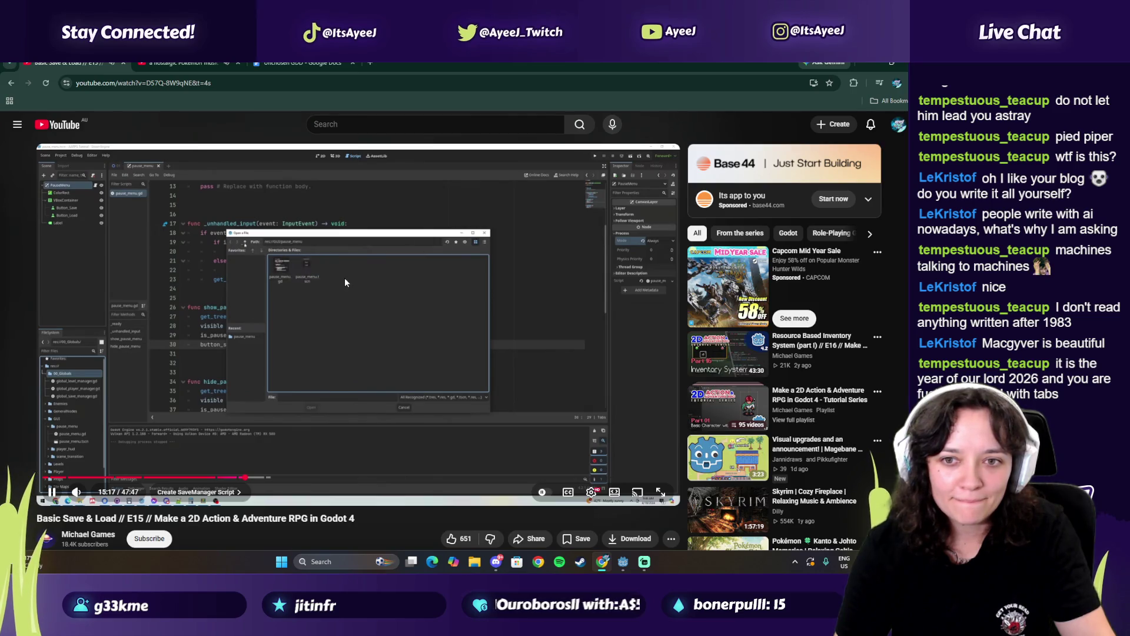
pyautogui.click(345, 282)
pyautogui.hotkey('alt', 'Tab')
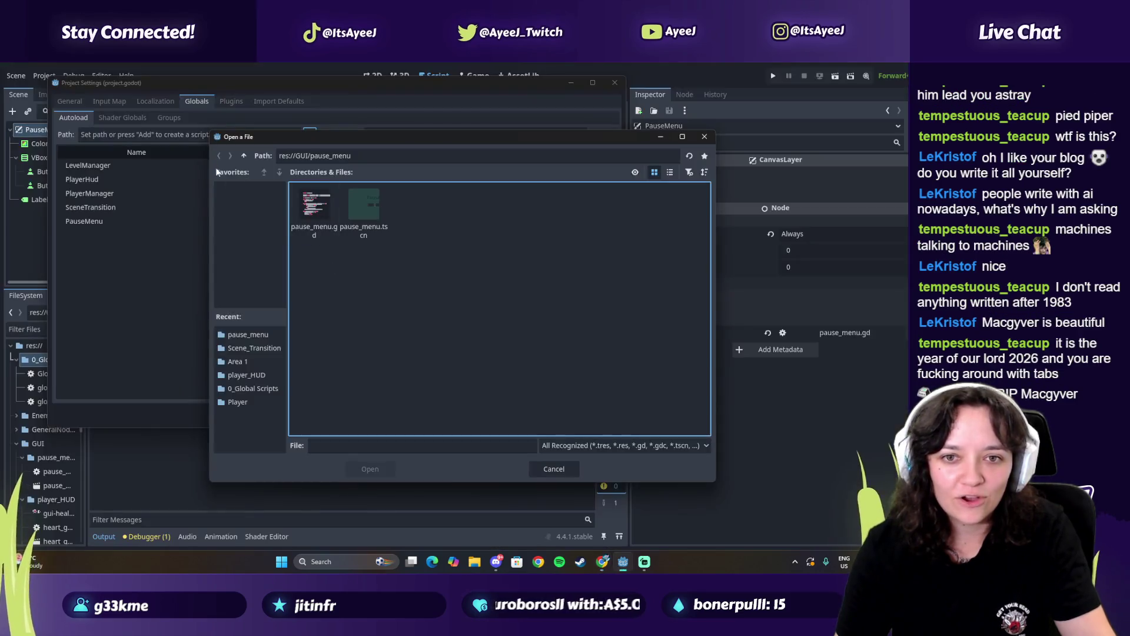
# Add res://0_Global Scripts/global_save_manager.gd as an autoload, then resume the tutorial
pyautogui.click(264, 174)
pyautogui.click(244, 156)
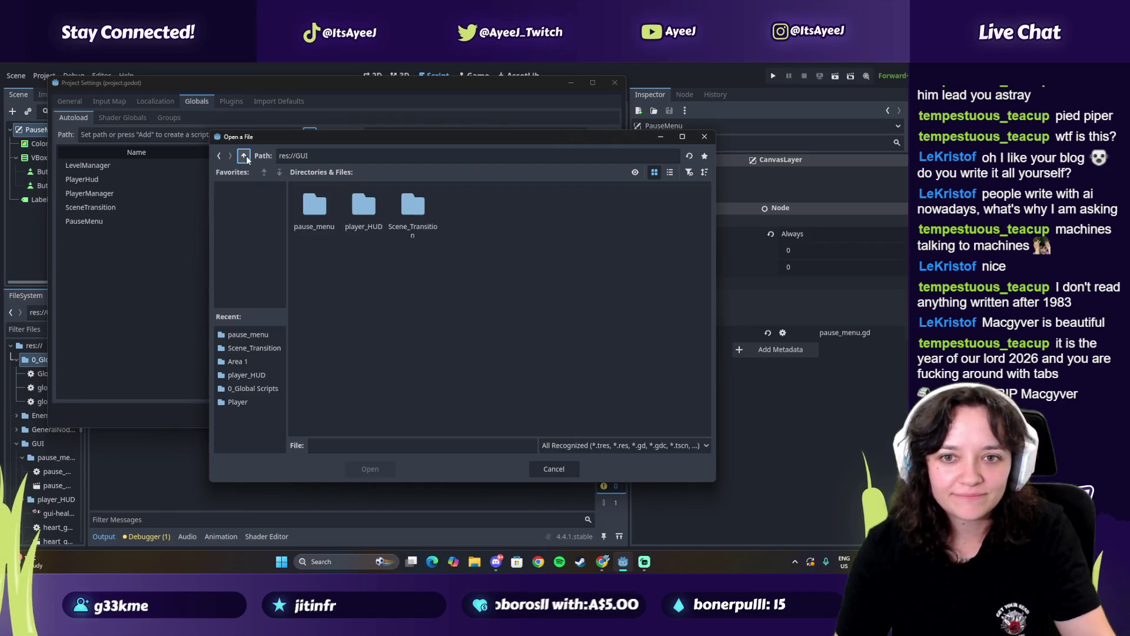
pyautogui.click(244, 156)
pyautogui.doubleClick(313, 209)
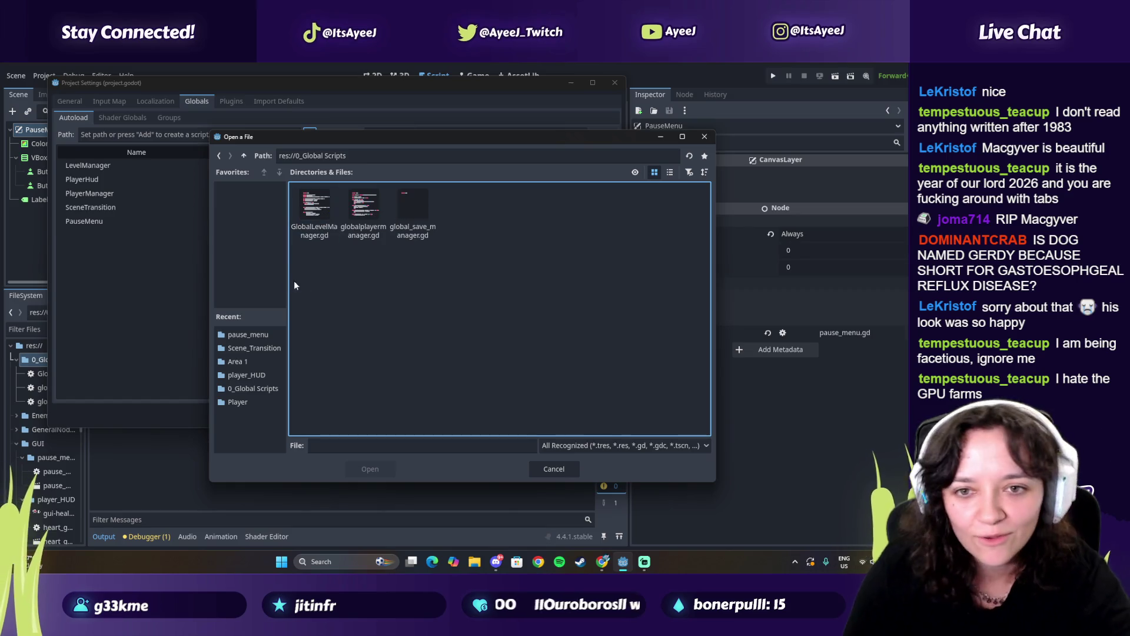
pyautogui.click(412, 212)
pyautogui.click(370, 469)
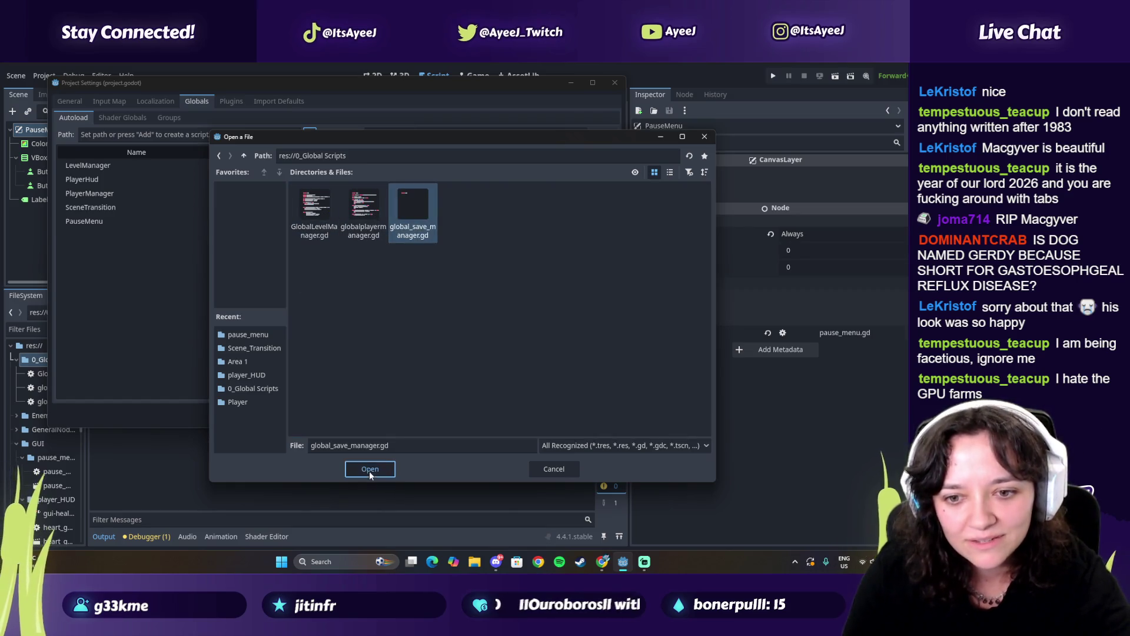
pyautogui.click(595, 143)
pyautogui.hotkey('alt', 'Tab')
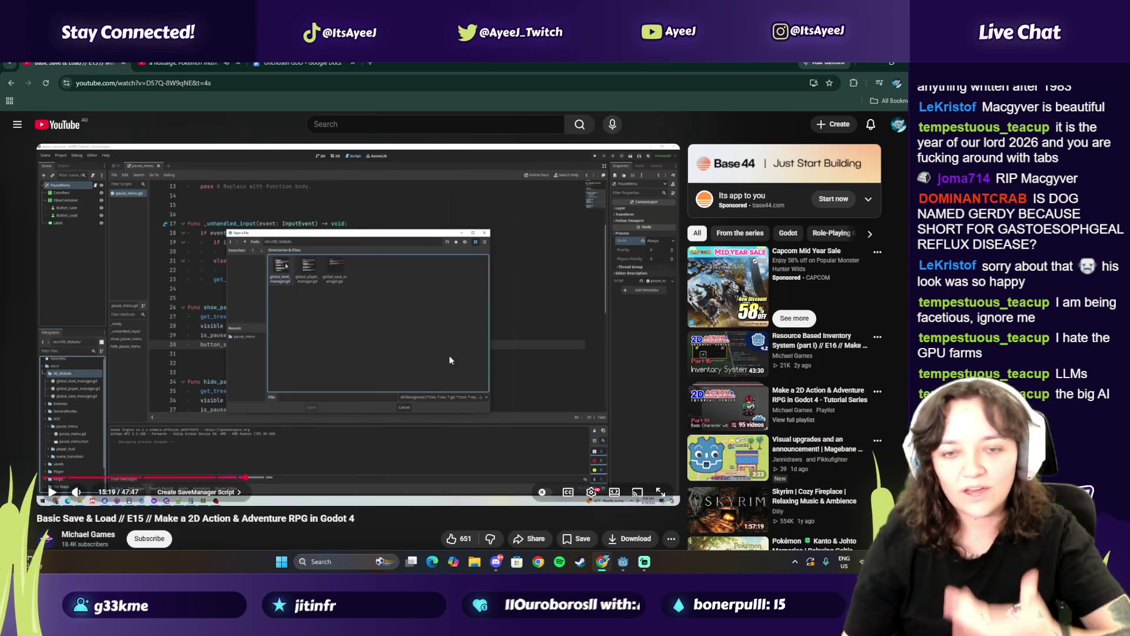
pyautogui.click(476, 358)
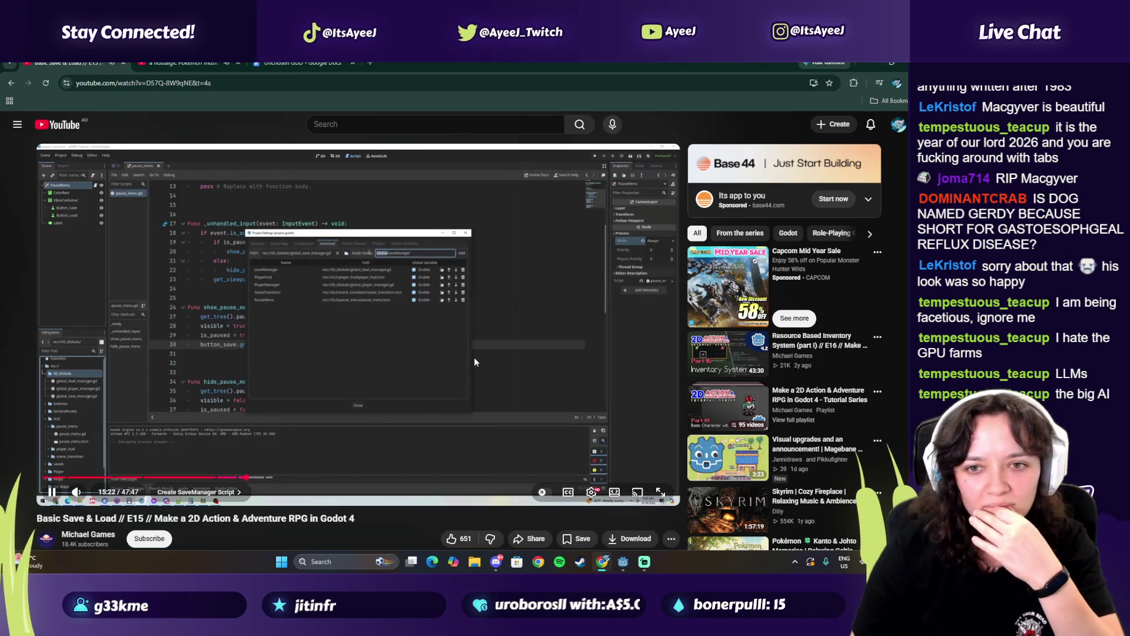
# Pause the tutorial and start renaming the GlobalSaveManager autoload entry
pyautogui.click(489, 359)
pyautogui.hotkey('alt', 'Tab')
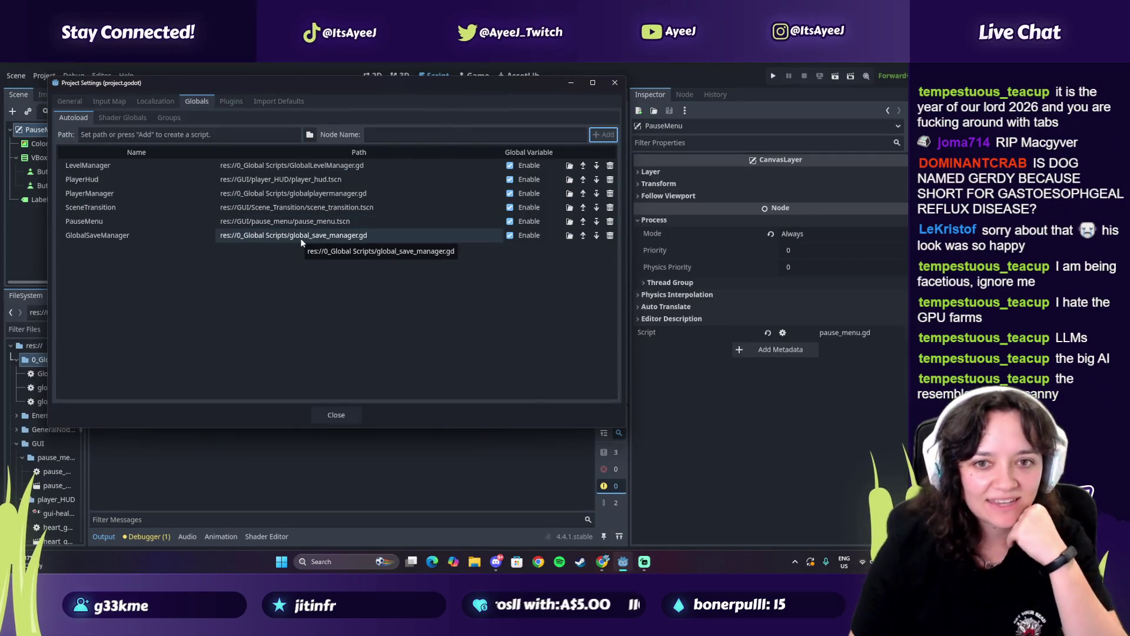
pyautogui.click(300, 239)
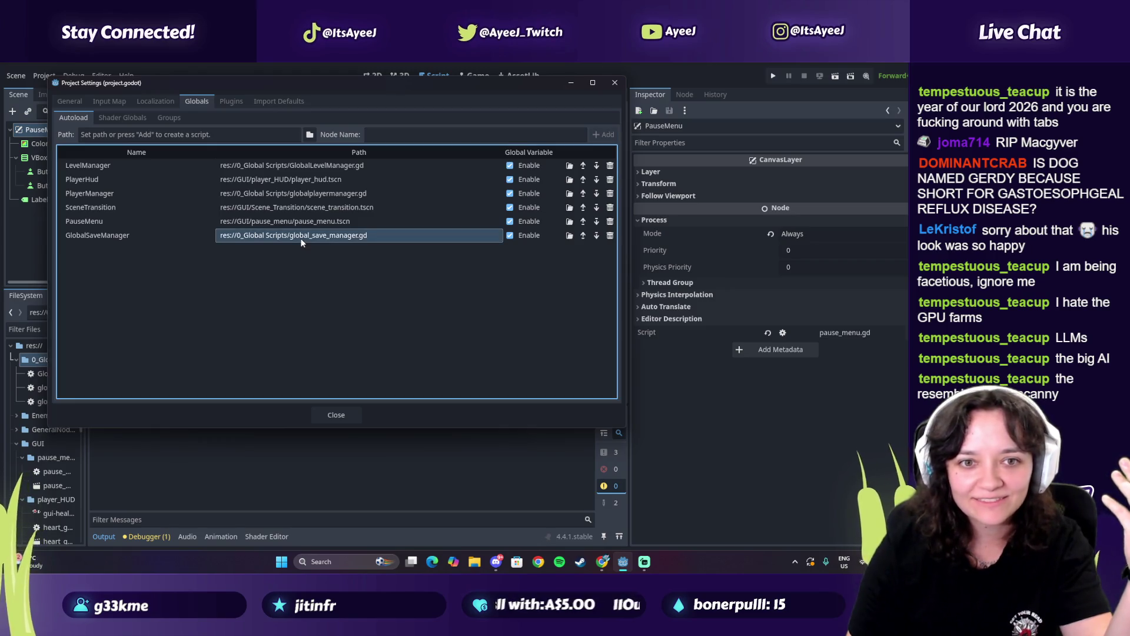
pyautogui.click(174, 237)
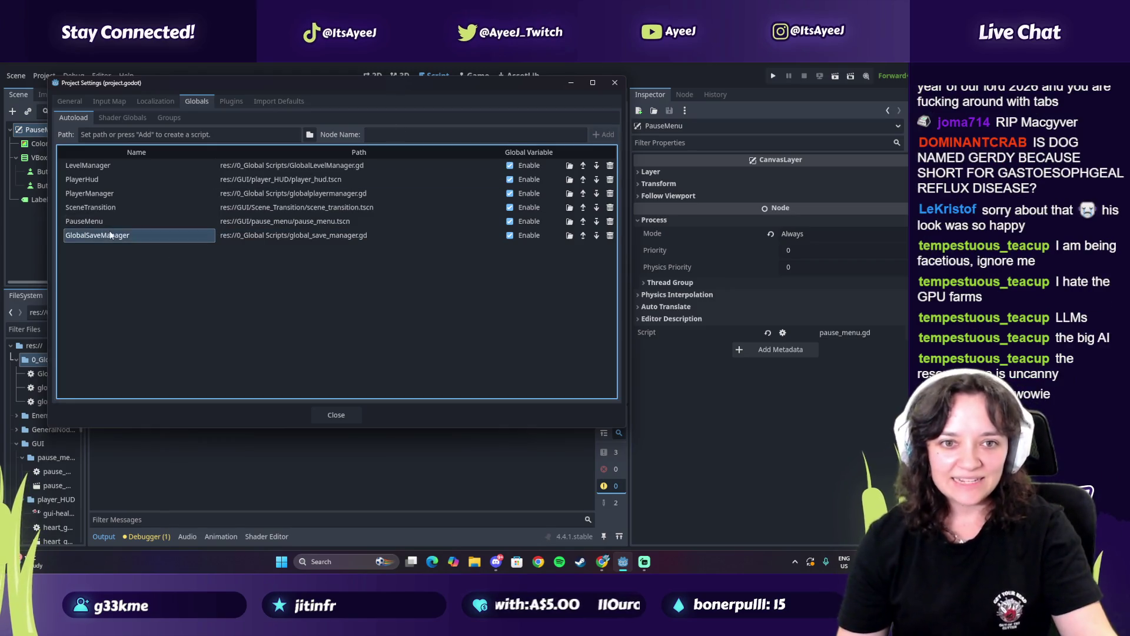
pyautogui.click(172, 235)
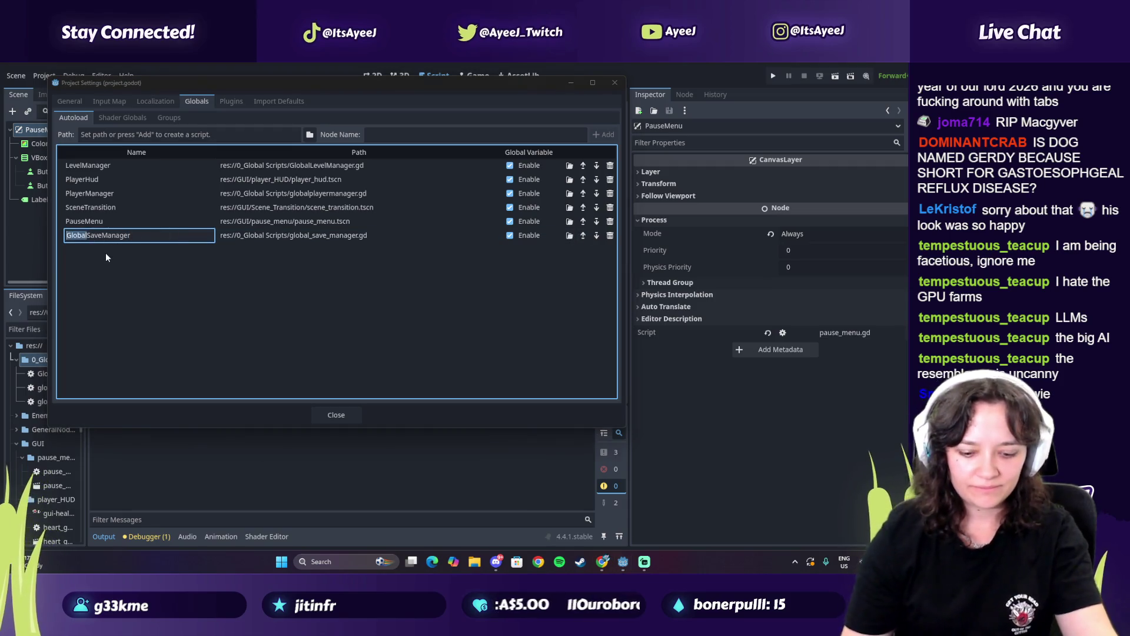
# Watch more of the tutorial, pause it, and launch TikTok from Windows search
pyautogui.hotkey('alt', 'Tab')
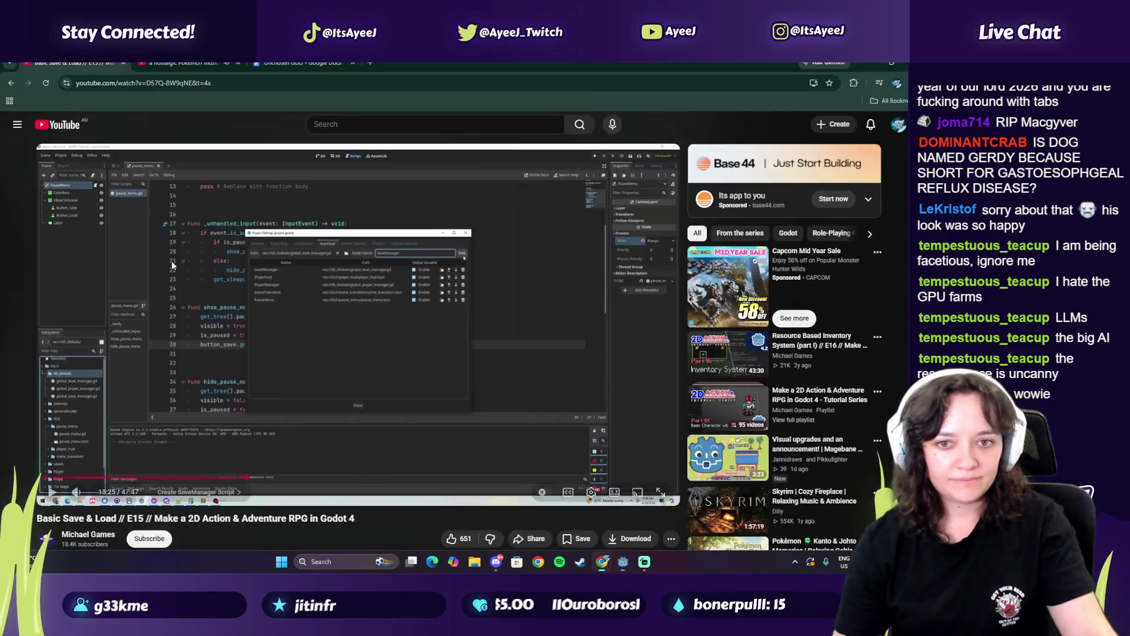
pyautogui.click(300, 299)
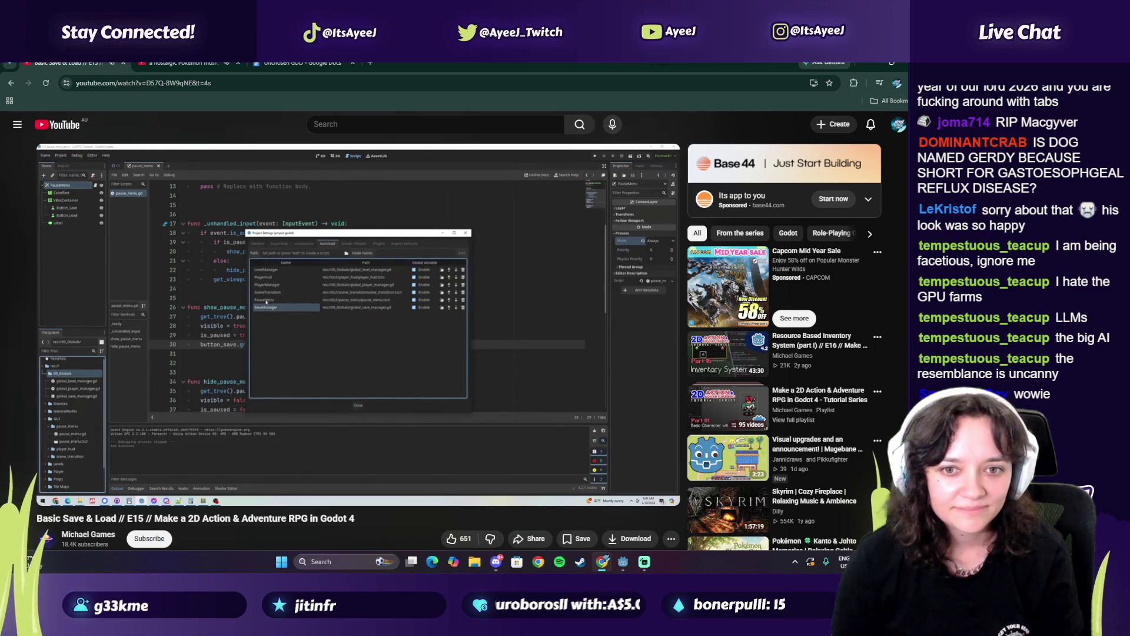
pyautogui.moveTo(326, 207)
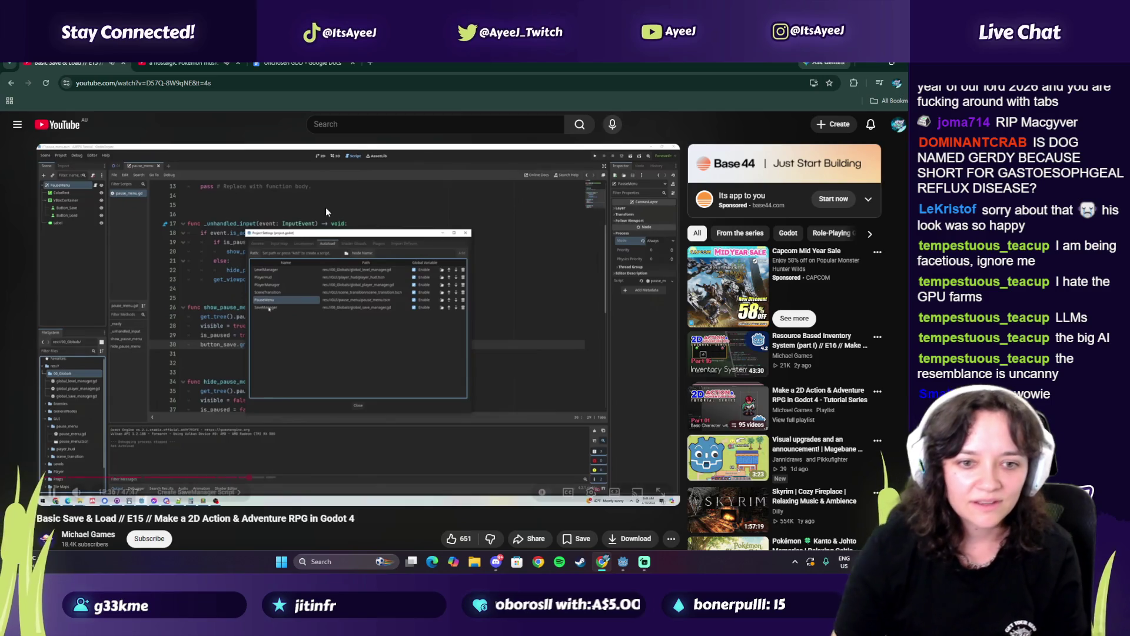
pyautogui.click(217, 366)
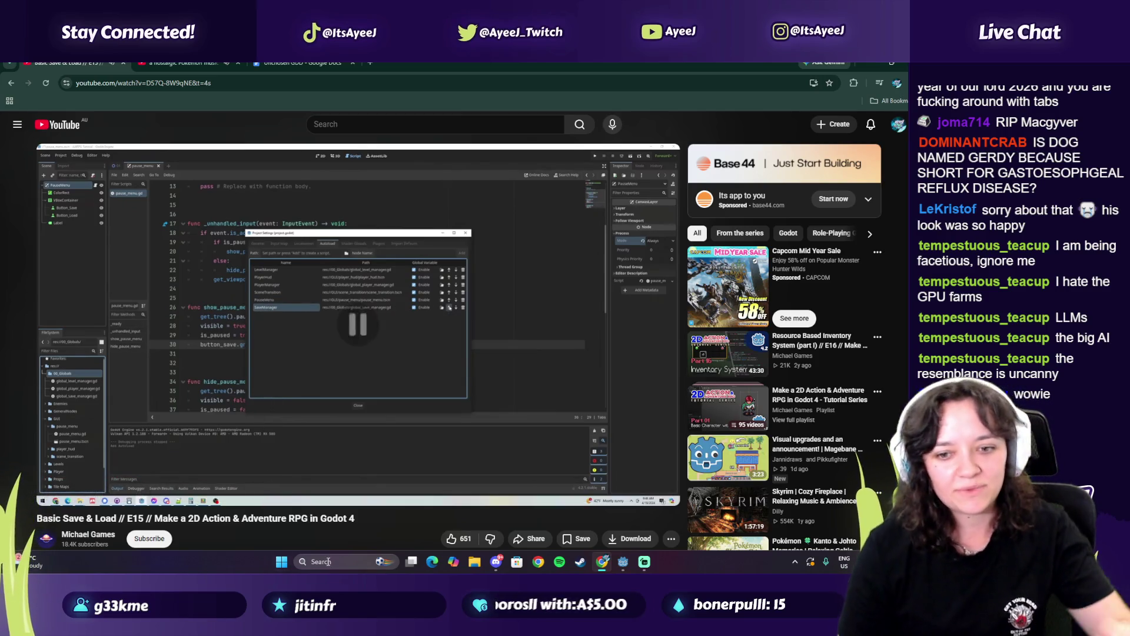
pyautogui.click(330, 561)
pyautogui.write('tiktok')
pyautogui.press('Return')
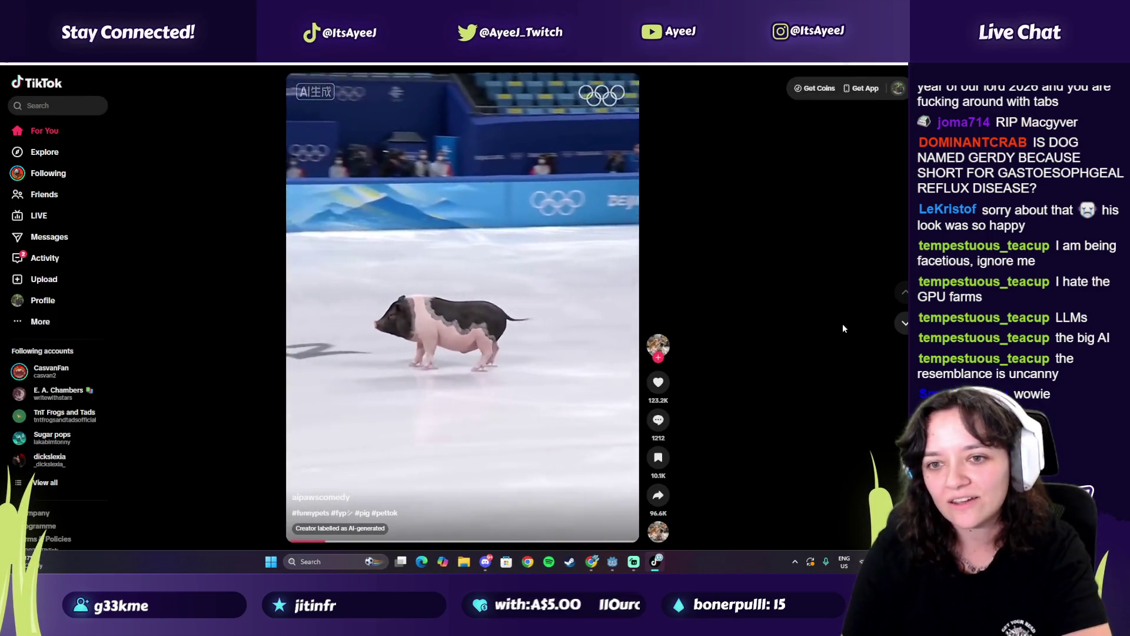
# Skip through about 33 TikTok feed videos and ads, then close TikTok with Alt+F4
pyautogui.click(904, 324)
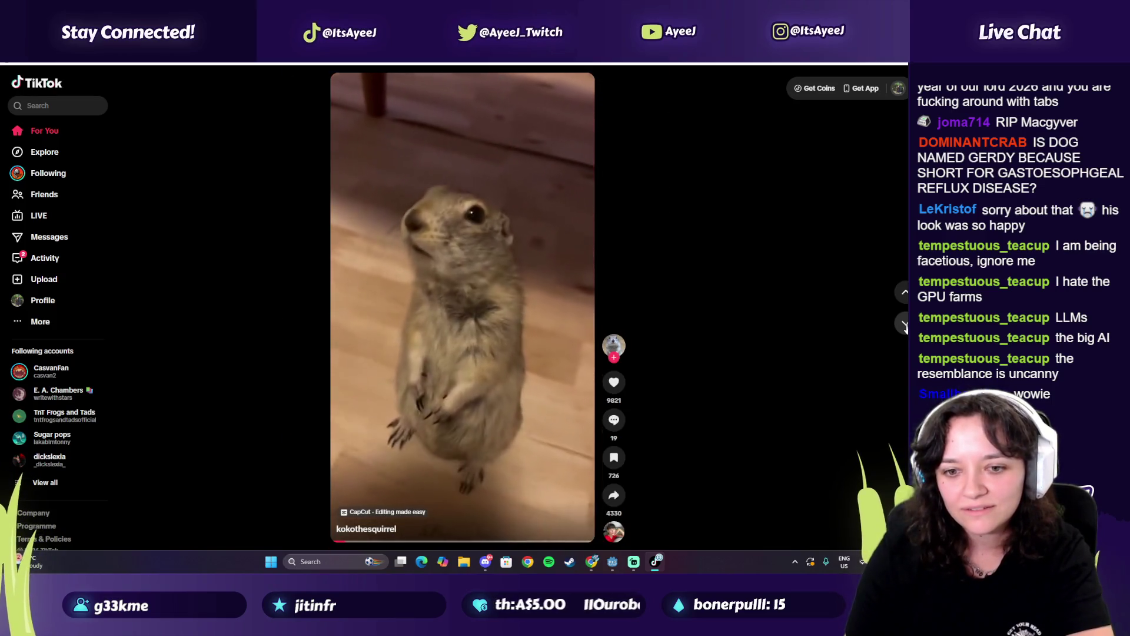
pyautogui.click(905, 324)
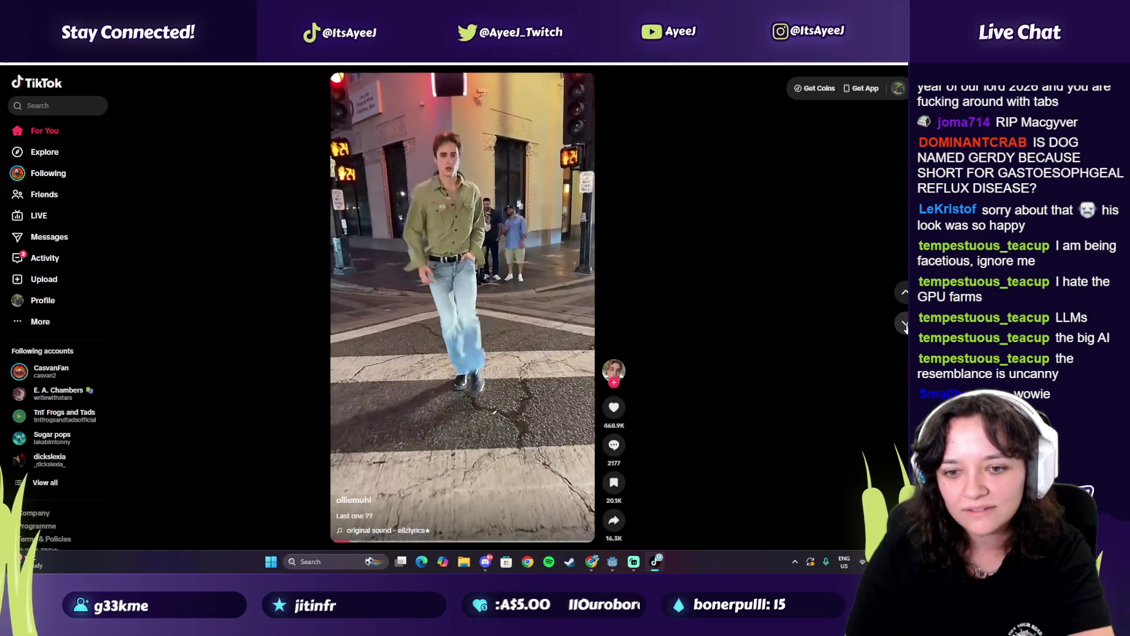
pyautogui.click(905, 324)
pyautogui.click(905, 324)
pyautogui.click(905, 324)
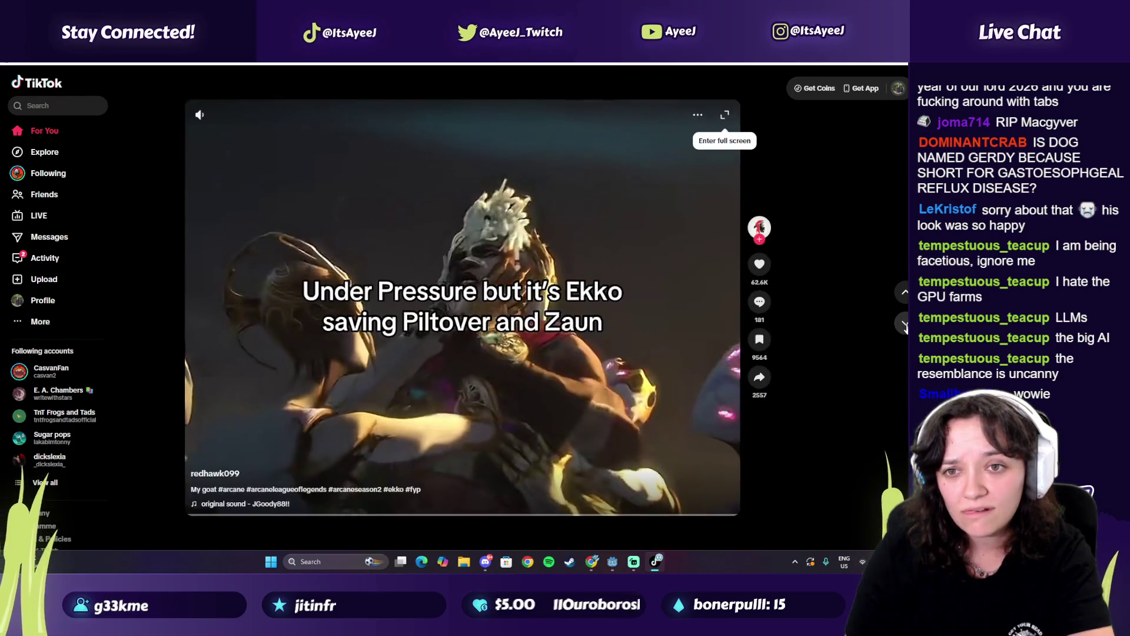
pyautogui.click(905, 324)
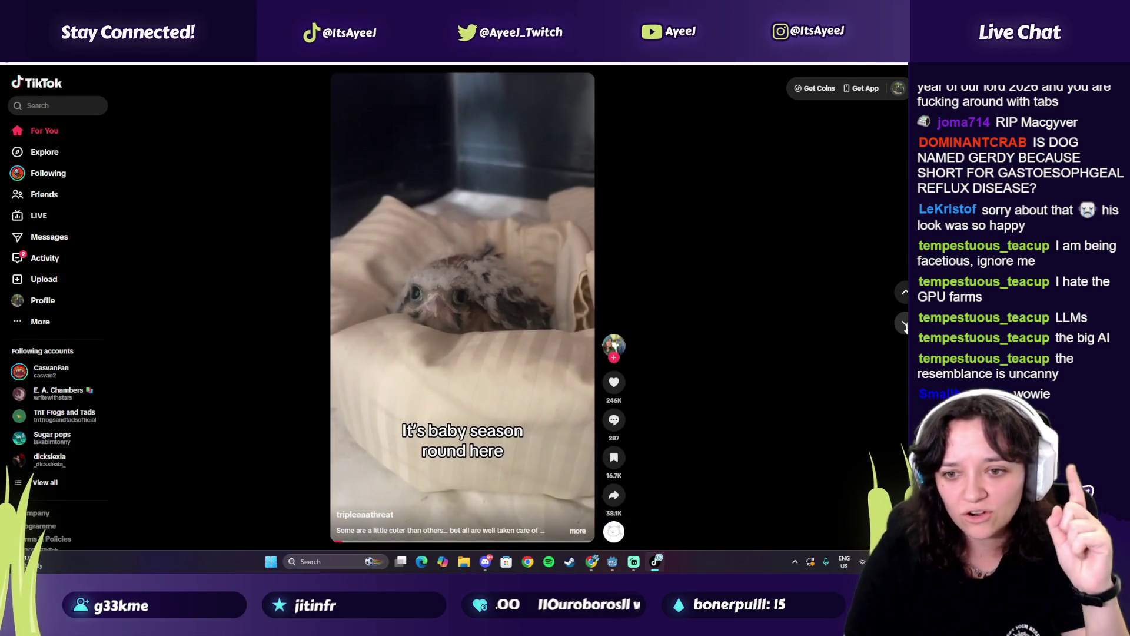
pyautogui.click(905, 324)
pyautogui.click(905, 324)
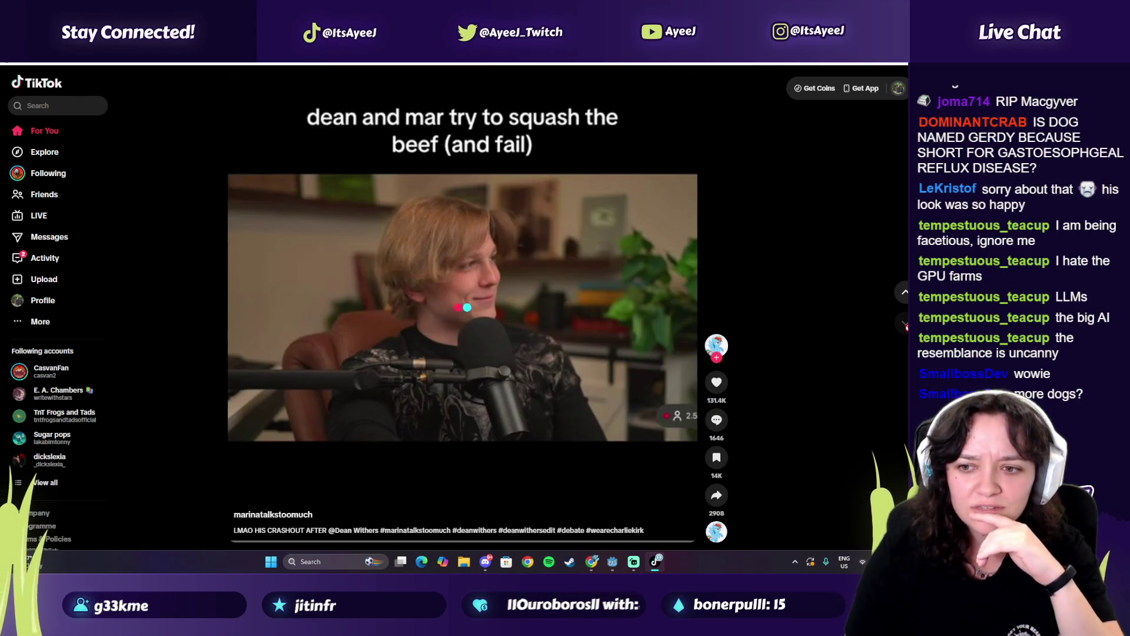
pyautogui.click(905, 325)
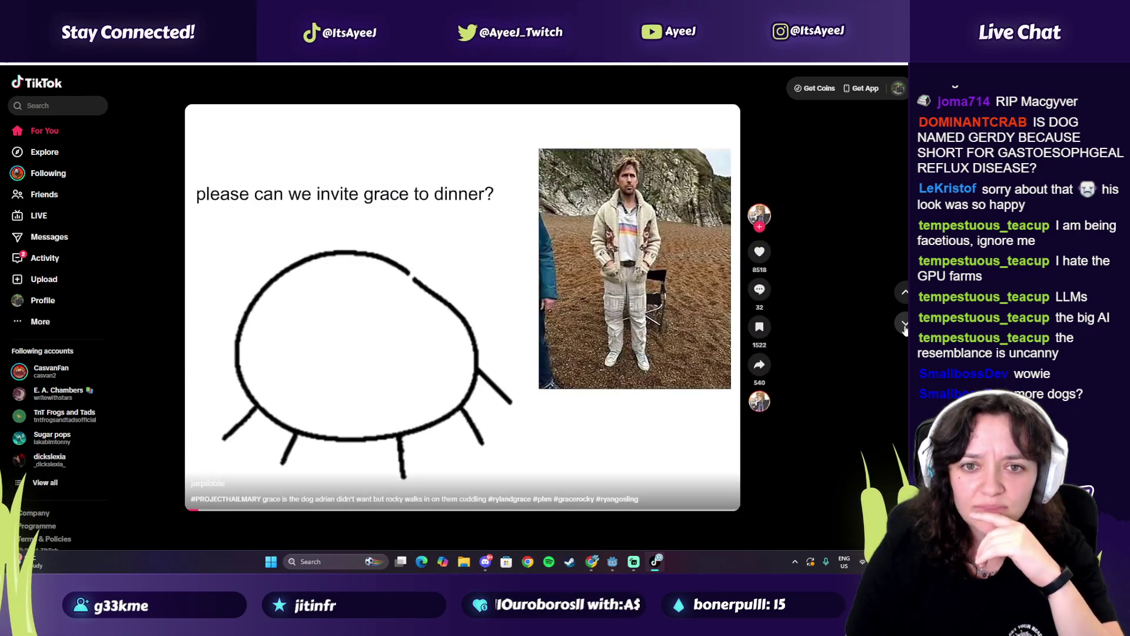
pyautogui.click(905, 327)
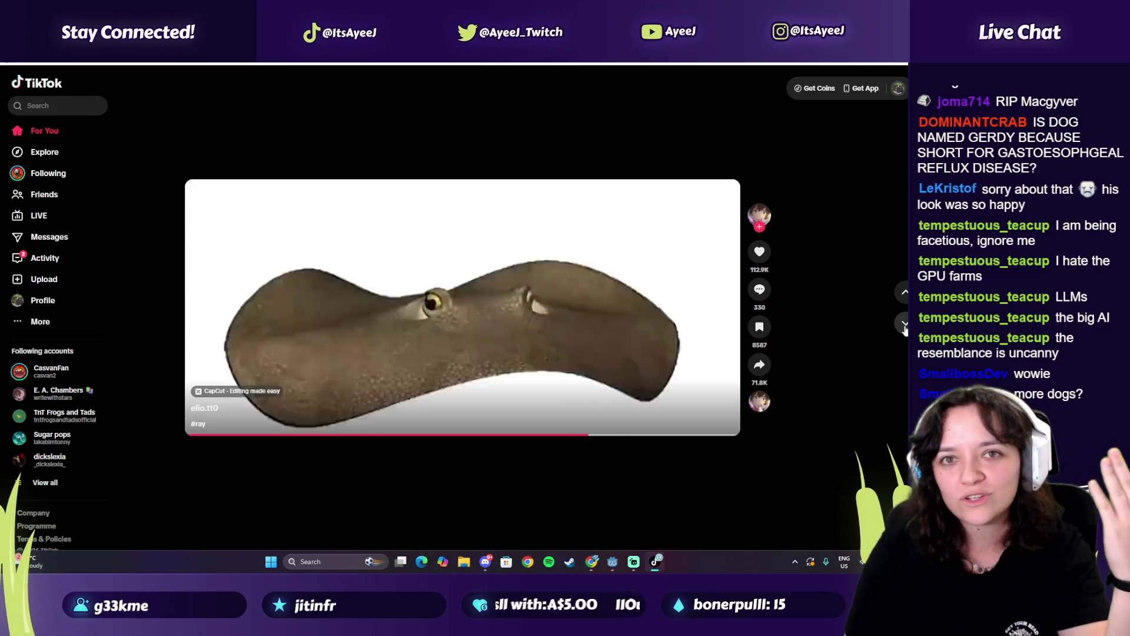
pyautogui.click(905, 325)
pyautogui.click(905, 325)
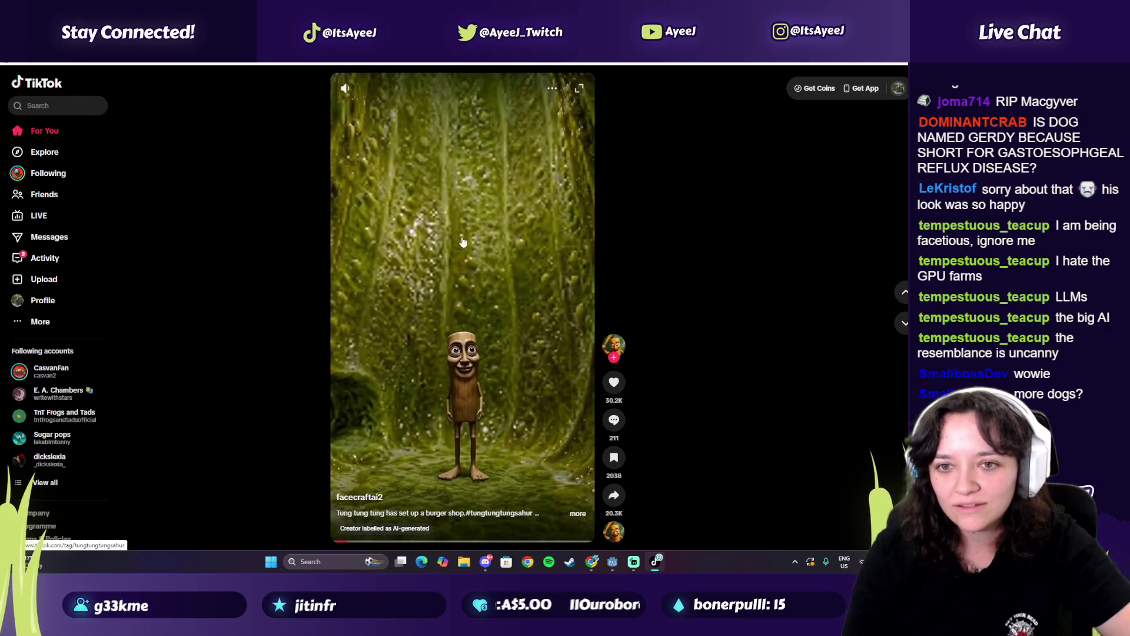
pyautogui.click(901, 330)
pyautogui.click(901, 329)
pyautogui.click(901, 329)
pyautogui.click(901, 330)
pyautogui.click(901, 330)
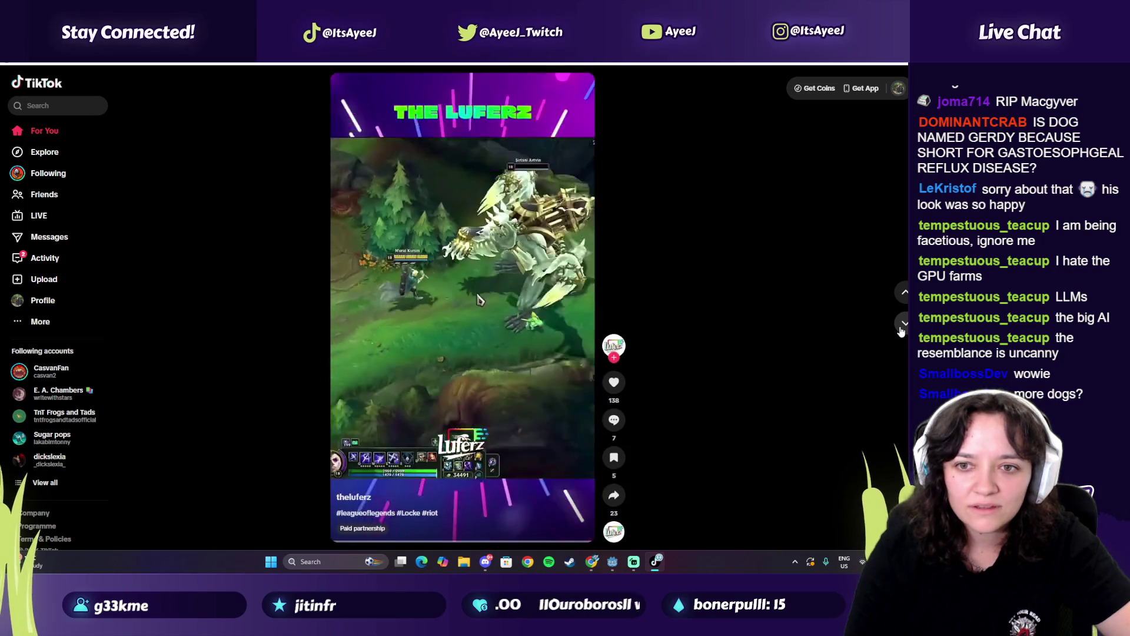
pyautogui.click(901, 329)
pyautogui.click(901, 330)
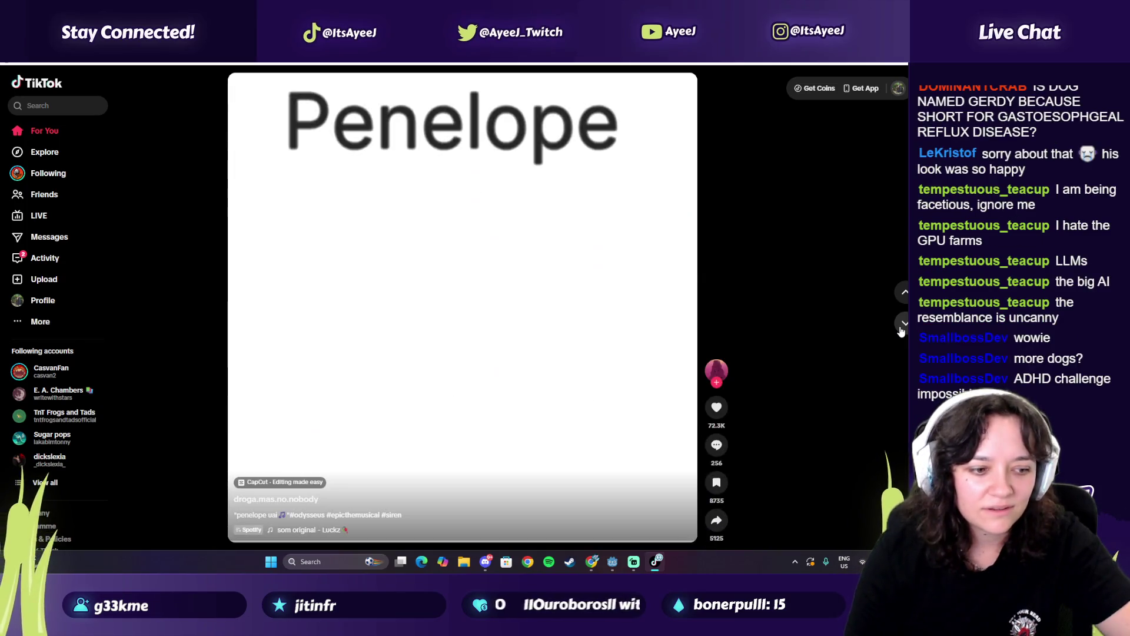
pyautogui.click(901, 330)
pyautogui.click(901, 329)
pyautogui.click(901, 330)
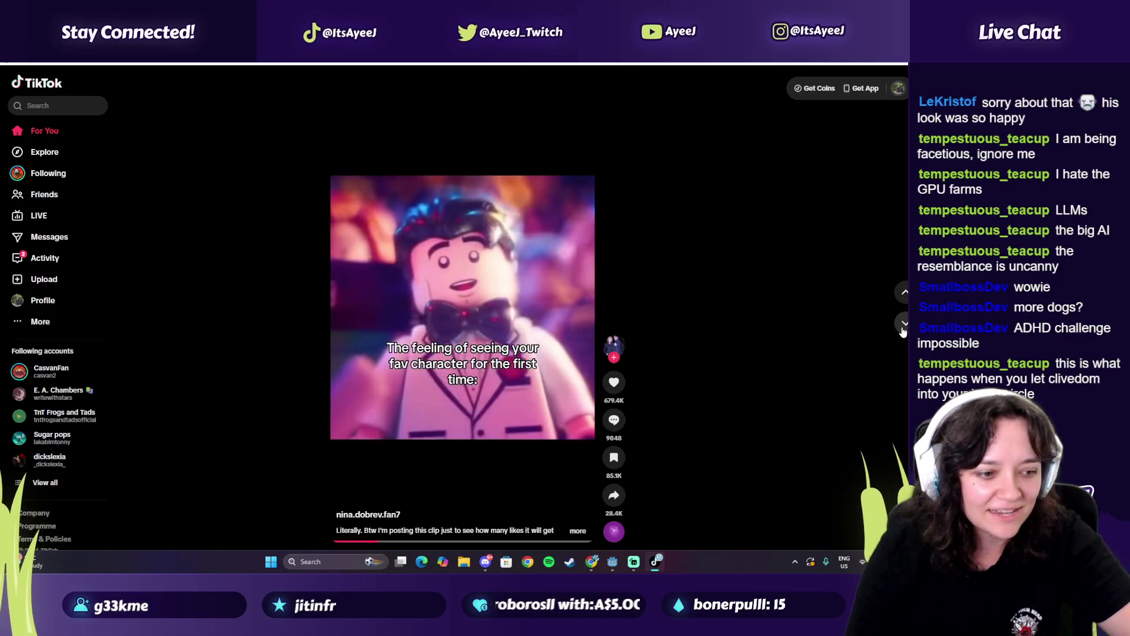
pyautogui.click(902, 328)
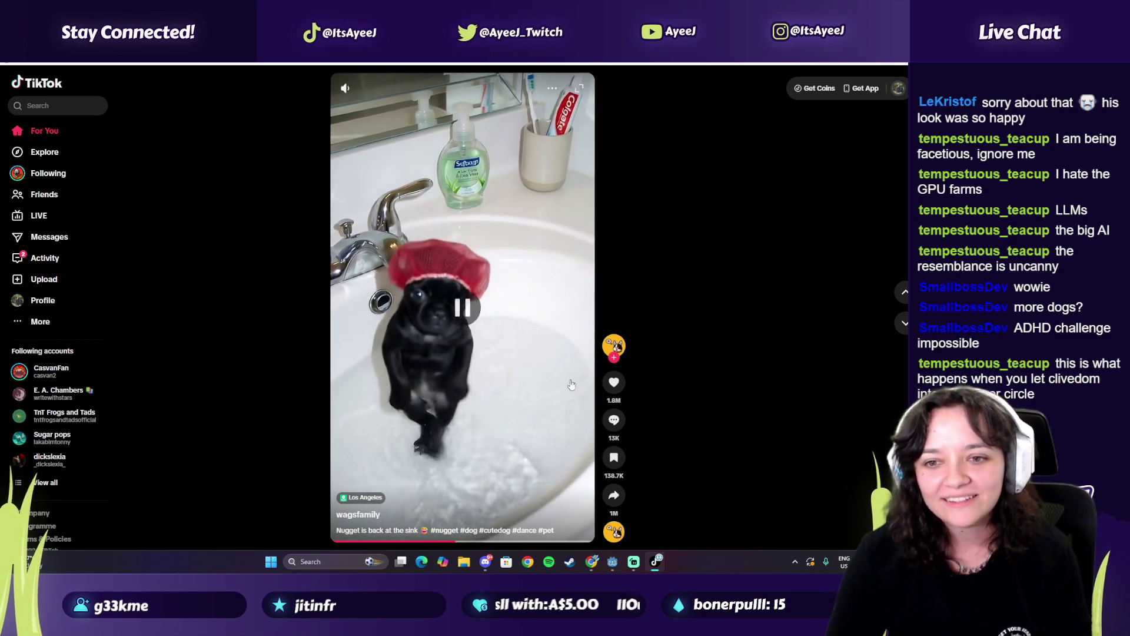
pyautogui.click(904, 323)
pyautogui.click(904, 324)
pyautogui.click(904, 323)
pyautogui.click(903, 324)
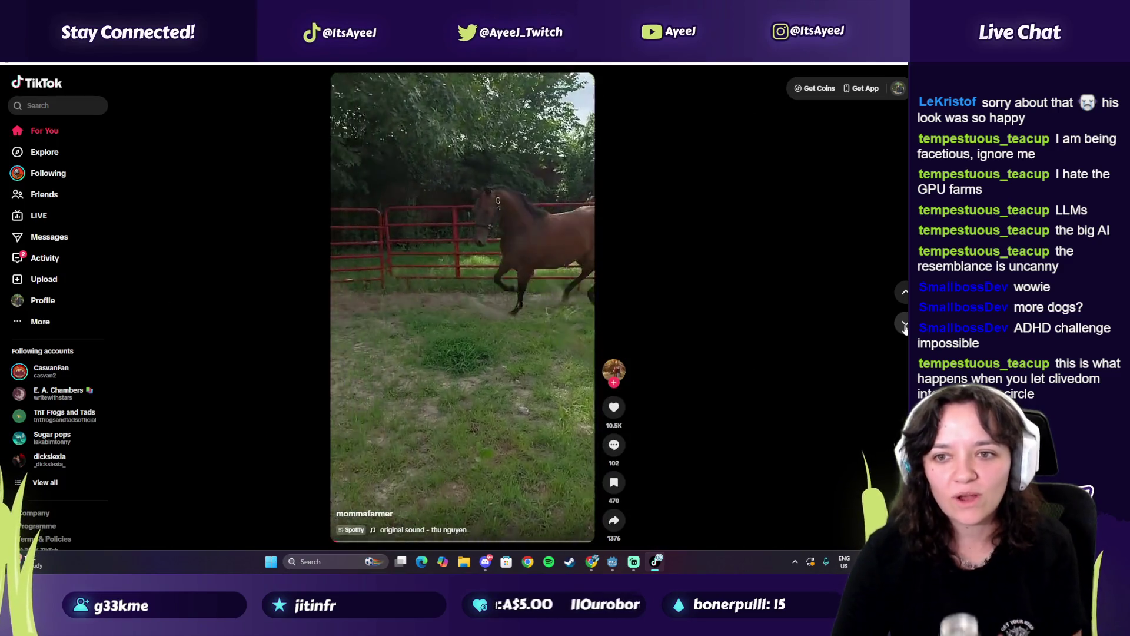
pyautogui.click(904, 324)
pyautogui.click(904, 324)
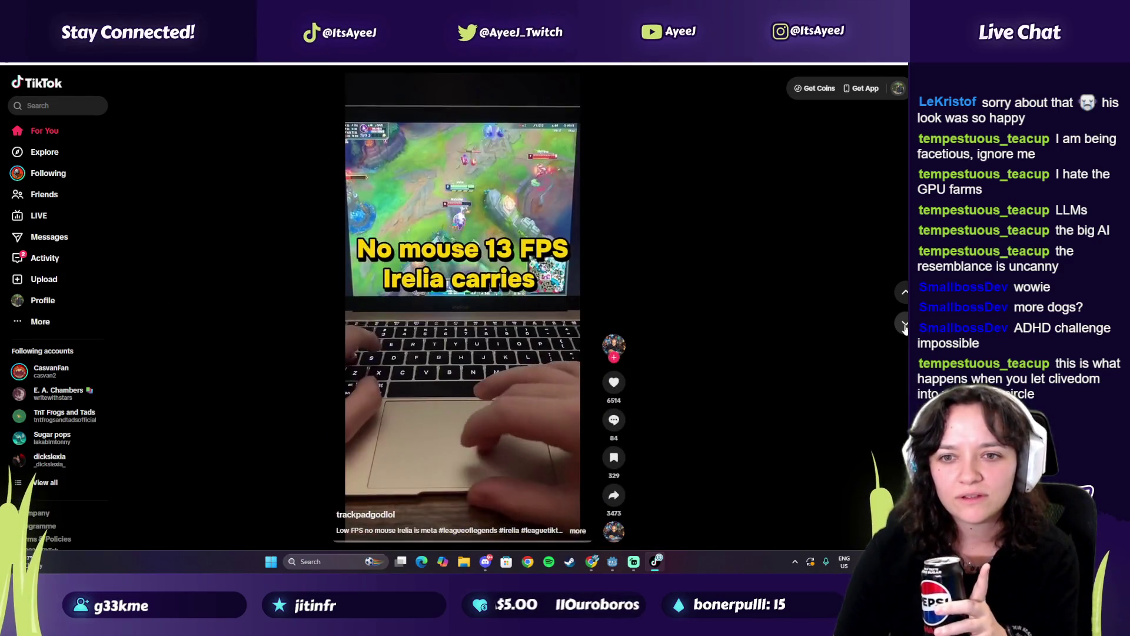
pyautogui.click(904, 324)
pyautogui.click(903, 324)
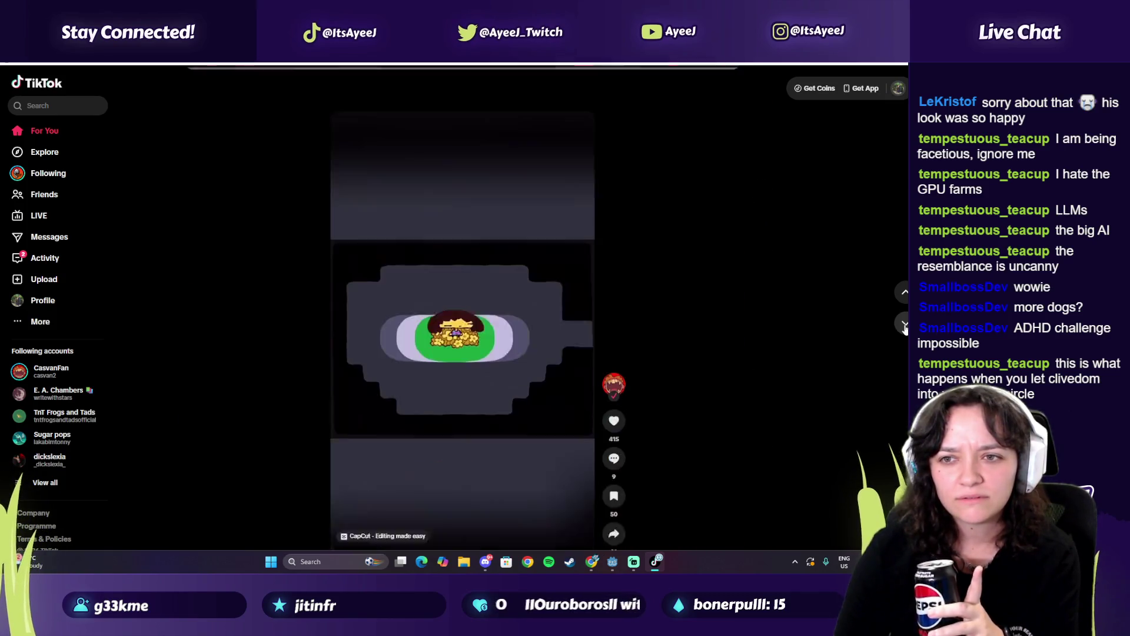
pyautogui.click(904, 323)
pyautogui.click(904, 324)
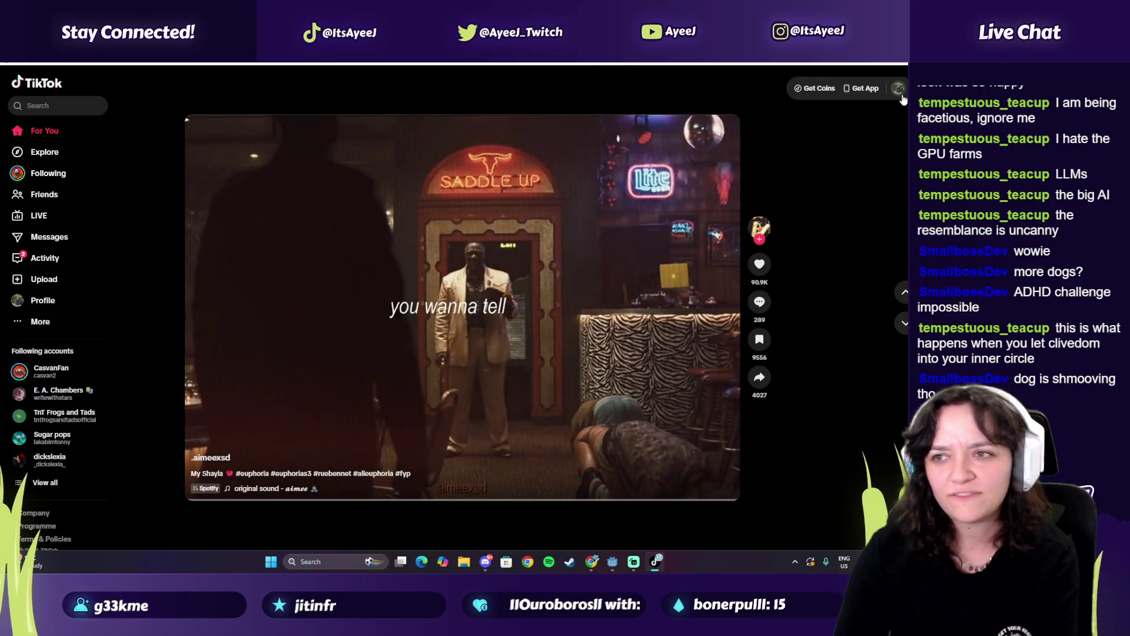
pyautogui.hotkey('alt', 'F4')
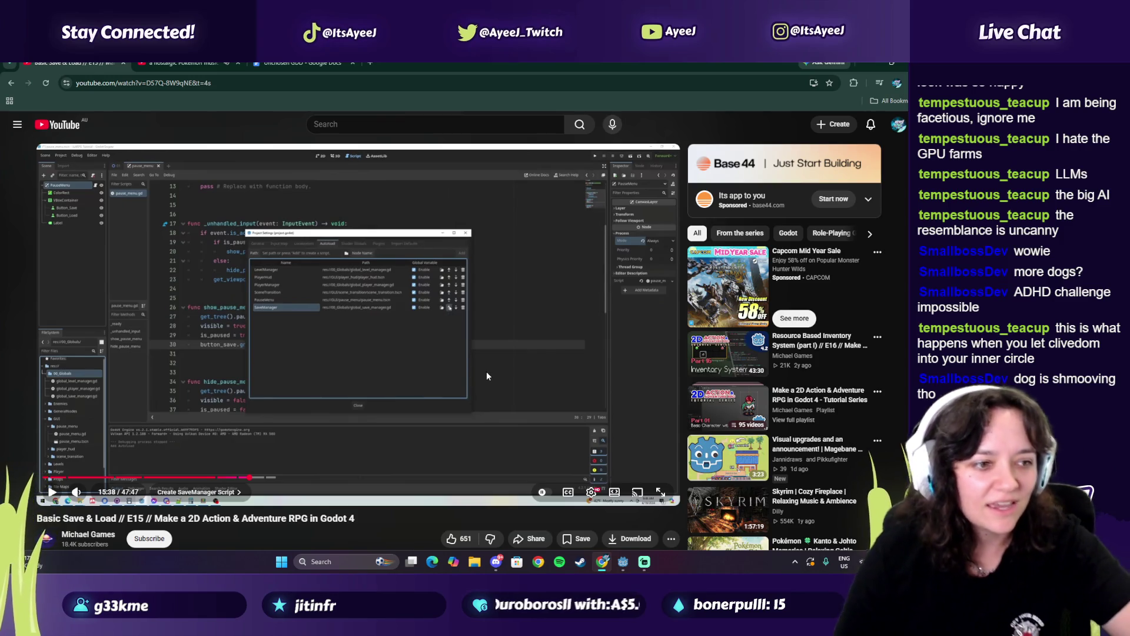
# Play the tutorial to 15:45, then return to Godot's Autoload list showing SaveManager
pyautogui.click(339, 412)
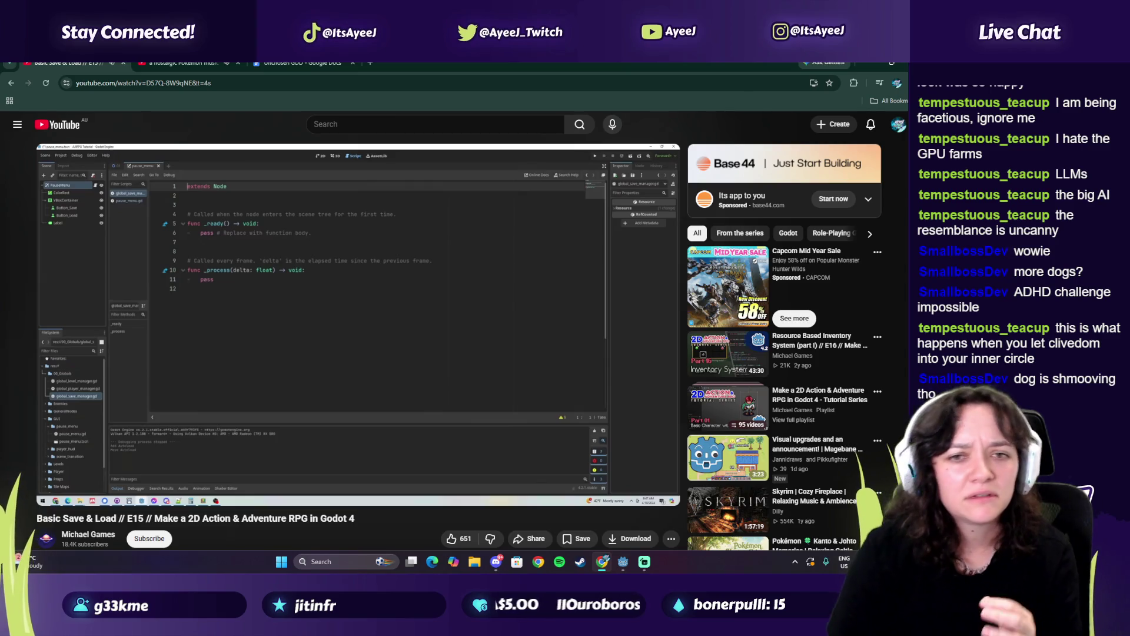
pyautogui.click(475, 365)
pyautogui.hotkey('alt', 'Tab')
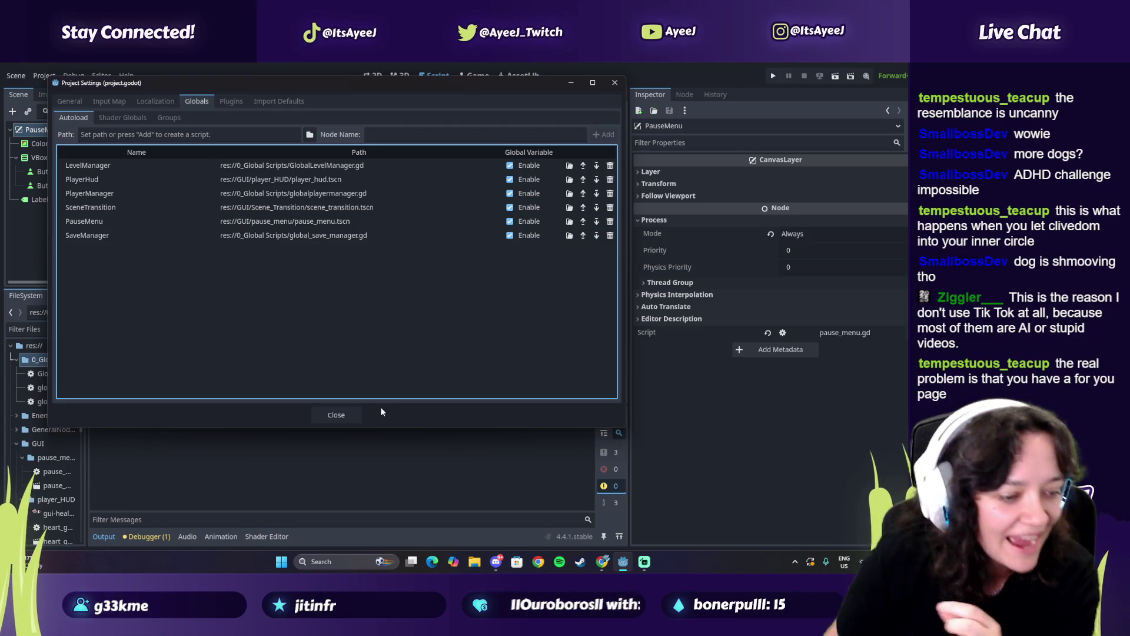
# Close Project Settings, widen the FileSystem dock, open global_save_manager.gd, and resume the tutorial
pyautogui.click(336, 414)
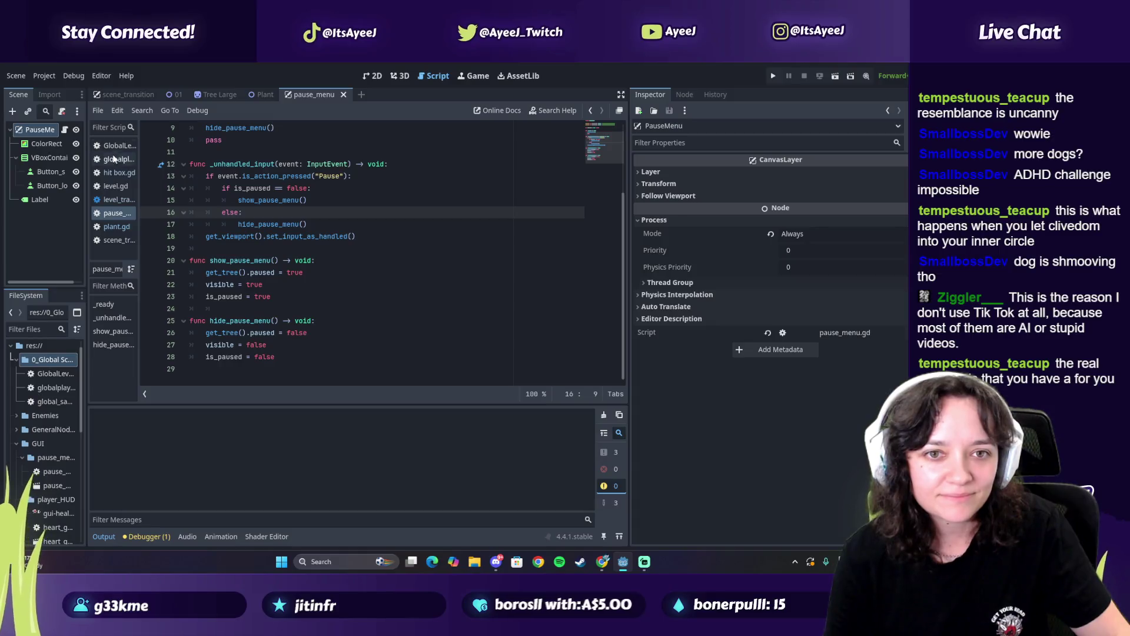
pyautogui.moveTo(85, 383); pyautogui.dragTo(147, 381)
pyautogui.doubleClick(76, 402)
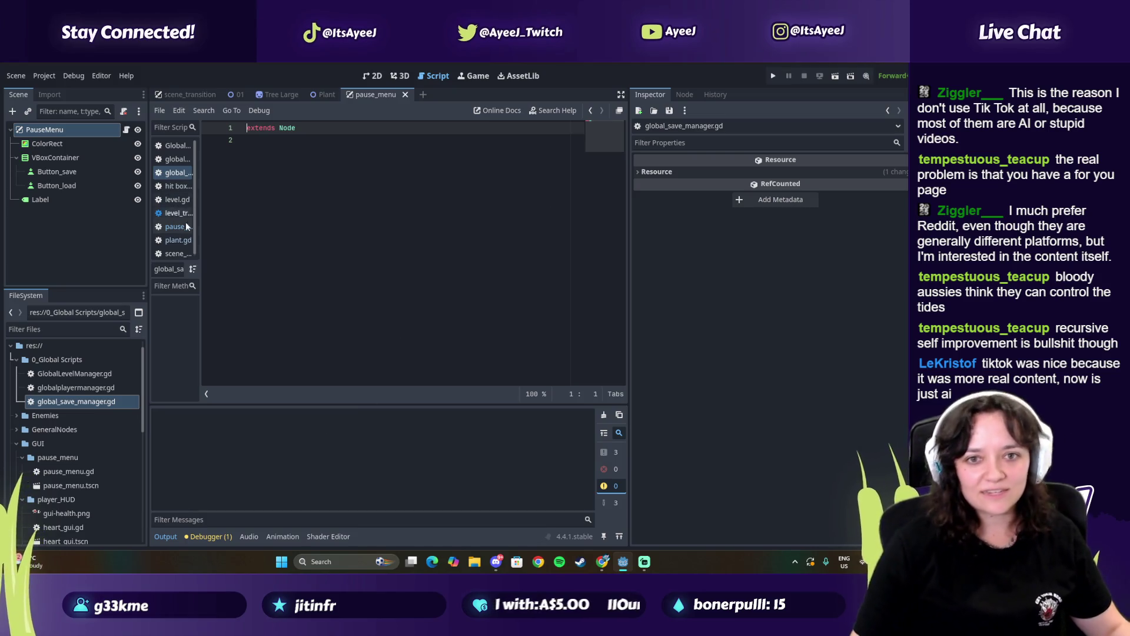
pyautogui.hotkey('alt', 'Tab')
pyautogui.click(340, 302)
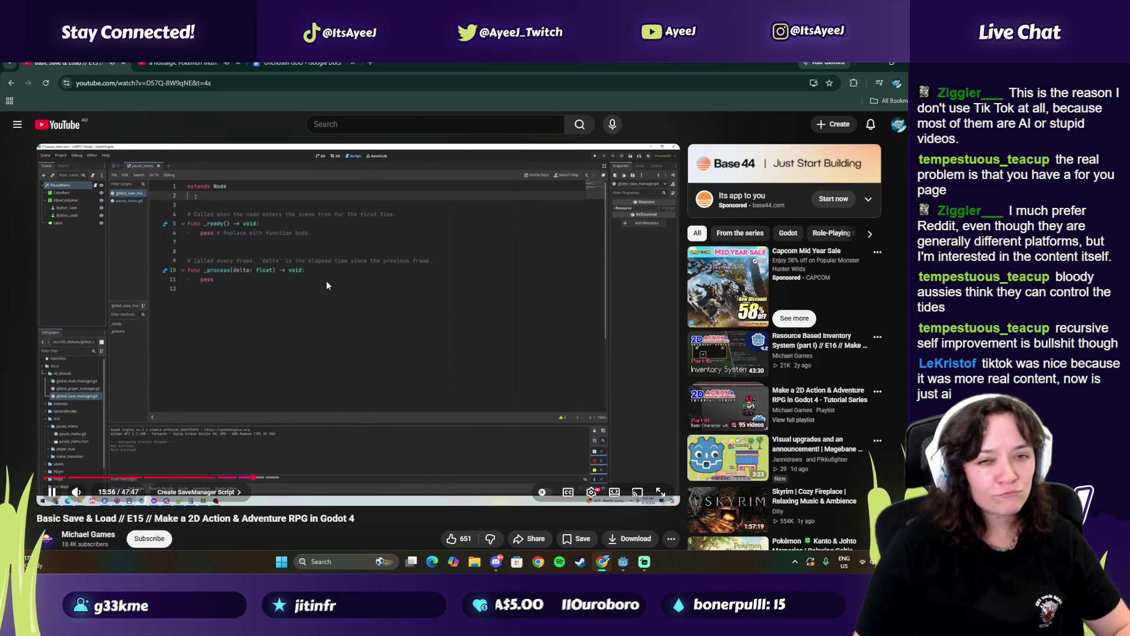
# Stop the tutorial at the 16:04 const SAVE_PATH line and return to global_save_manager.gd
pyautogui.click(319, 285)
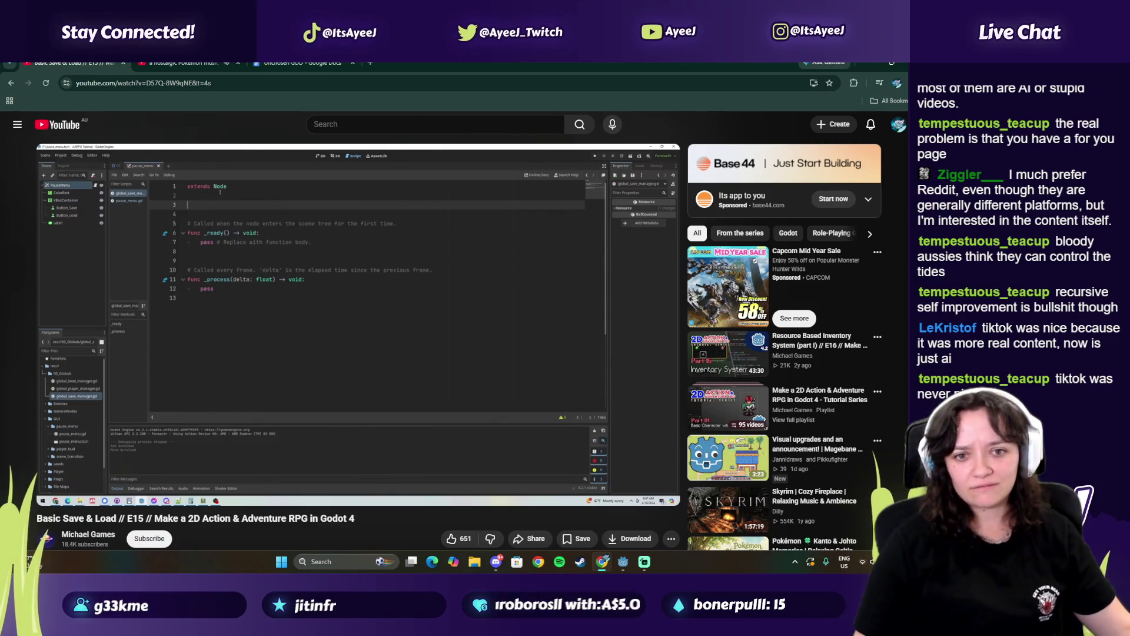
pyautogui.moveTo(312, 271)
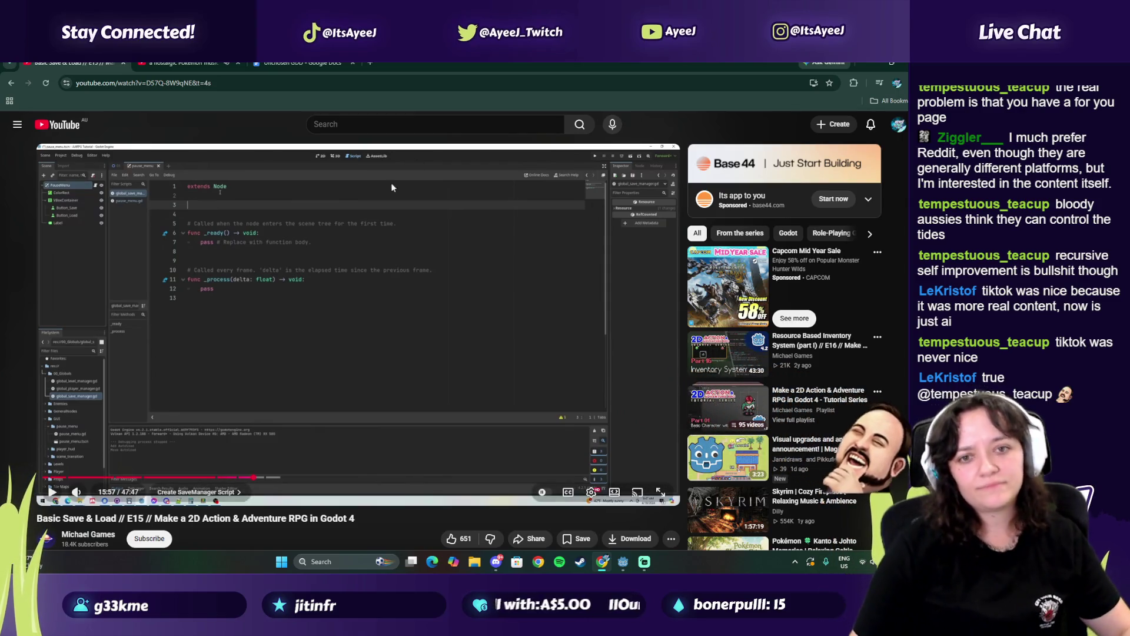
pyautogui.click(332, 353)
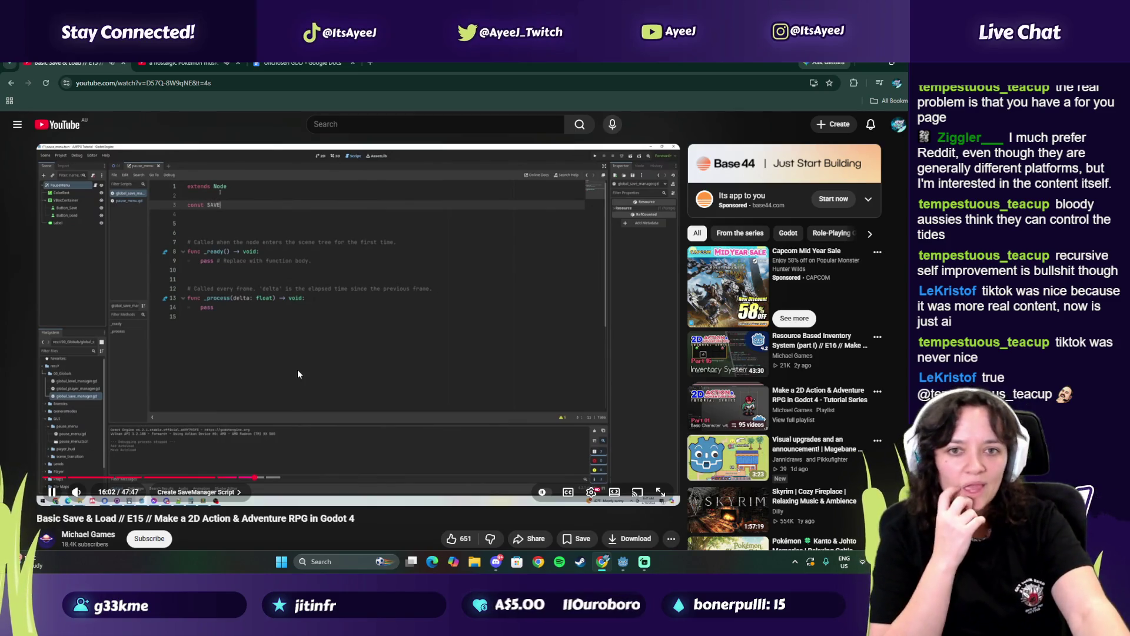
pyautogui.click(340, 361)
pyautogui.hotkey('alt', 'Tab')
# Start a new line 3 declaring const SAVE_PATH, fixing the mistyped name
pyautogui.click(315, 142)
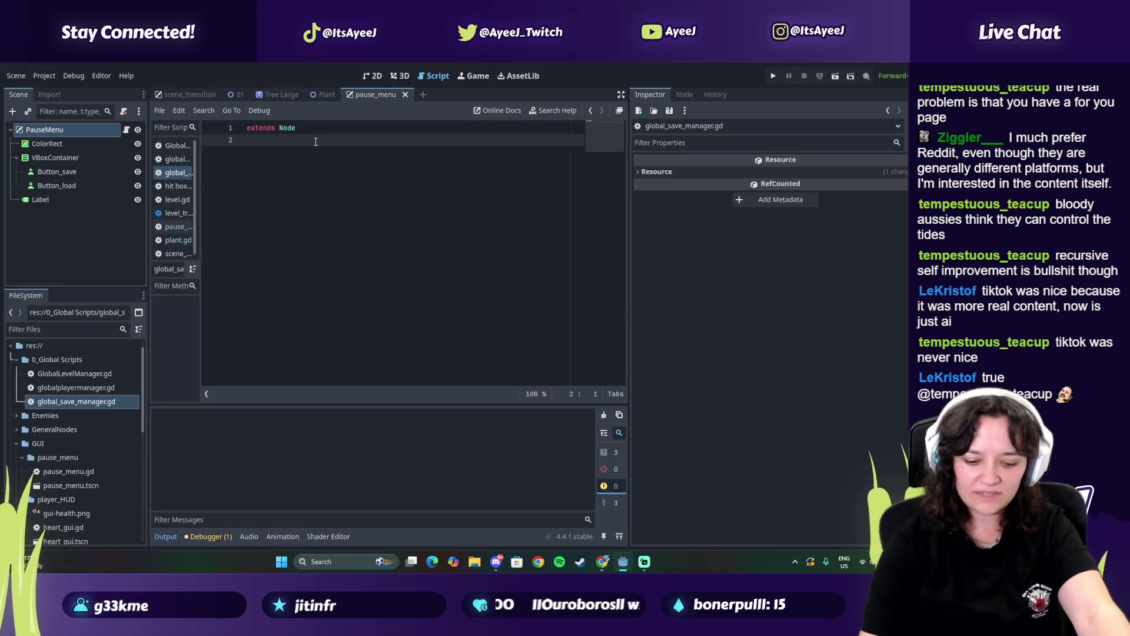
pyautogui.press('Return')
pyautogui.write('const')
pyautogui.hotkey('alt', 'Tab')
pyautogui.hotkey('alt', 'Tab')
pyautogui.write('SAVE_AP')
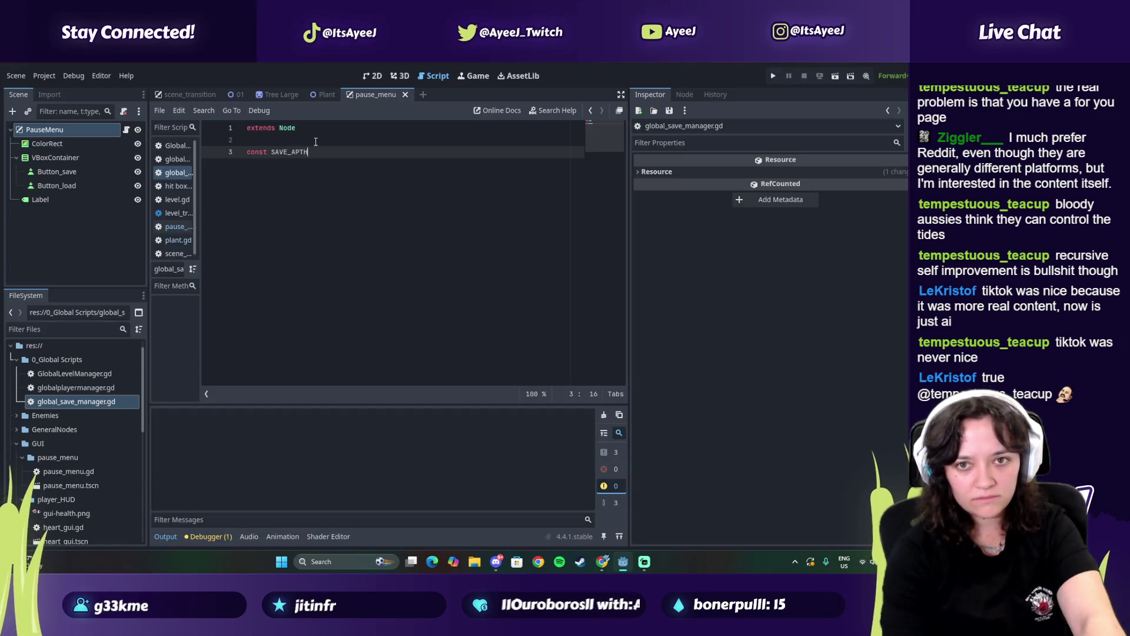
pyautogui.write('TH')
pyautogui.press('BackSpace')
pyautogui.press('BackSpace')
pyautogui.press('BackSpace')
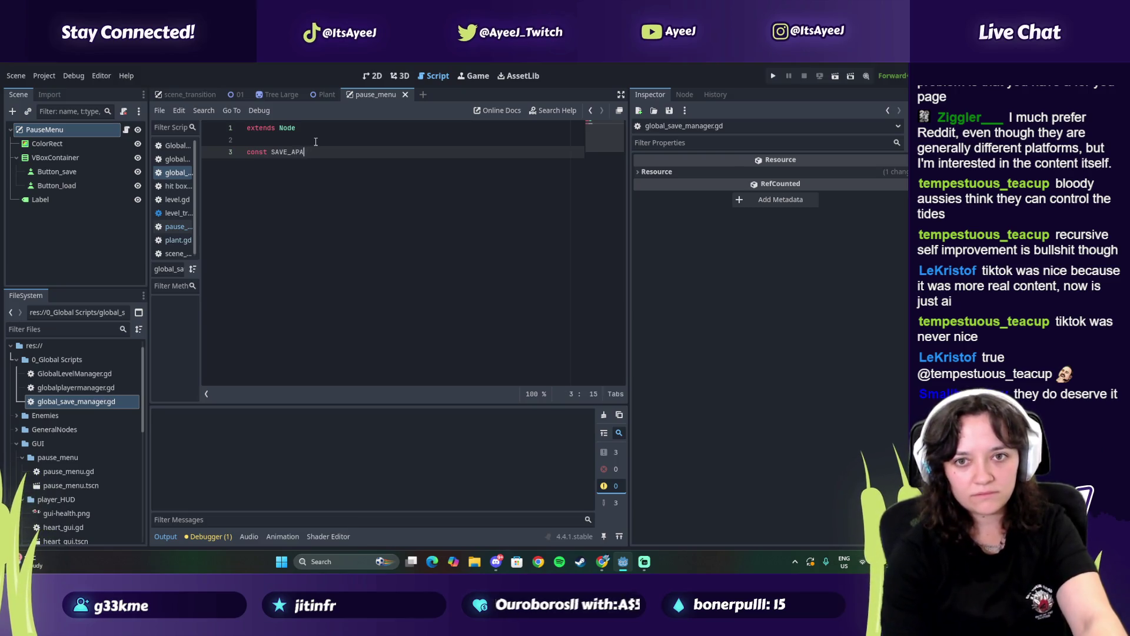
pyautogui.write('PATH')
# Check the tutorial video and give SAVE_PATH the value "save path"
pyautogui.hotkey('alt', 'Tab')
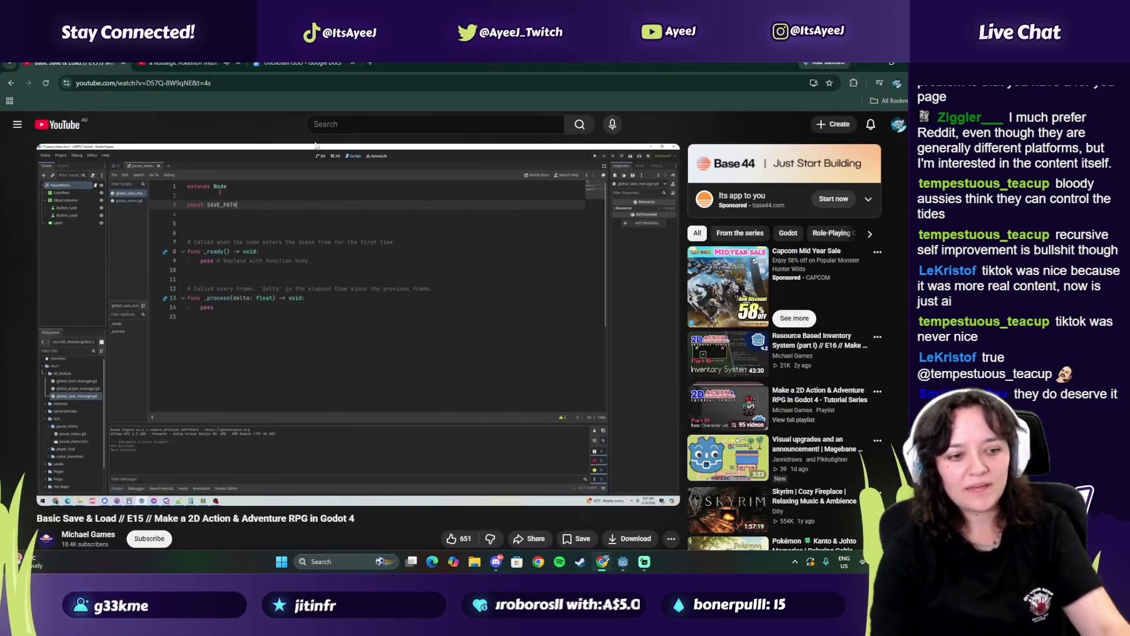
pyautogui.press('space')
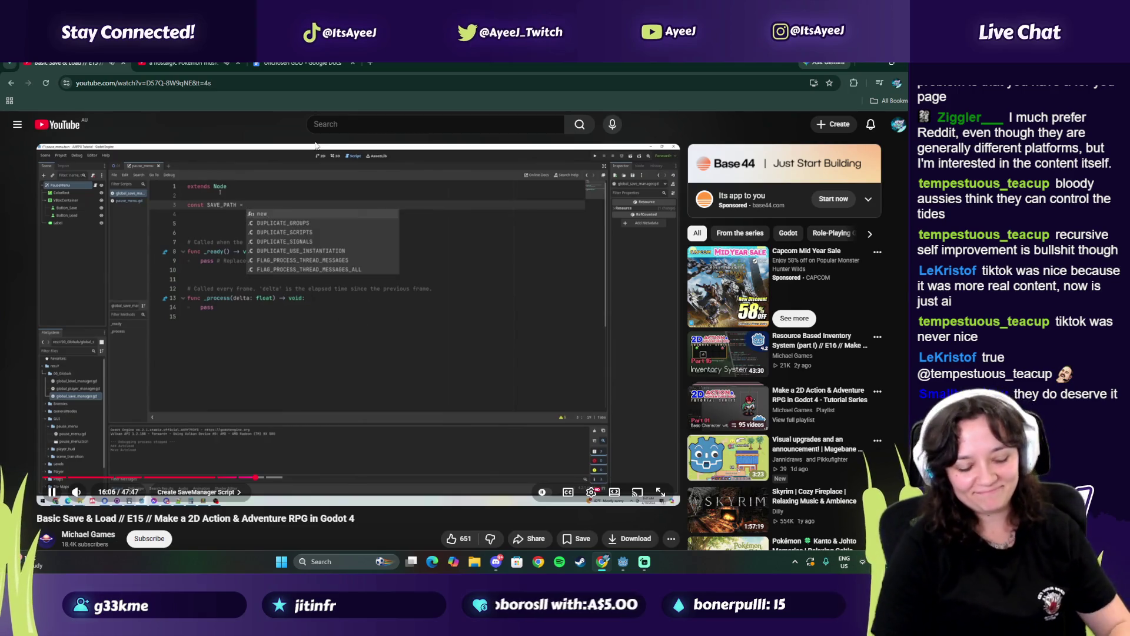
pyautogui.hotkey('alt', 'Tab')
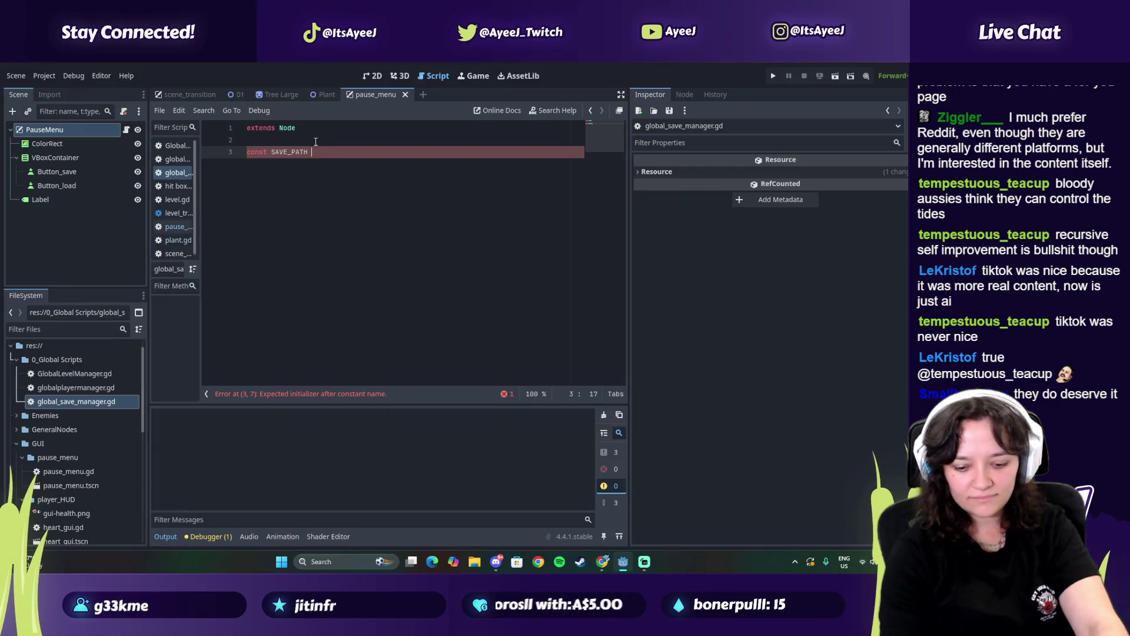
pyautogui.write('"save pa')
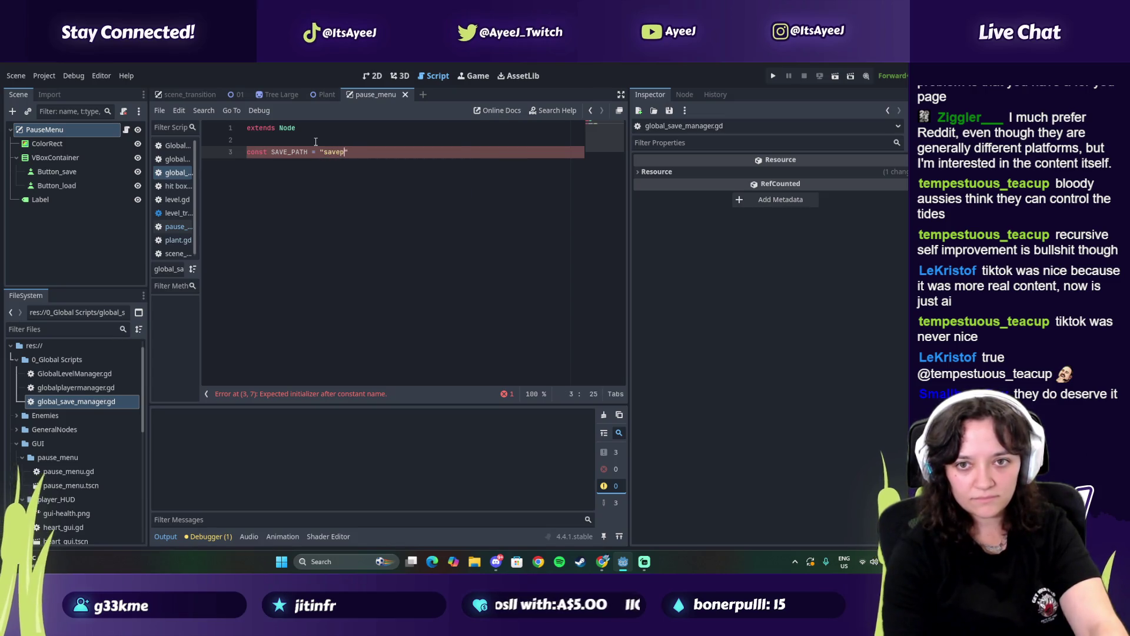
pyautogui.hotkey('alt', 'Tab')
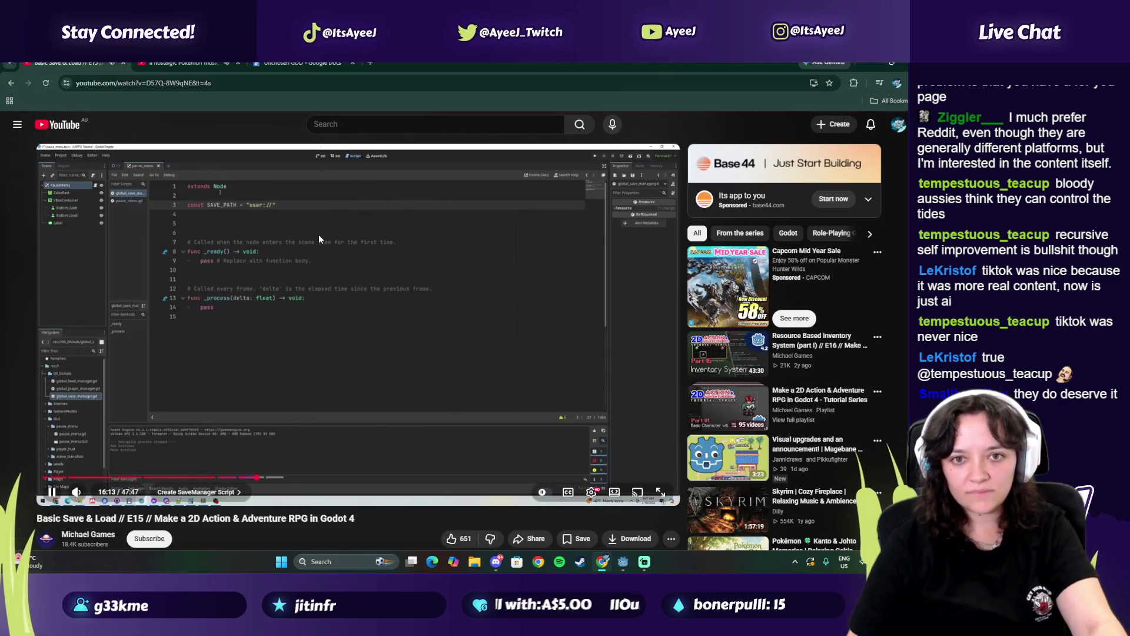
pyautogui.press('space')
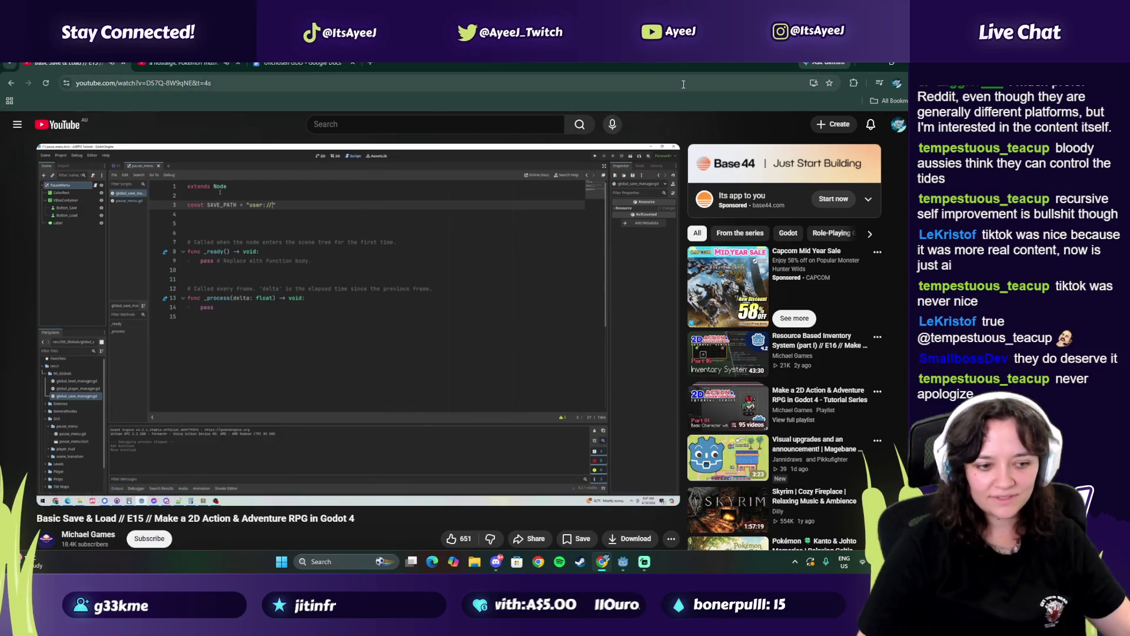
pyautogui.click(894, 63)
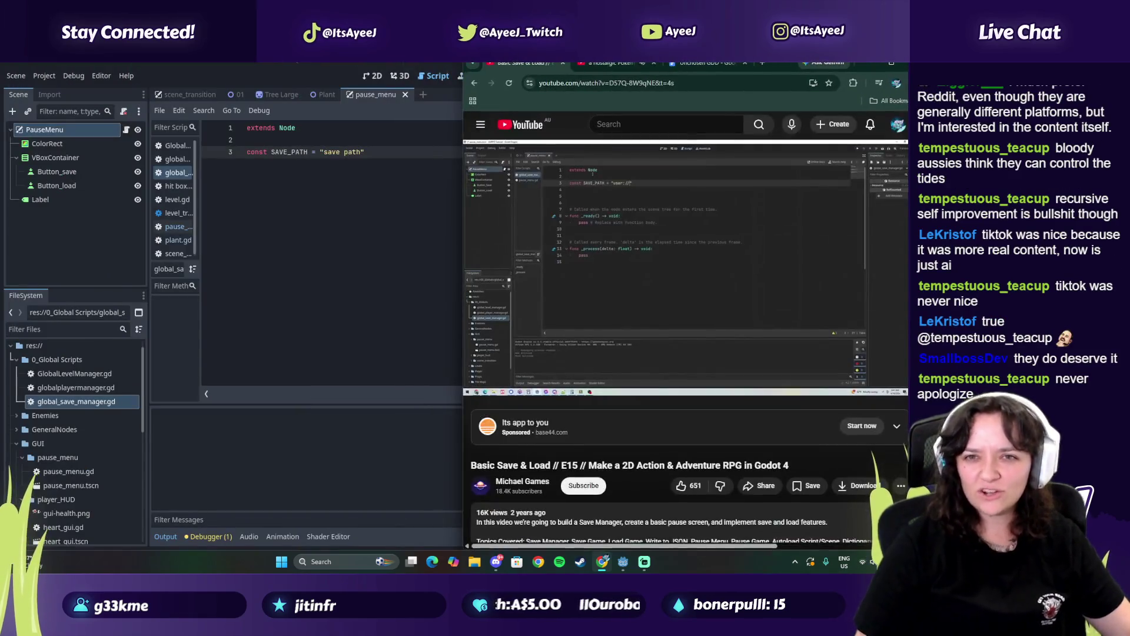
# Dock Godot on the left half, narrow the Scene dock, and change SAVE_PATH's value to "user://"
pyautogui.moveTo(436, 65)
pyautogui.mouseDown()
pyautogui.moveTo(435, 89)
pyautogui.moveTo(263, 88)
pyautogui.moveTo(194, 67)
pyautogui.moveTo(459, 59)
pyautogui.moveTo(220, 68)
pyautogui.mouseUp()
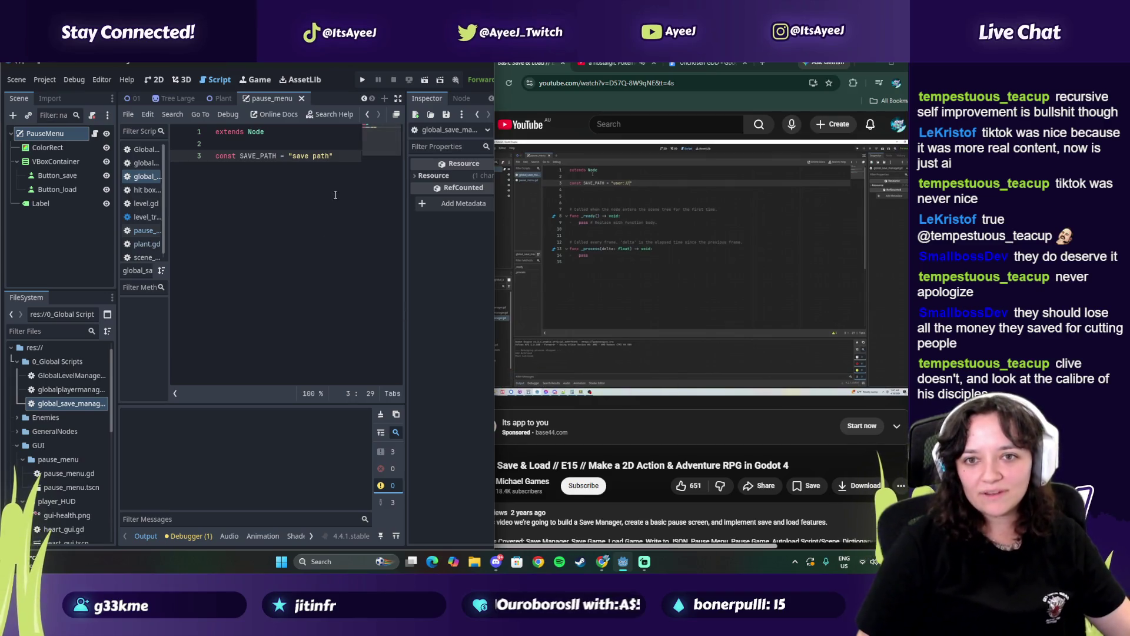
pyautogui.moveTo(118, 232)
pyautogui.mouseDown()
pyautogui.moveTo(87, 230)
pyautogui.moveTo(215, 229)
pyautogui.moveTo(117, 227)
pyautogui.mouseUp()
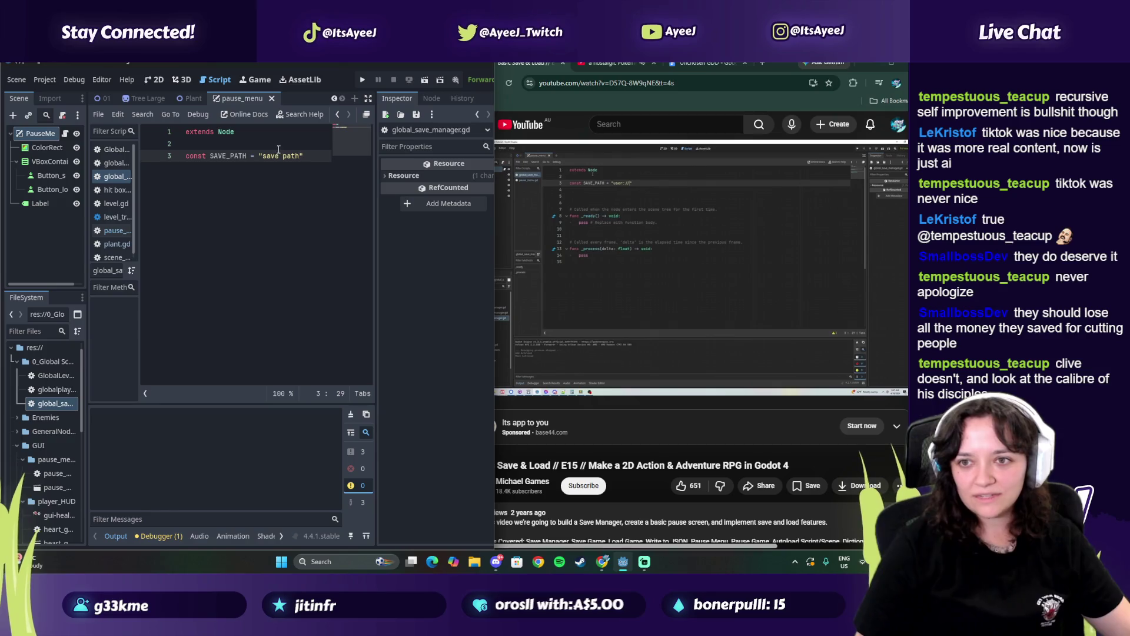
pyautogui.moveTo(263, 156); pyautogui.dragTo(300, 157)
pyautogui.write('user')
pyautogui.write('://')
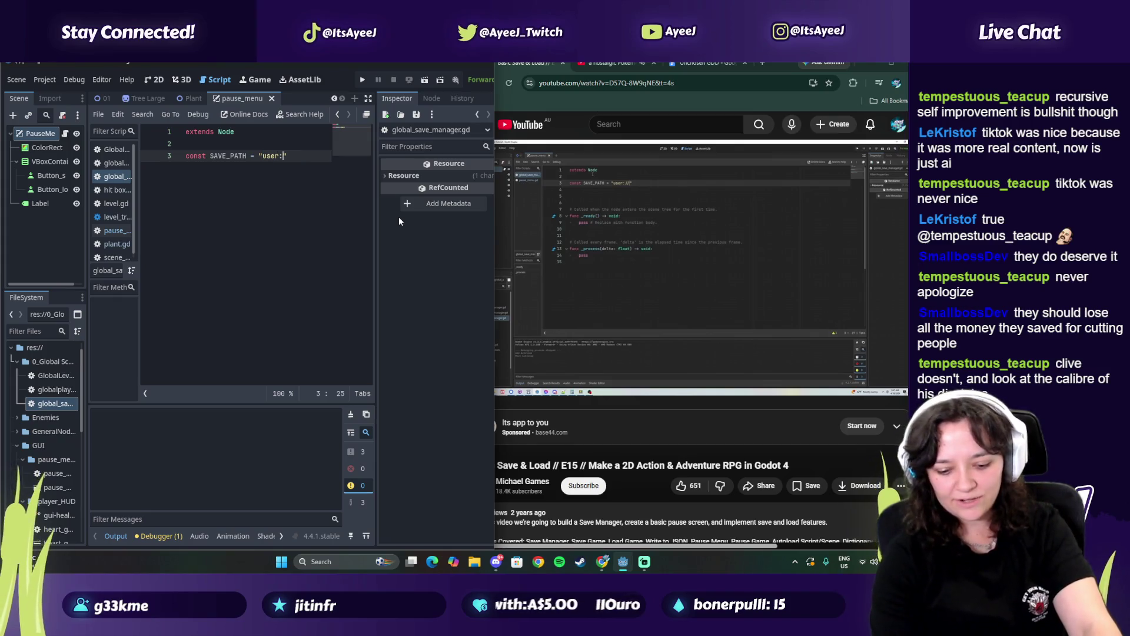
# Follow the tutorial video, then add a blank line below the SAVE_PATH constant
pyautogui.click(705, 272)
pyautogui.click(705, 276)
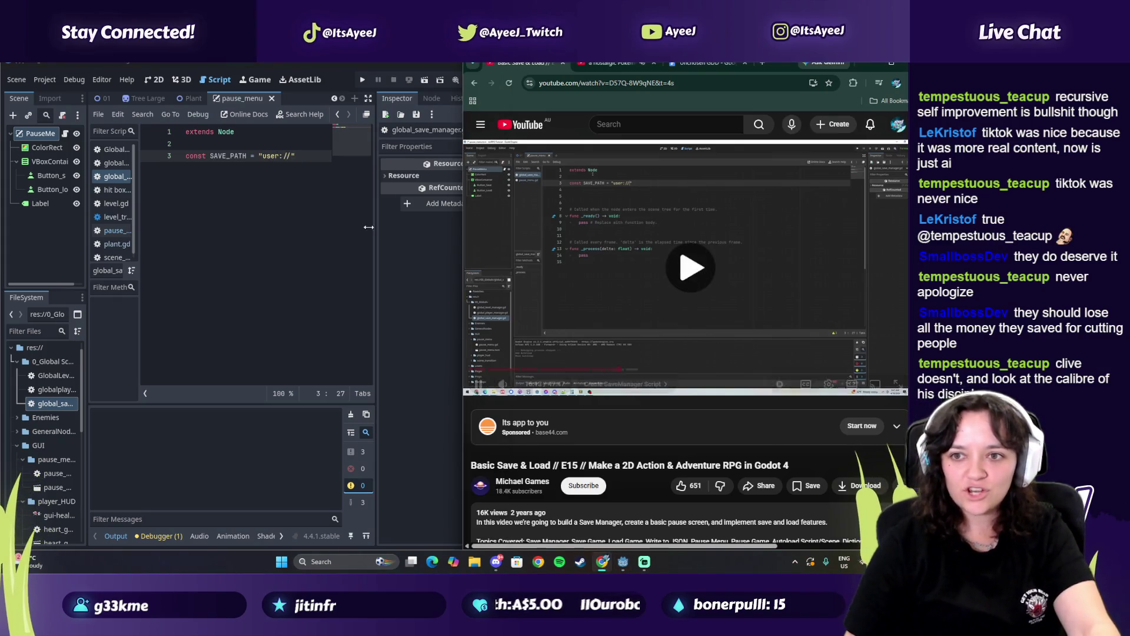
pyautogui.click(292, 156)
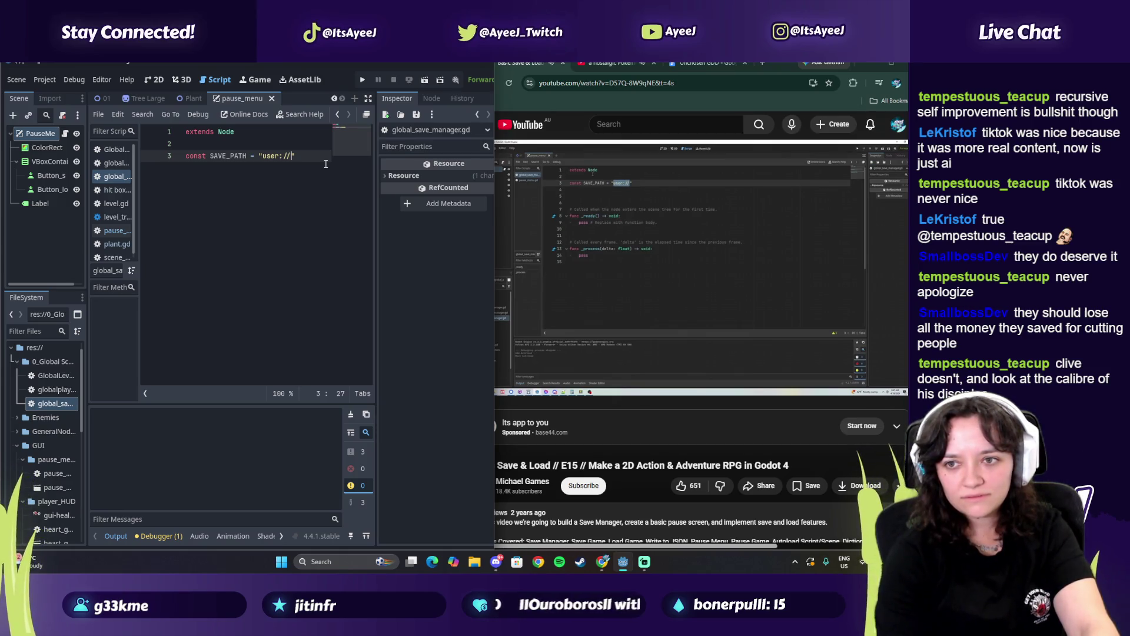
pyautogui.click(632, 267)
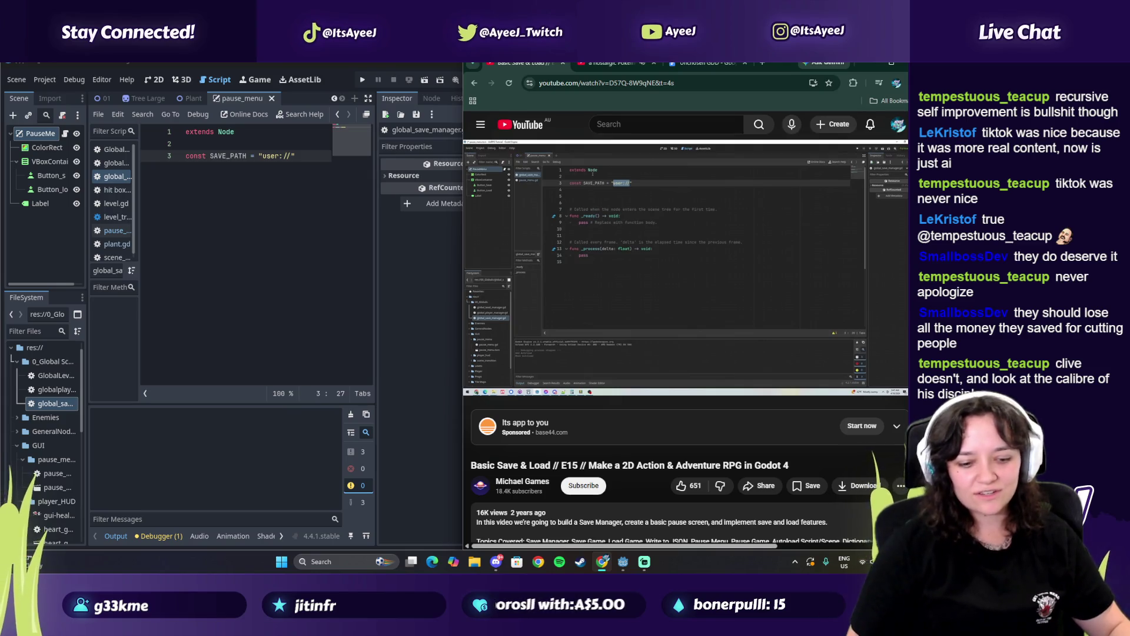
pyautogui.click(690, 268)
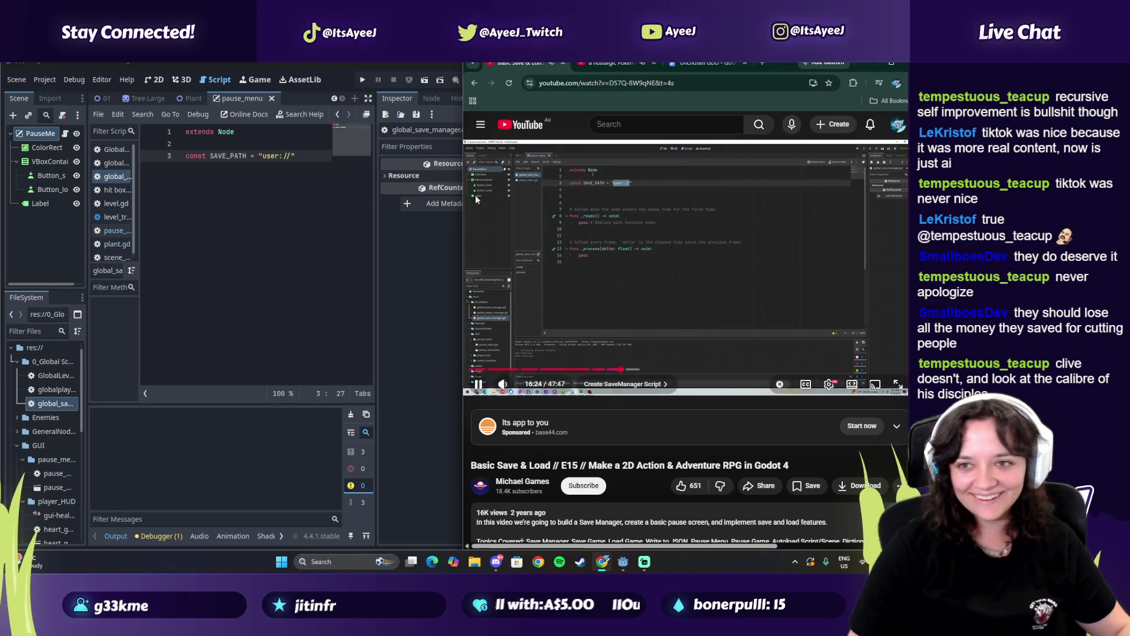
pyautogui.click(289, 156)
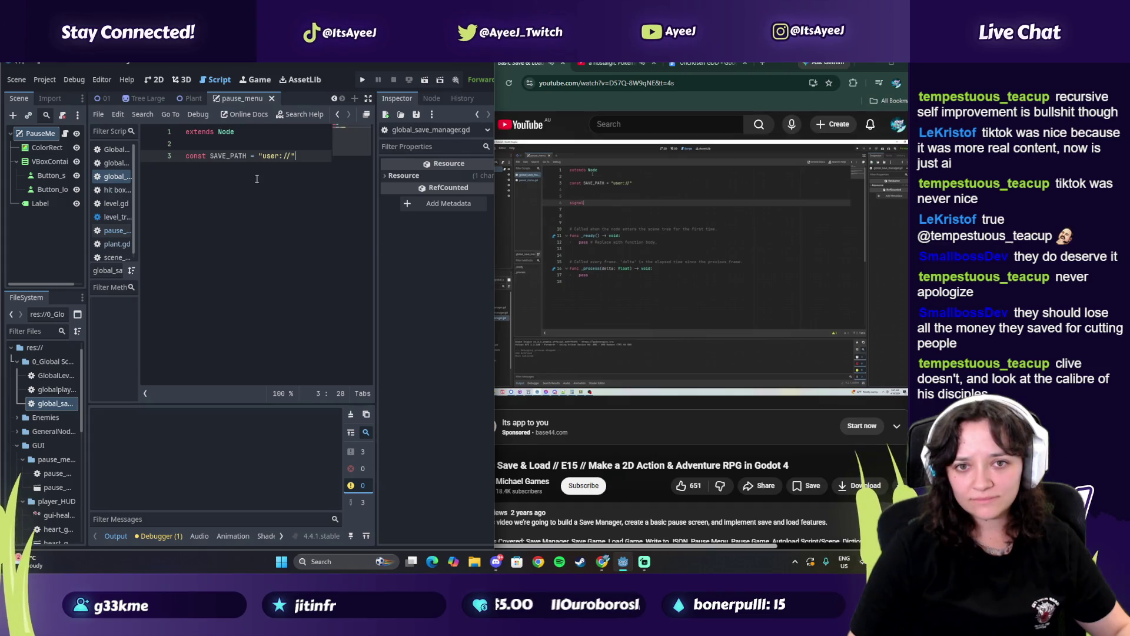
pyautogui.press('Return')
pyautogui.press('Return')
# Declare signal game_loaded and signal game_saved on lines 5–6, then check the tutorial
pyautogui.write('signal')
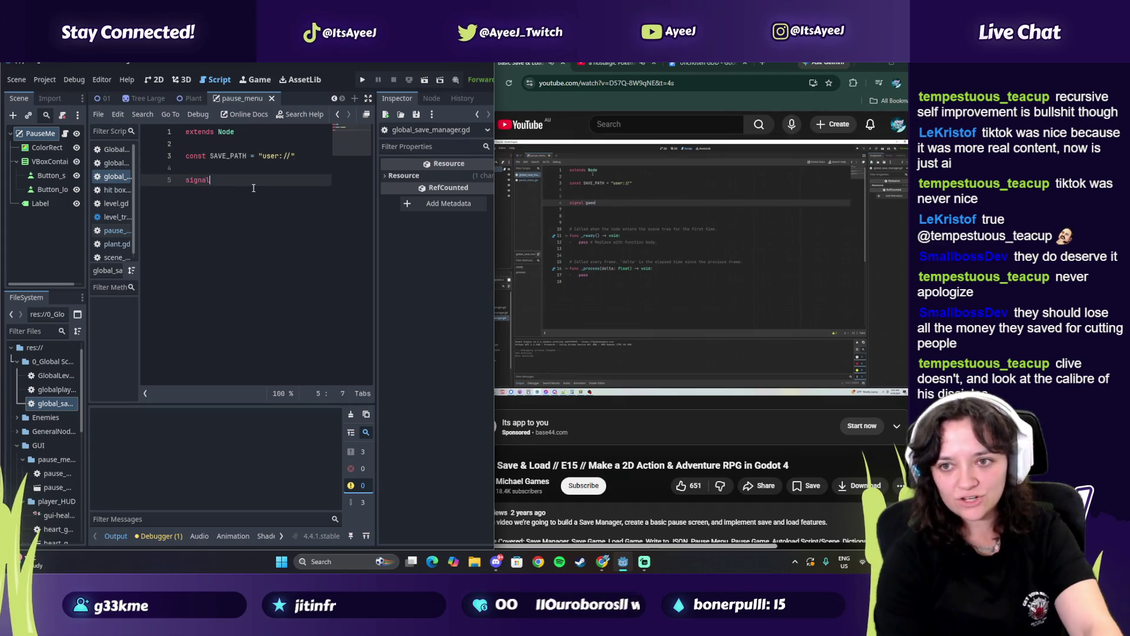
pyautogui.write(' game_')
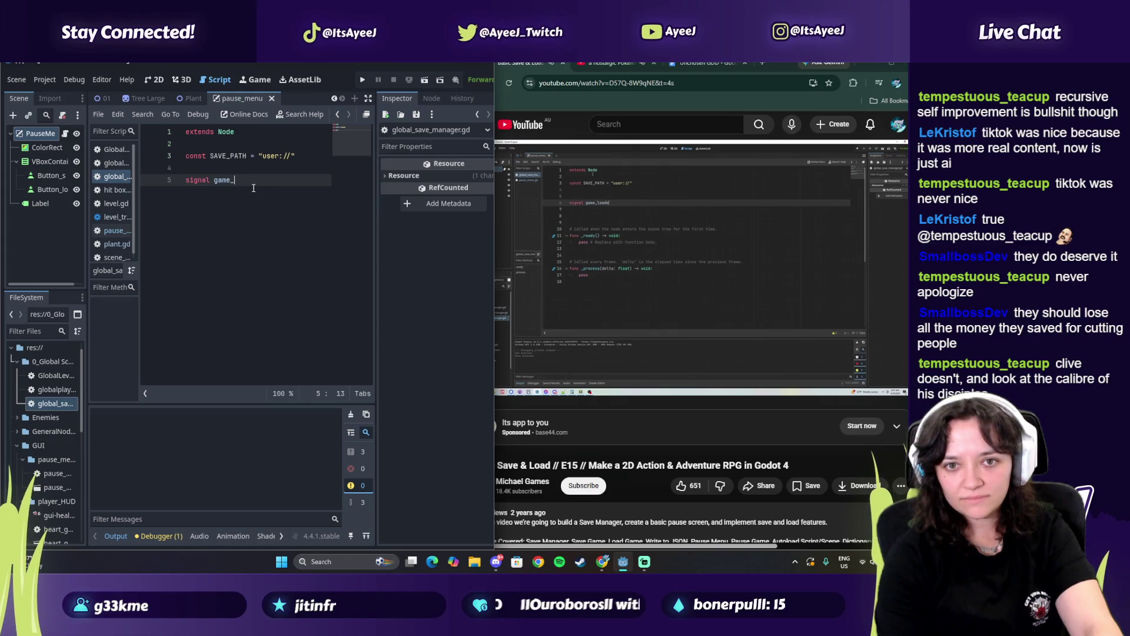
pyautogui.write('load')
pyautogui.press('Return')
pyautogui.write('sugn')
pyautogui.press('BackSpace')
pyautogui.press('BackSpace')
pyautogui.press('BackSpace')
pyautogui.write('nal game_saved')
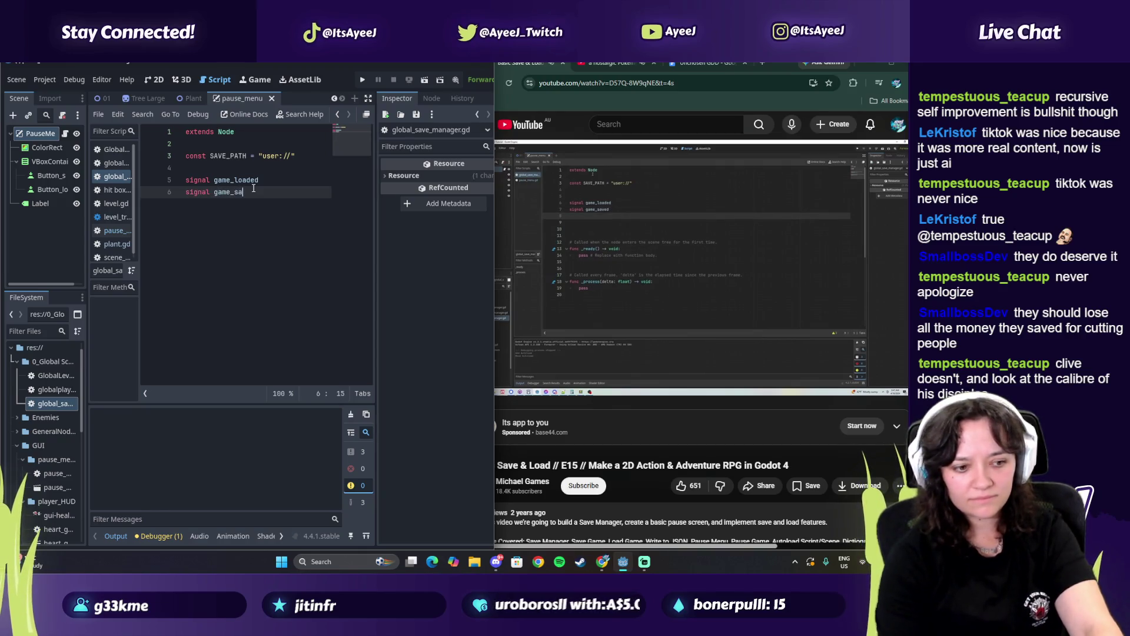
pyautogui.click(702, 327)
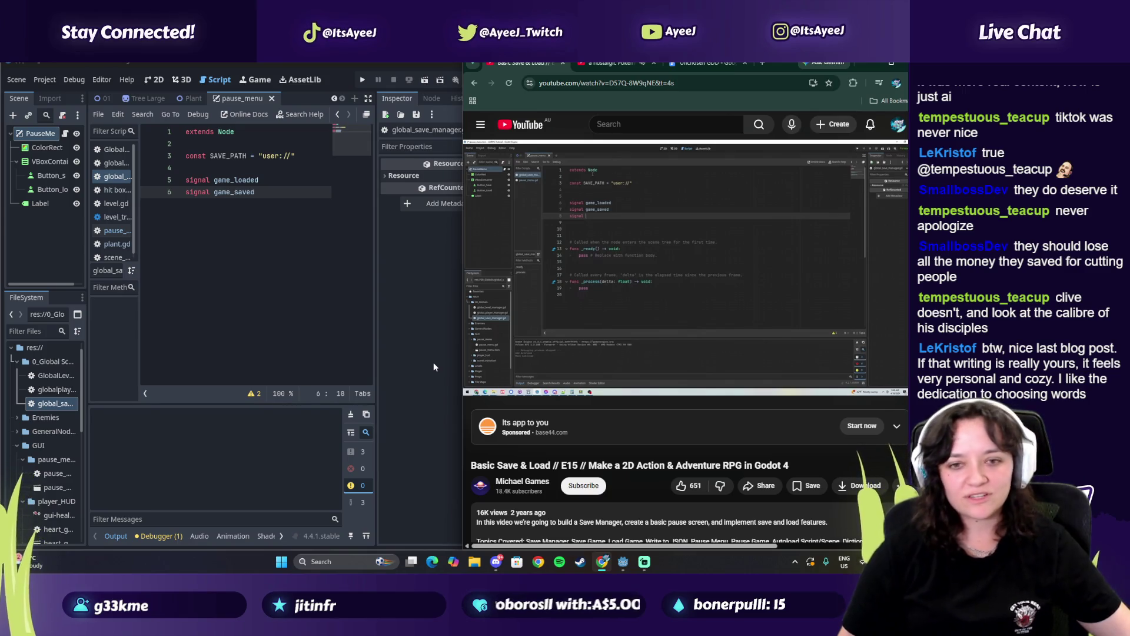
pyautogui.click(582, 253)
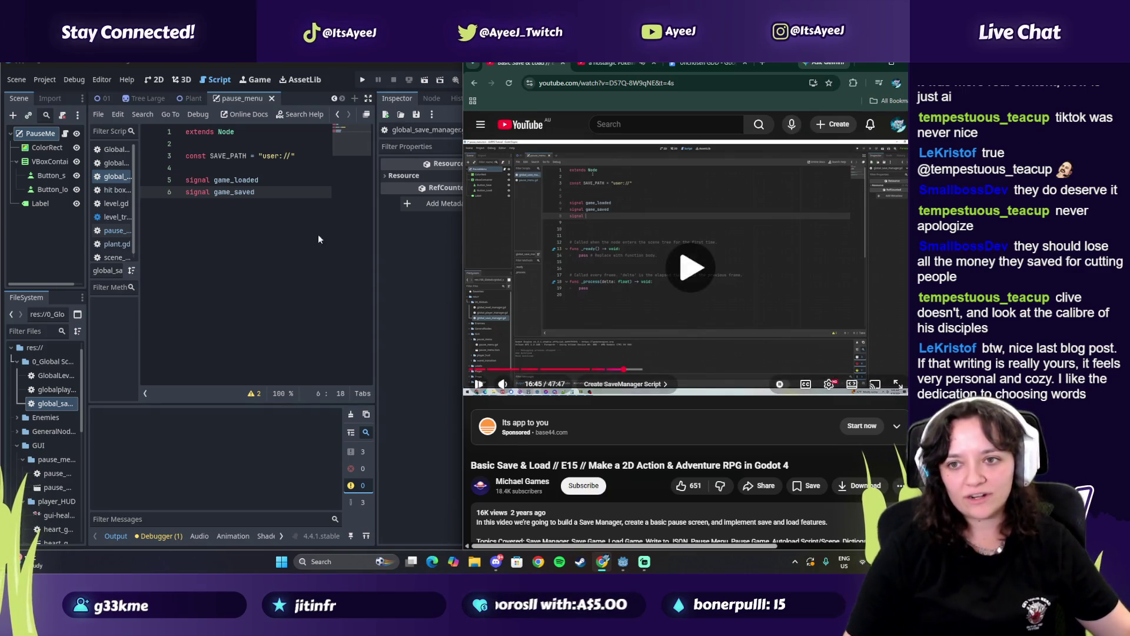
# Add blank lines below the signals, removing a stray signal keyword
pyautogui.click(279, 191)
pyautogui.press('Return')
pyautogui.write('signal')
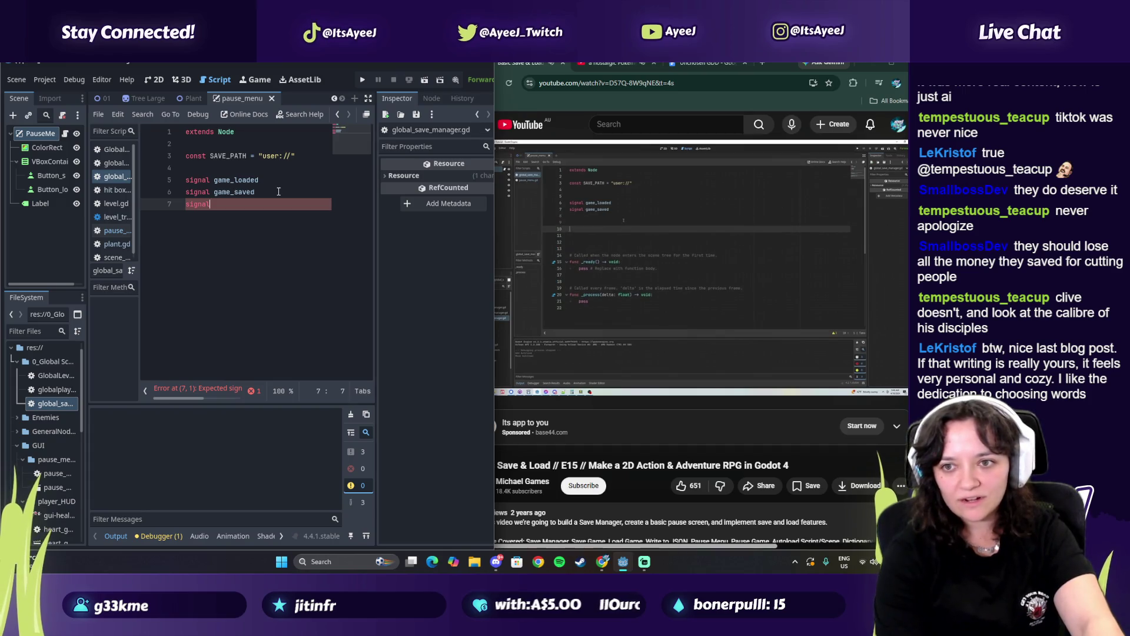
pyautogui.press('BackSpace')
pyautogui.press('BackSpace')
pyautogui.press('BackSpace')
pyautogui.press('Return')
pyautogui.press('Return')
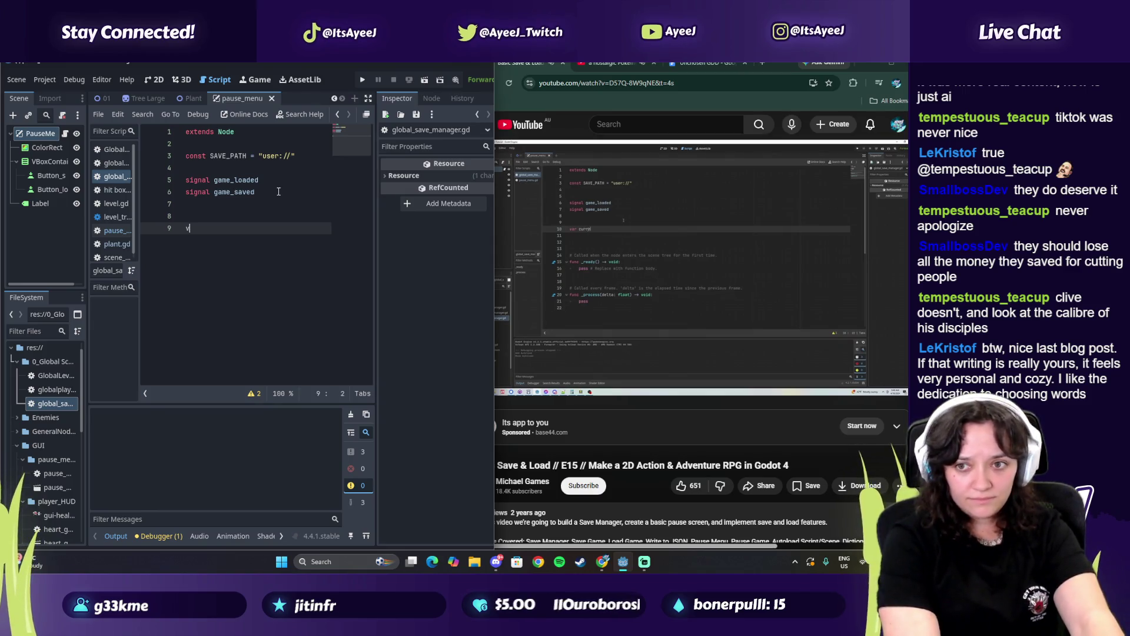
# Declare var current_save : Dictionary = { with the braces opened onto new lines
pyautogui.write('ar current_save')
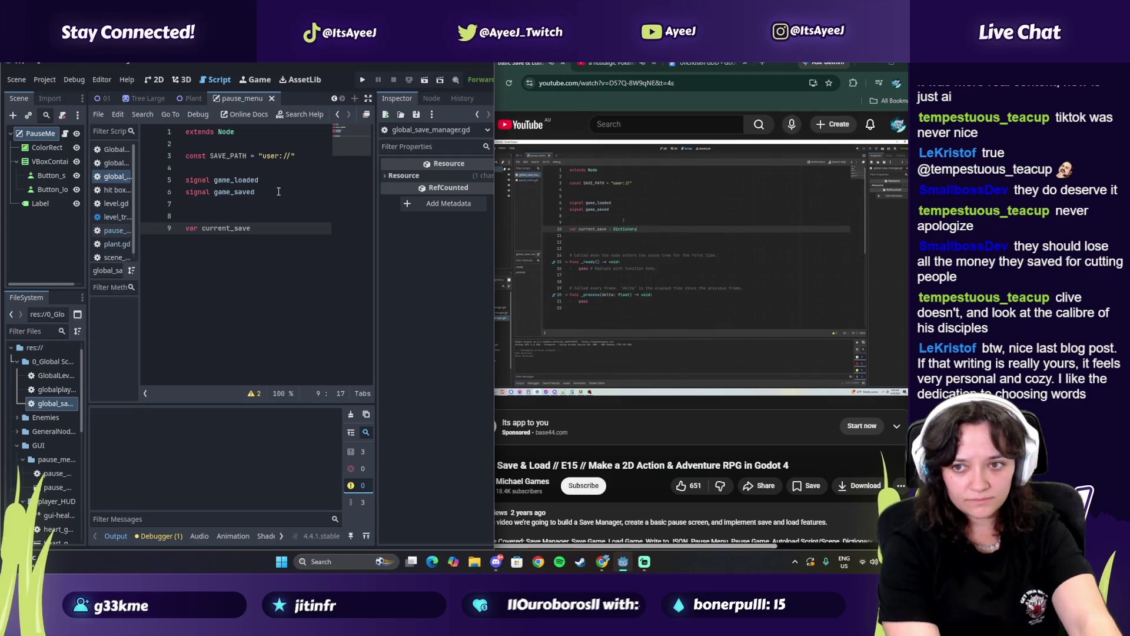
pyautogui.write(' : Dictiona')
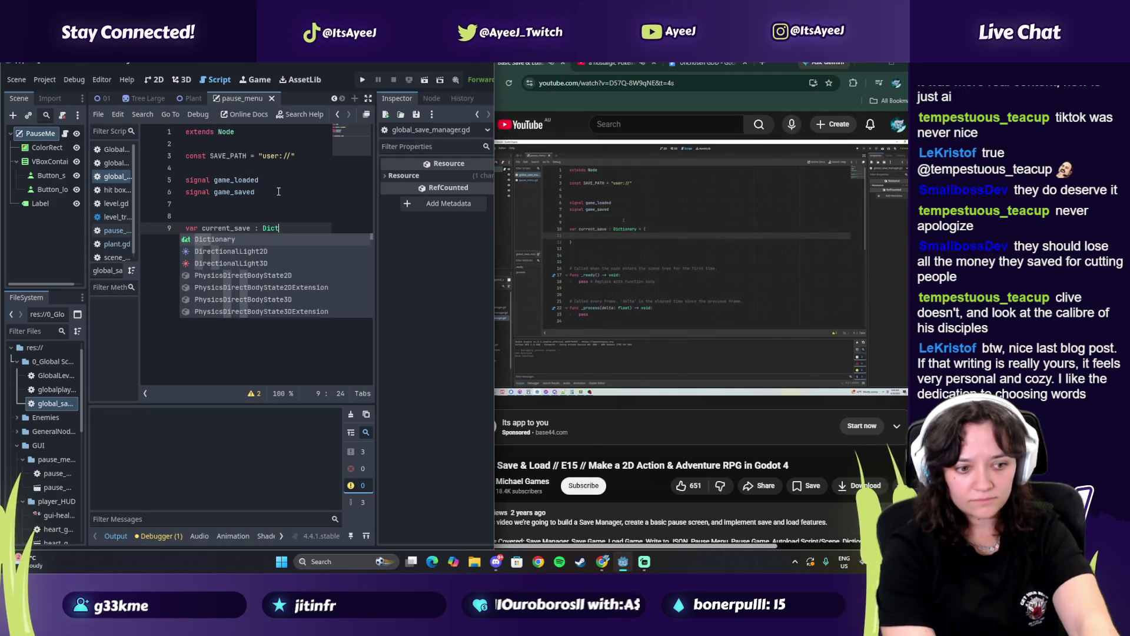
pyautogui.press('Return')
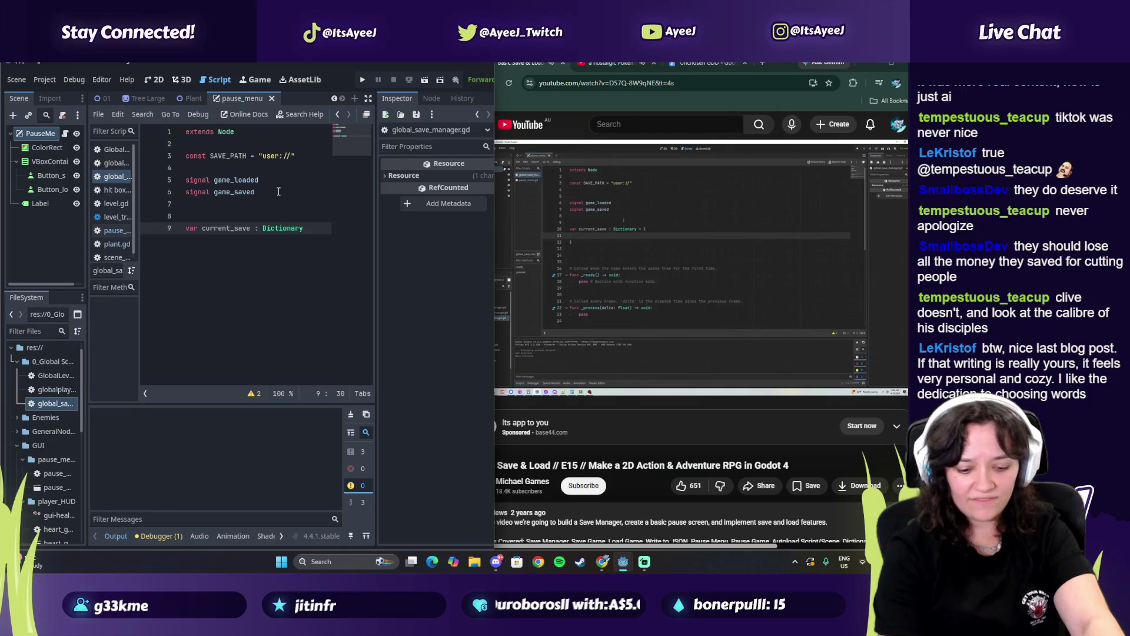
pyautogui.write(' = ')
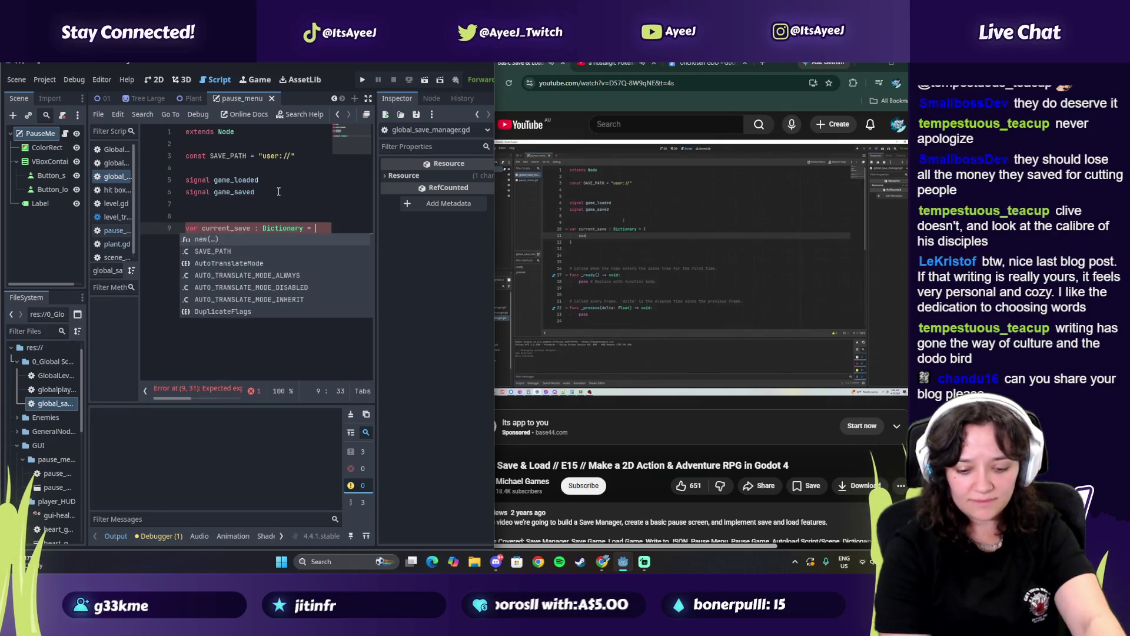
pyautogui.write('{')
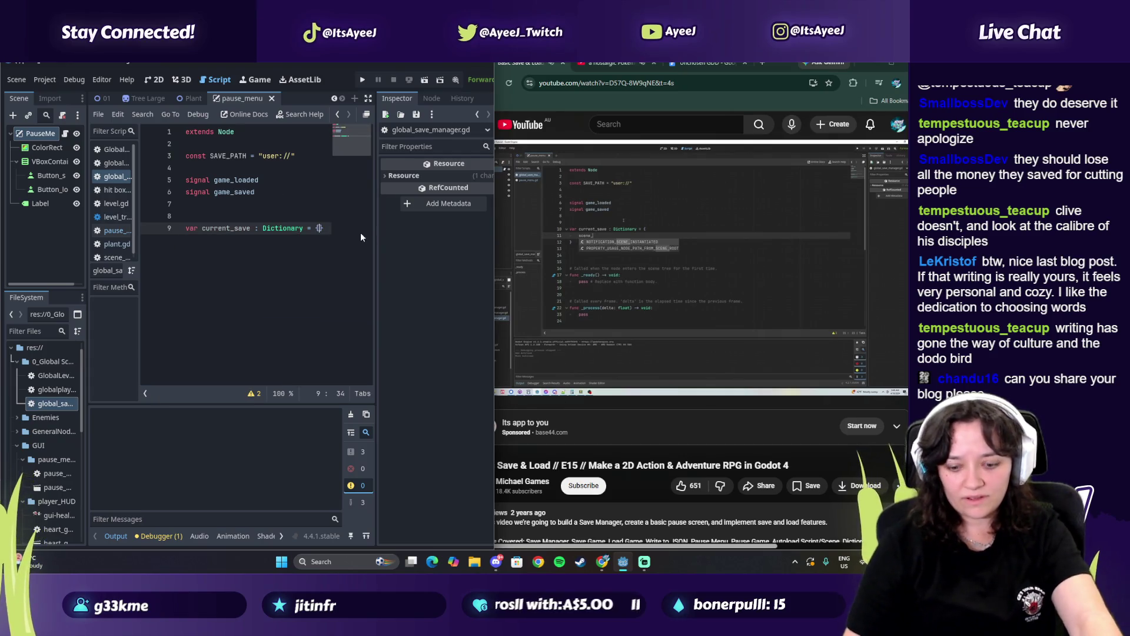
pyautogui.press('Return')
pyautogui.press('Return')
pyautogui.press('Return')
pyautogui.click(686, 265)
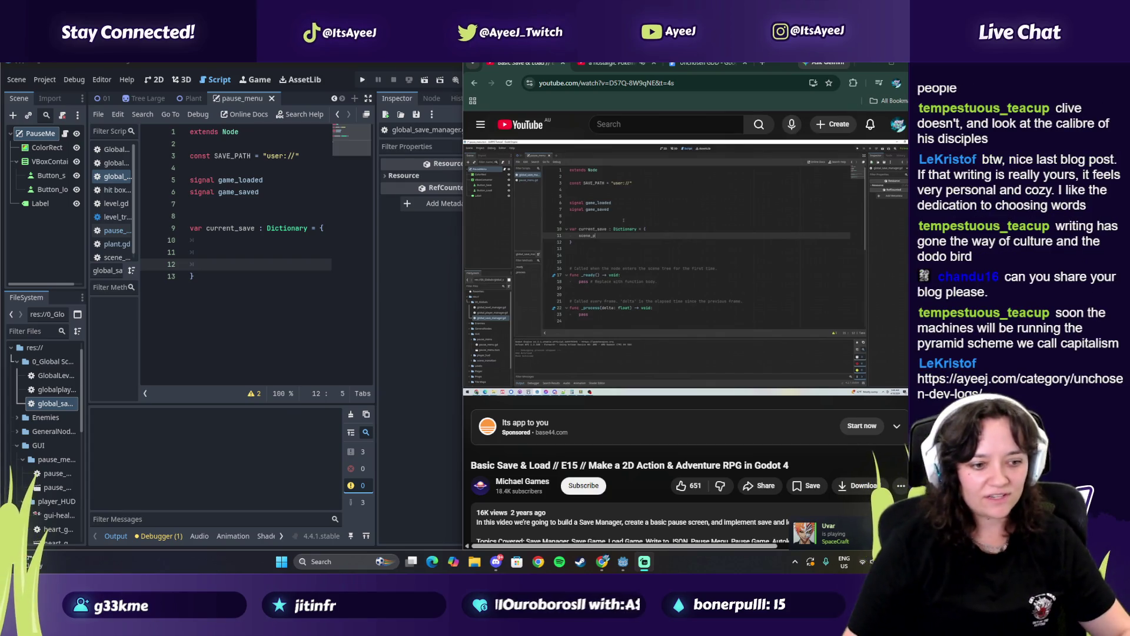
pyautogui.click(574, 293)
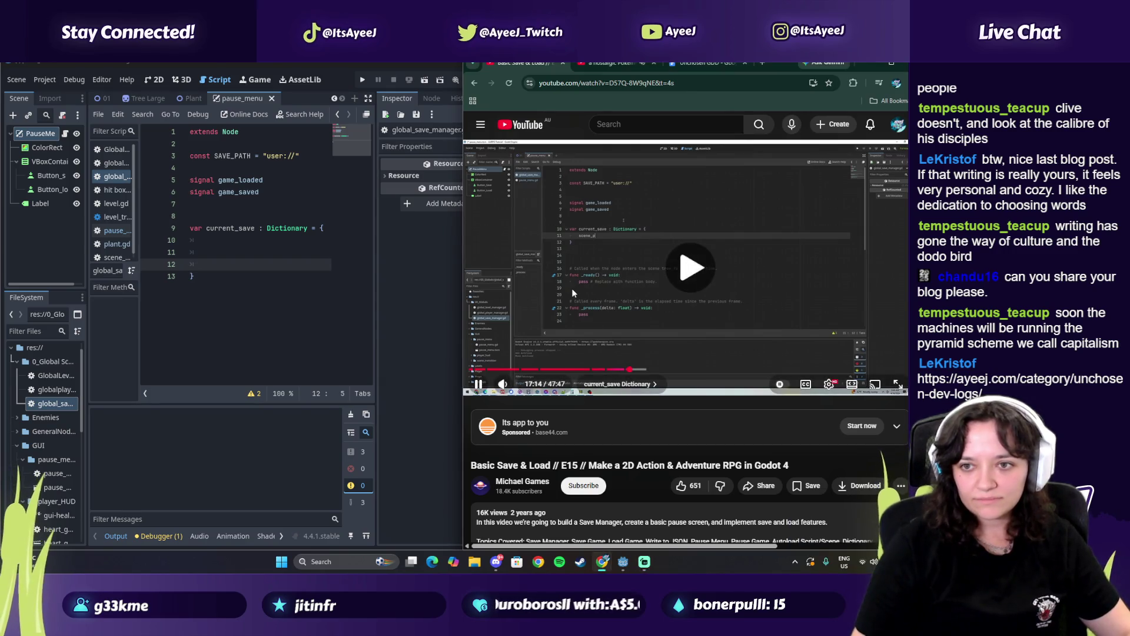
pyautogui.click(571, 288)
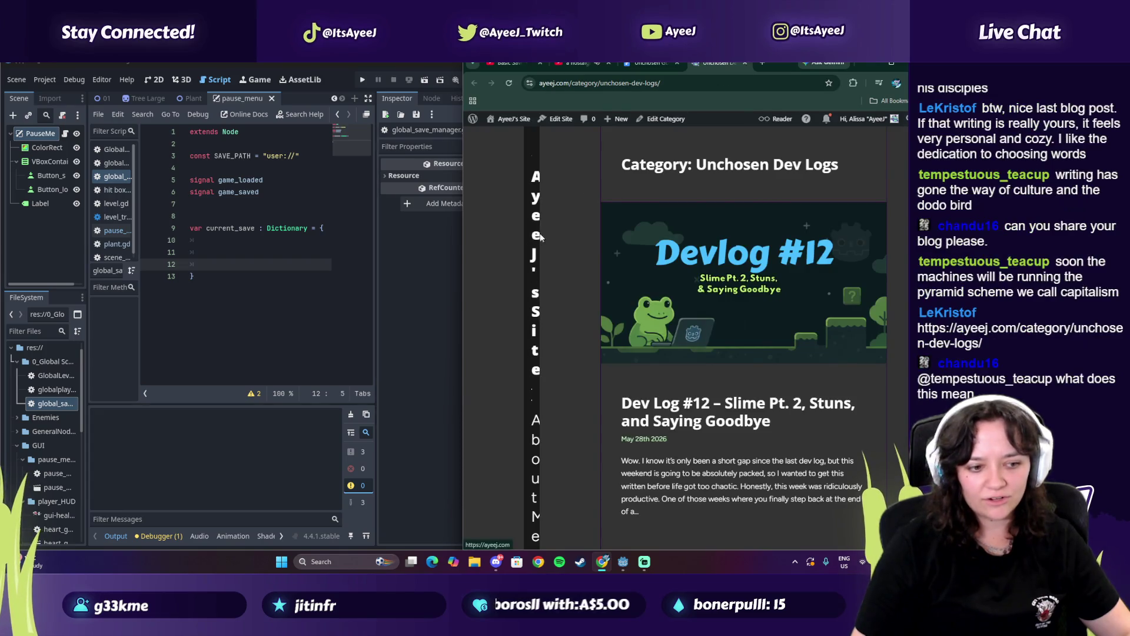
# Browse the ayeej.com Unchosen Dev Logs, home and About Me pages, then close About Me
pyautogui.scroll(-2, 541, 302)
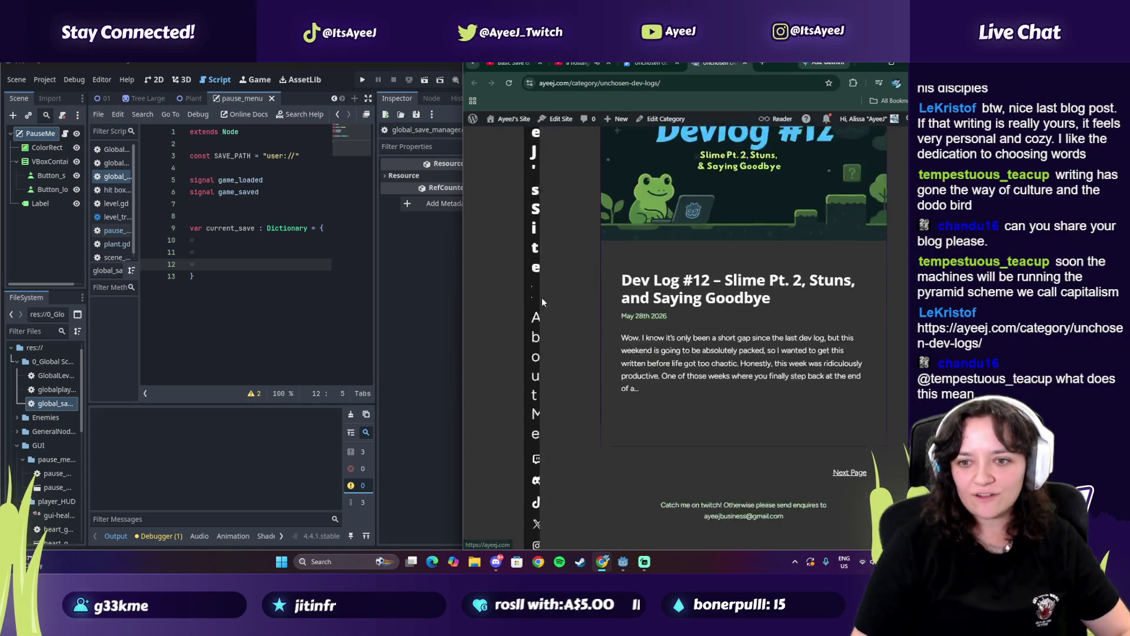
pyautogui.scroll(-4, 545, 342)
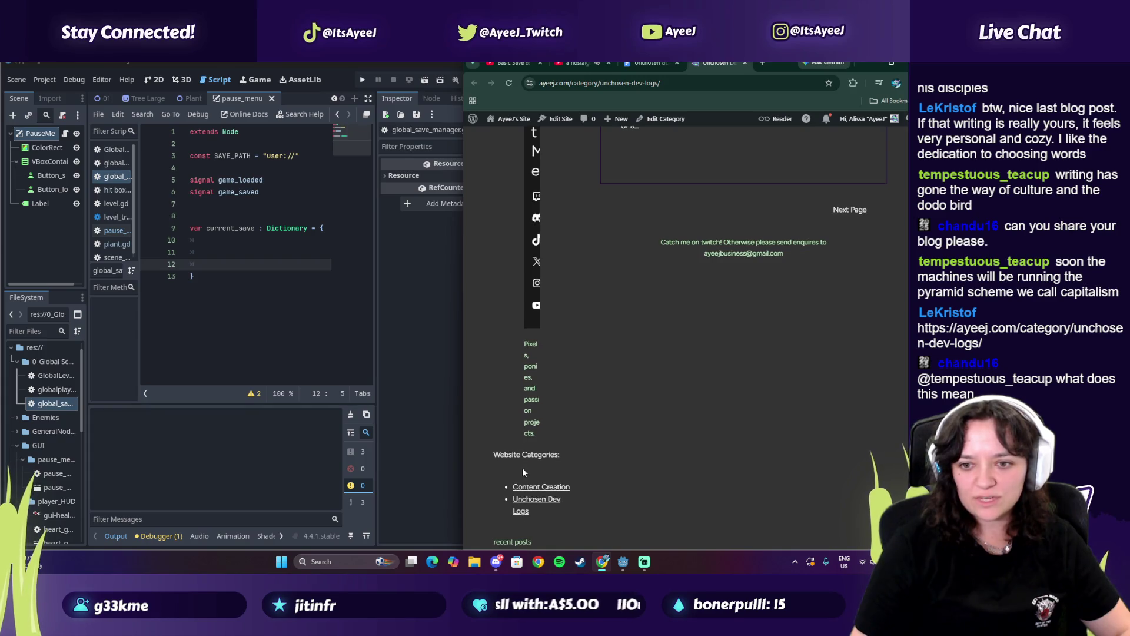
pyautogui.click(536, 499)
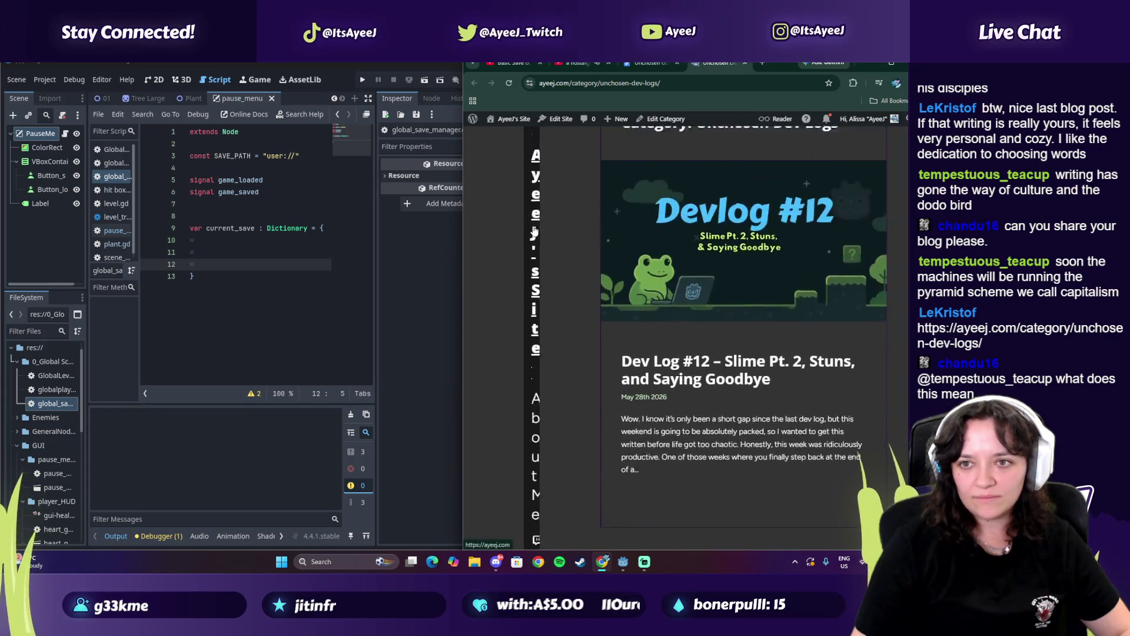
pyautogui.click(535, 268)
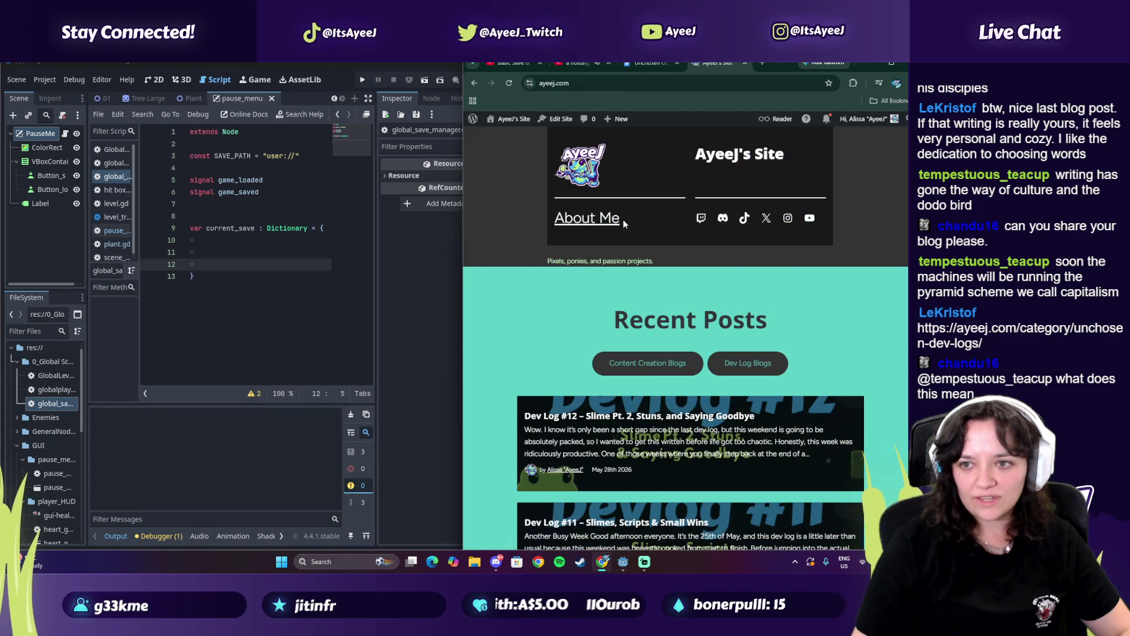
pyautogui.click(585, 228)
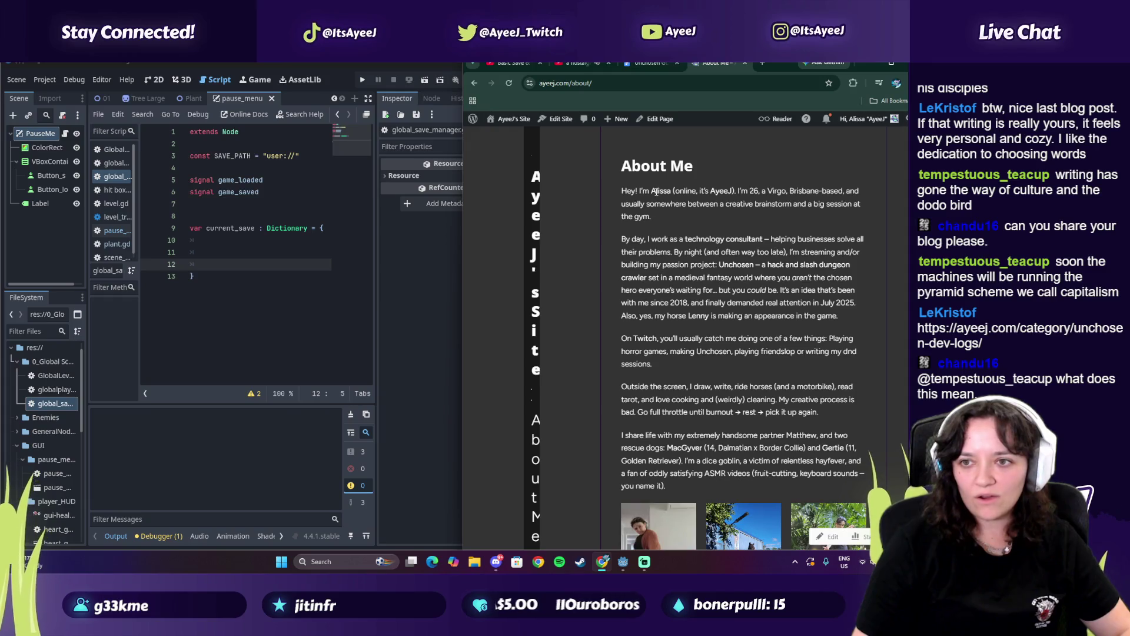
pyautogui.scroll(-6, 677, 384)
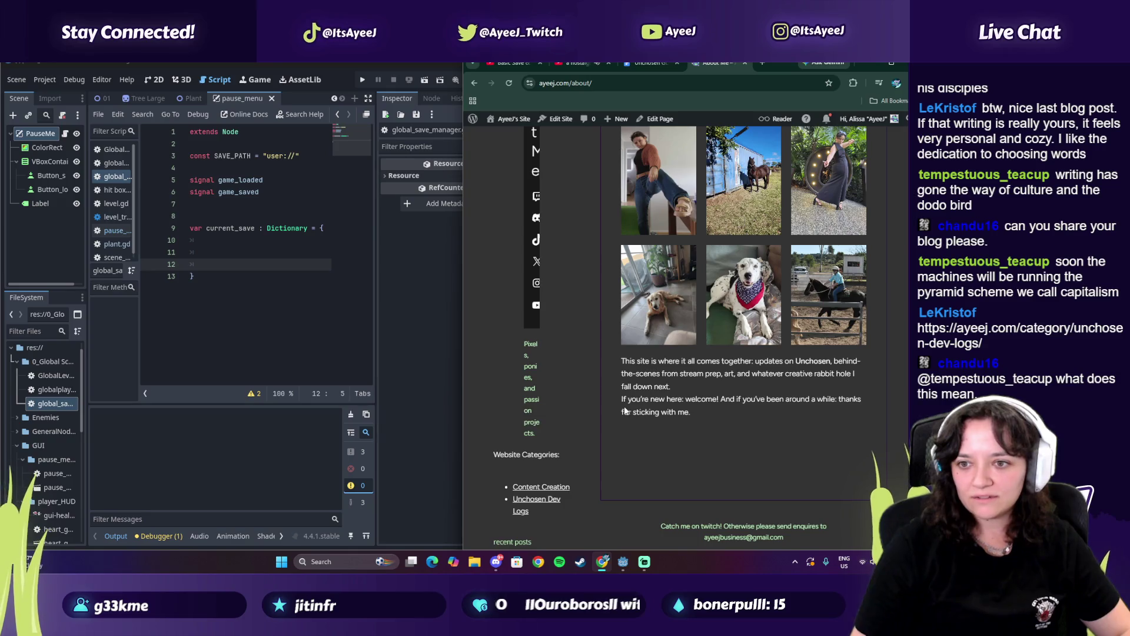
pyautogui.moveTo(653, 363); pyautogui.dragTo(728, 255)
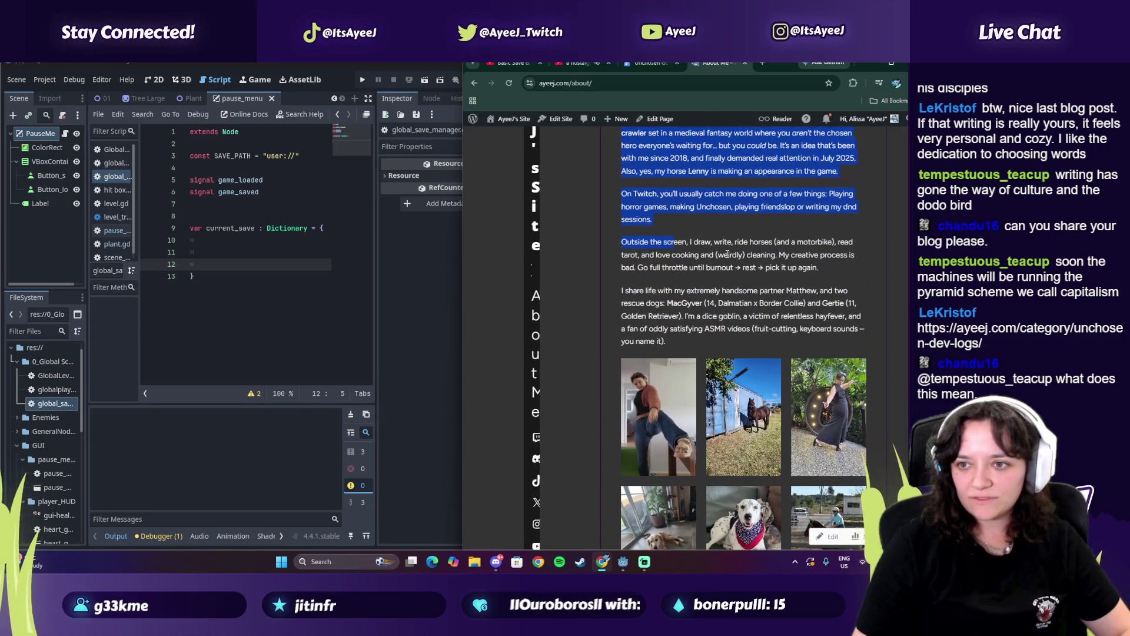
pyautogui.click(745, 62)
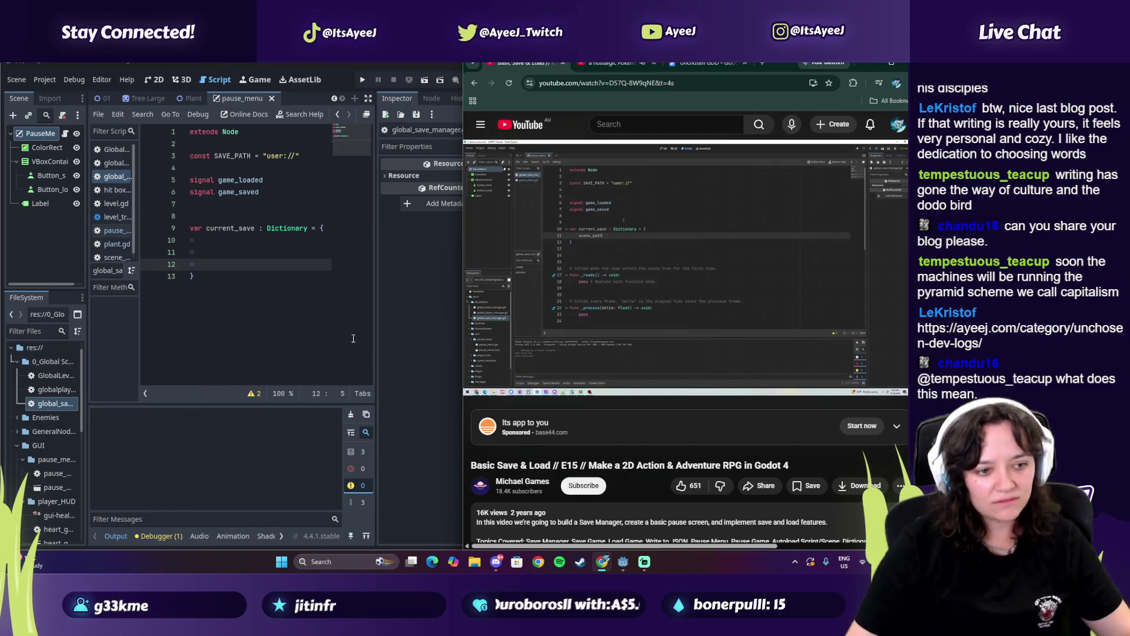
# Check the tutorial, then enter scene_path = "" on line 10 of current_save
pyautogui.click(573, 315)
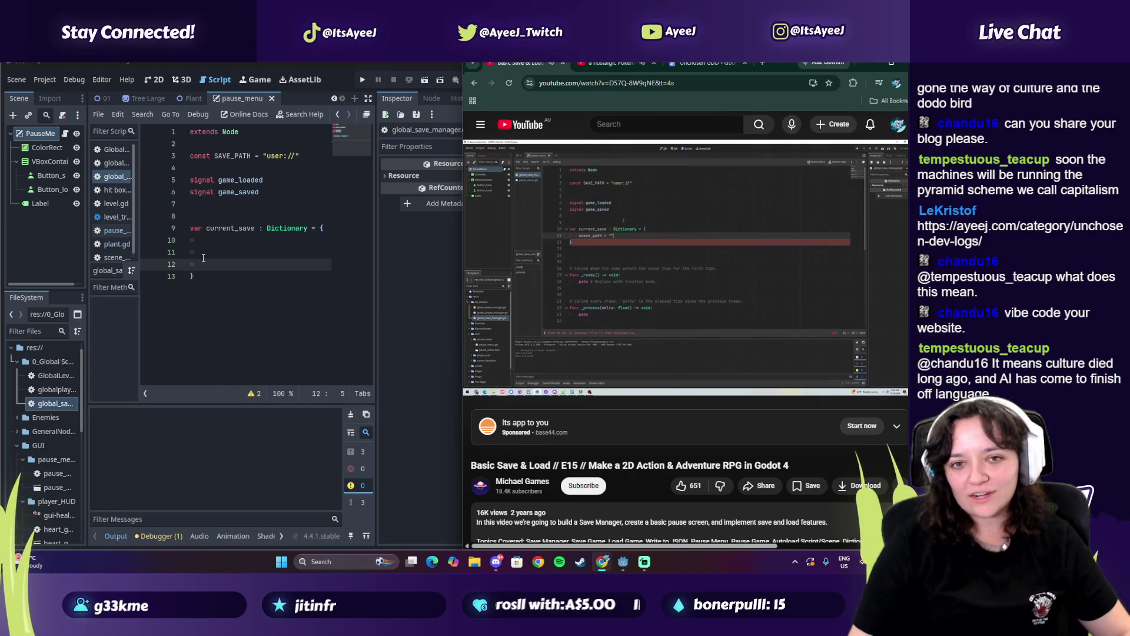
pyautogui.click(560, 262)
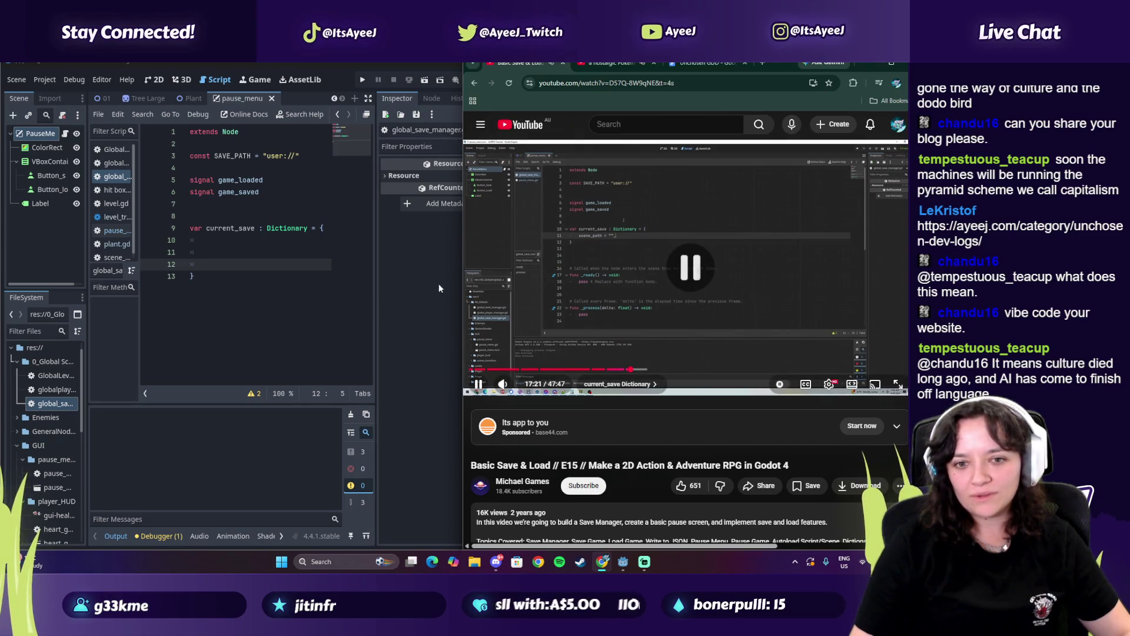
pyautogui.click(212, 240)
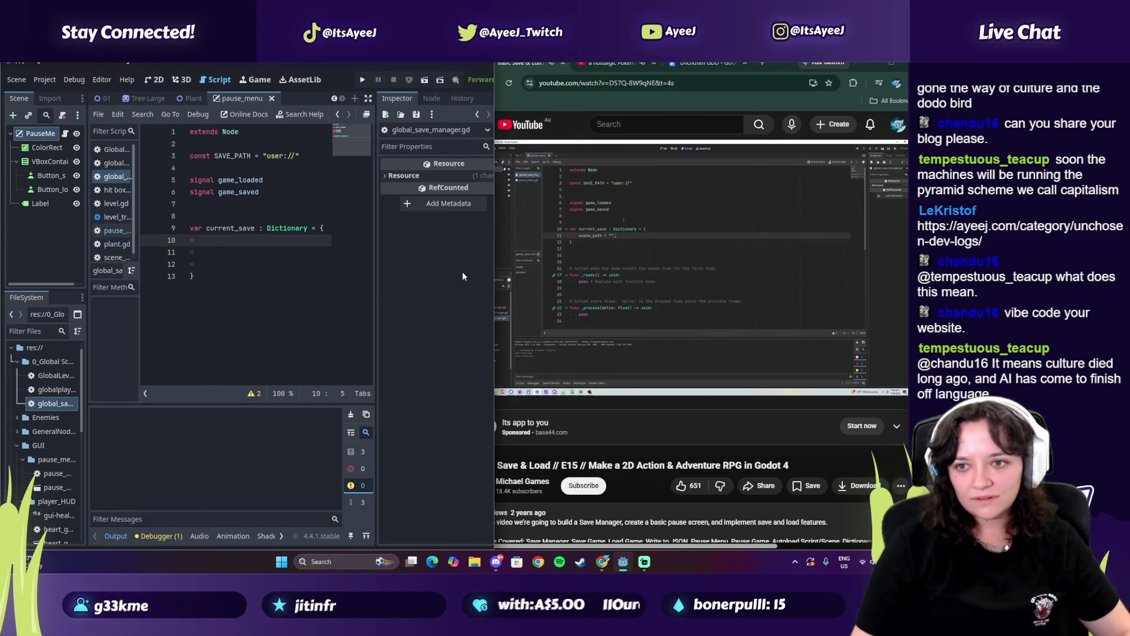
pyautogui.write('scene')
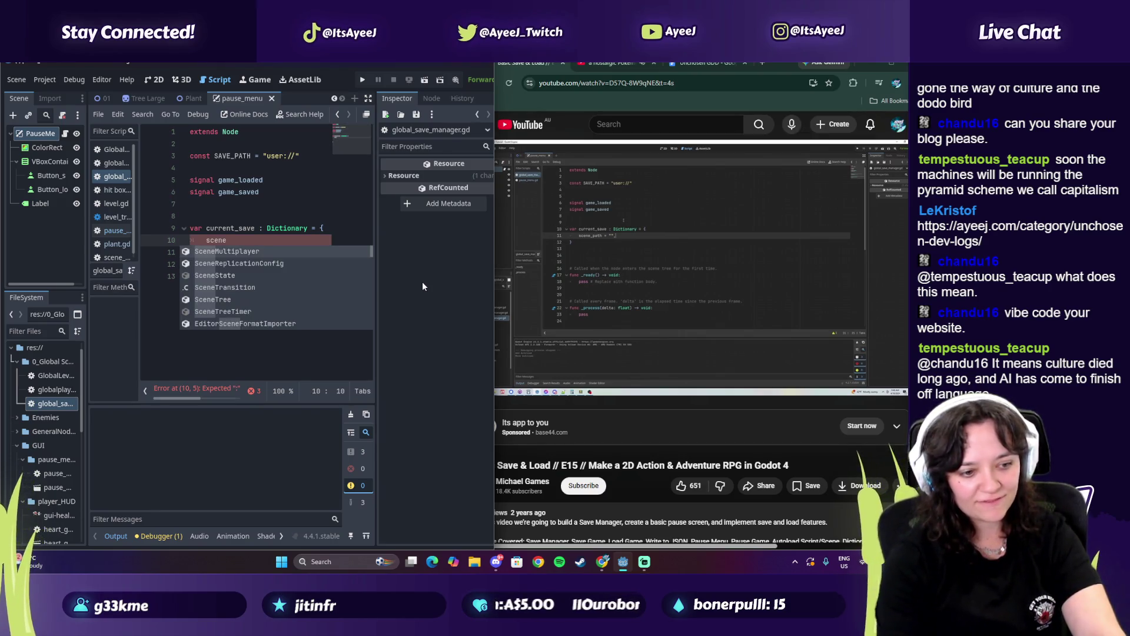
pyautogui.write('_')
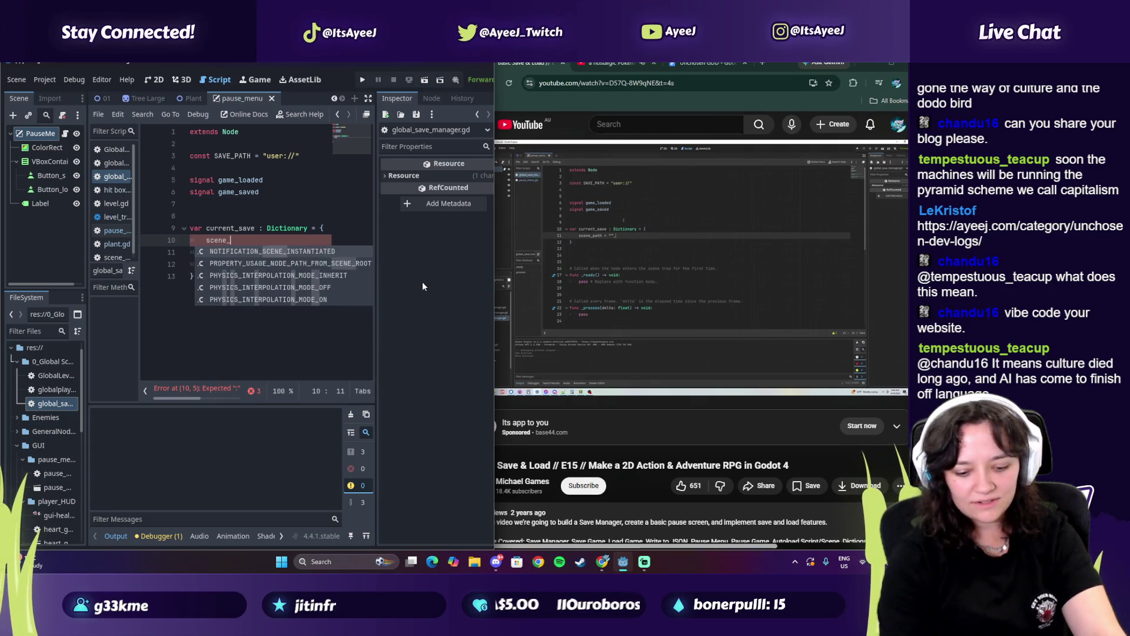
pyautogui.write('path')
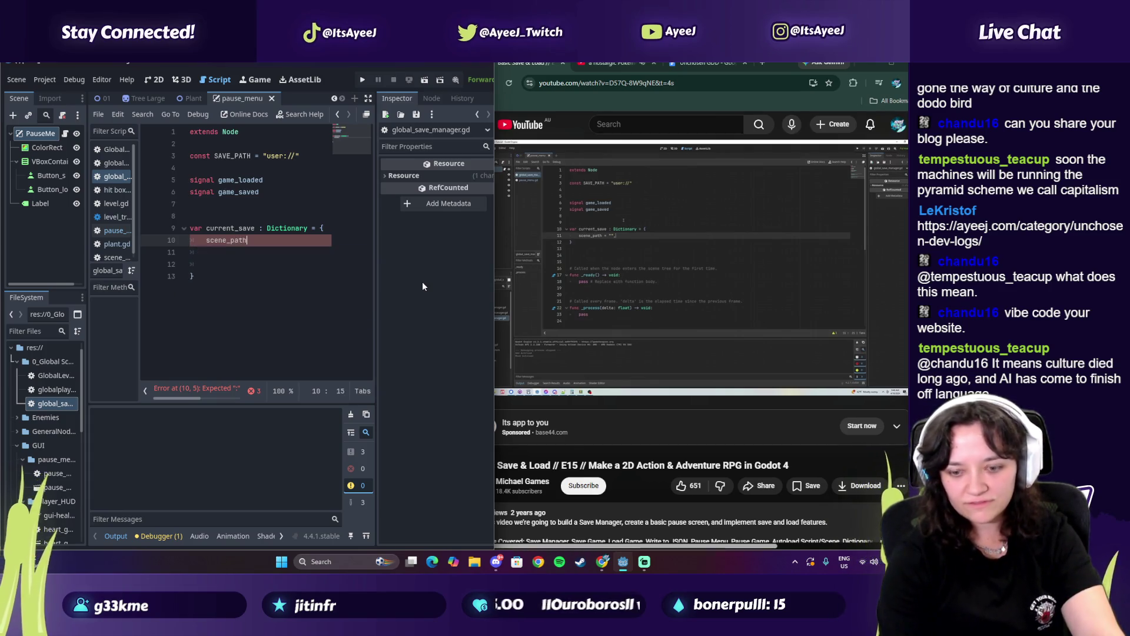
pyautogui.write(' =')
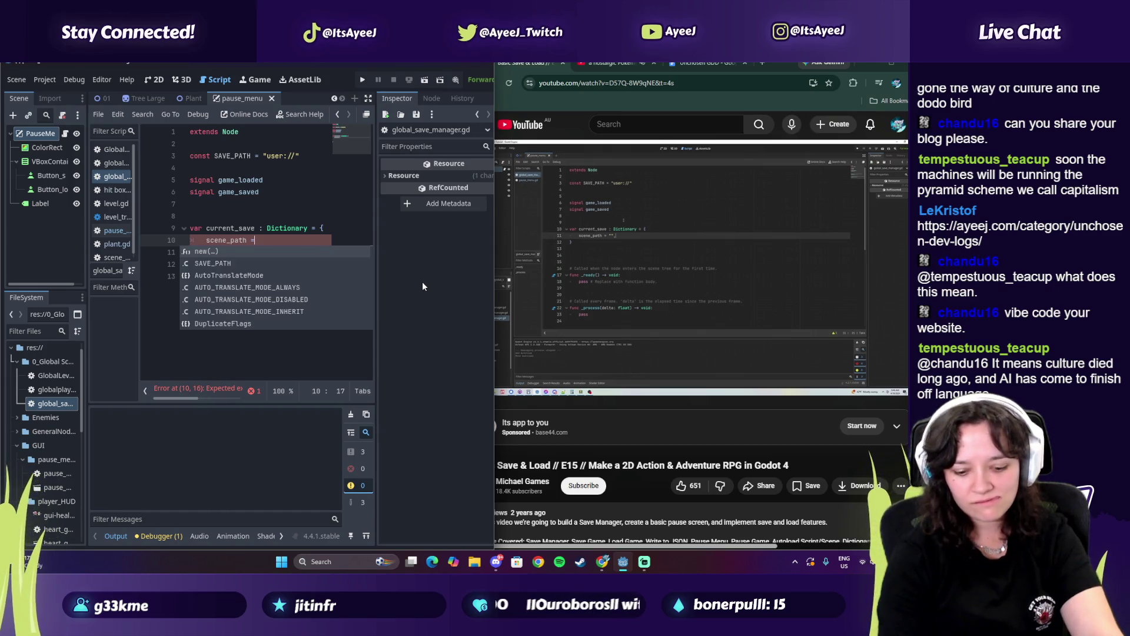
pyautogui.write(' ""')
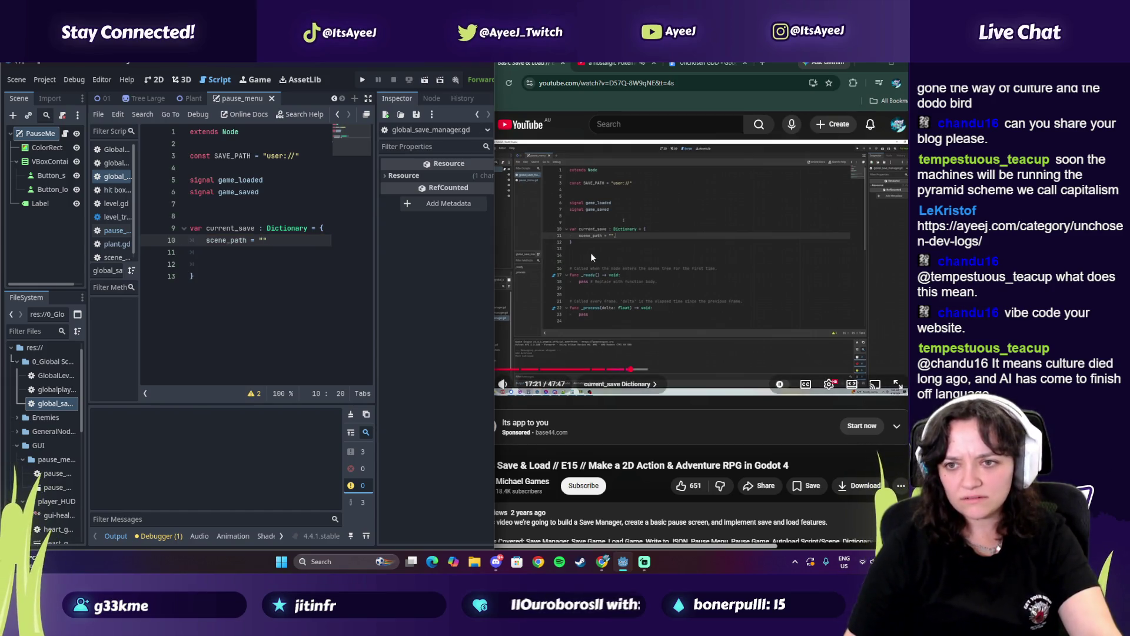
# View the tutorial code fullscreen and add a new line after the scene_path entry
pyautogui.doubleClick(637, 248)
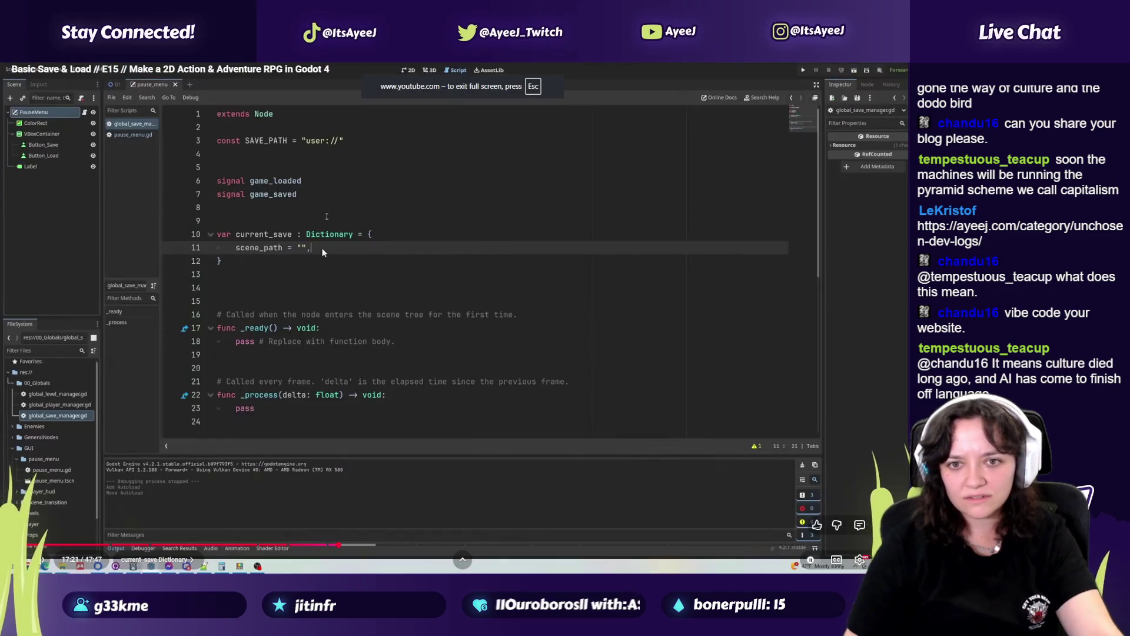
pyautogui.doubleClick(320, 259)
pyautogui.doubleClick(556, 286)
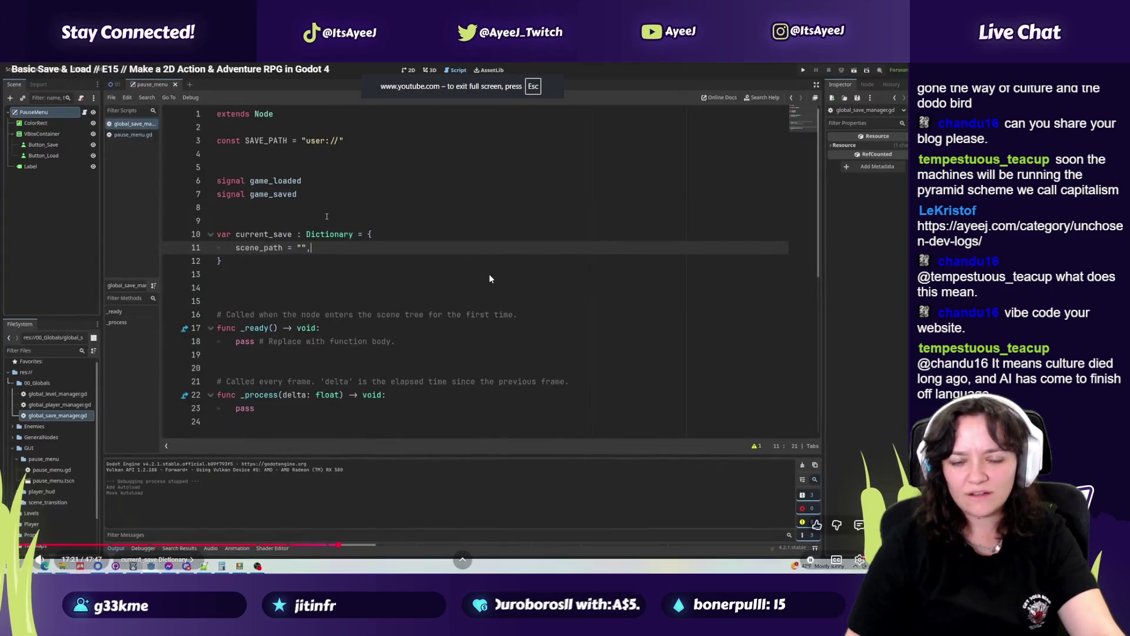
pyautogui.click(489, 274)
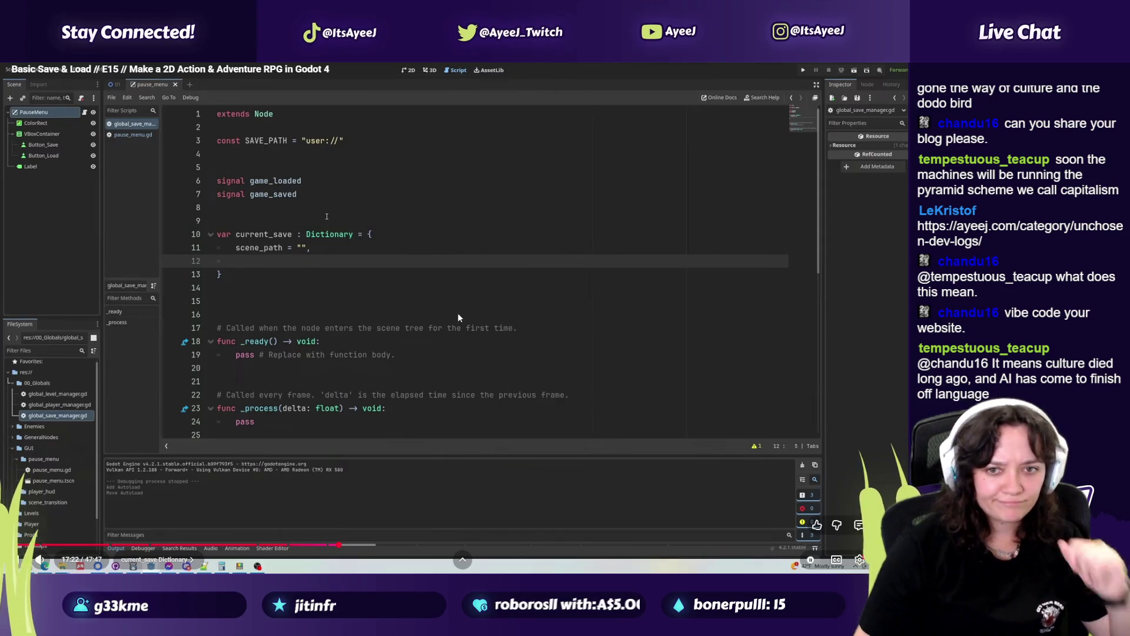
pyautogui.hotkey('alt', 'Tab')
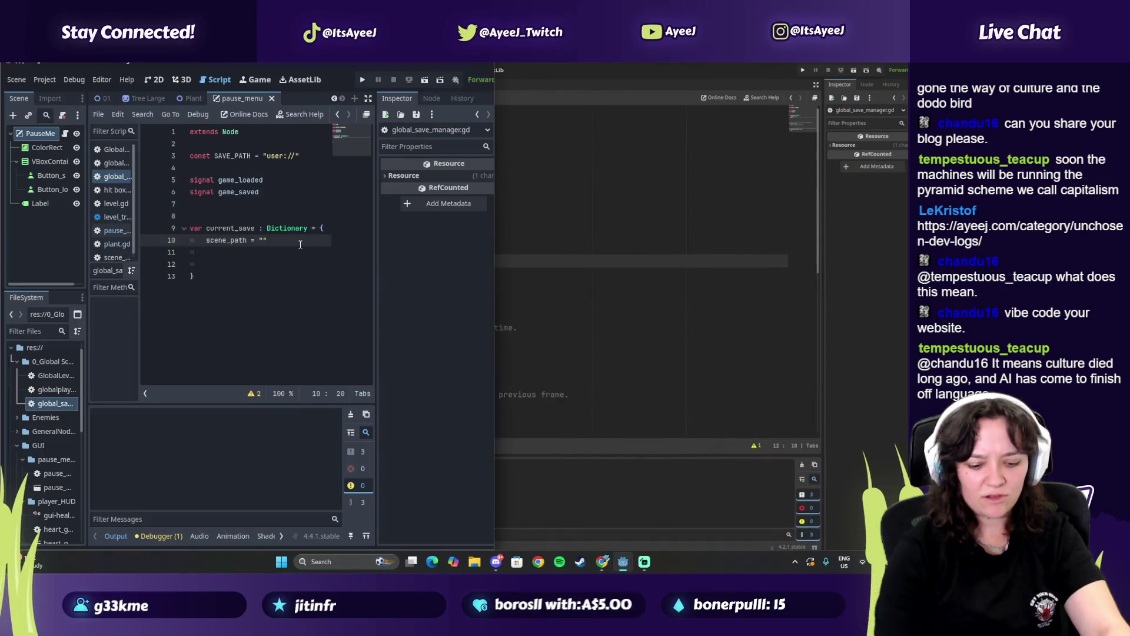
pyautogui.press('Return')
pyautogui.hotkey('alt', 'Tab')
pyautogui.click(305, 242)
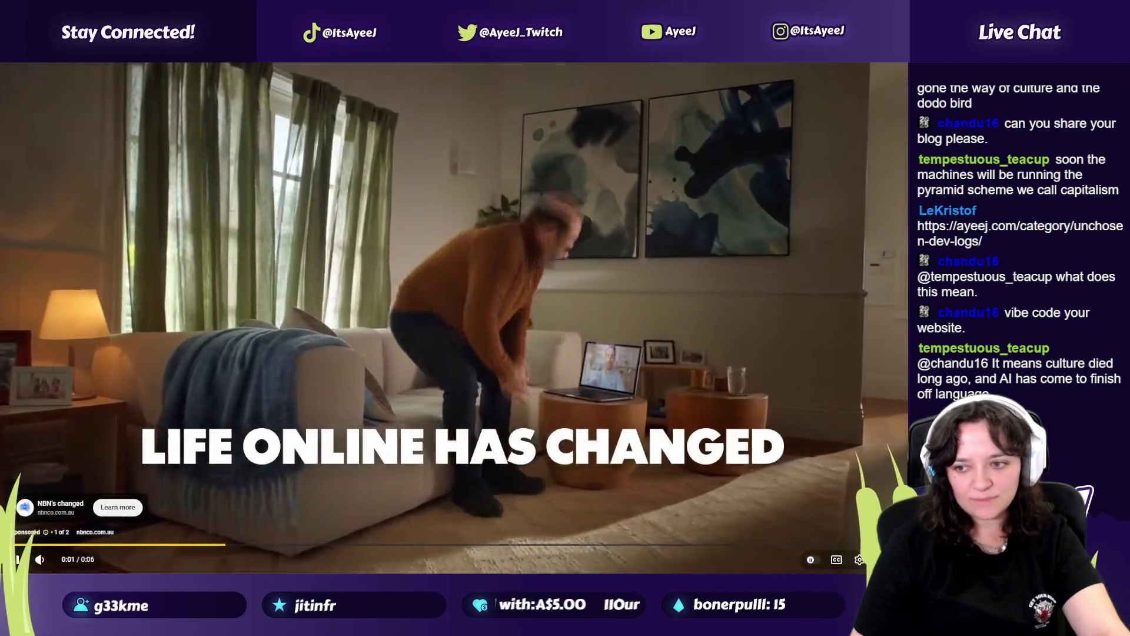
# Type the player key on line 11 while skipping the tutorial's ad
pyautogui.press('Escape')
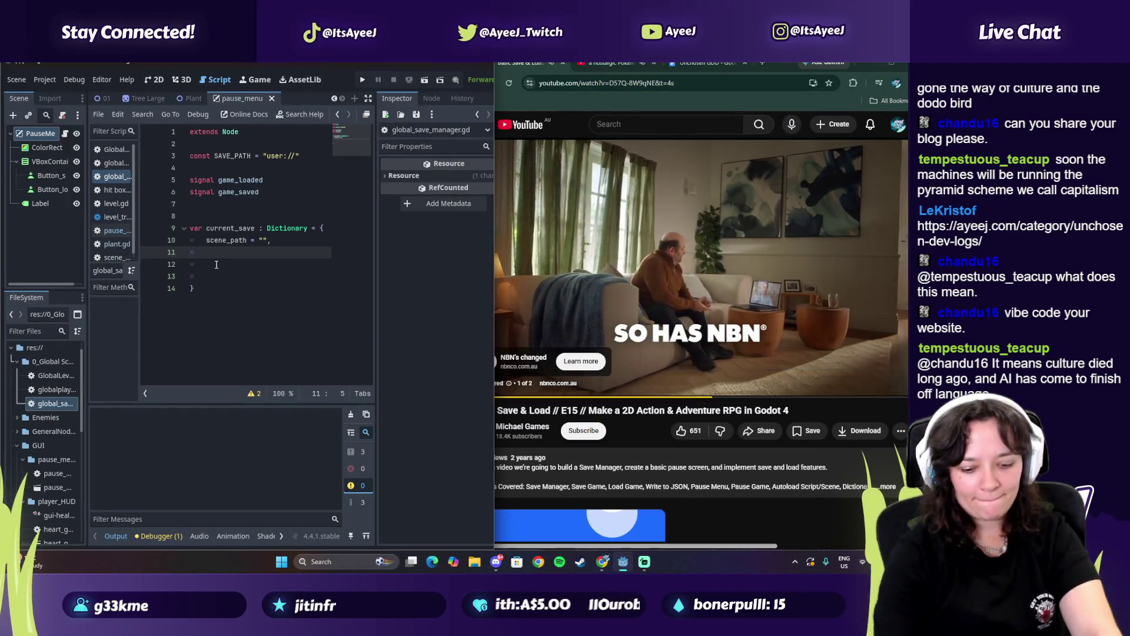
pyautogui.write('player')
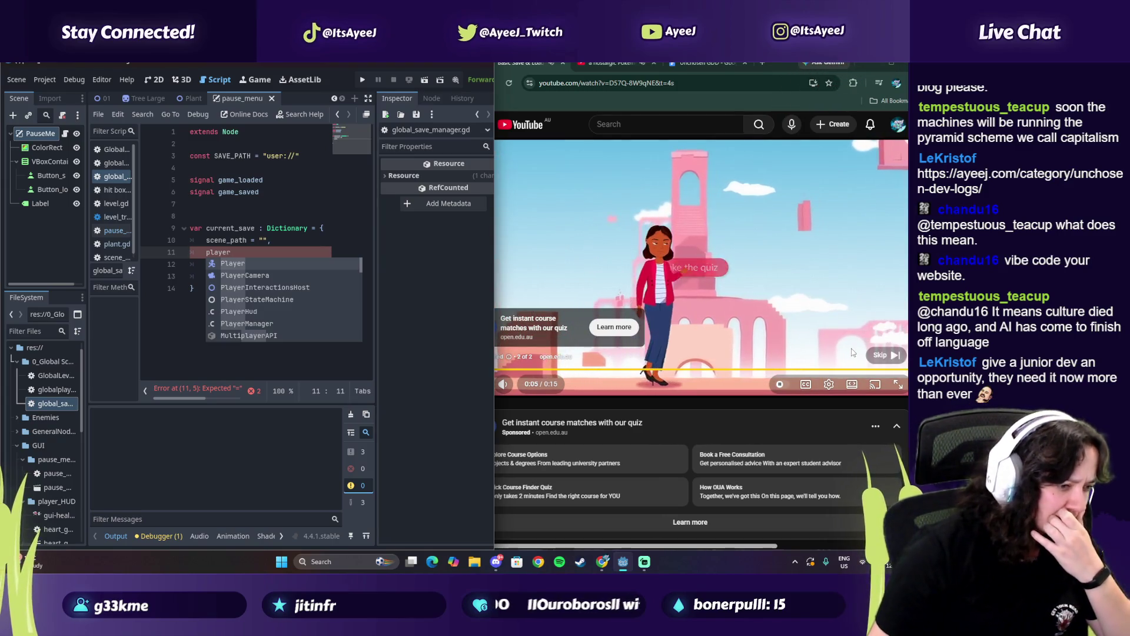
pyautogui.click(885, 354)
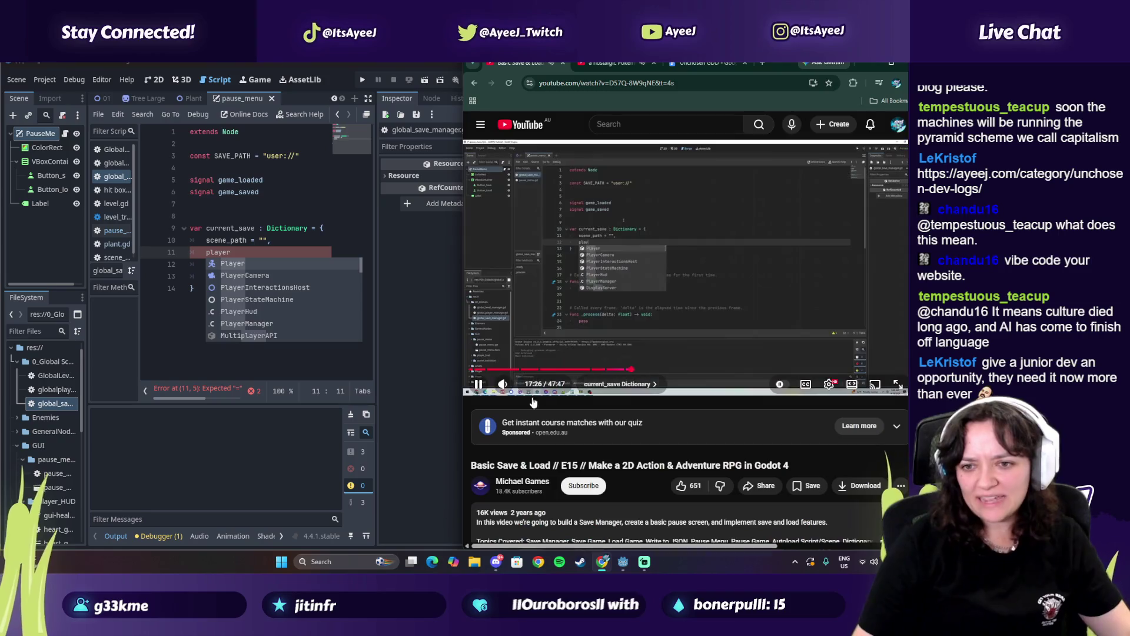
pyautogui.press('space')
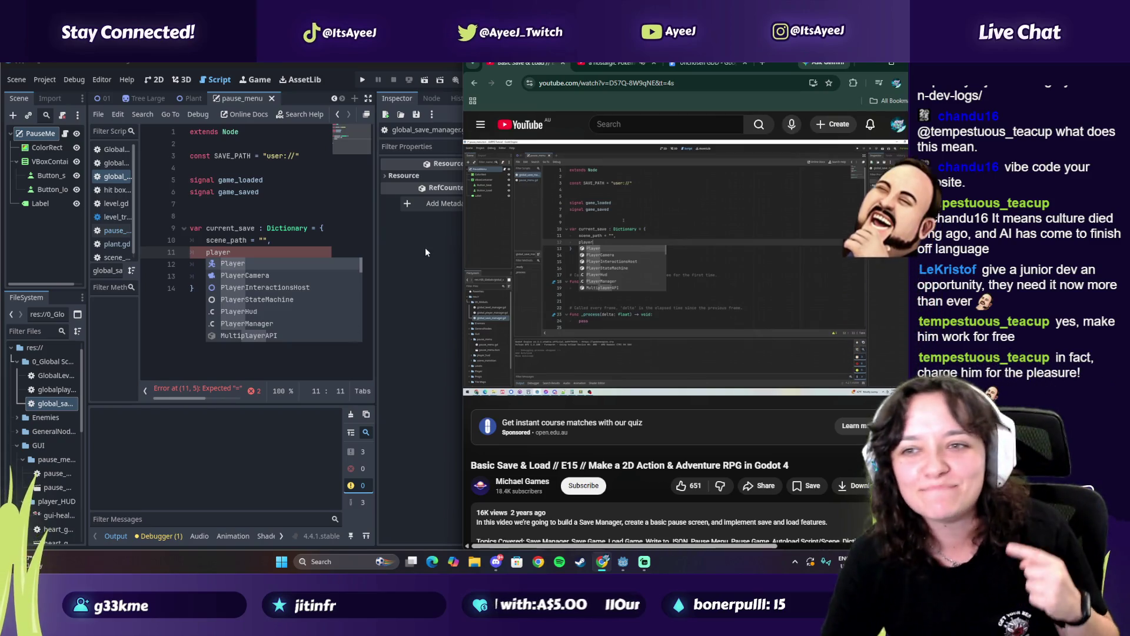
pyautogui.click(493, 249)
pyautogui.click(251, 251)
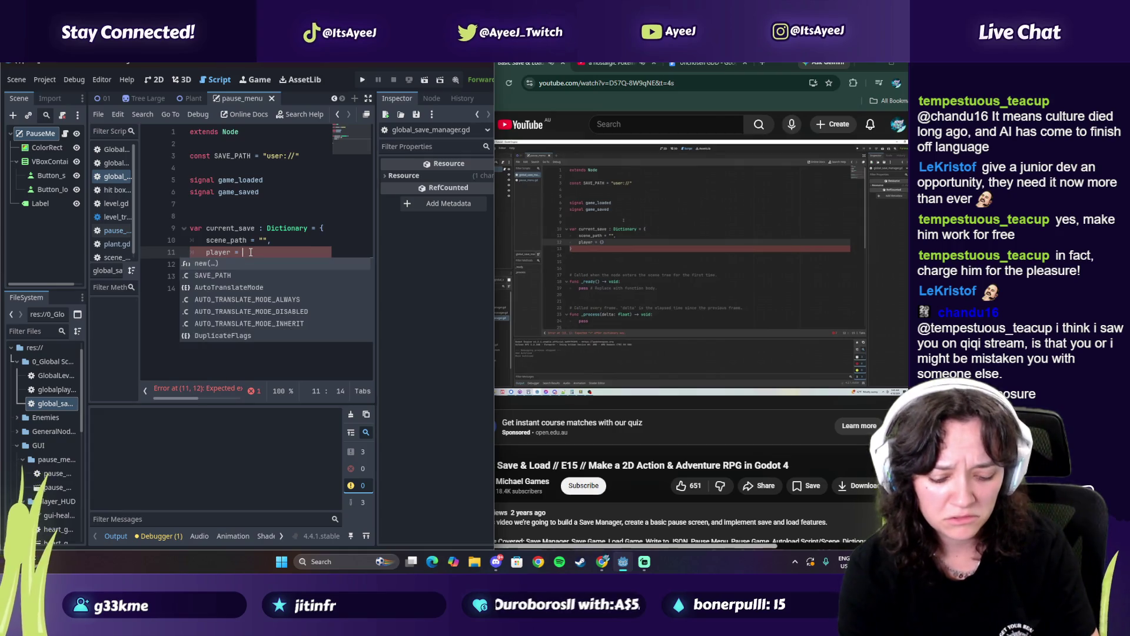
# Add {} after player and split the braces onto separate lines
pyautogui.write('{}')
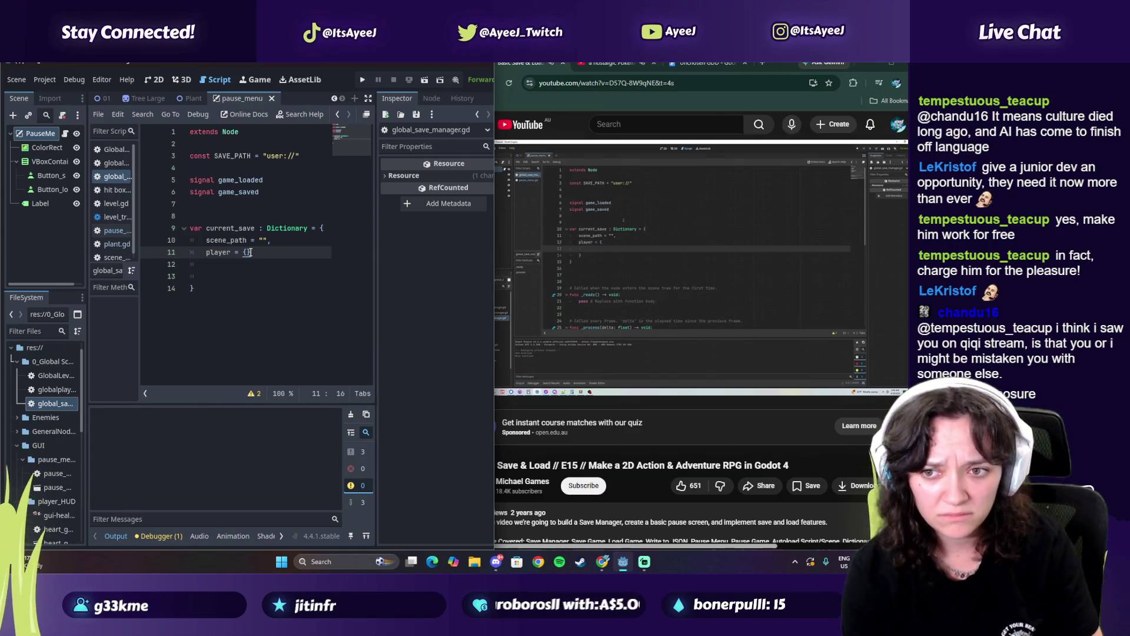
pyautogui.press('Return')
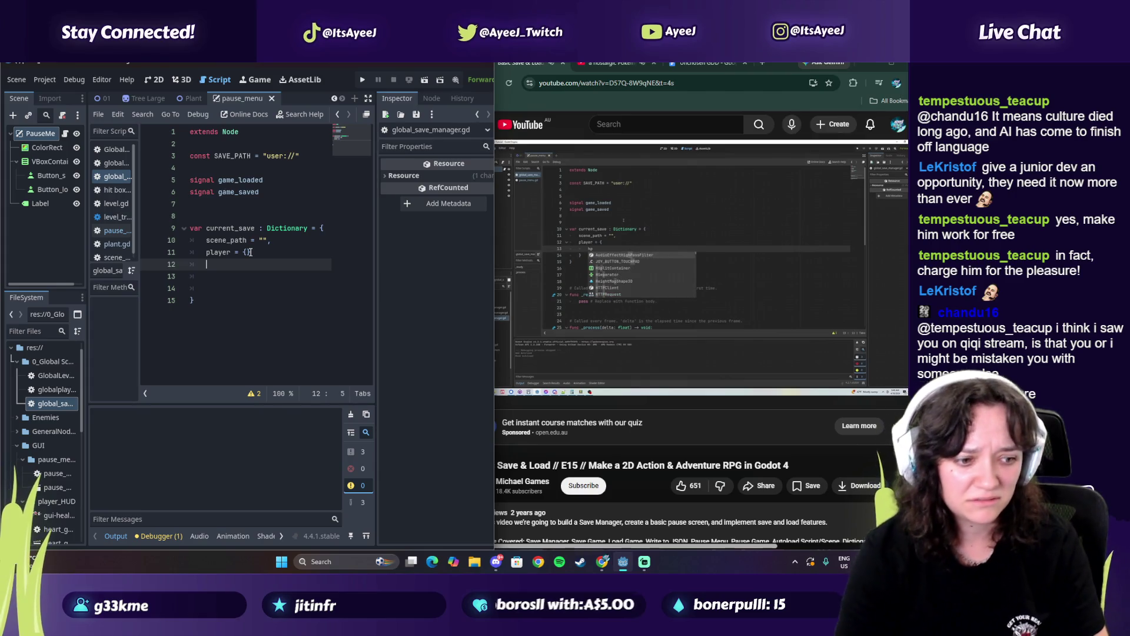
pyautogui.press('Up')
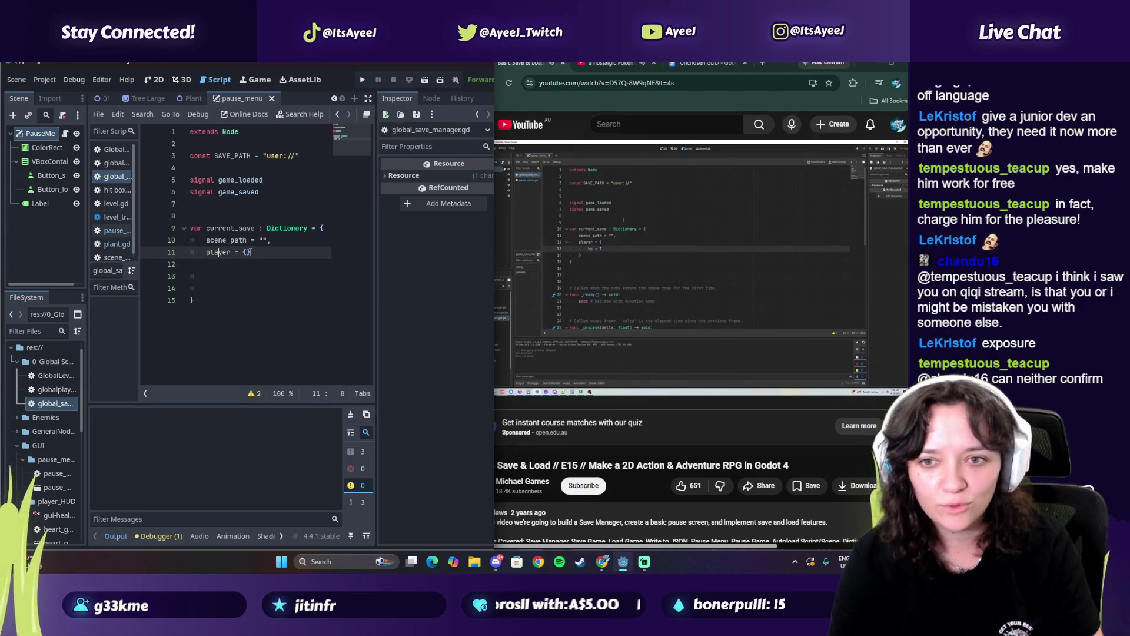
pyautogui.press('Right')
pyautogui.press('Right')
pyautogui.press('Right')
pyautogui.press('Return')
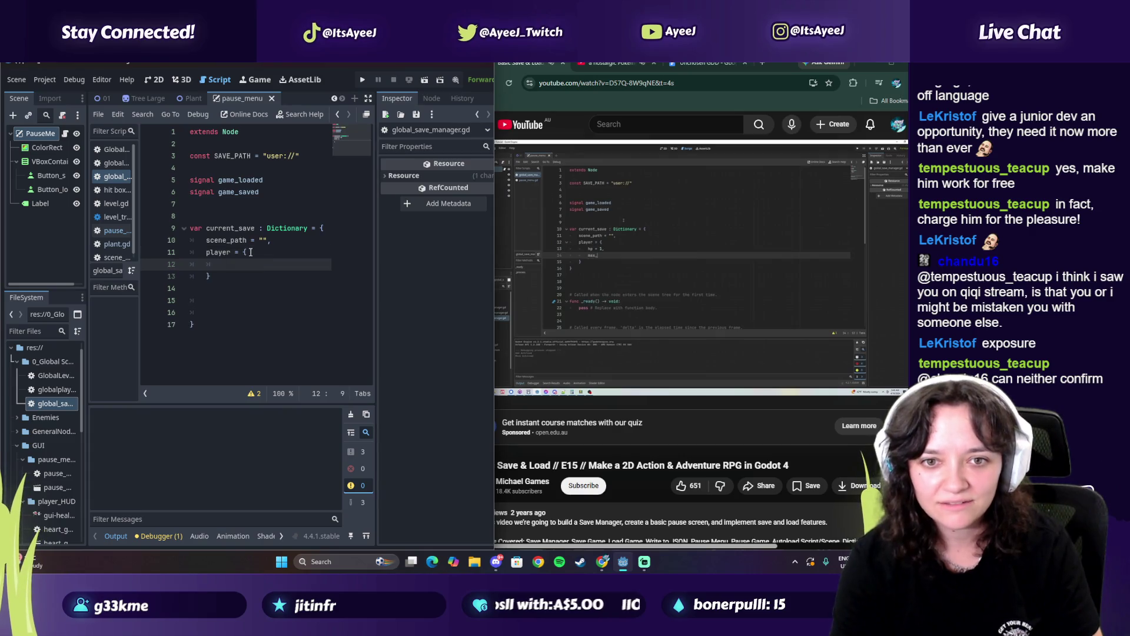
pyautogui.click(731, 277)
pyautogui.click(731, 277)
pyautogui.click(762, 61)
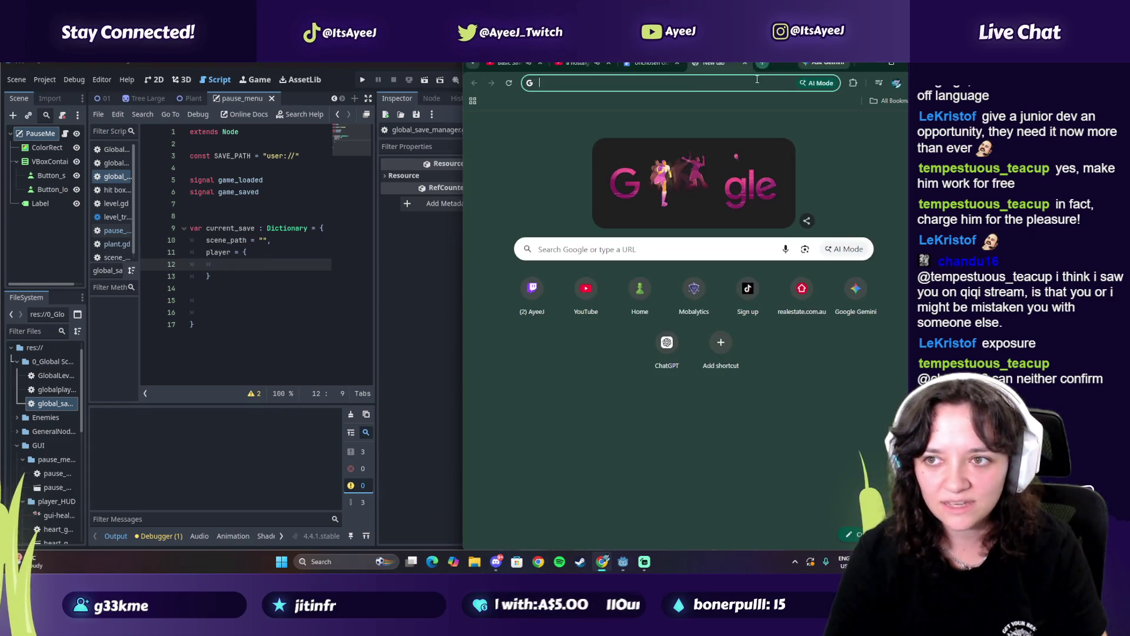
# Search 'twitch qiqi', open the Qiqi_Impact channel and play its LeetCode Contest race broadcast
pyautogui.write('twitch qiqi')
pyautogui.press('Return')
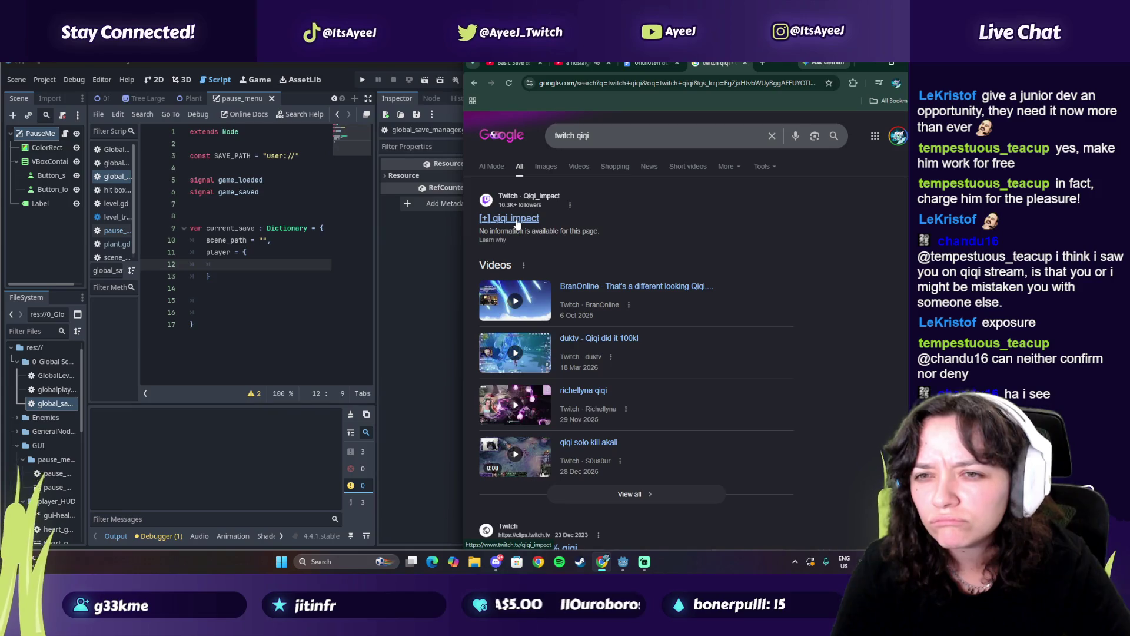
pyautogui.click(510, 219)
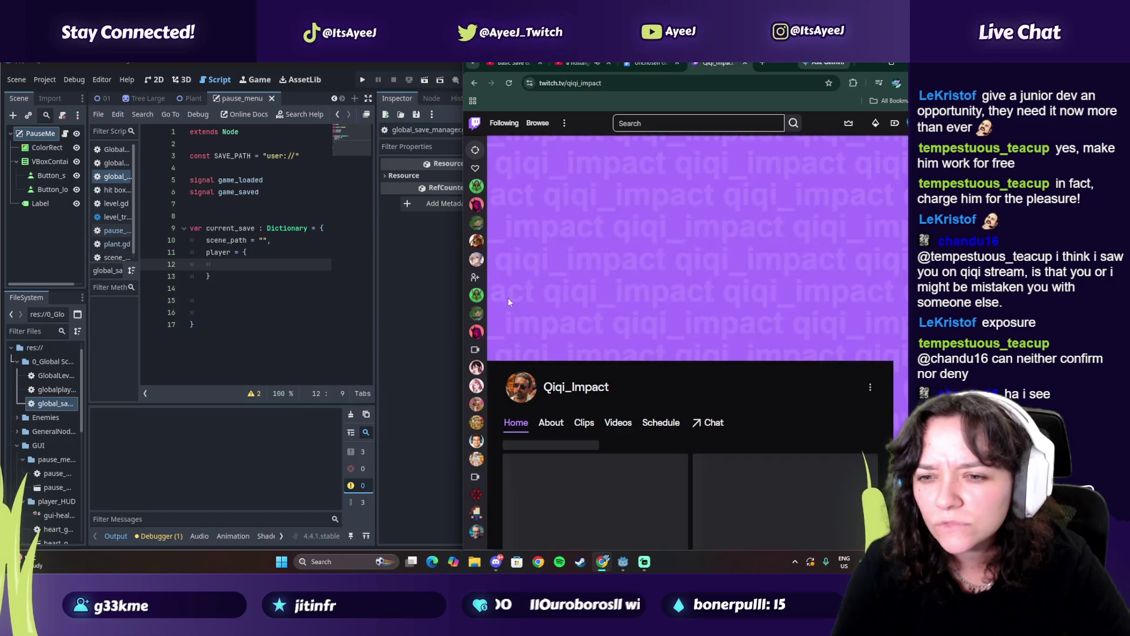
pyautogui.scroll(-3, 664, 406)
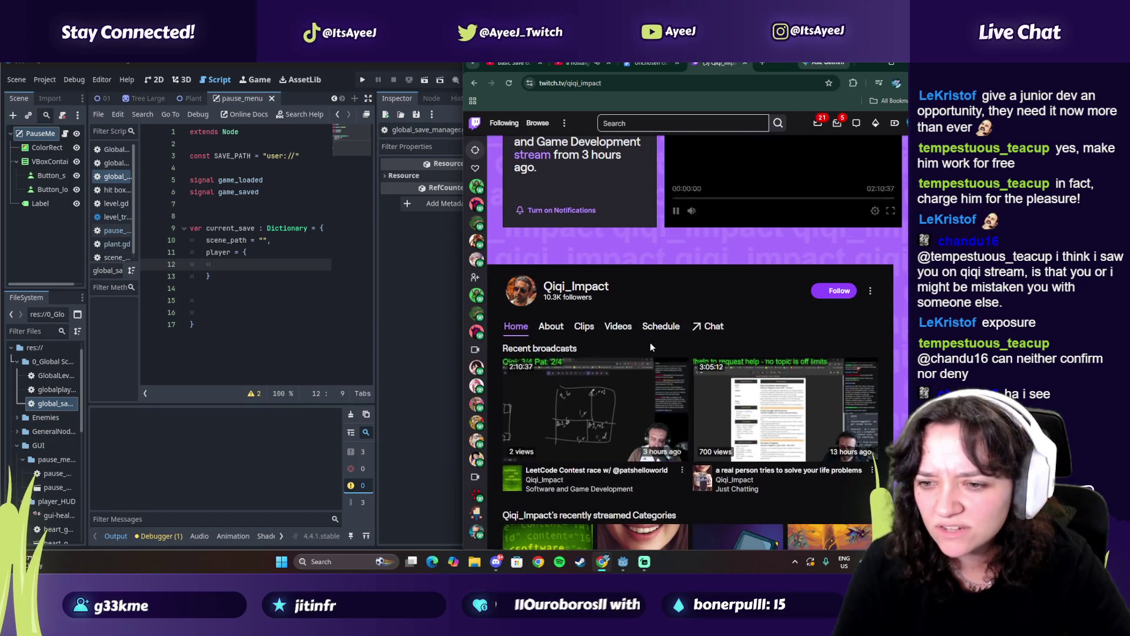
pyautogui.scroll(-1, 645, 326)
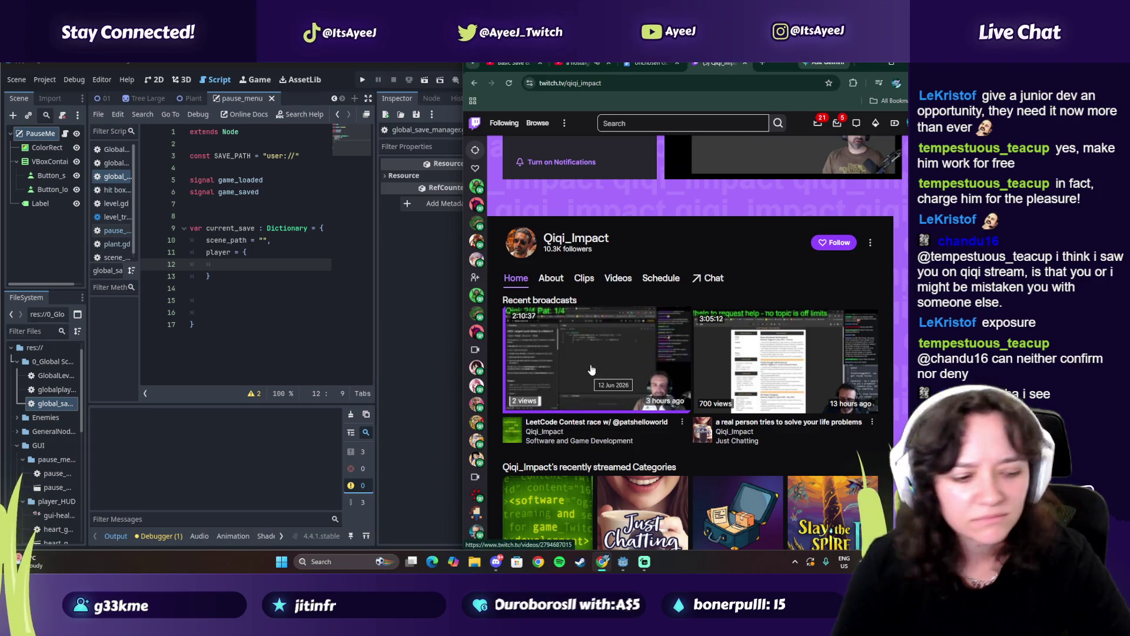
pyautogui.scroll(2, 638, 299)
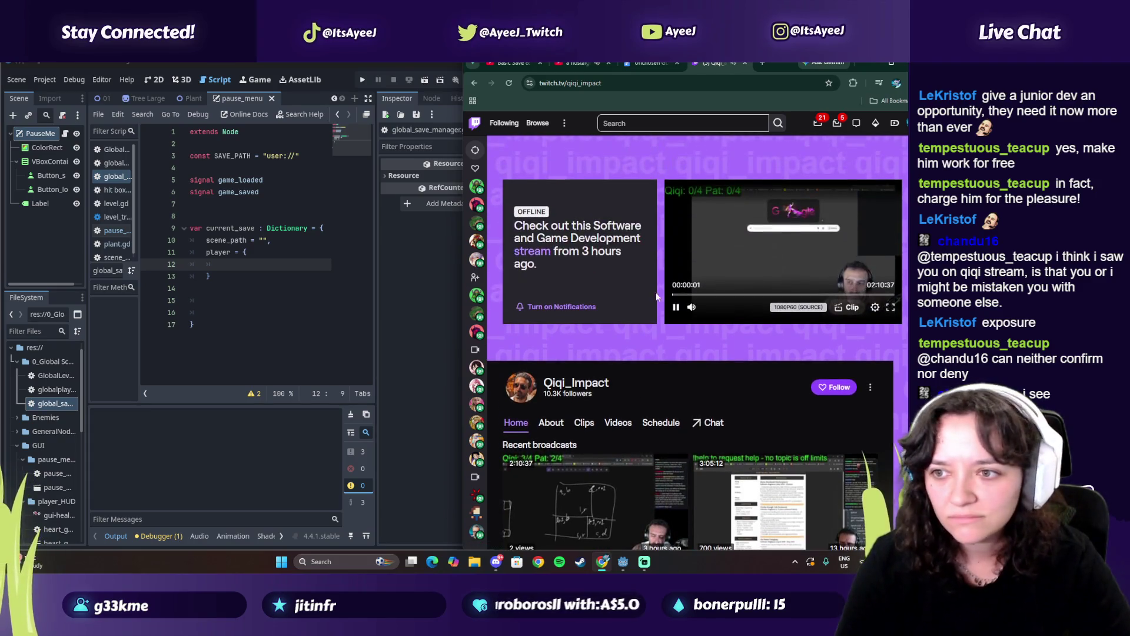
pyautogui.click(677, 308)
pyautogui.scroll(-2, 598, 372)
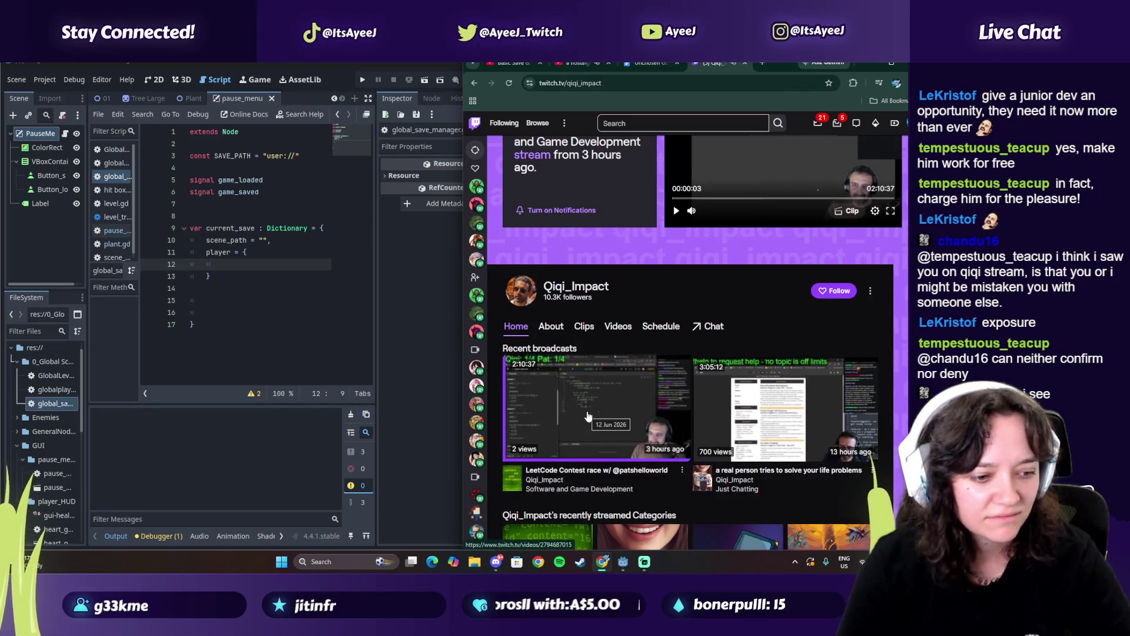
pyautogui.scroll(-1, 588, 416)
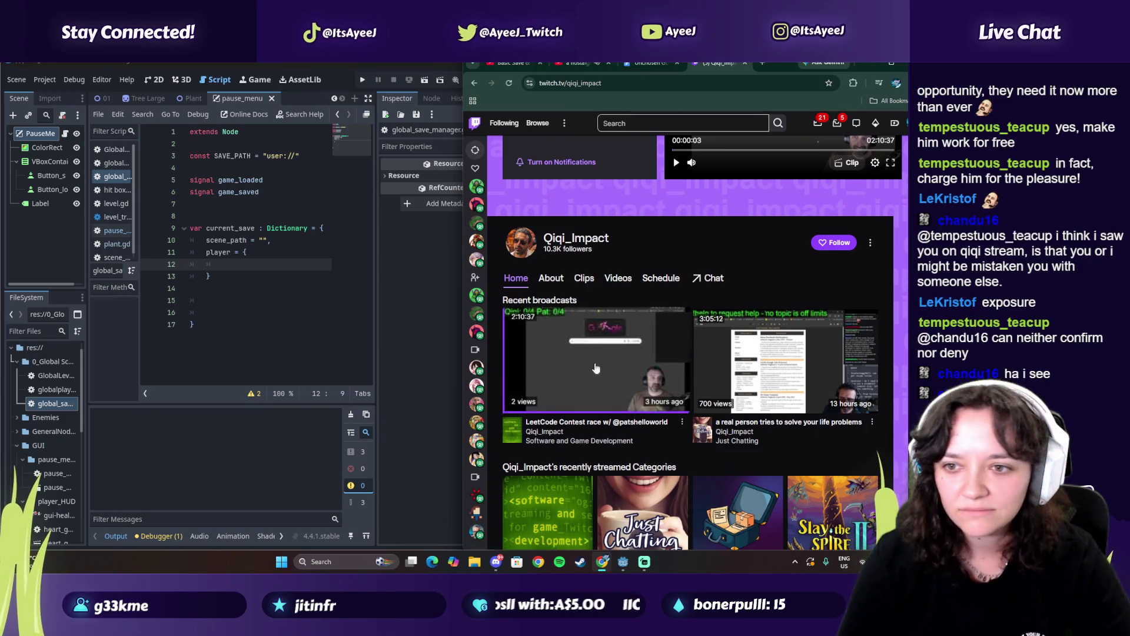
pyautogui.click(544, 376)
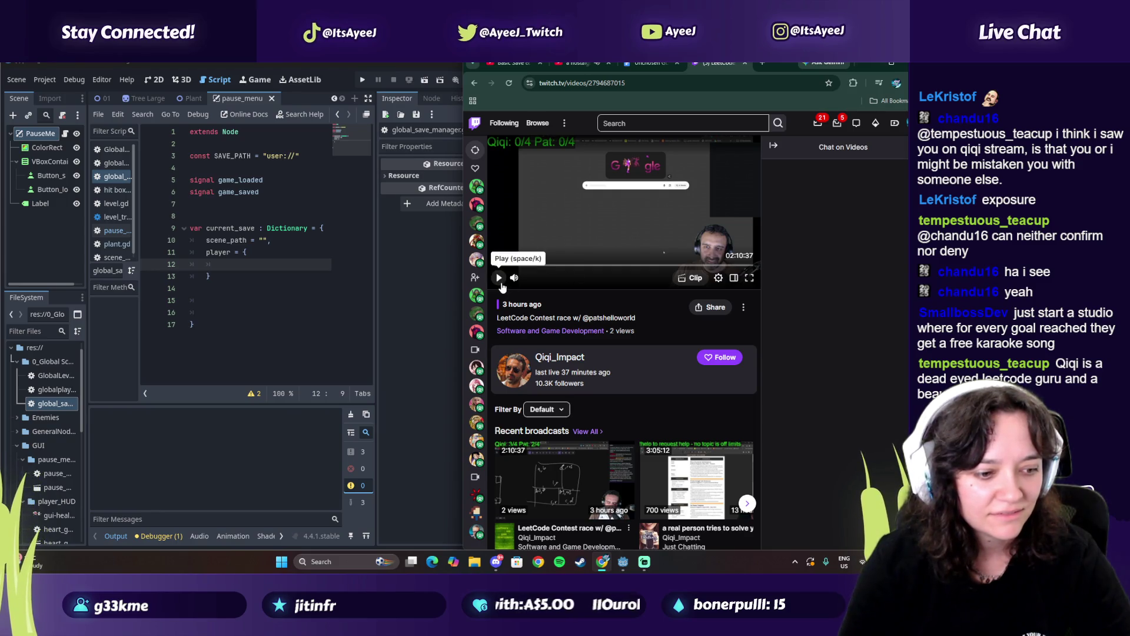
pyautogui.click(499, 278)
# Watch the broadcast fullscreen, skipping ahead and pausing at 01:08:33
pyautogui.press('f')
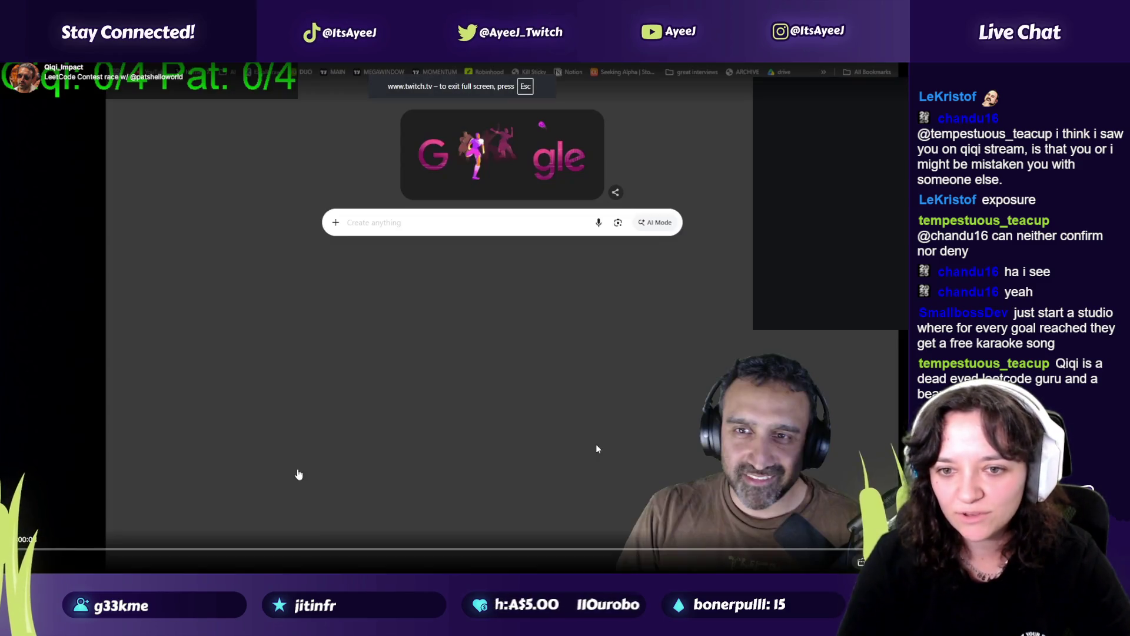
pyautogui.click(597, 449)
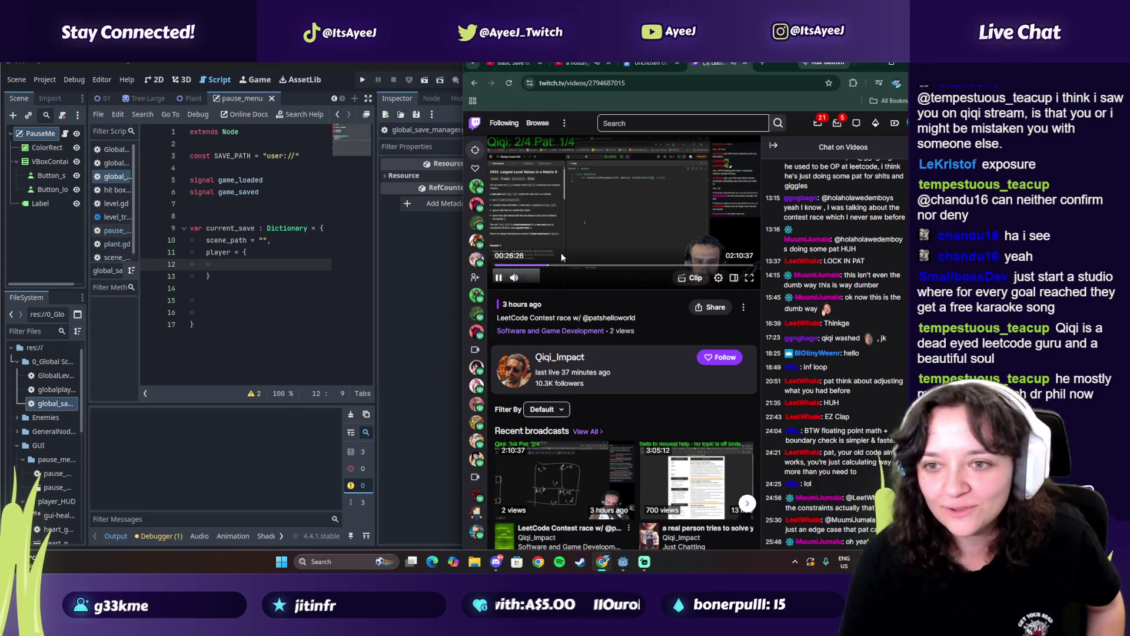
pyautogui.click(554, 268)
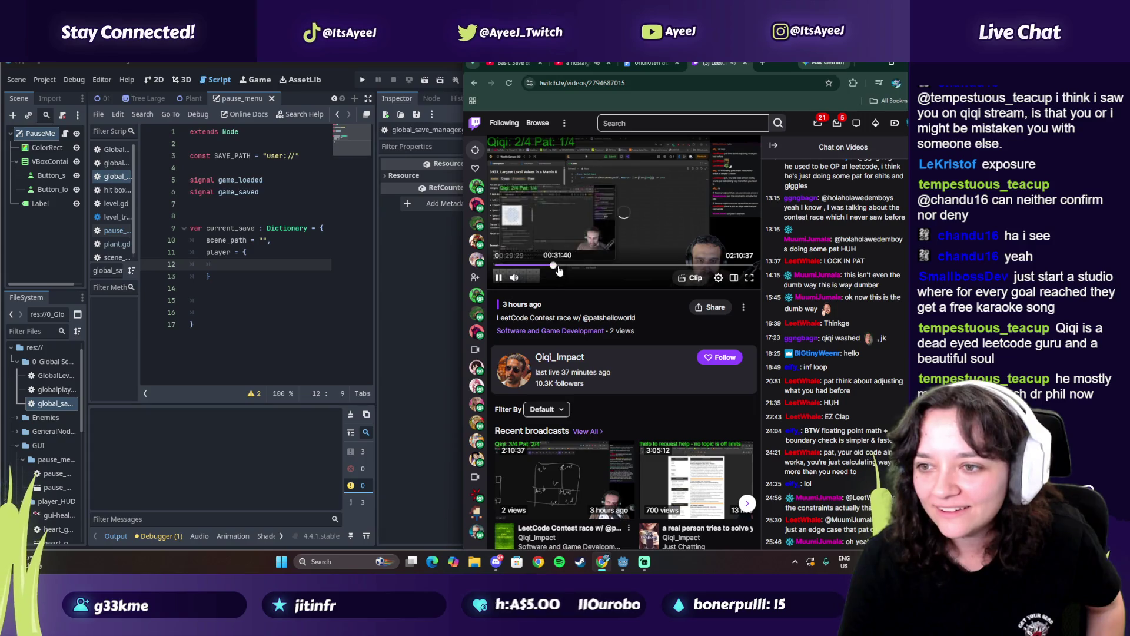
pyautogui.click(590, 266)
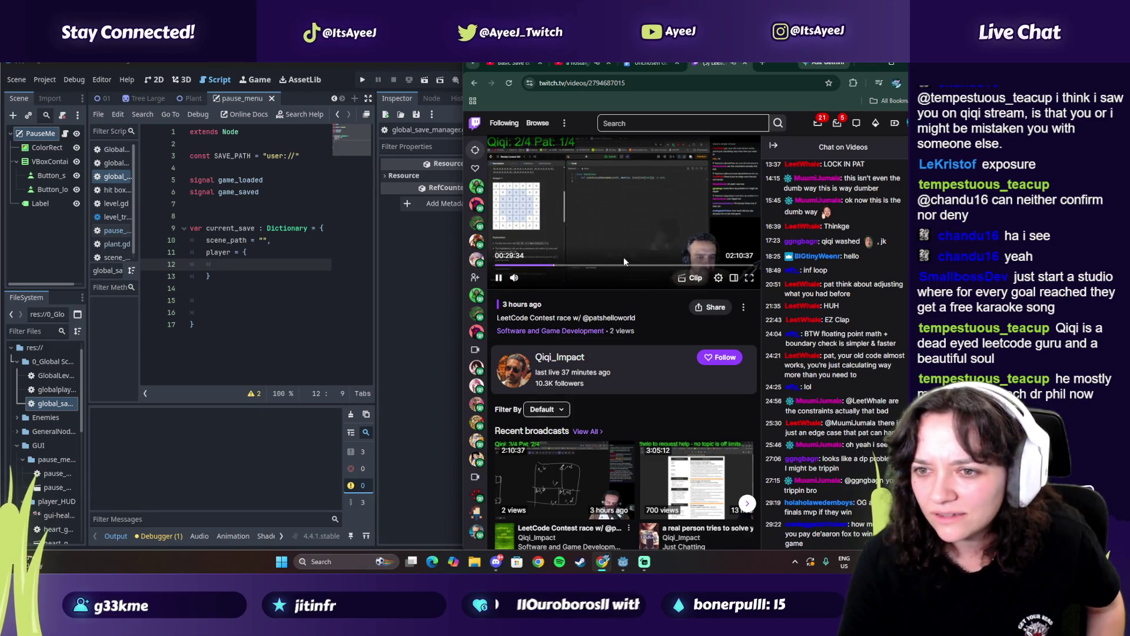
pyautogui.click(563, 271)
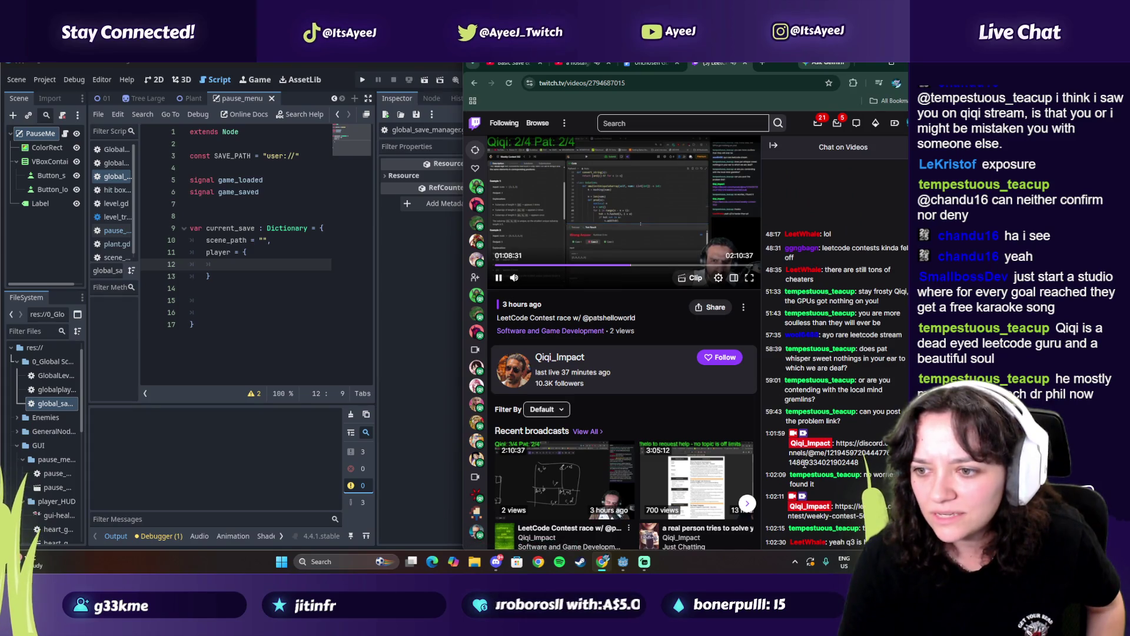
pyautogui.click(497, 278)
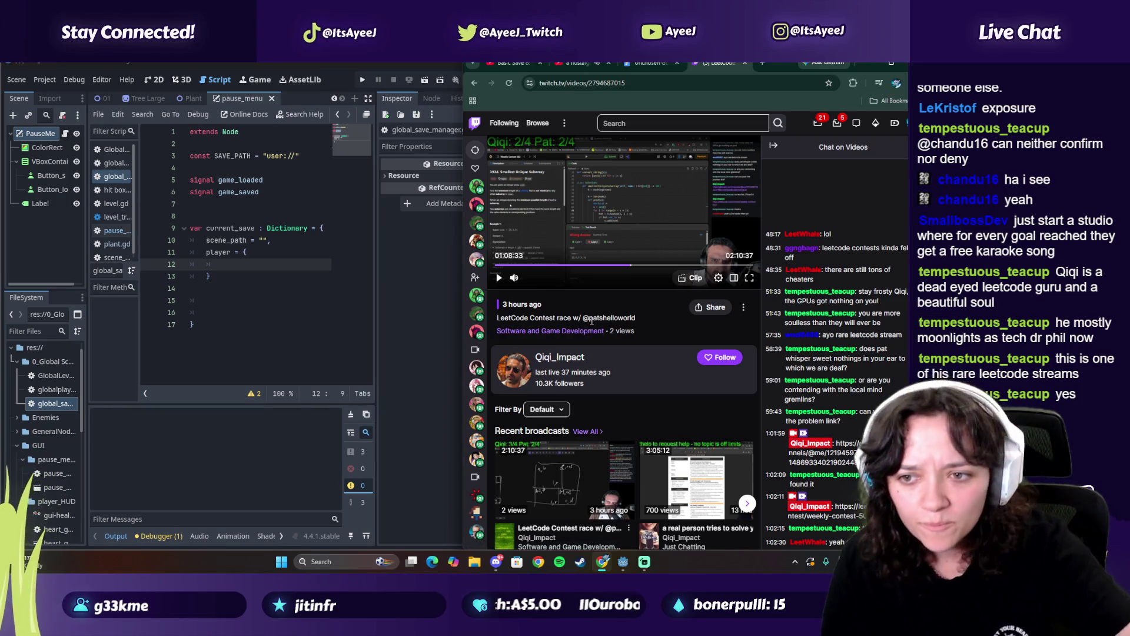
# Follow Qiqi_Impact, close the Twitch tab, and pause the YouTube tutorial at 17:53
pyautogui.scroll(-3, 583, 369)
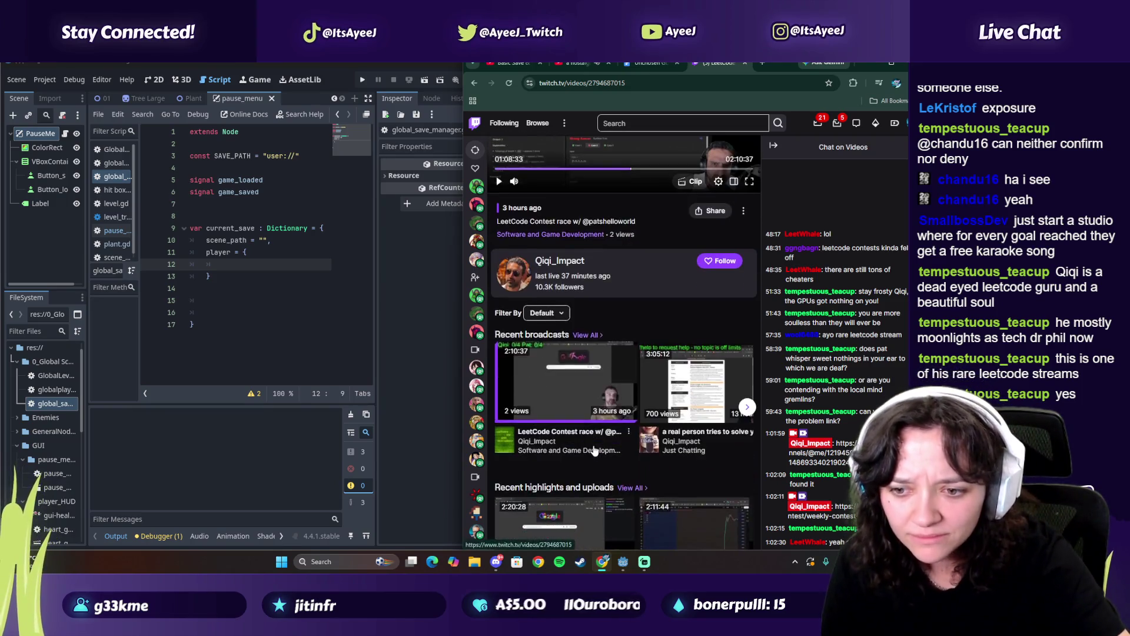
pyautogui.scroll(2, 586, 383)
pyautogui.click(720, 309)
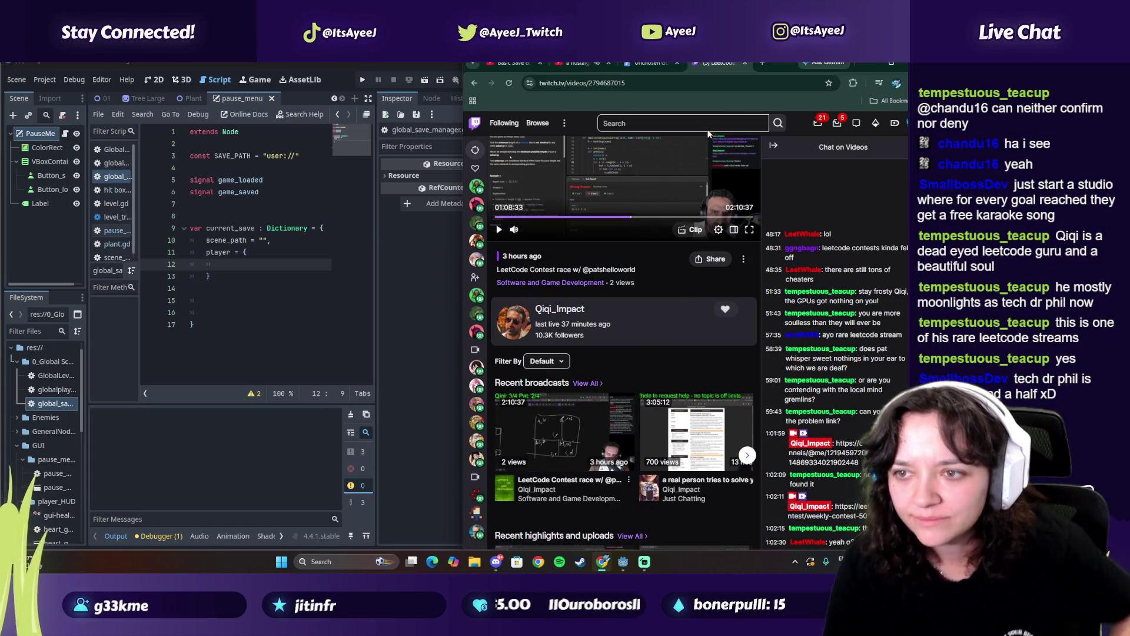
pyautogui.click(746, 63)
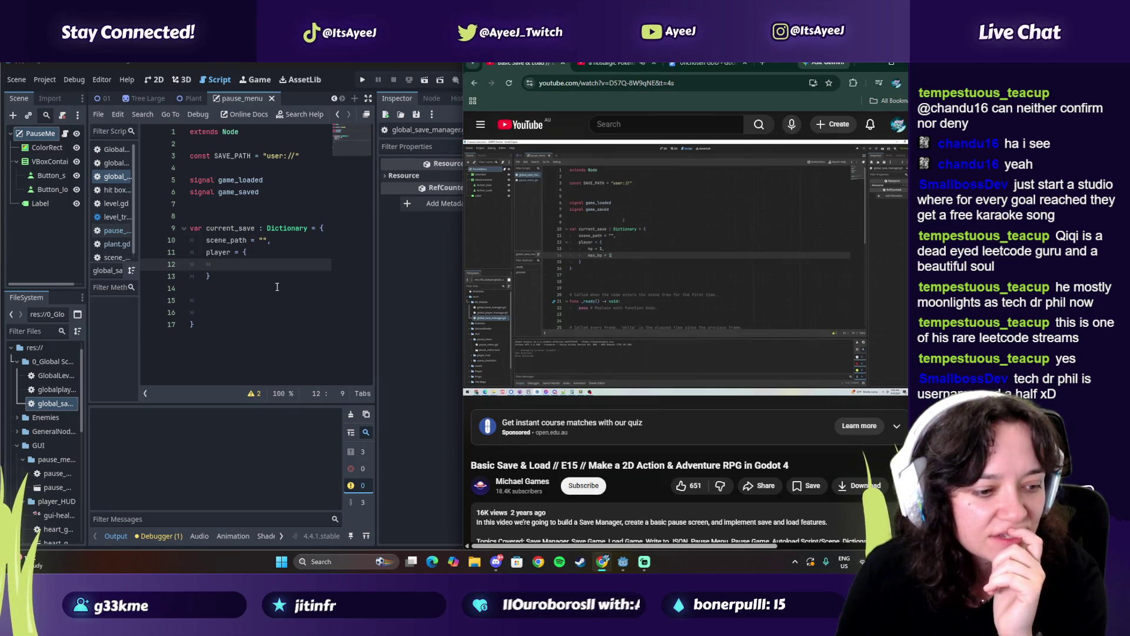
pyautogui.click(551, 322)
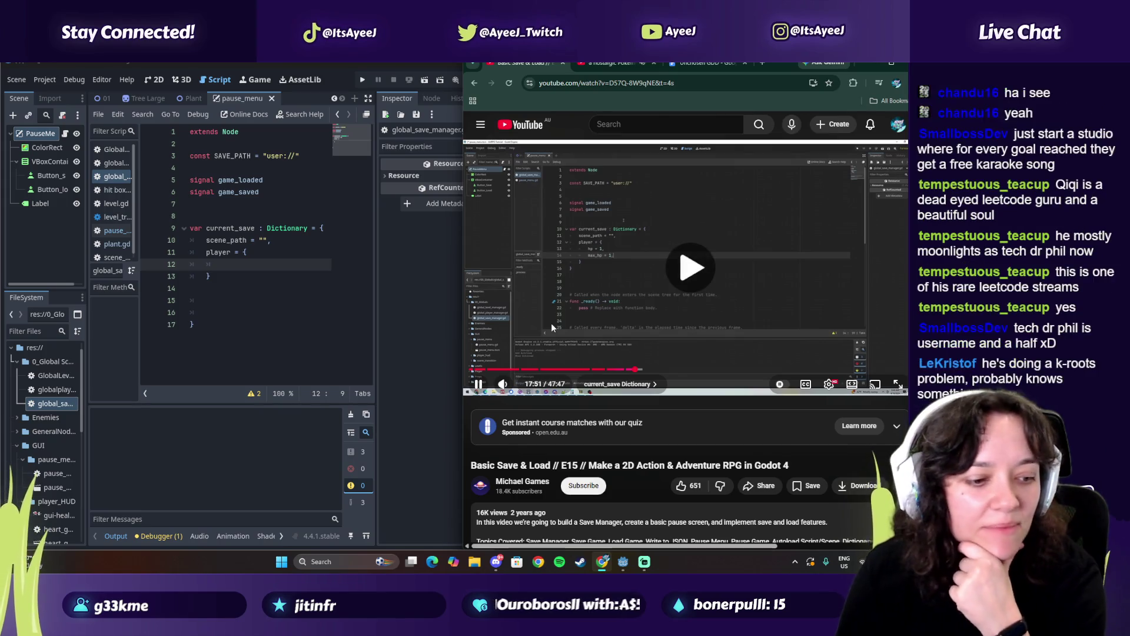
pyautogui.click(551, 323)
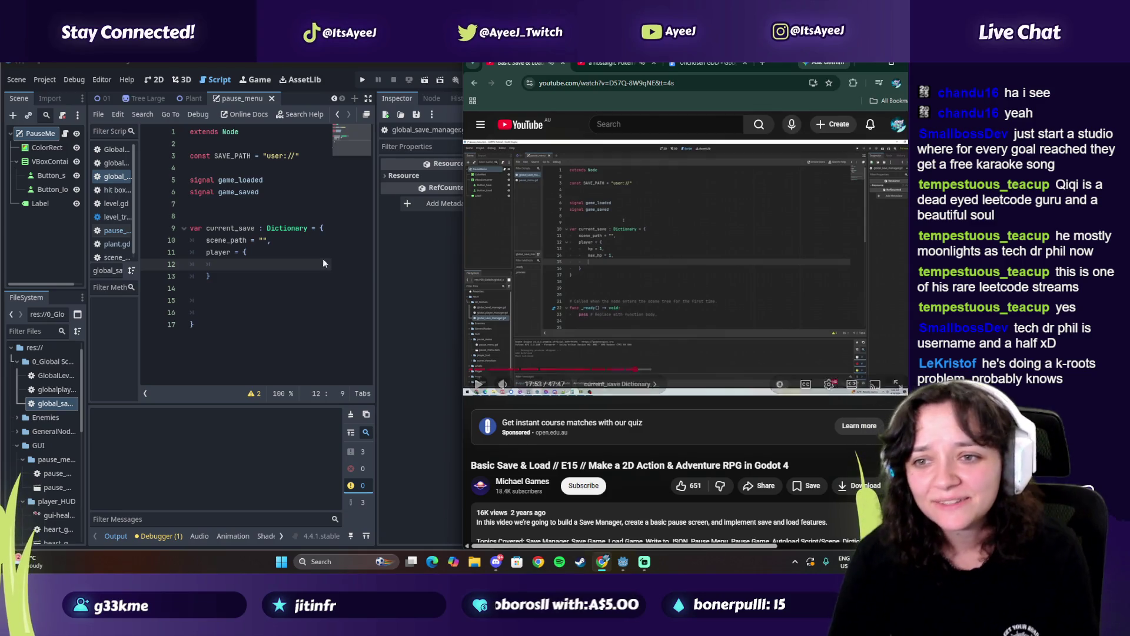
# Add hp = 1 and max_hp = 1 to the player dictionary, then resume the tutorial
pyautogui.click(230, 263)
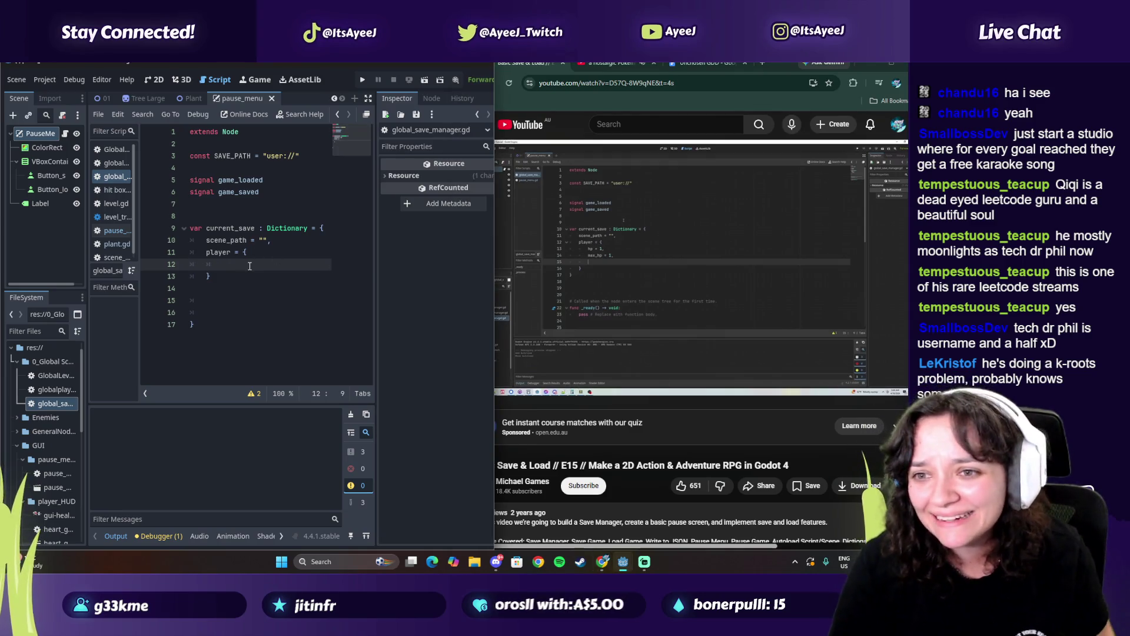
pyautogui.write('hp')
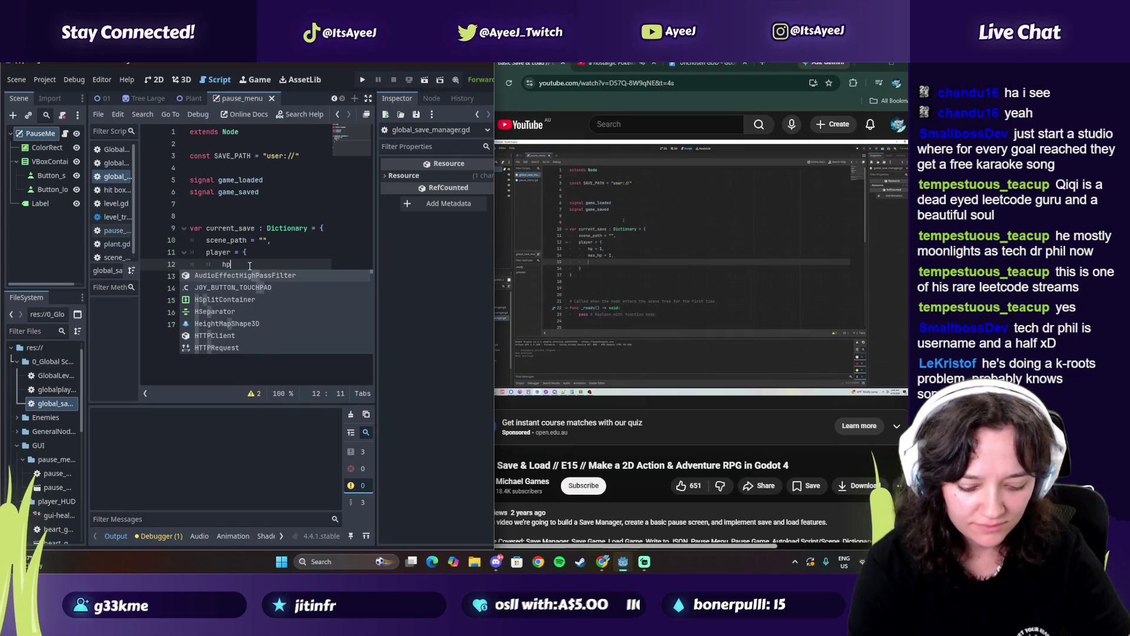
pyautogui.write(' = 1,')
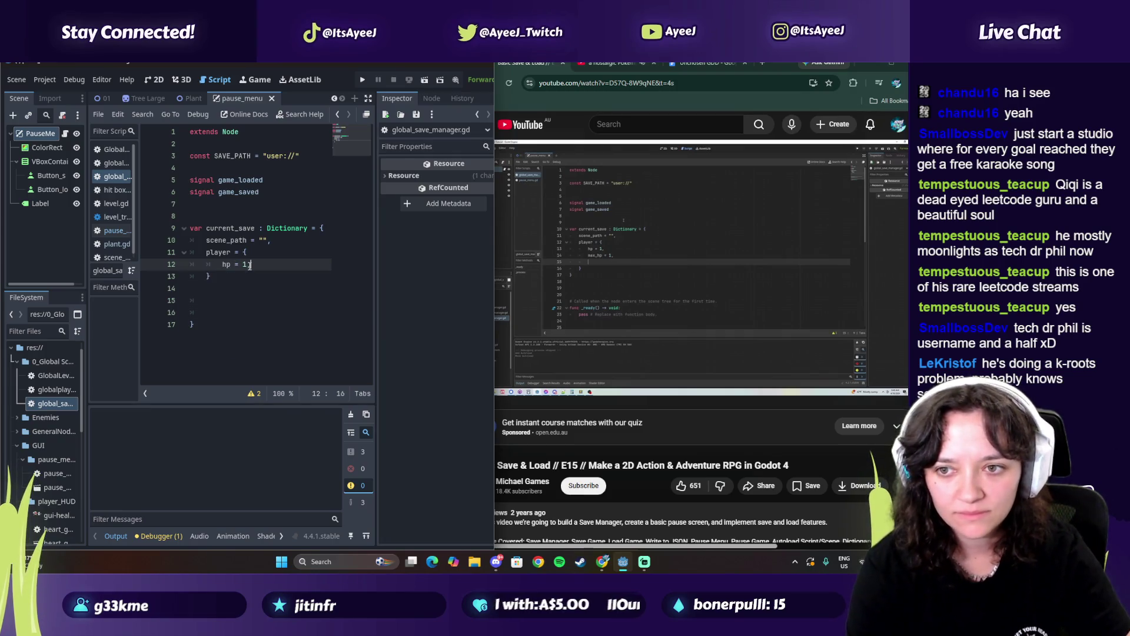
pyautogui.press('Return')
pyautogui.write('x')
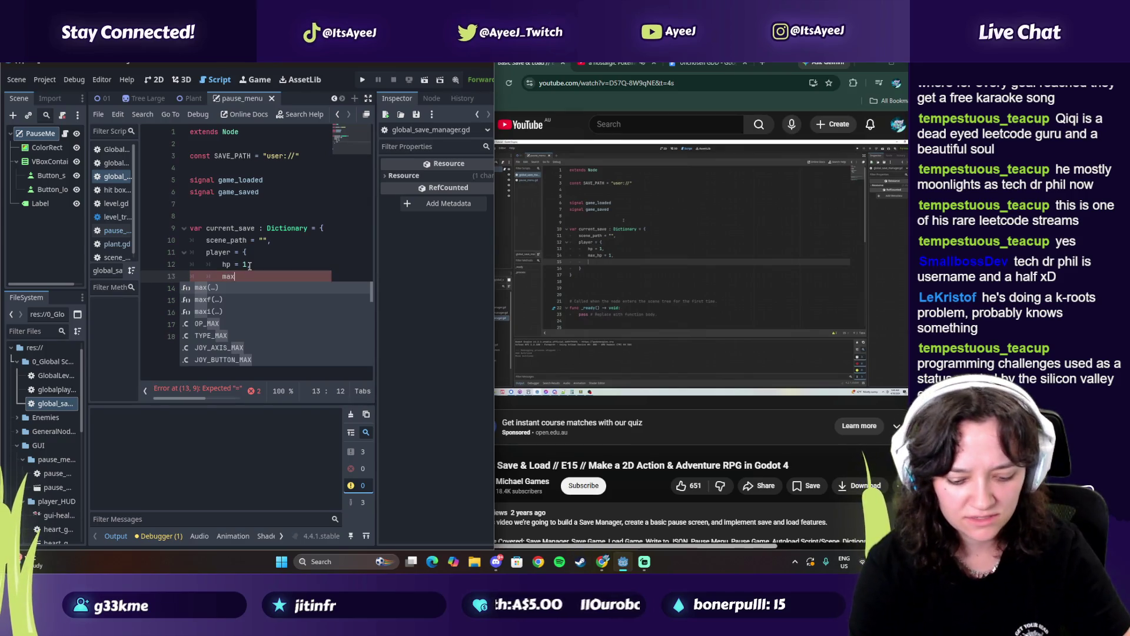
pyautogui.write('_hp = 1')
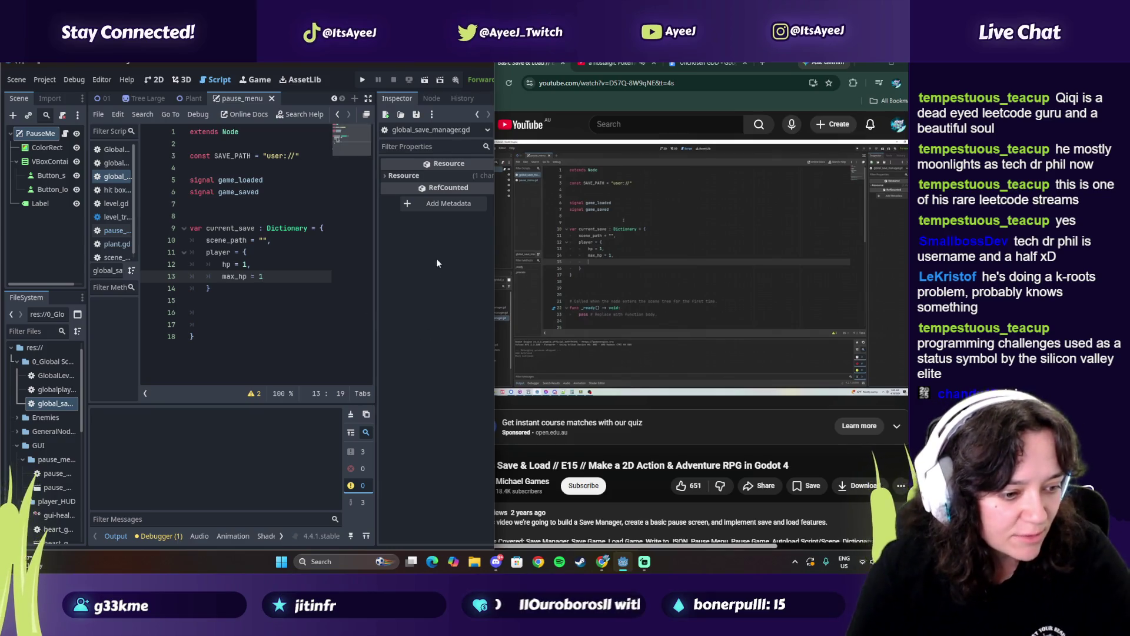
pyautogui.click(588, 305)
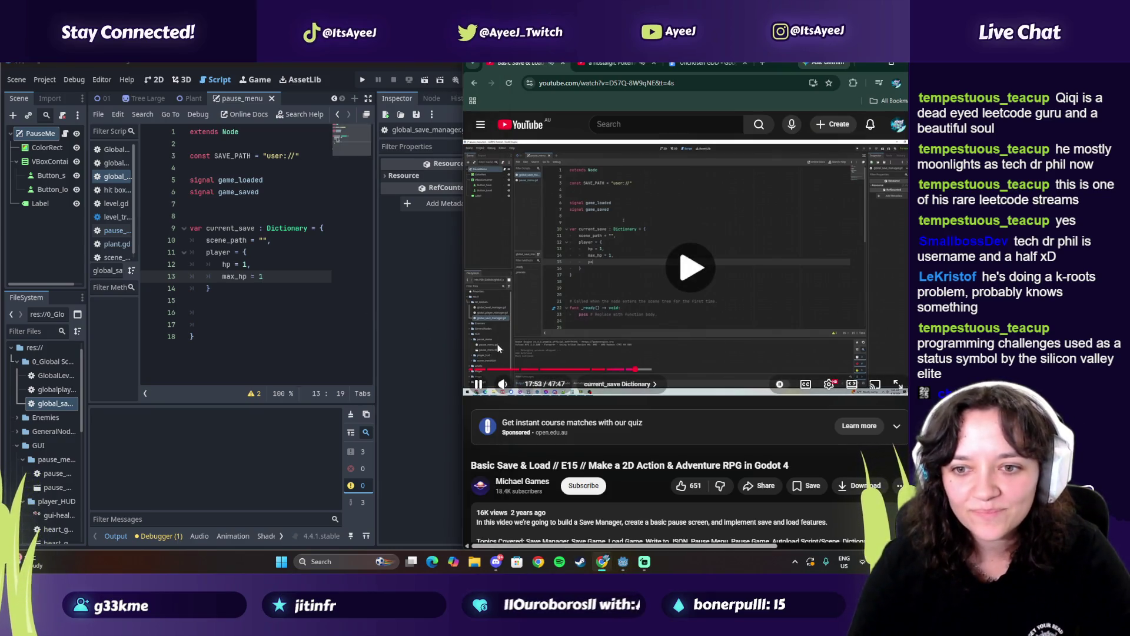
# Check the tutorial's current_save code, then add a blank line after max_hp = 1
pyautogui.click(526, 324)
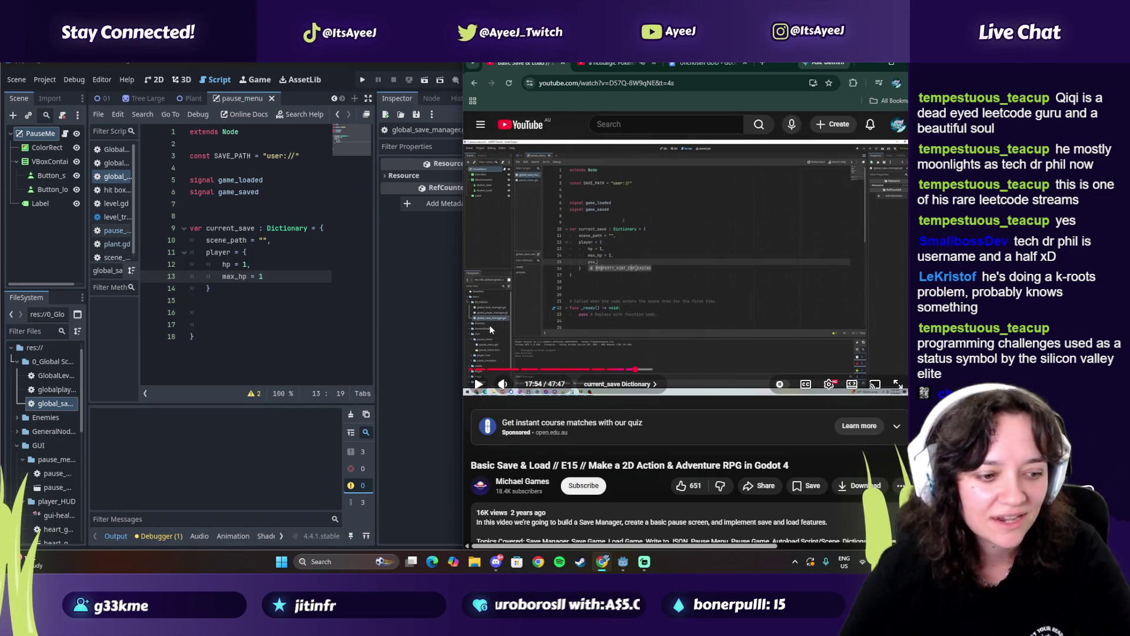
pyautogui.click(545, 300)
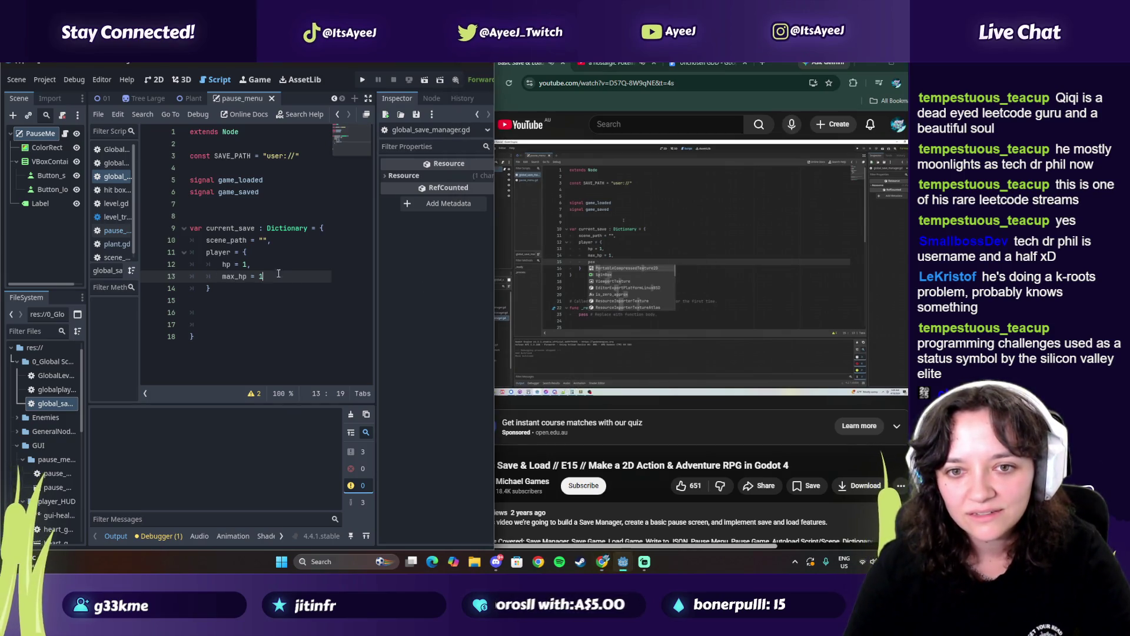
pyautogui.click(609, 289)
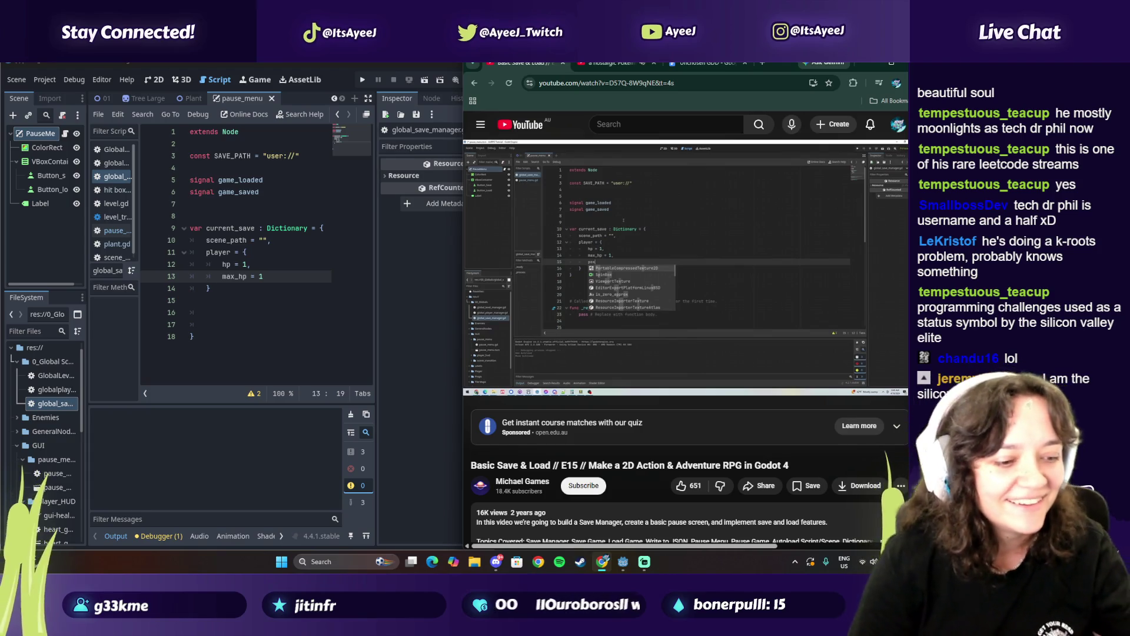
pyautogui.moveTo(764, 290)
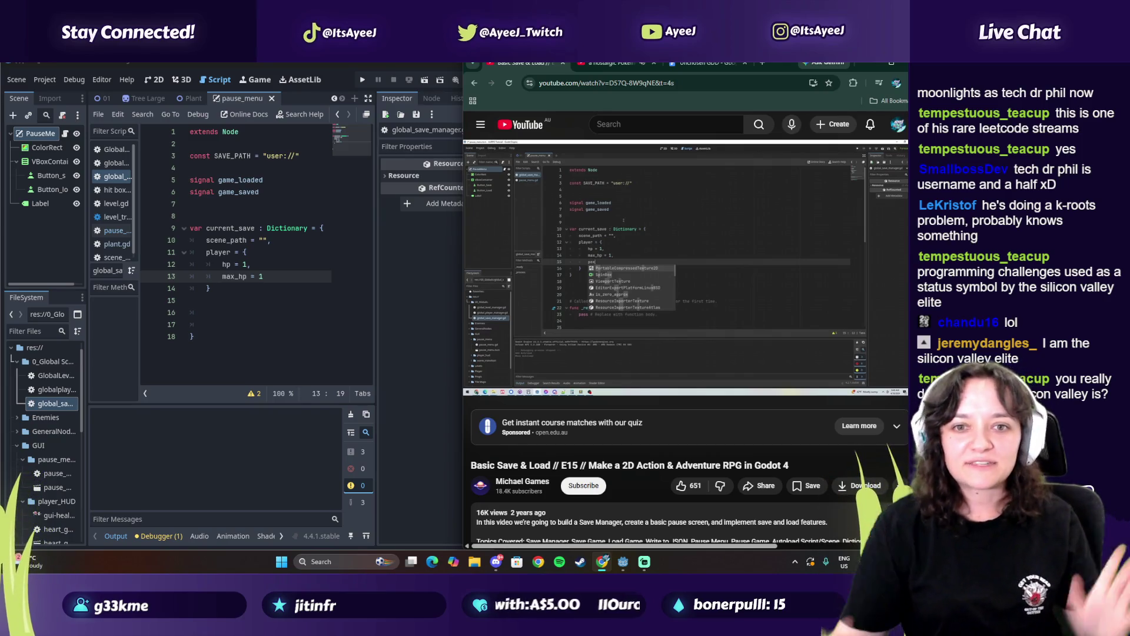
pyautogui.click(710, 274)
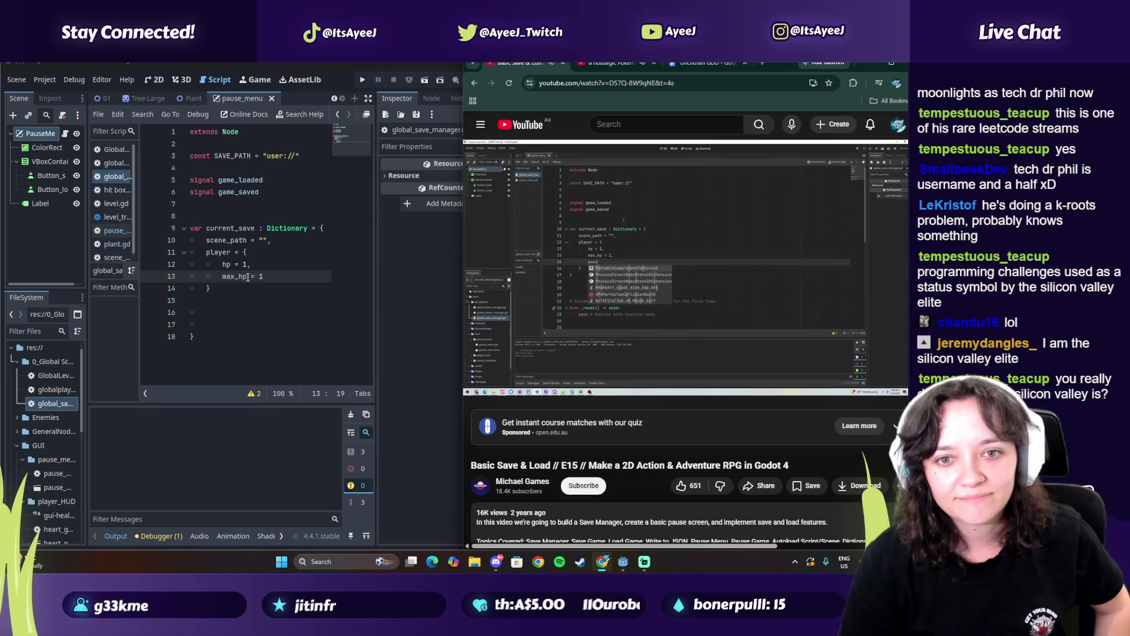
pyautogui.click(272, 279)
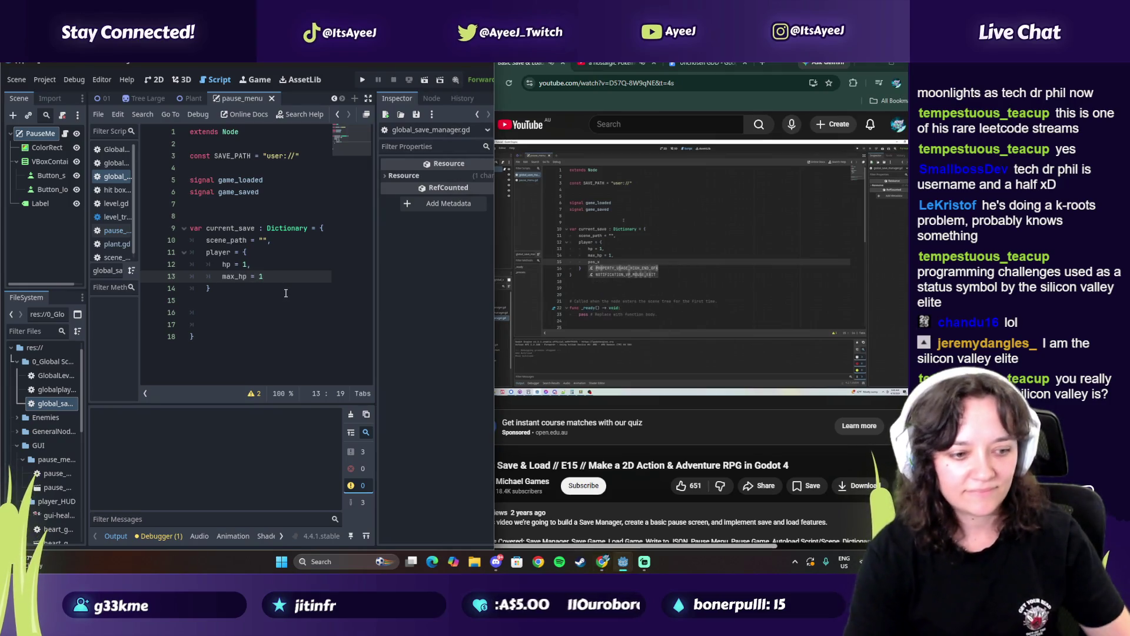
pyautogui.press('Return')
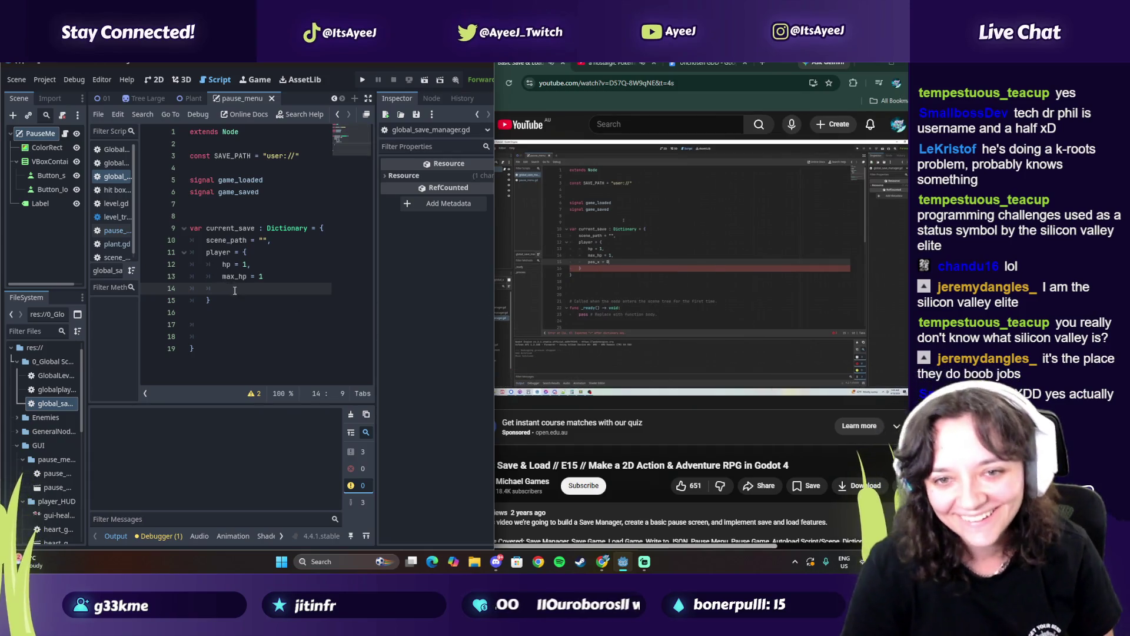
# Type pos_x on the new line under max_hp and pause the tutorial at 18:10
pyautogui.write('pos')
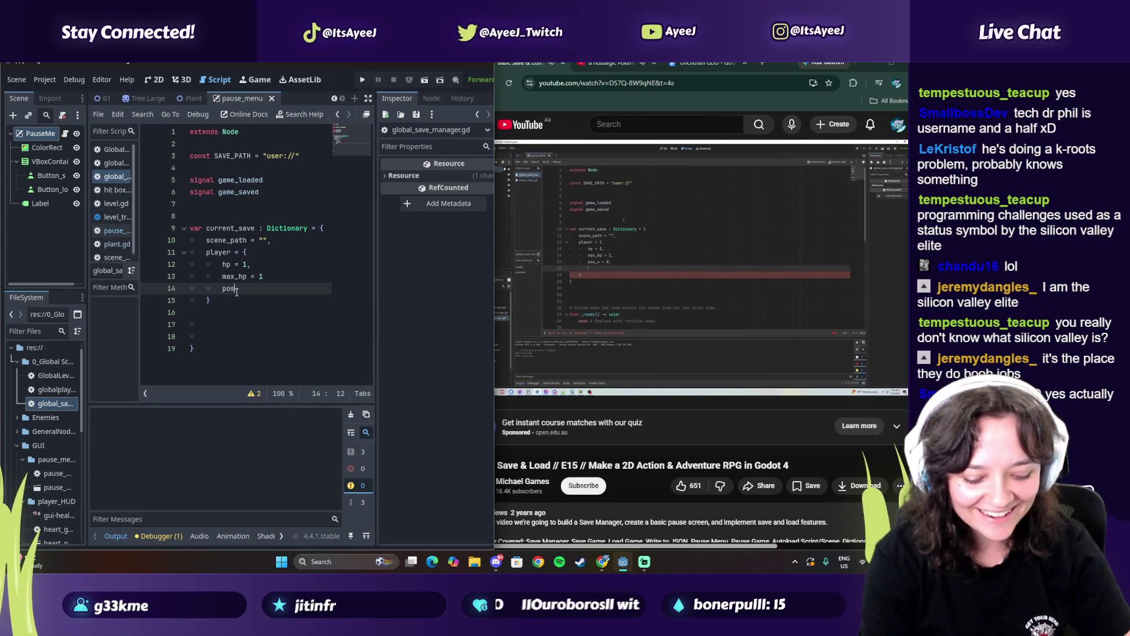
pyautogui.write('_x')
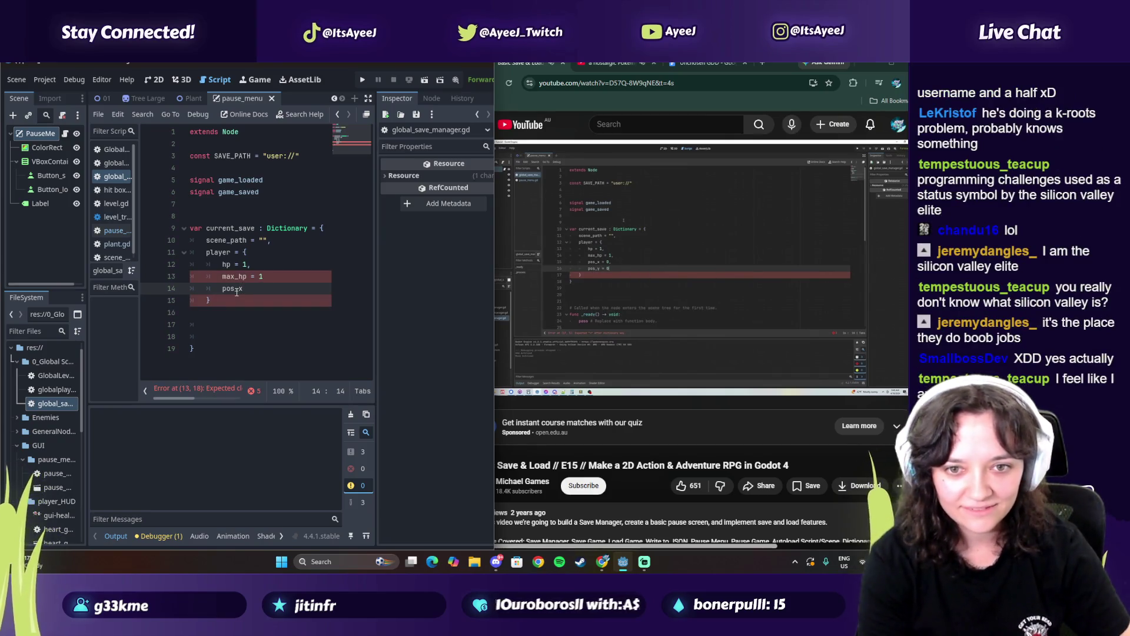
pyautogui.click(700, 318)
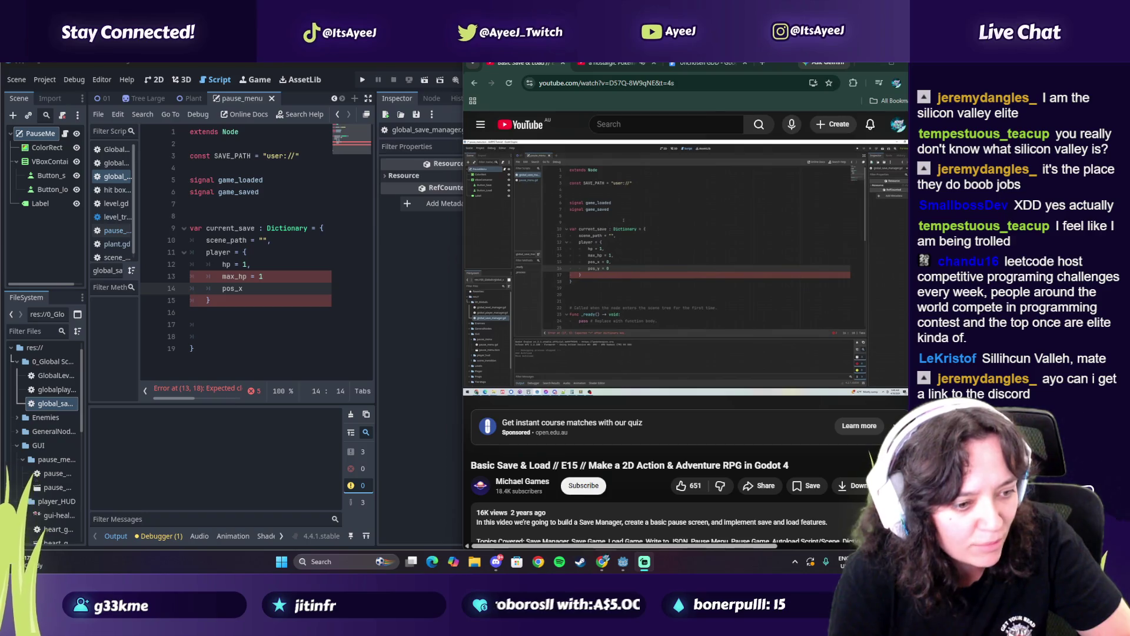
pyautogui.click(759, 62)
pyautogui.write('leetcode')
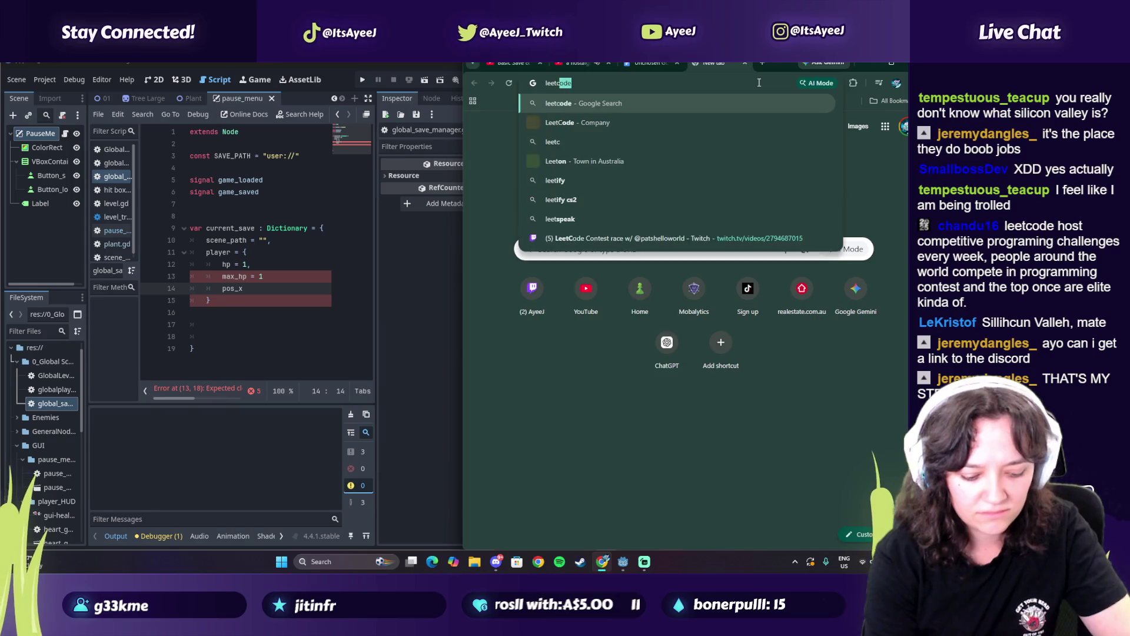
pyautogui.press('Return')
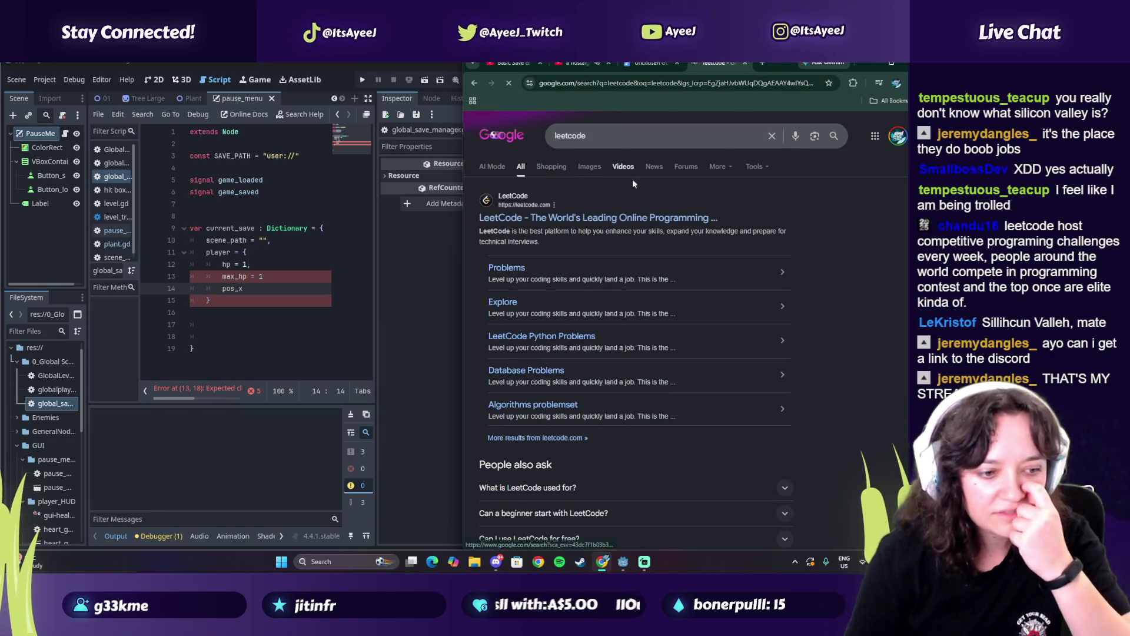
pyautogui.click(533, 223)
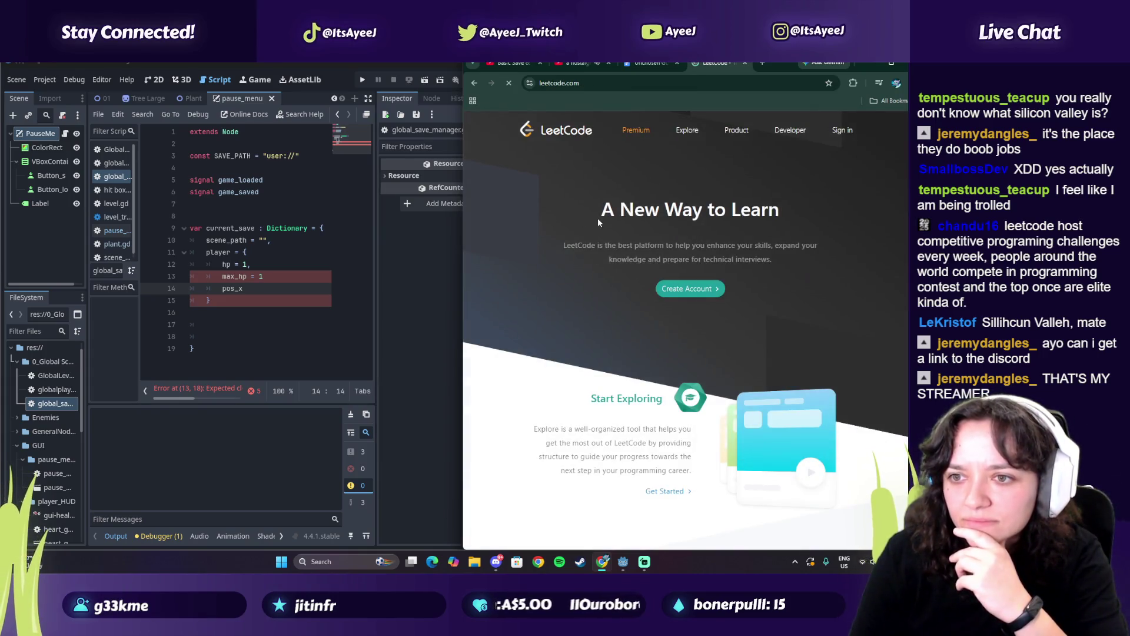
pyautogui.scroll(-1, 581, 211)
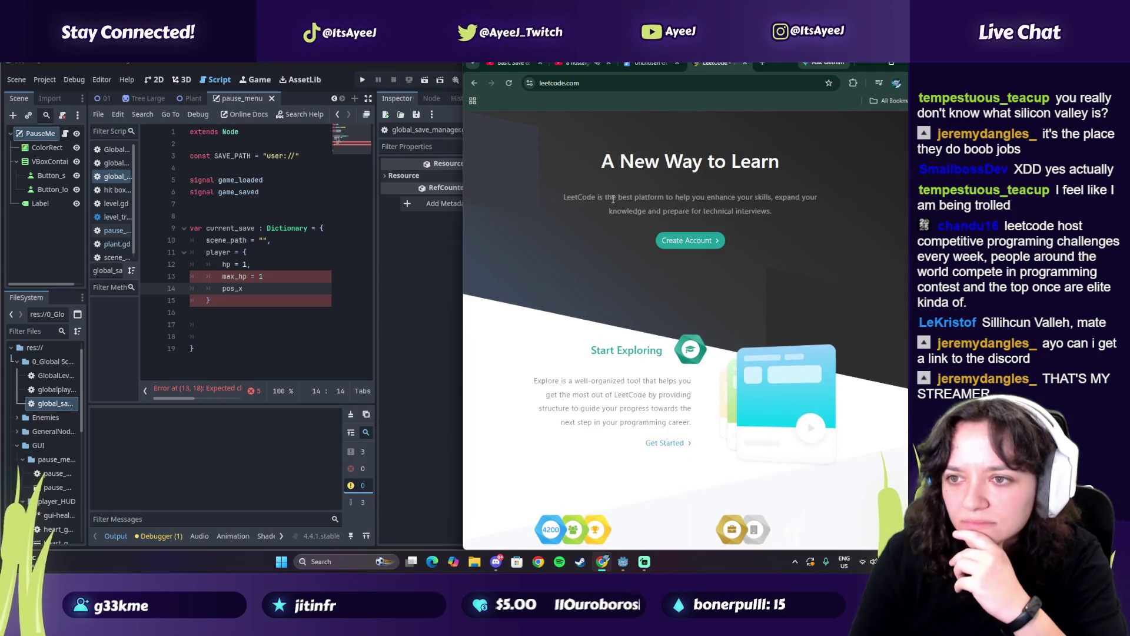
pyautogui.scroll(-2, 610, 237)
pyautogui.scroll(-10, 611, 235)
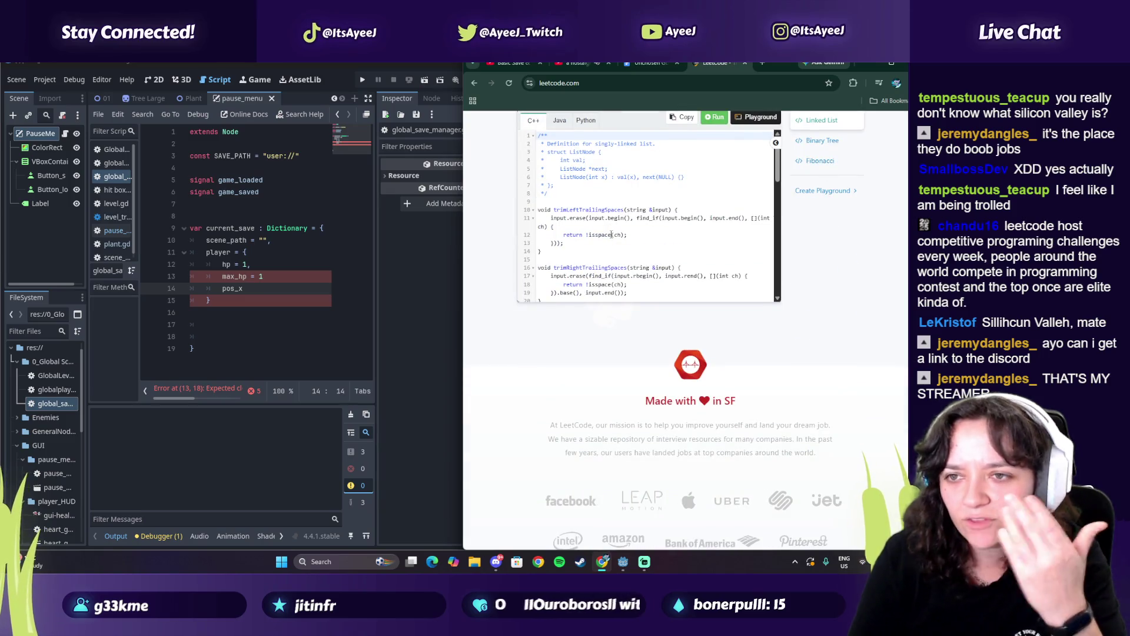
pyautogui.scroll(-1, 605, 235)
pyautogui.scroll(1, 591, 282)
pyautogui.scroll(-4, 578, 350)
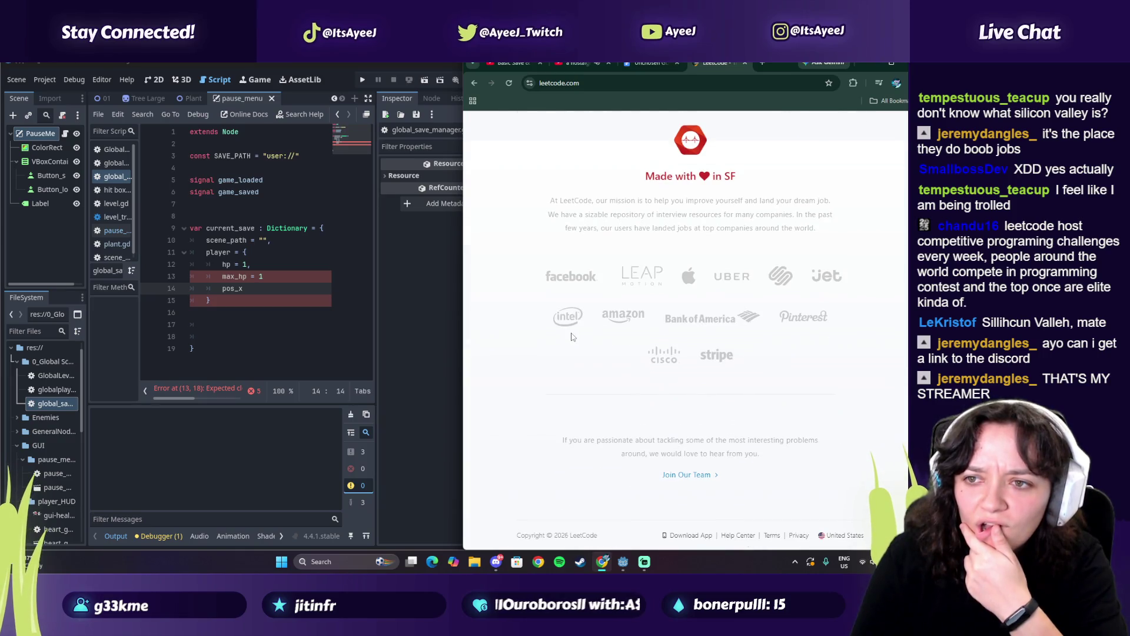
pyautogui.click(474, 83)
pyautogui.scroll(-2, 588, 361)
pyautogui.click(580, 390)
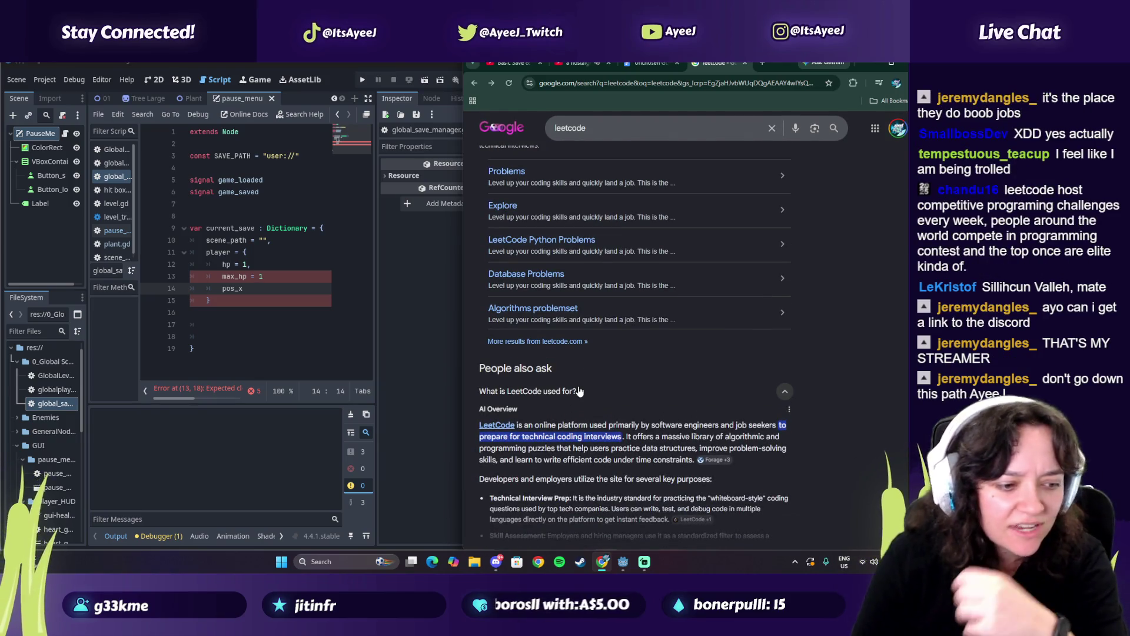
pyautogui.scroll(-1, 618, 400)
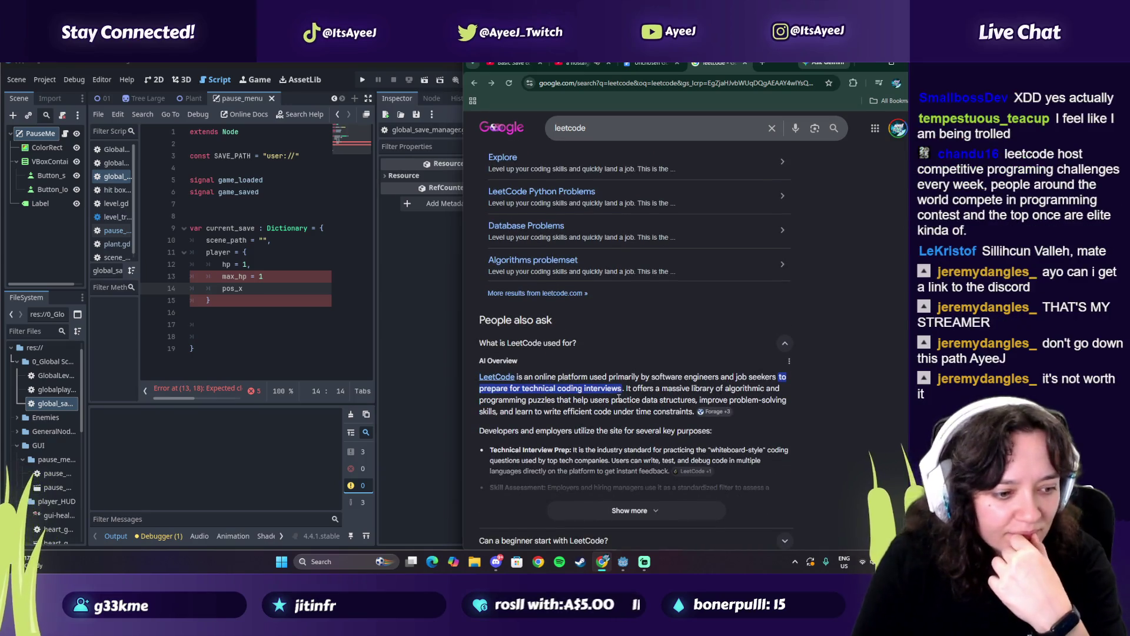
pyautogui.click(744, 63)
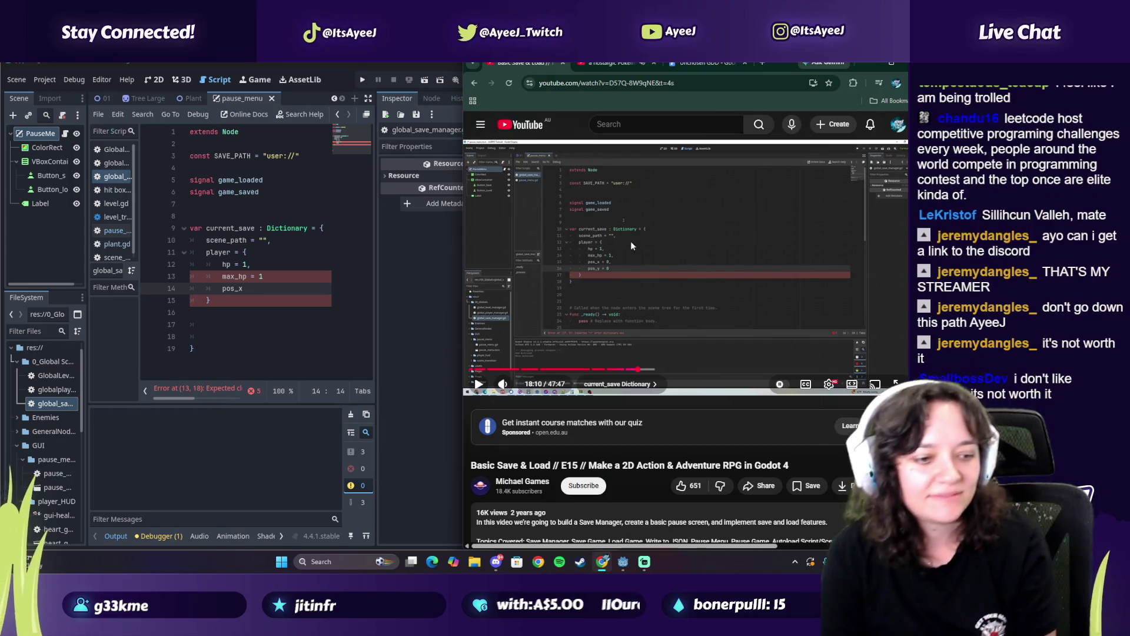
# Extend the pos_x line with '=' and start a new line after it
pyautogui.click(652, 285)
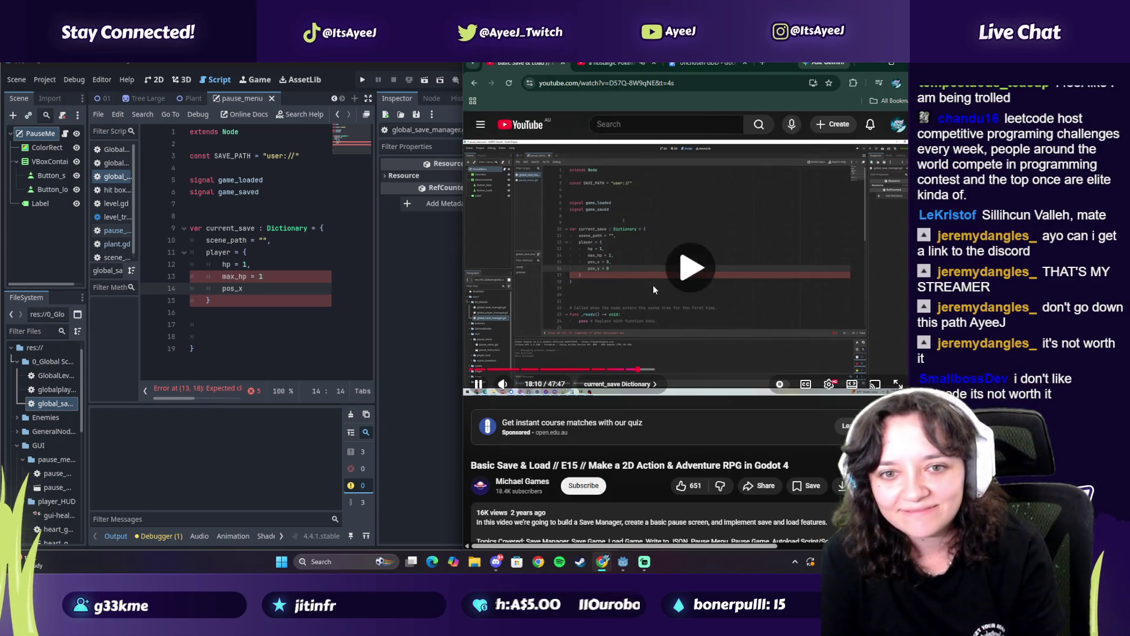
pyautogui.click(265, 293)
pyautogui.write('= 0')
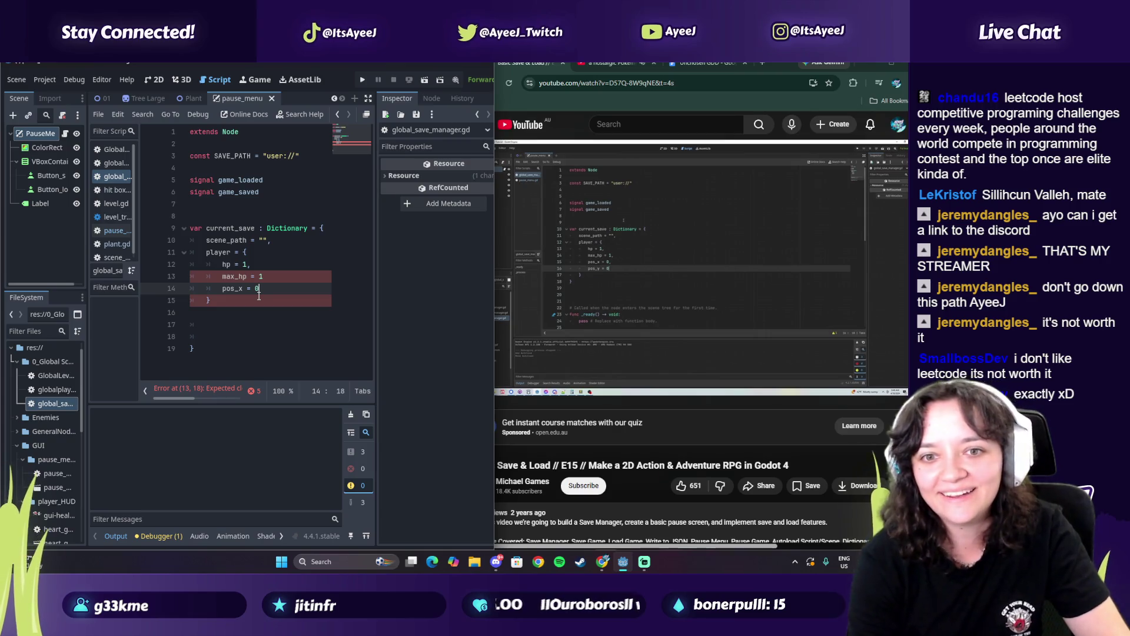
pyautogui.press('Return')
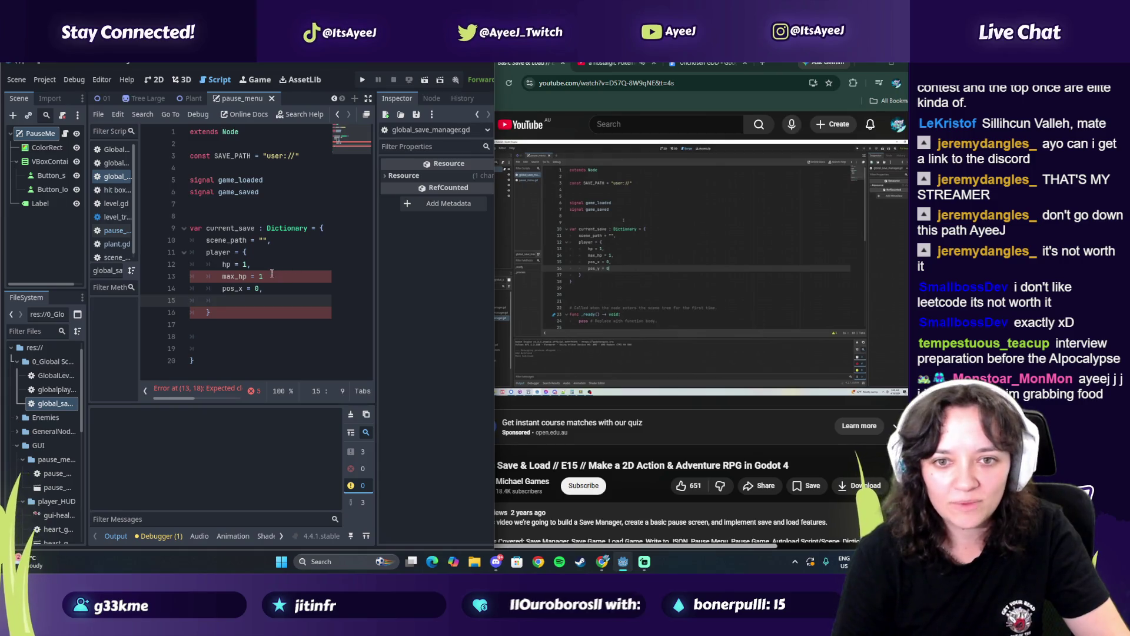
# Add a 'pos_y = 0,' entry on a new line below pos_x
pyautogui.click(268, 277)
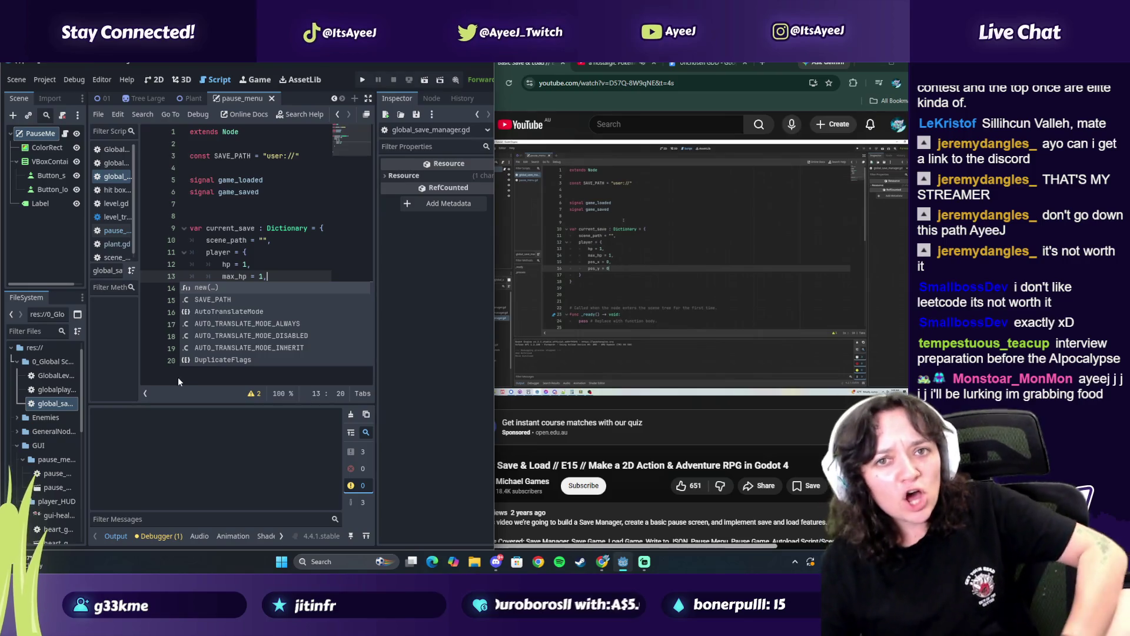
pyautogui.write(',')
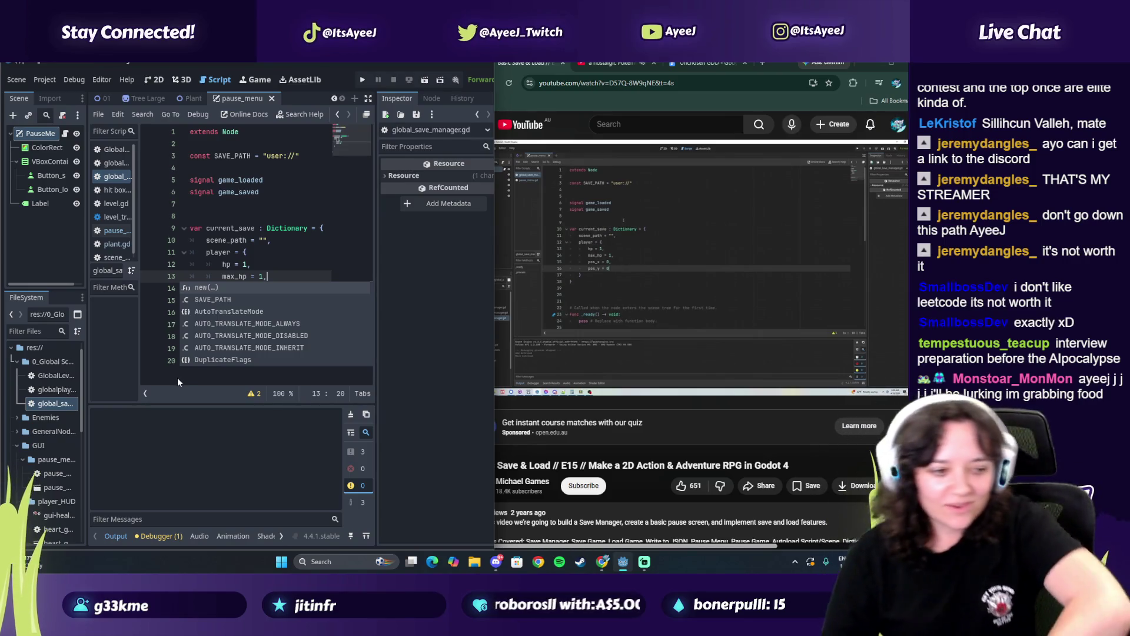
pyautogui.click(280, 272)
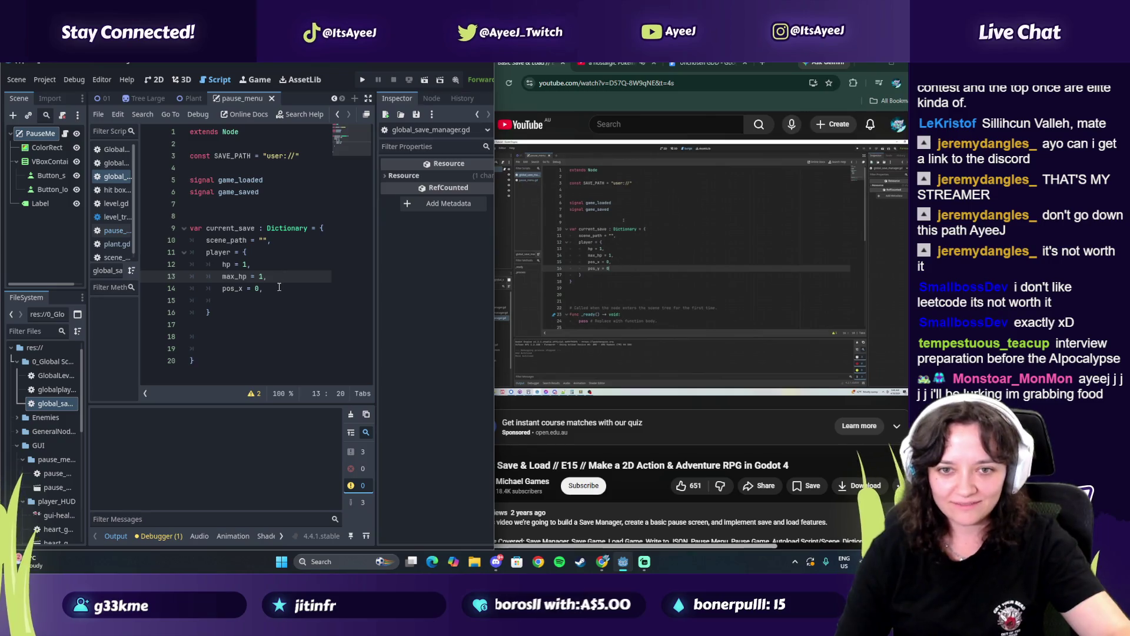
pyautogui.click(279, 287)
pyautogui.press('Return')
pyautogui.write('pos_y')
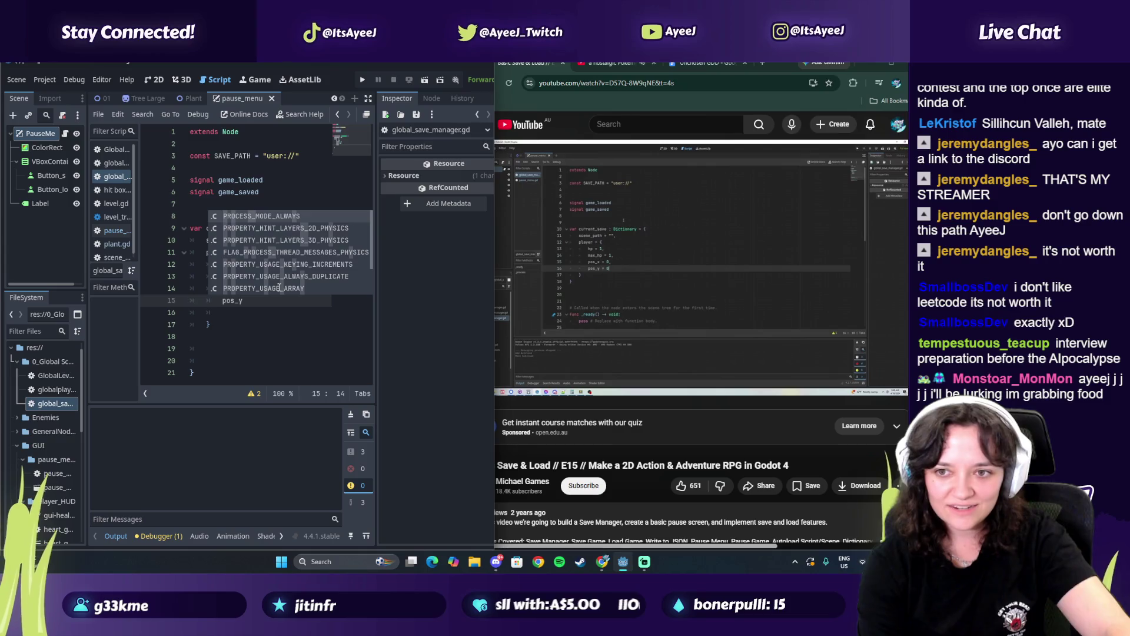
pyautogui.write(' = 0')
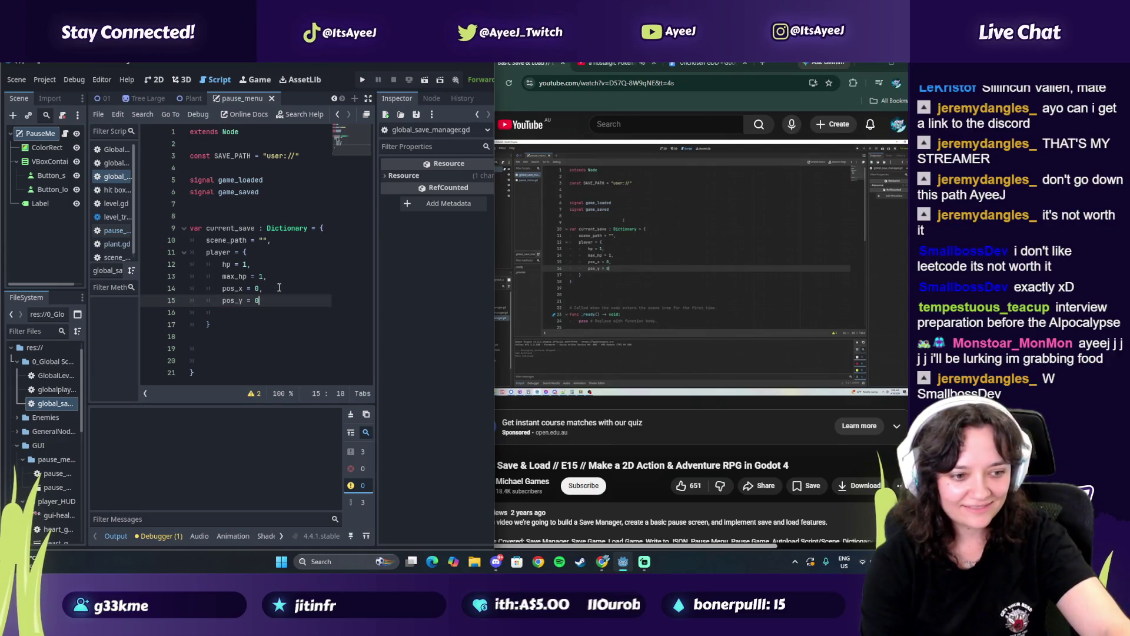
pyautogui.write(',')
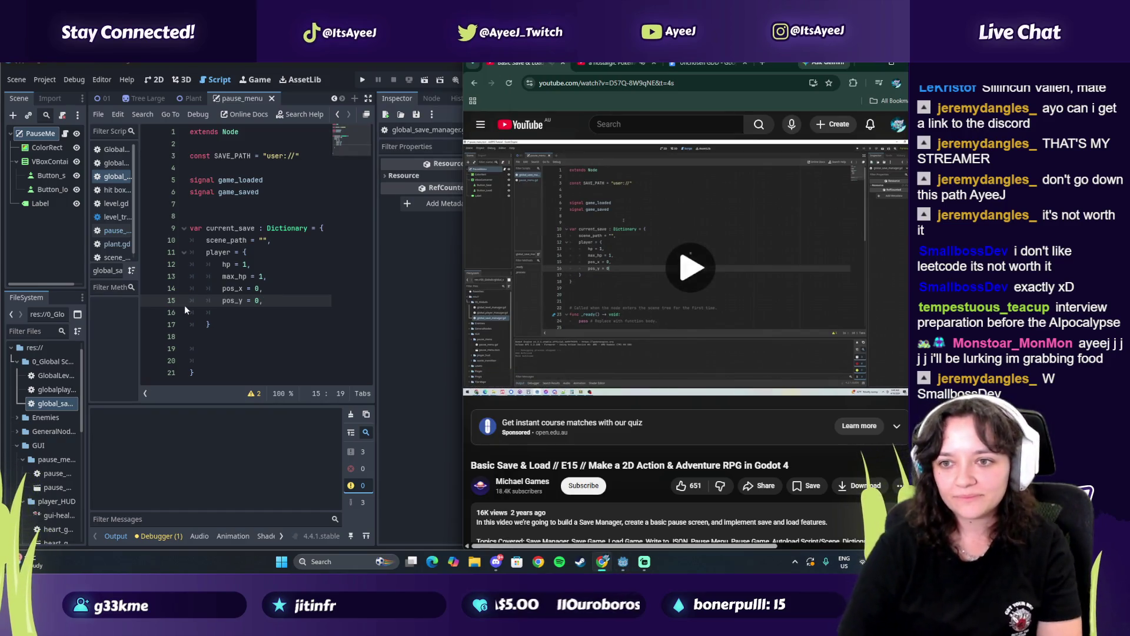
# Delete the blank line beneath pos_y = 0
pyautogui.click(274, 304)
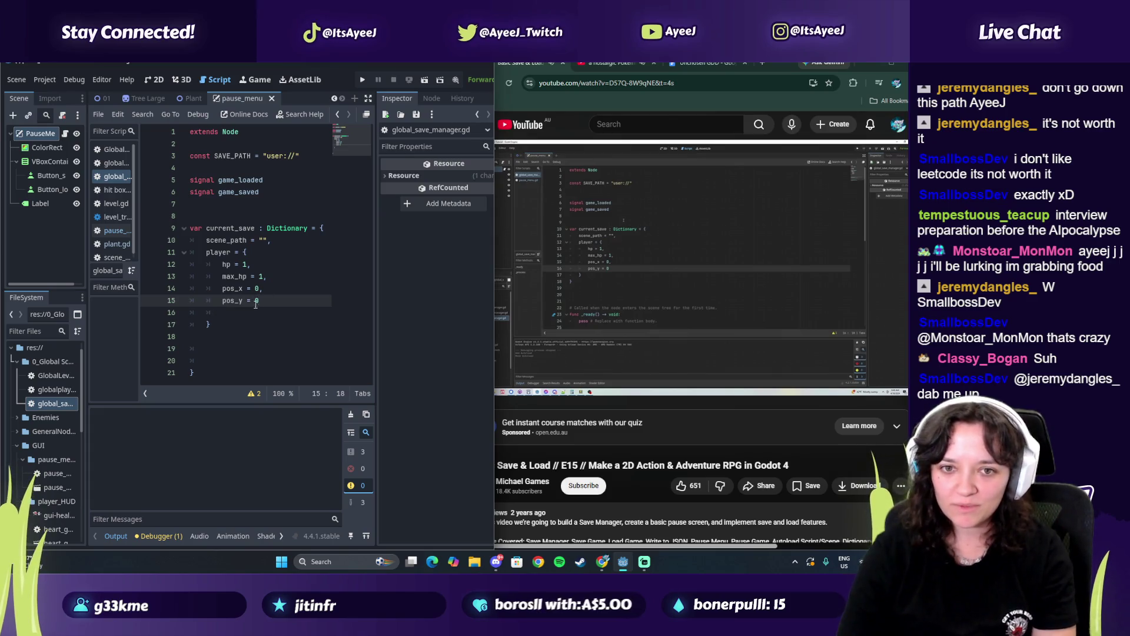
pyautogui.click(229, 313)
pyautogui.press('BackSpace')
pyautogui.press('BackSpace')
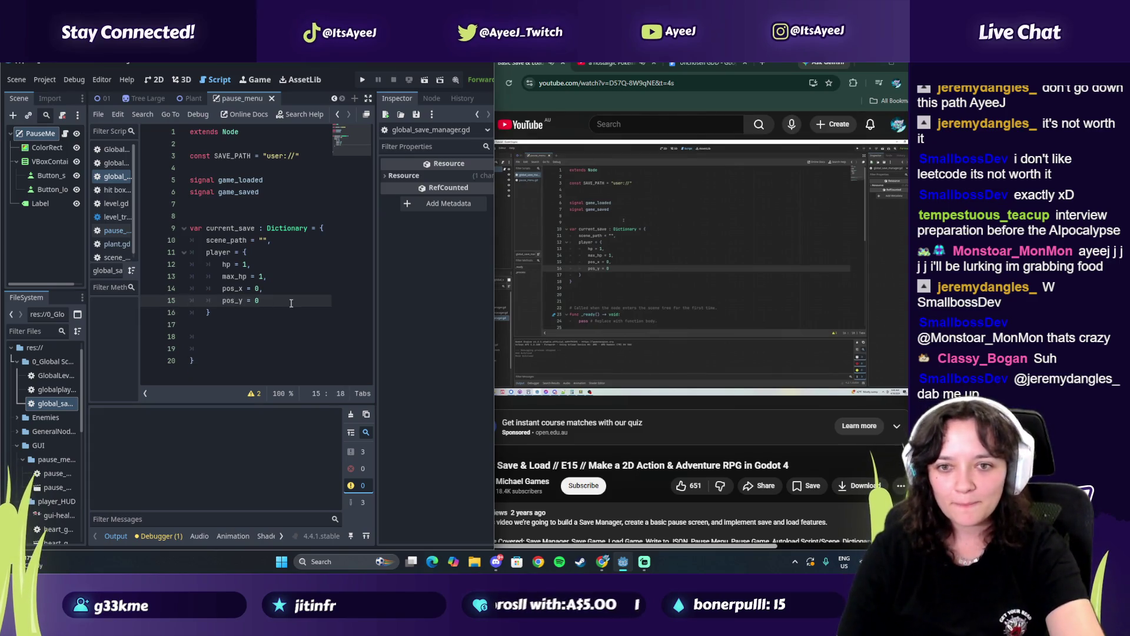
pyautogui.moveTo(523, 304)
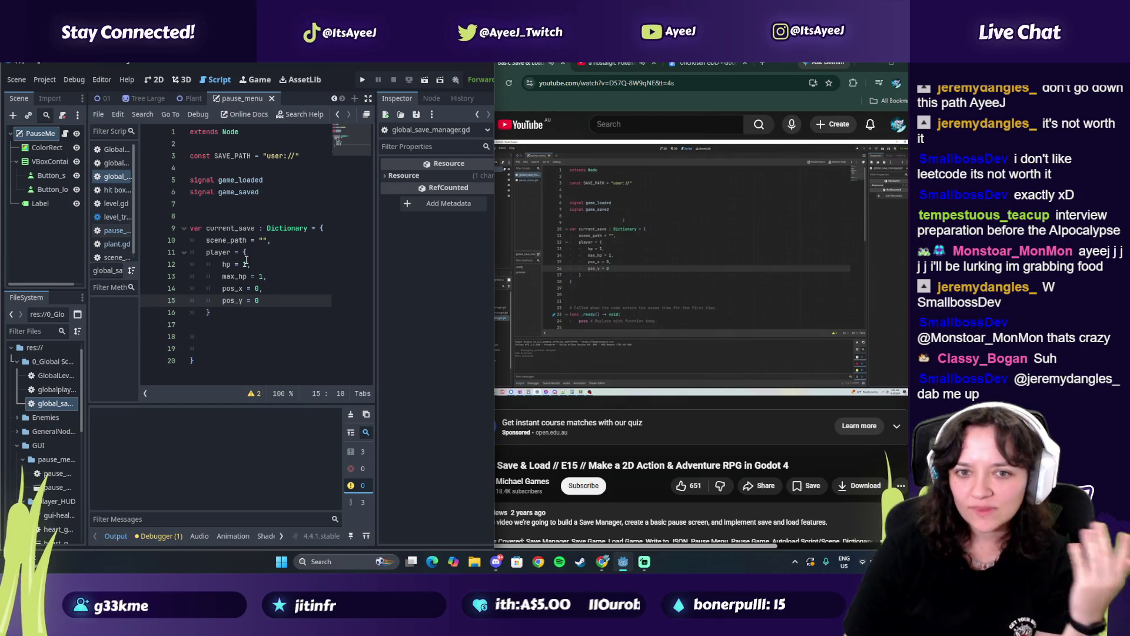
# Delete blank lines 17–19 before the closing brace and lower the tutorial's volume slightly
pyautogui.moveTo(205, 350); pyautogui.dragTo(191, 324)
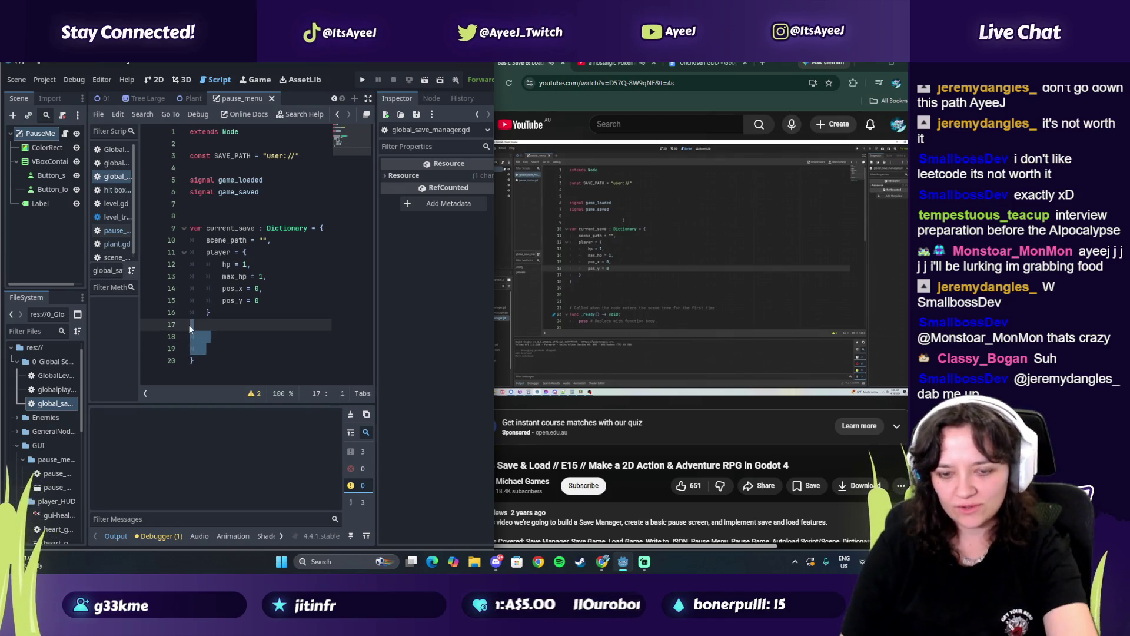
pyautogui.press('BackSpace')
pyautogui.click(226, 323)
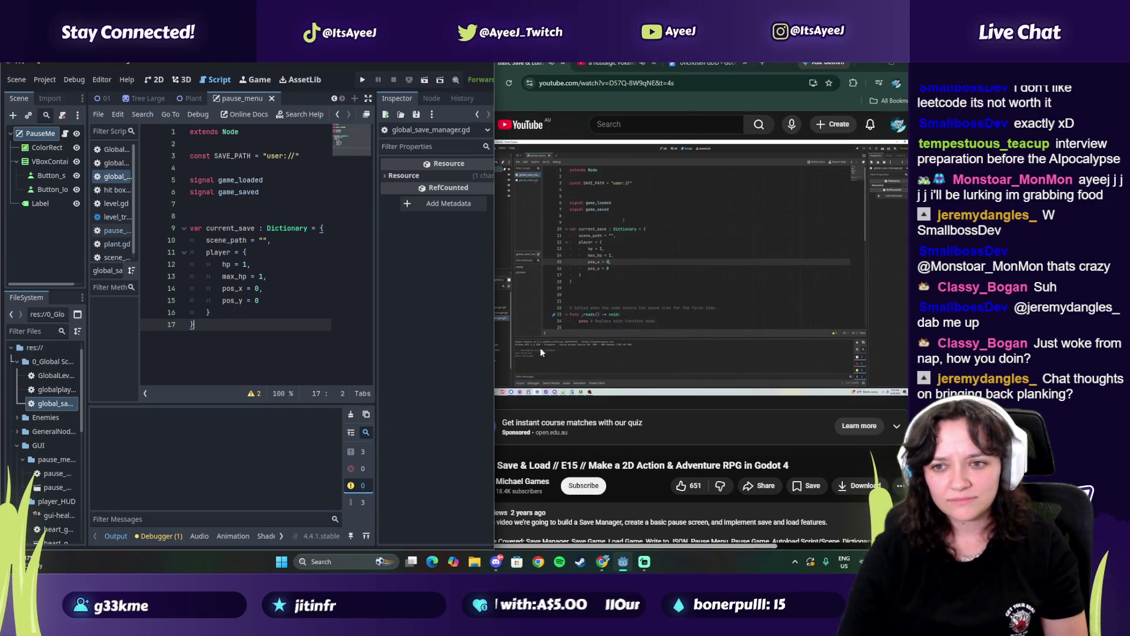
pyautogui.click(530, 386)
pyautogui.moveTo(530, 385); pyautogui.dragTo(526, 386)
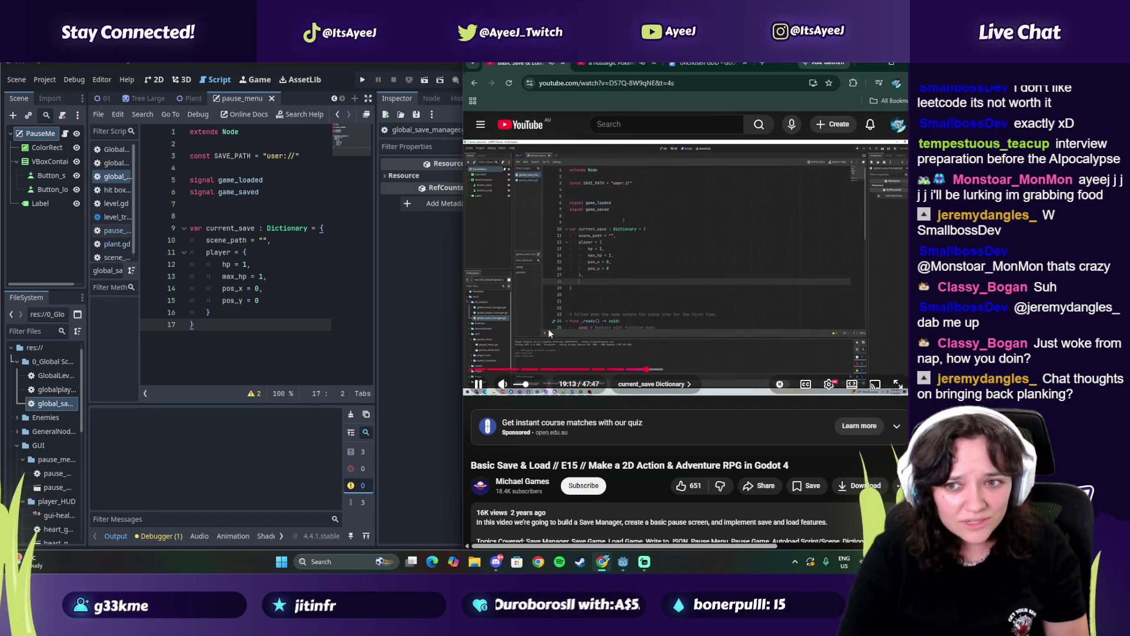
pyautogui.write('}')
# Start an 'items =' entry on a new line after the player dictionary
pyautogui.click(217, 313)
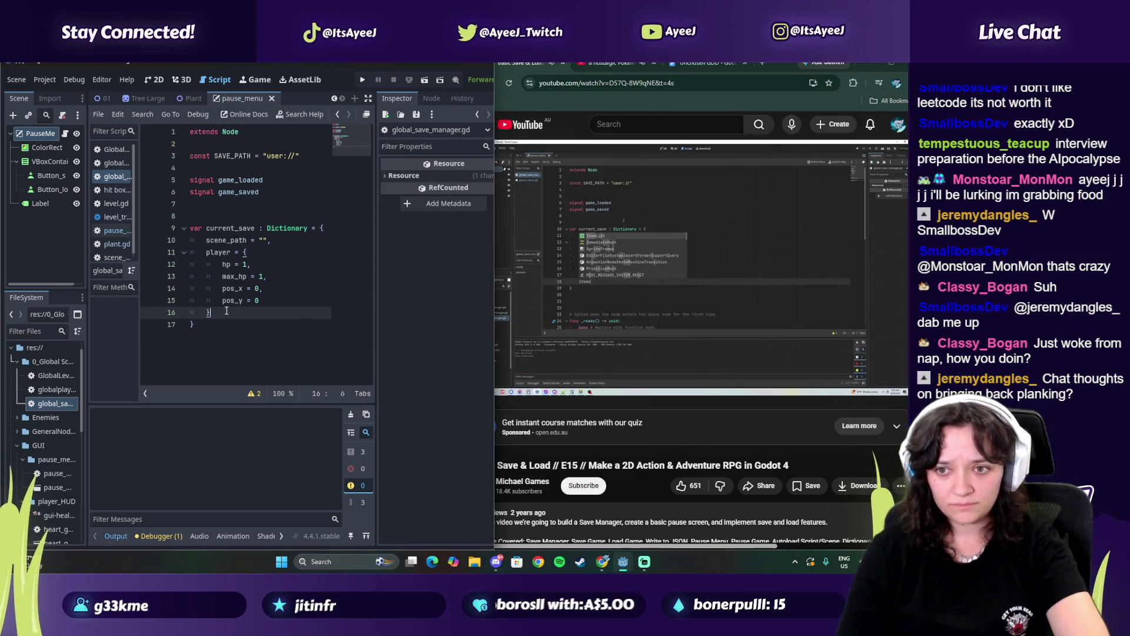
pyautogui.press('Return')
pyautogui.write('items ')
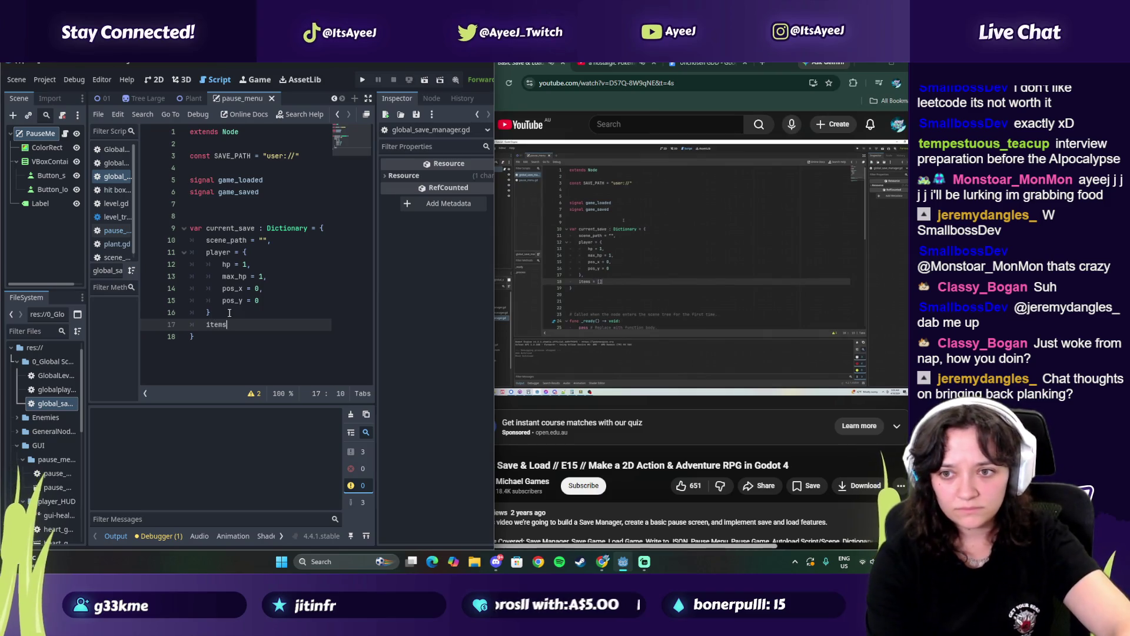
pyautogui.write('= [')
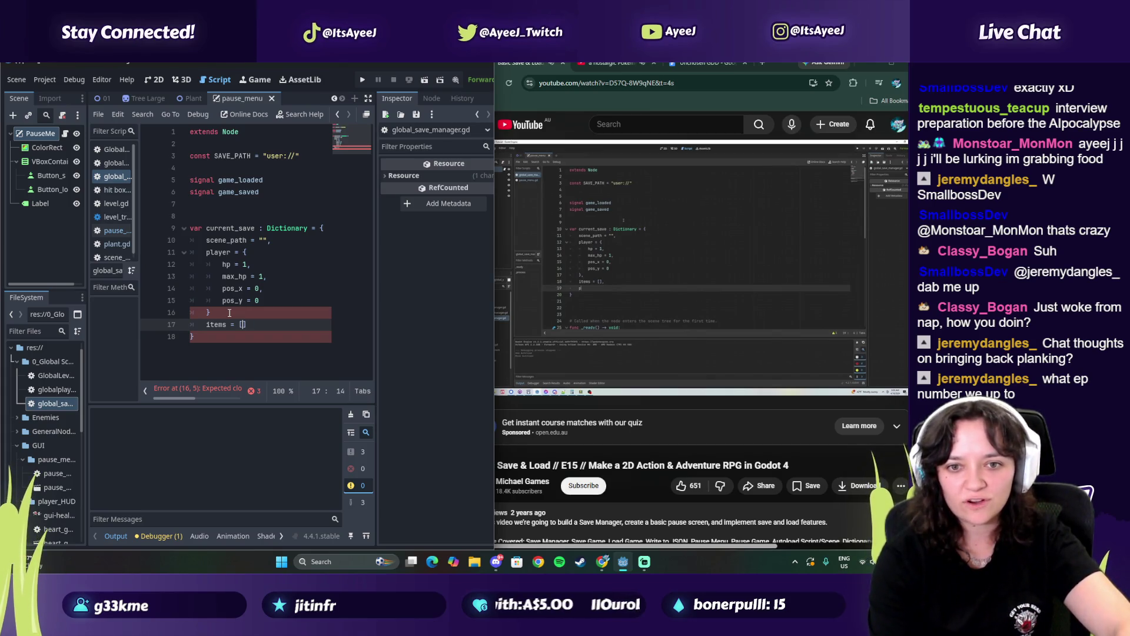
pyautogui.click(573, 306)
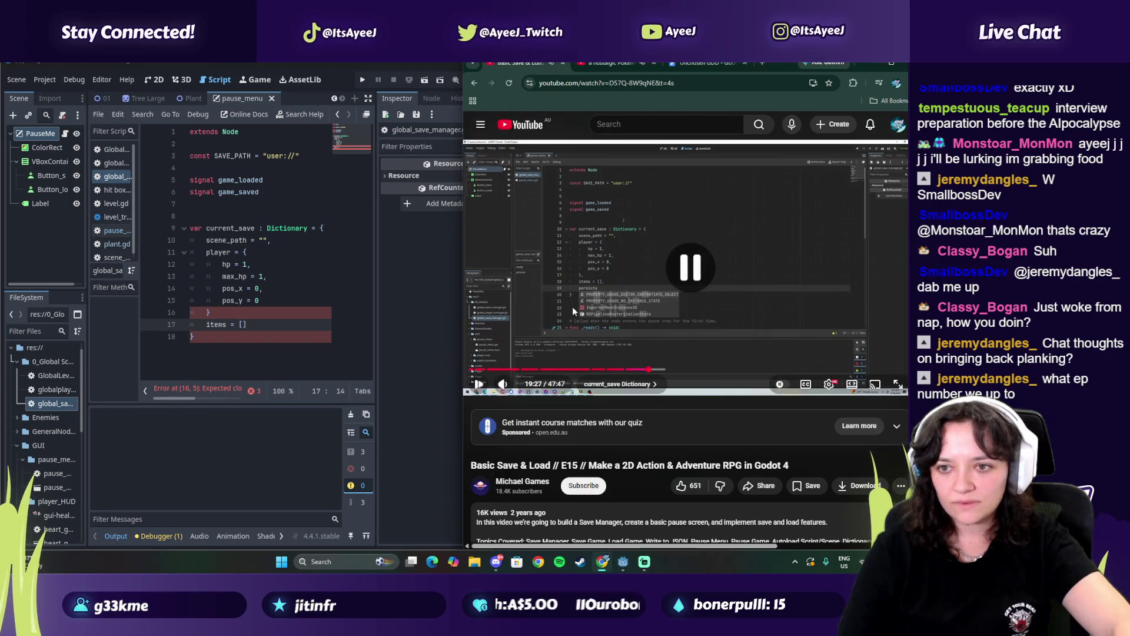
pyautogui.click(572, 306)
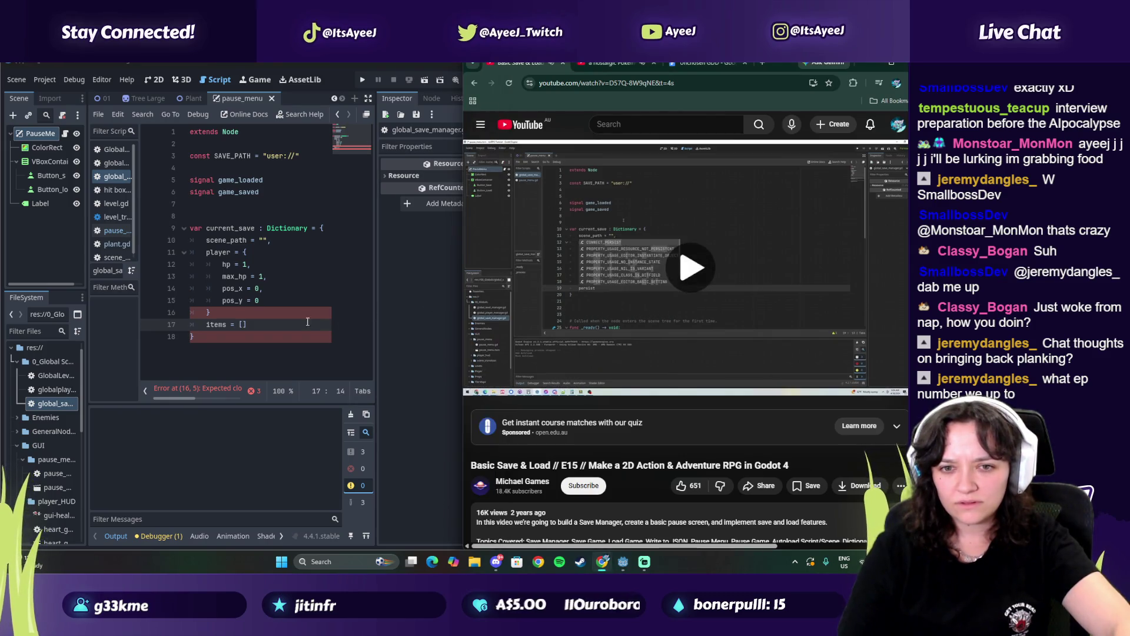
pyautogui.click(266, 329)
# Close the items line with a comma and add 'persistence = [],' below it
pyautogui.write(',')
pyautogui.press('Return')
pyautogui.write('persis')
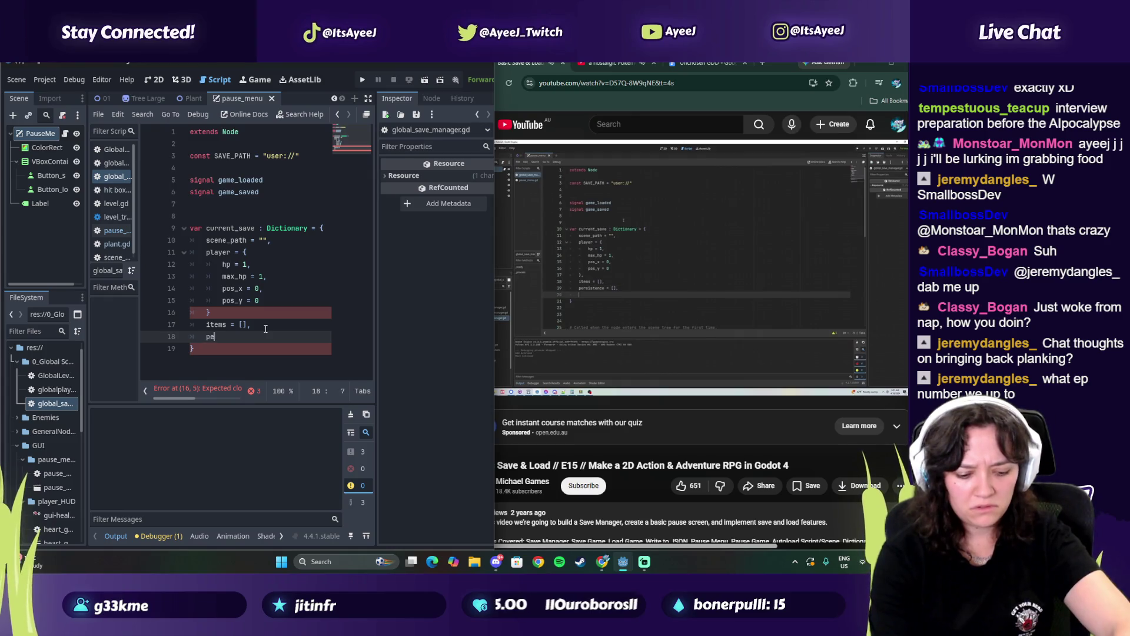
pyautogui.write('tence')
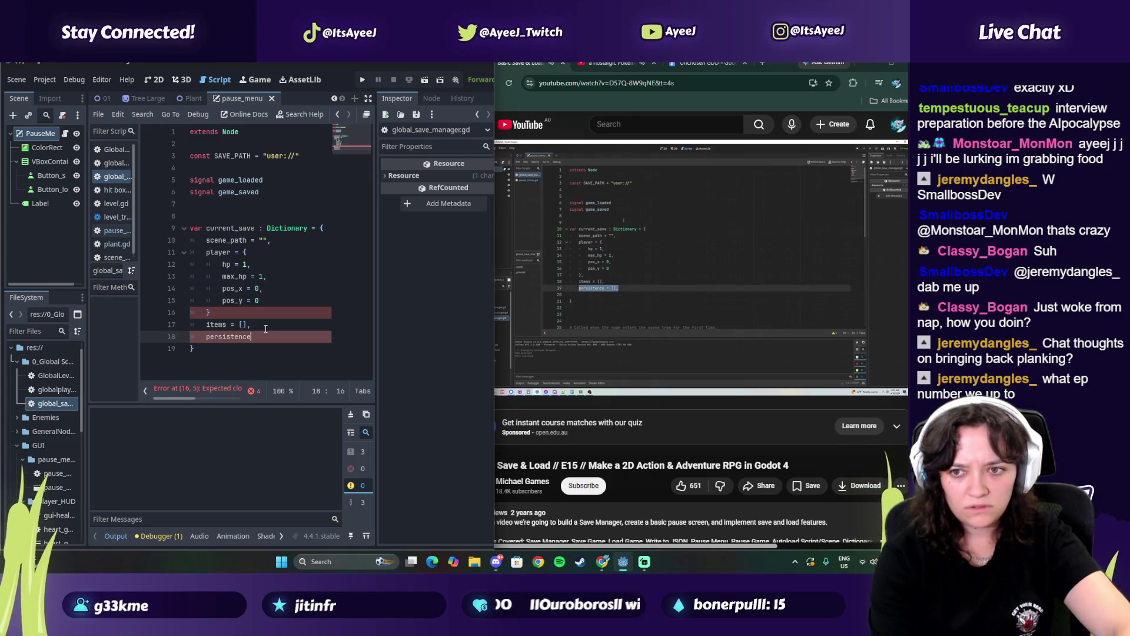
pyautogui.write(' = [')
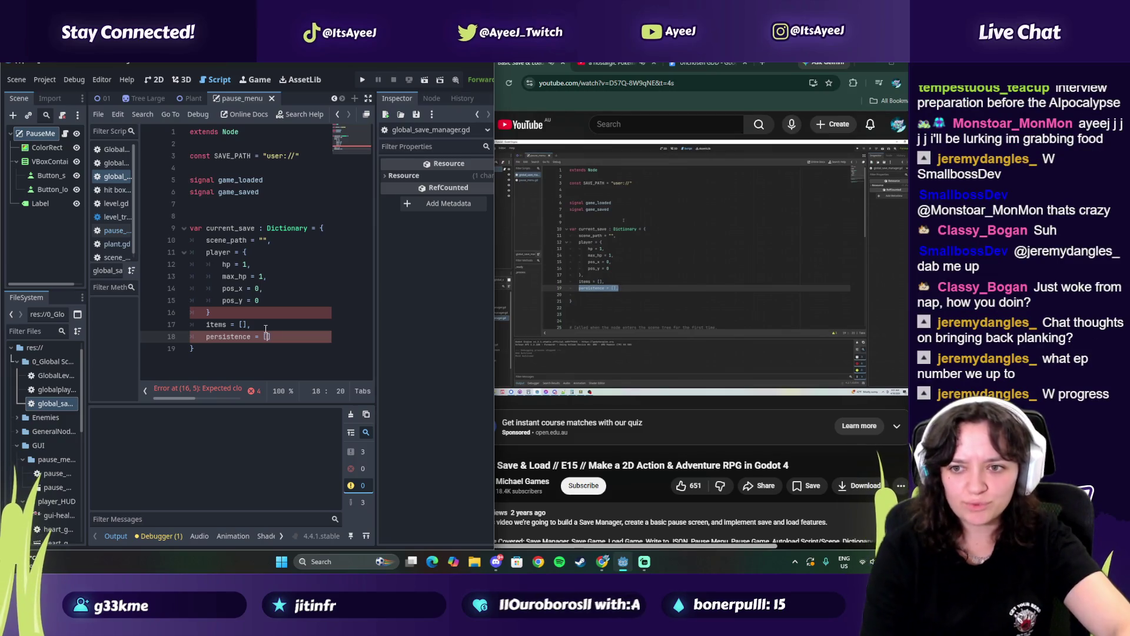
pyautogui.click(266, 328)
pyautogui.press('Down')
pyautogui.press('Down')
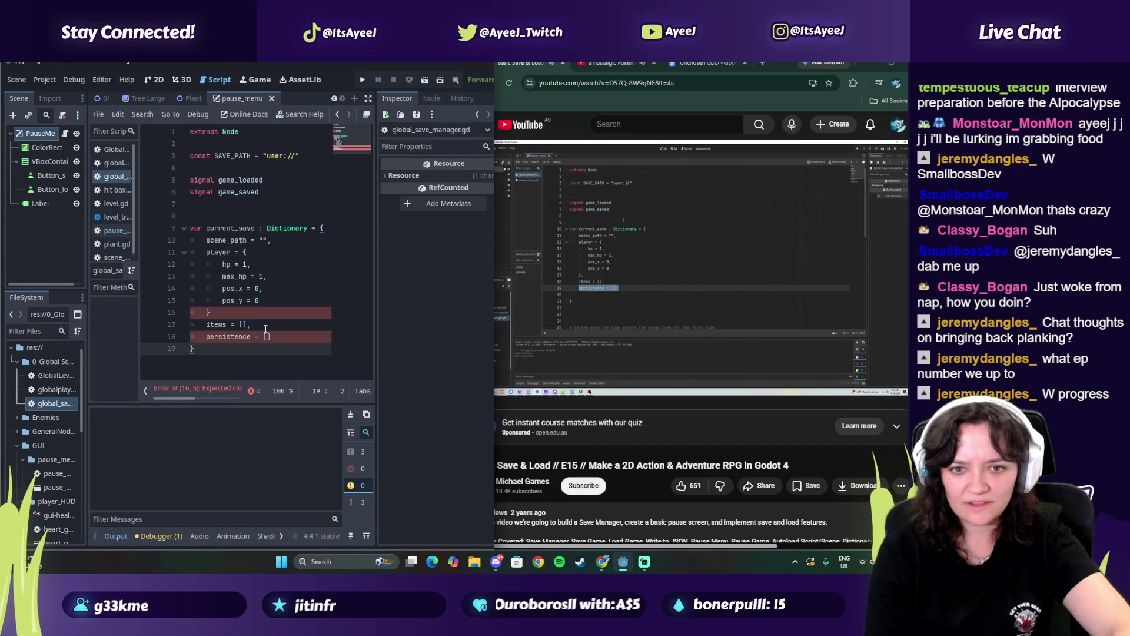
pyautogui.press('Up')
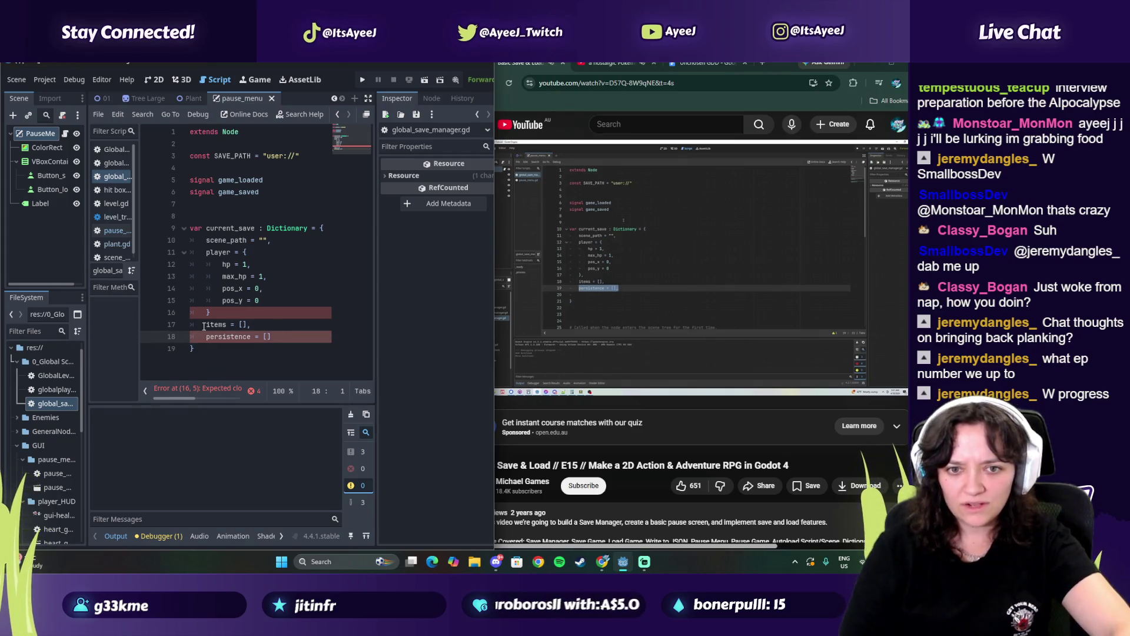
pyautogui.write(',')
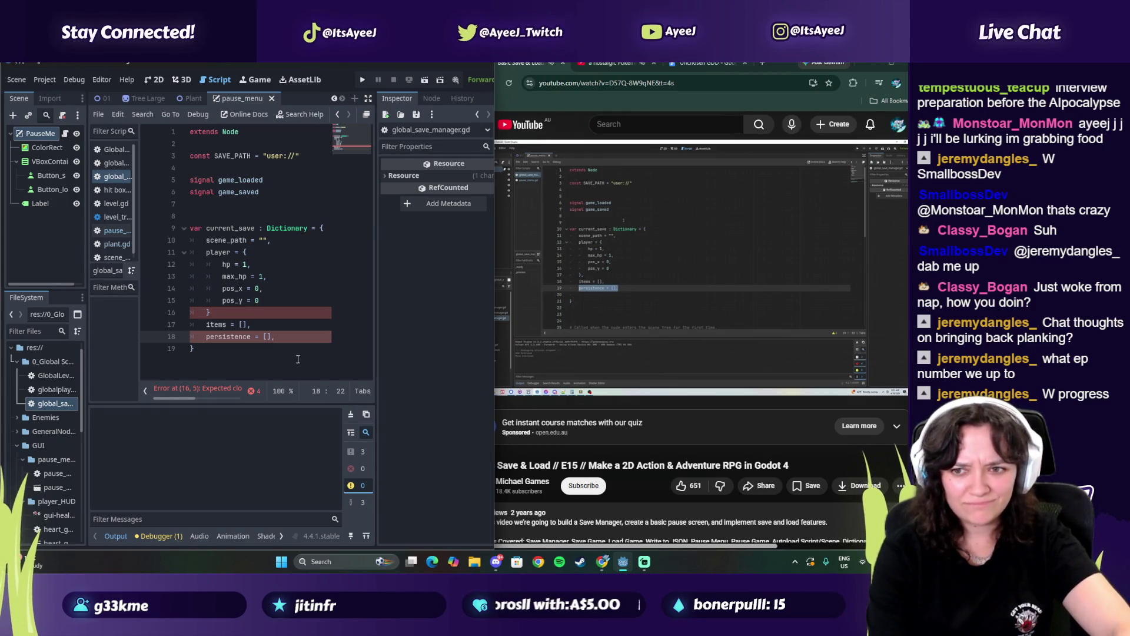
# Add a comma after the player dictionary's closing brace and pause the tutorial
pyautogui.click(219, 313)
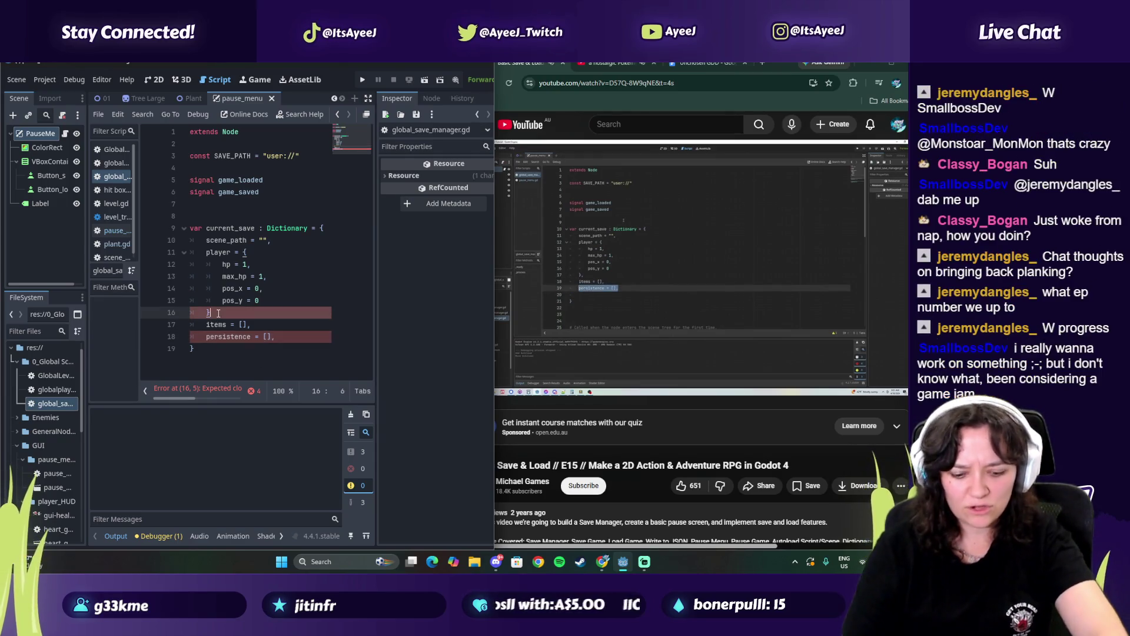
pyautogui.write(',')
pyautogui.click(603, 282)
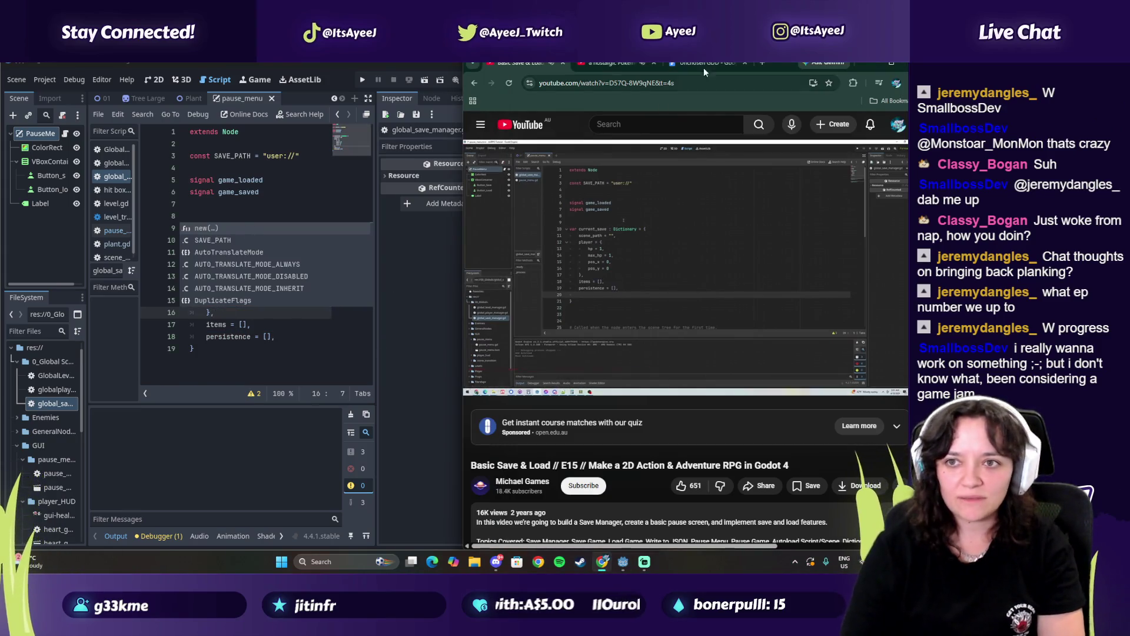
pyautogui.click(762, 63)
# Search Google for 'game jams going on as we speak' and open itch.io's Game jams result
pyautogui.write('g')
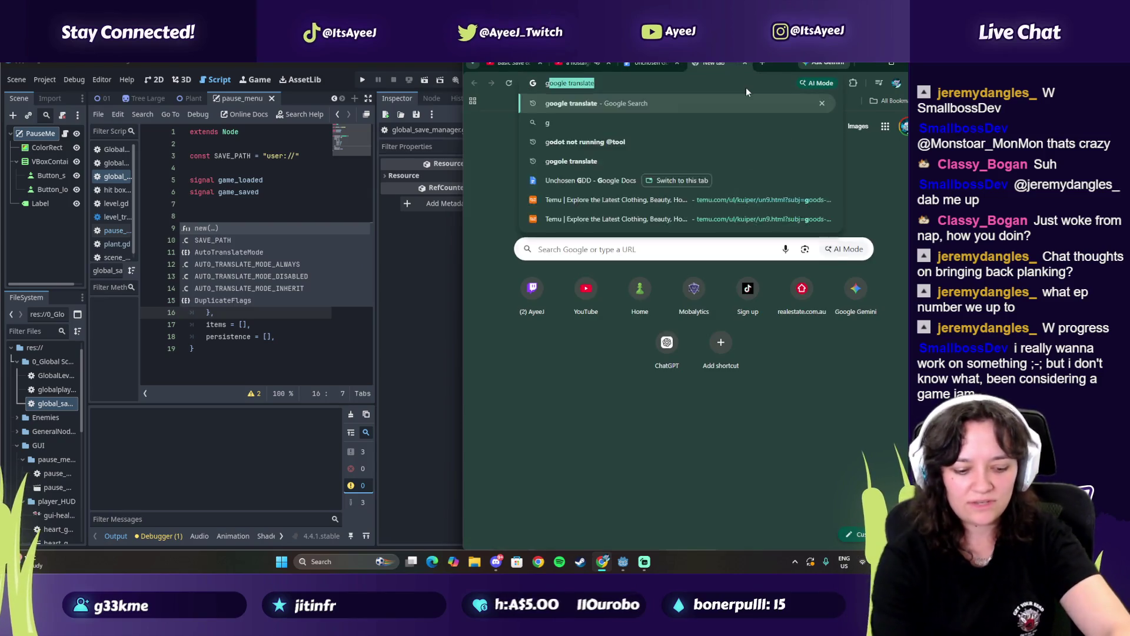
pyautogui.write('ame jams going o')
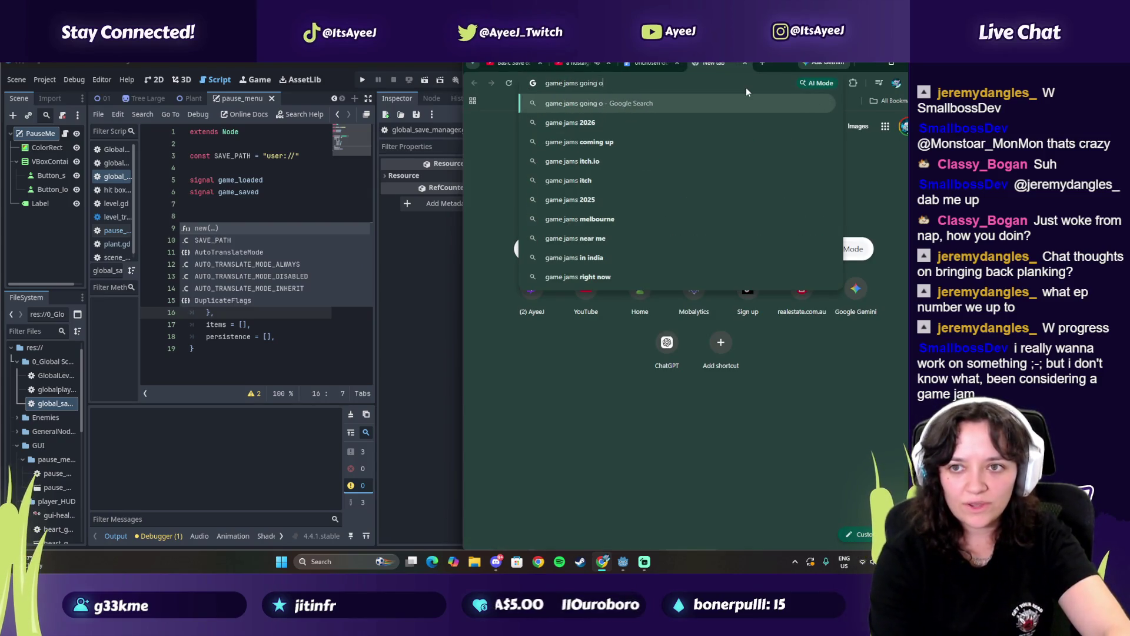
pyautogui.write('n as we speak')
pyautogui.press('Return')
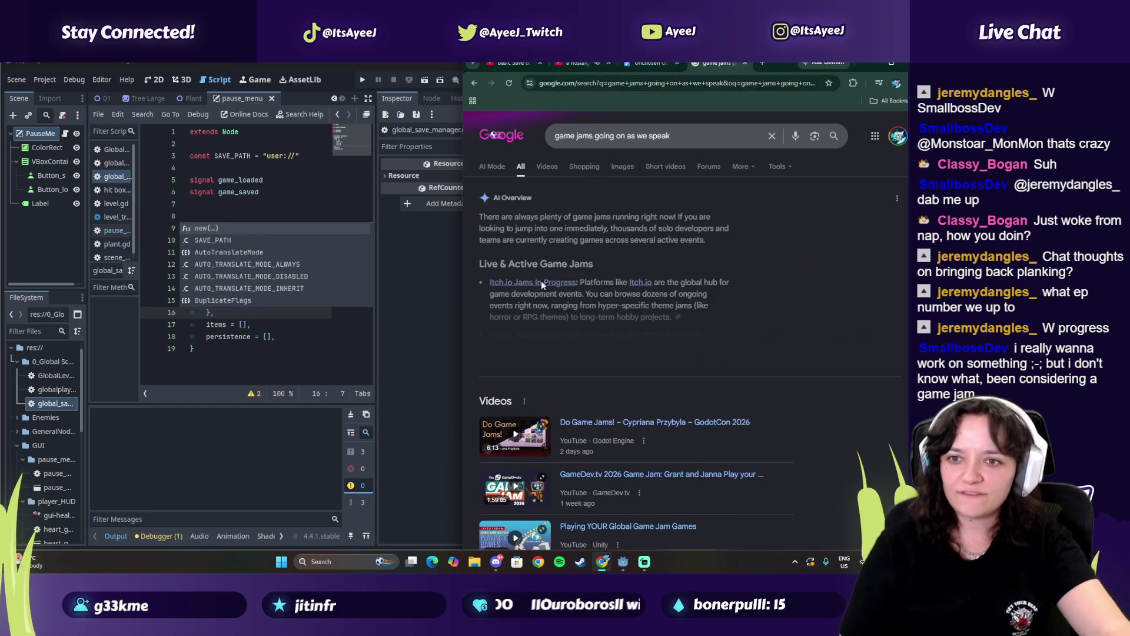
pyautogui.scroll(-5, 514, 270)
pyautogui.scroll(-3, 514, 275)
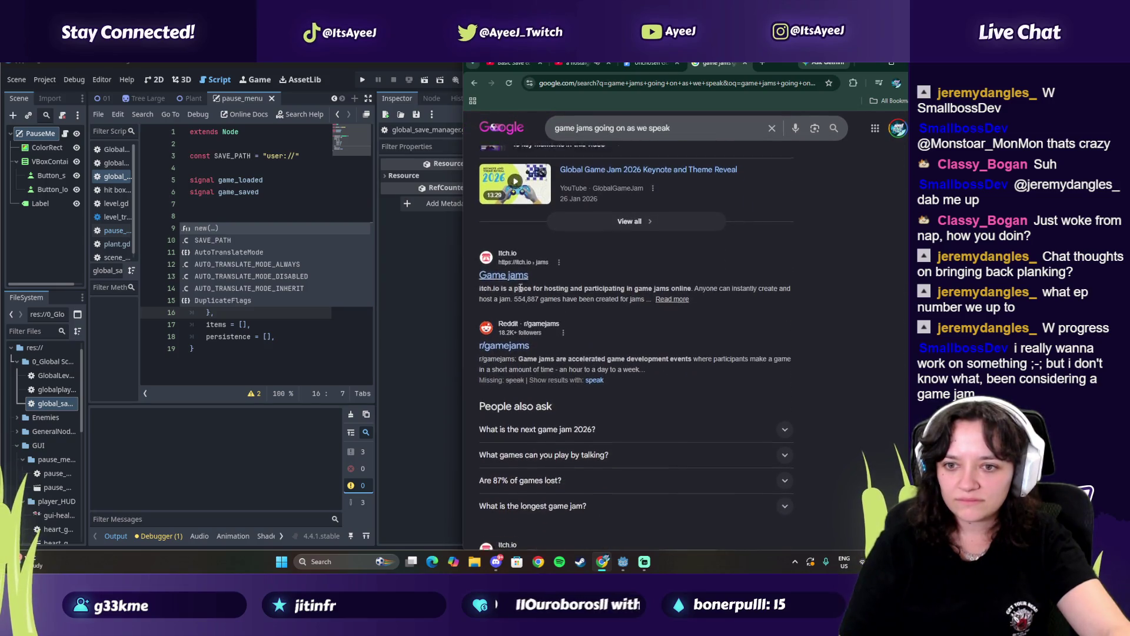
pyautogui.click(514, 274)
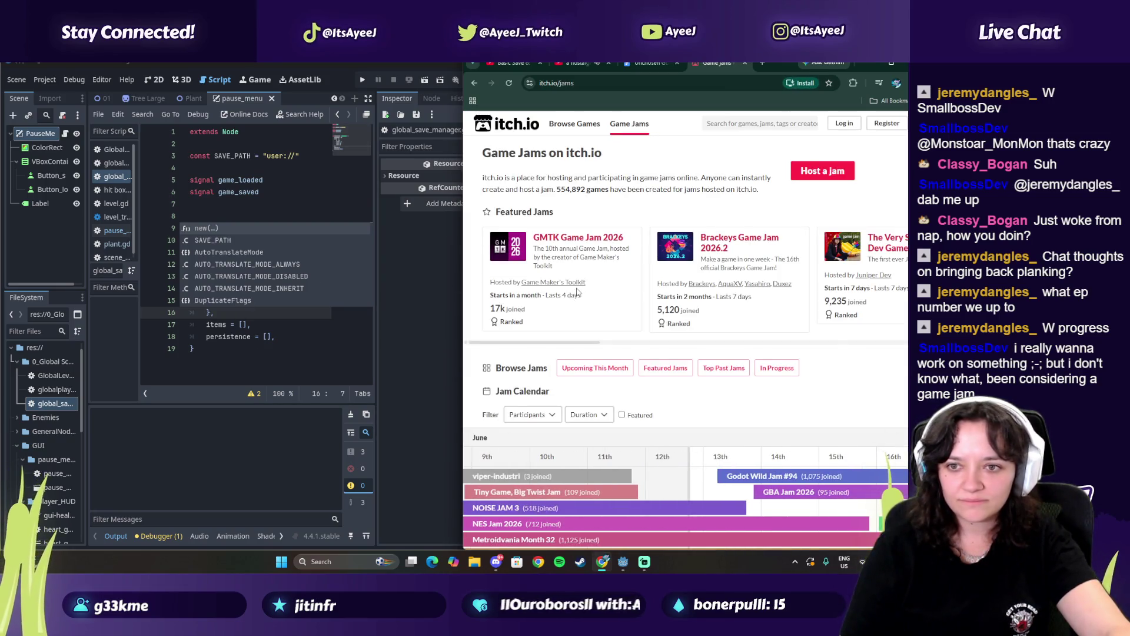
# Maximize the browser and scroll down to itch.io's June Jam Calendar
pyautogui.scroll(-4, 556, 299)
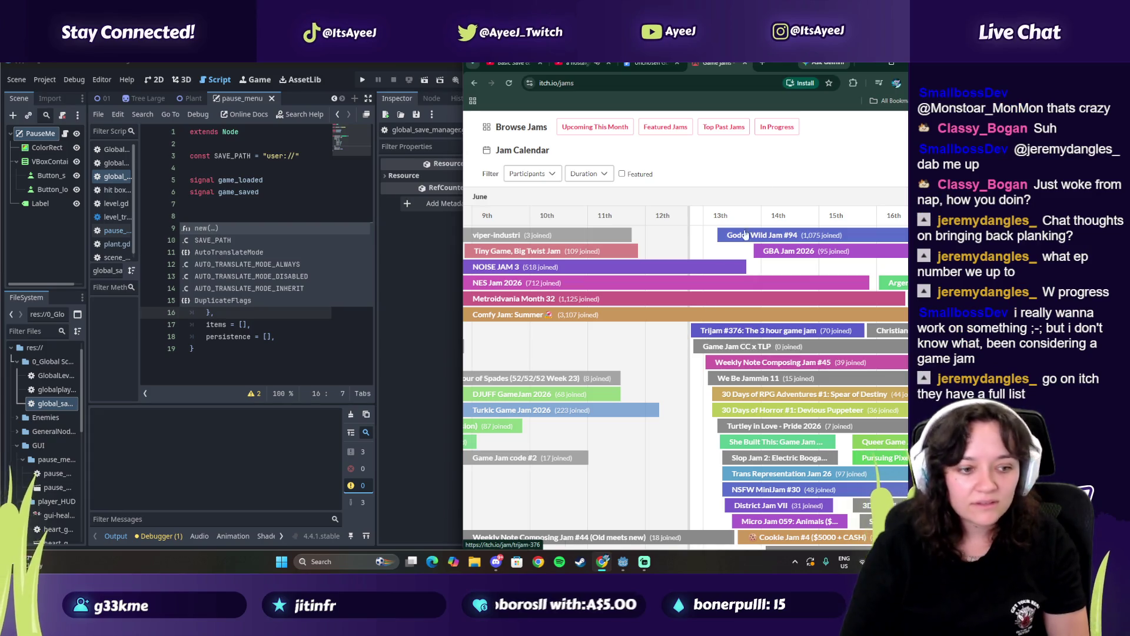
pyautogui.click(893, 74)
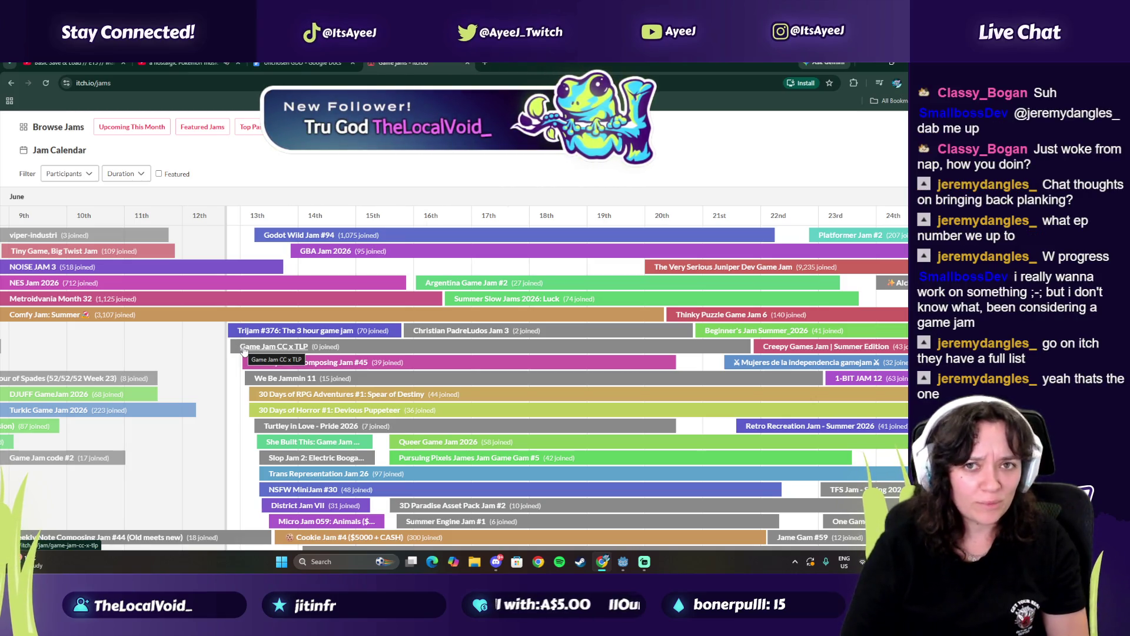
pyautogui.scroll(-1, 236, 361)
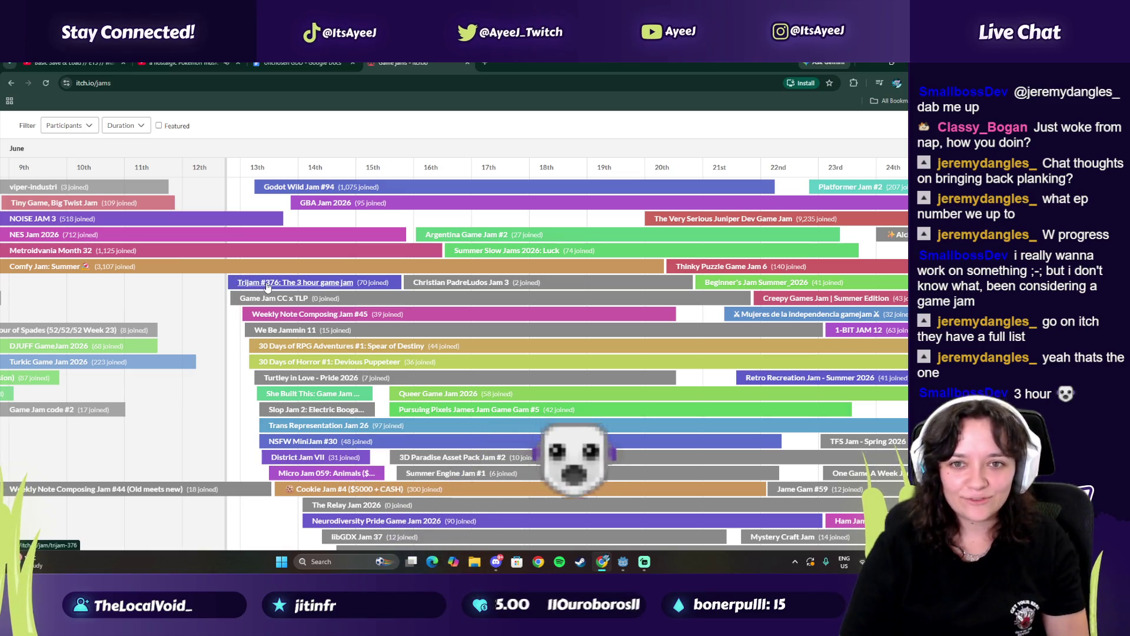
pyautogui.click(242, 284)
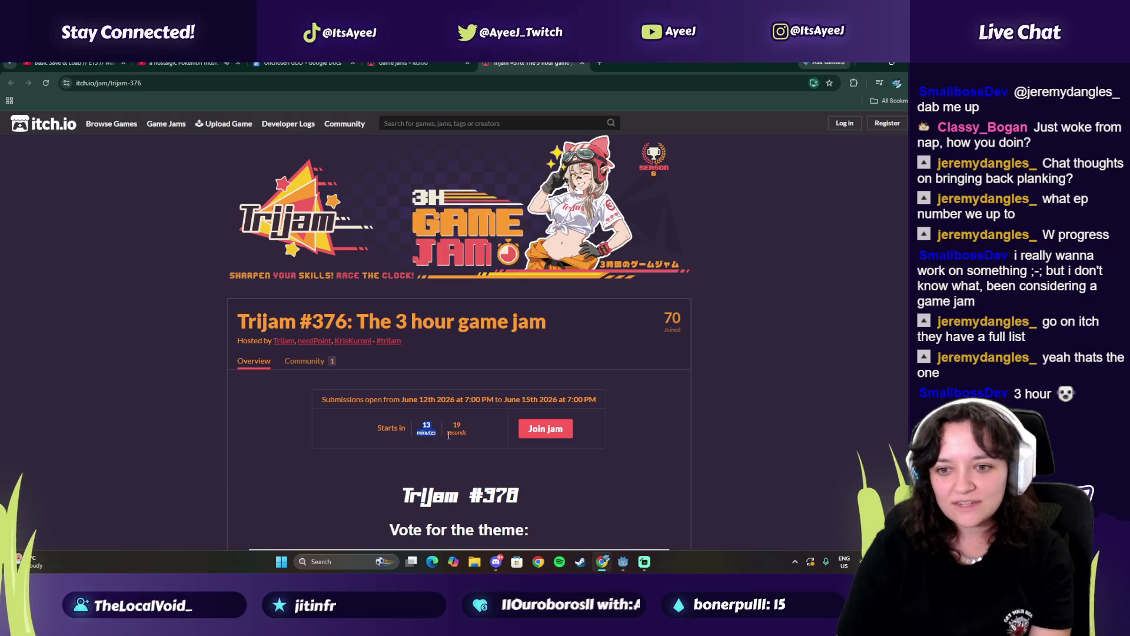
pyautogui.scroll(-3, 449, 435)
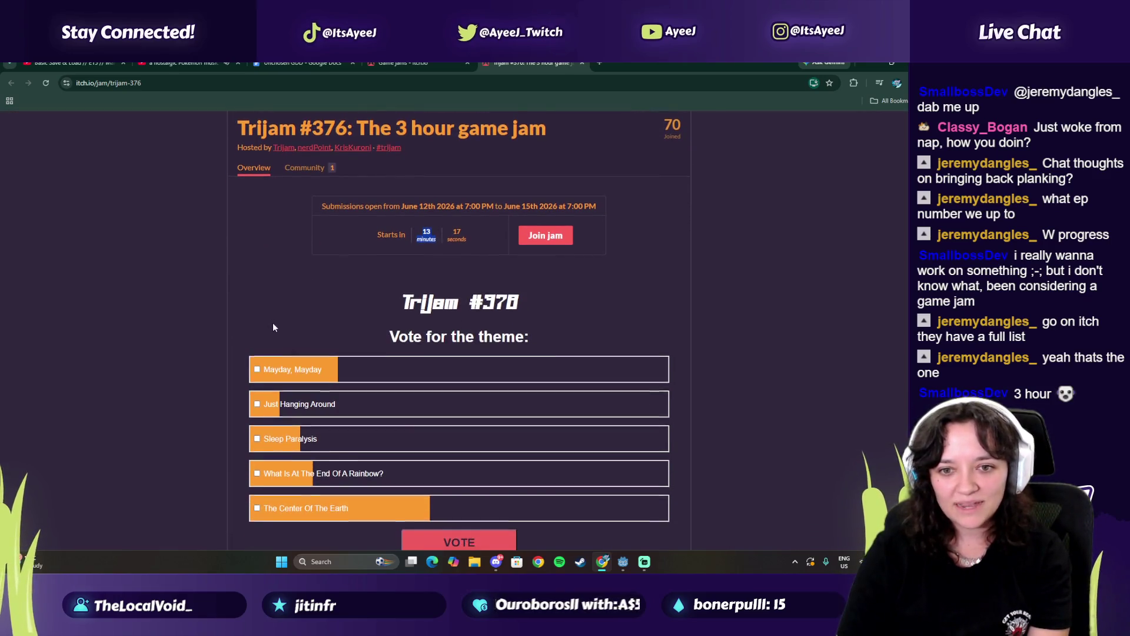
pyautogui.scroll(-1, 288, 401)
pyautogui.scroll(-1, 377, 259)
pyautogui.scroll(-5, 373, 235)
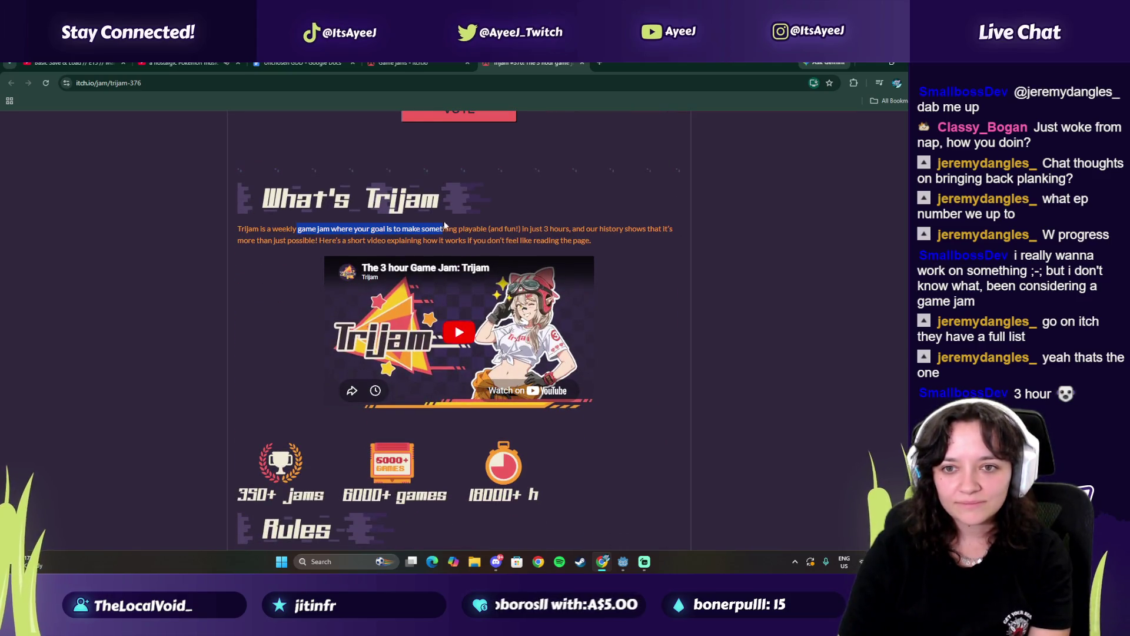
pyautogui.moveTo(553, 230); pyautogui.dragTo(344, 243)
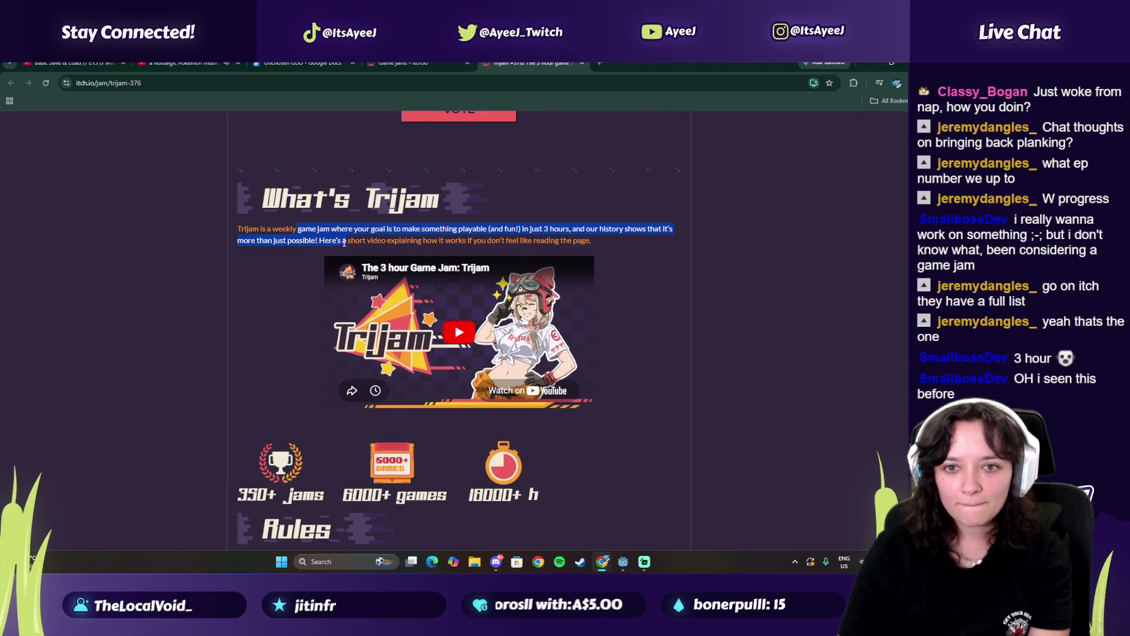
pyautogui.scroll(-4, 276, 250)
pyautogui.scroll(2, 277, 249)
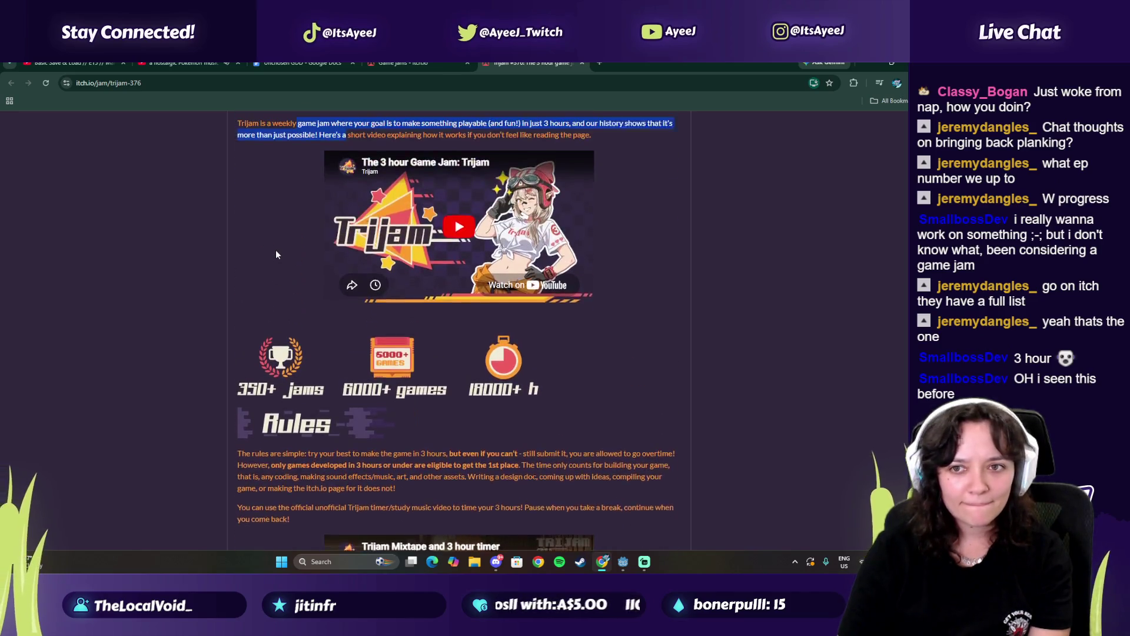
pyautogui.scroll(-5, 276, 255)
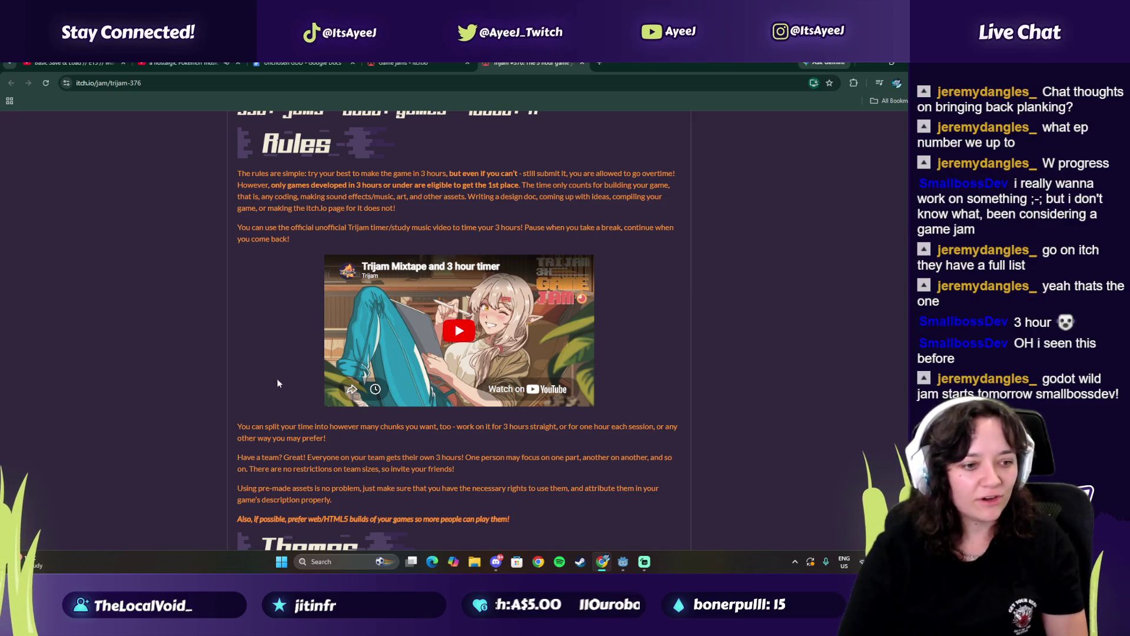
pyautogui.scroll(-5, 296, 405)
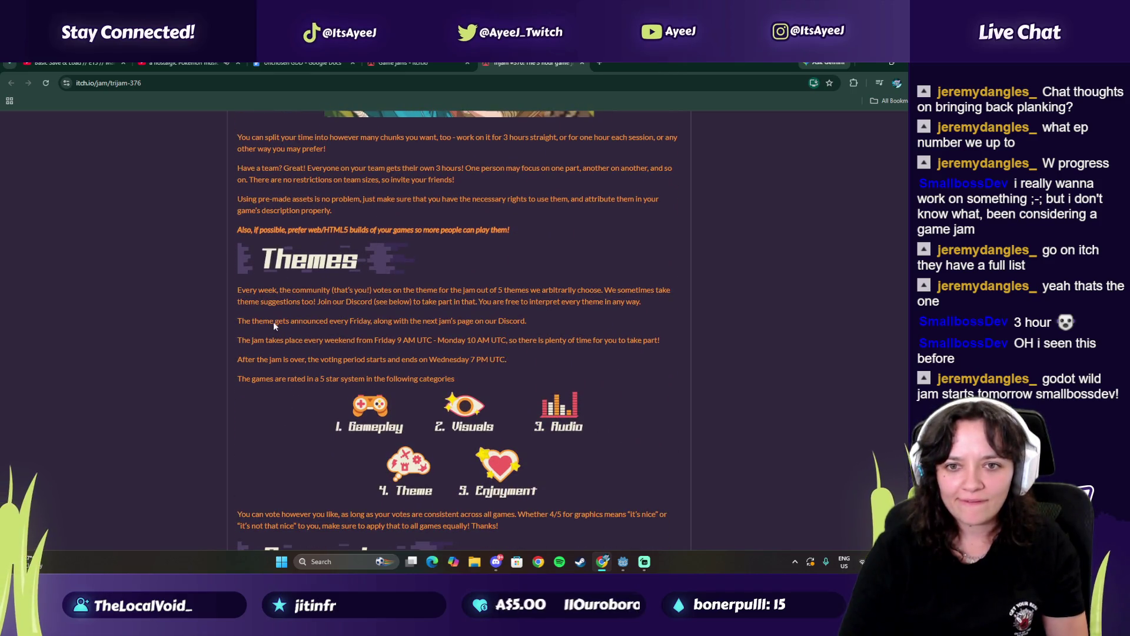
pyautogui.scroll(-1, 273, 310)
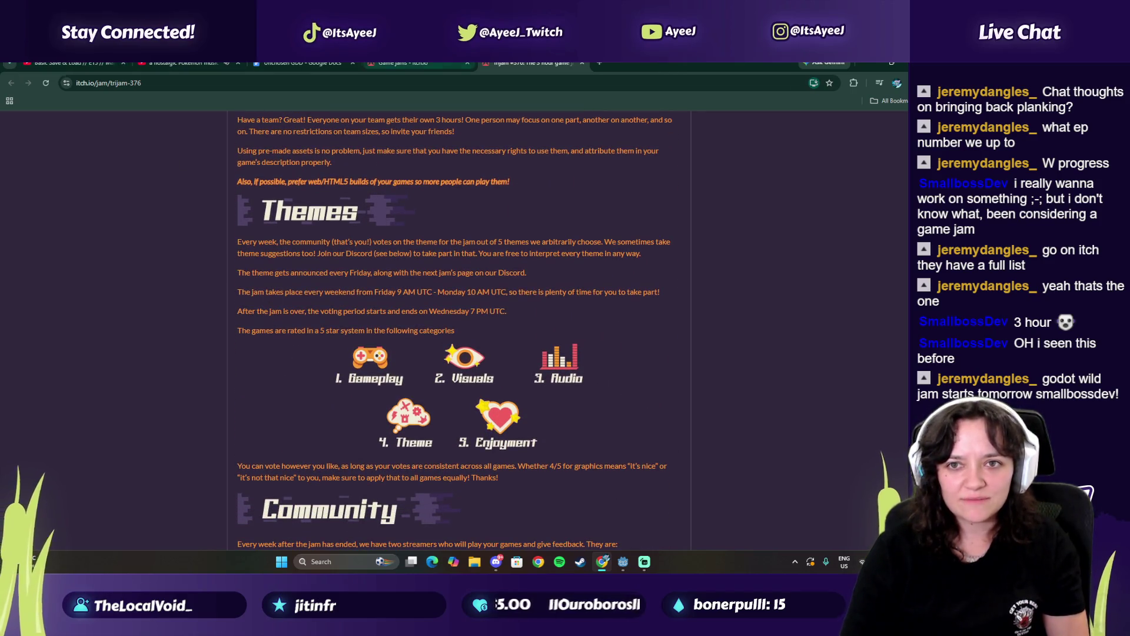
pyautogui.click(582, 63)
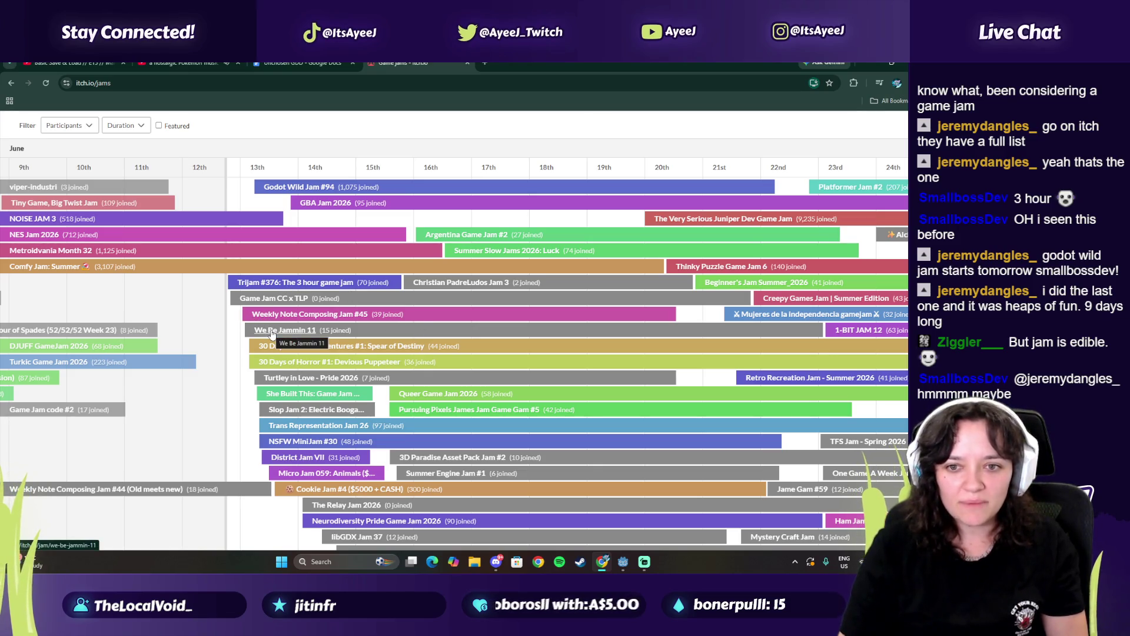
# Open the Godot Wild Jam #94 page from the jam calendar
pyautogui.click(275, 187)
pyautogui.scroll(-3, 321, 257)
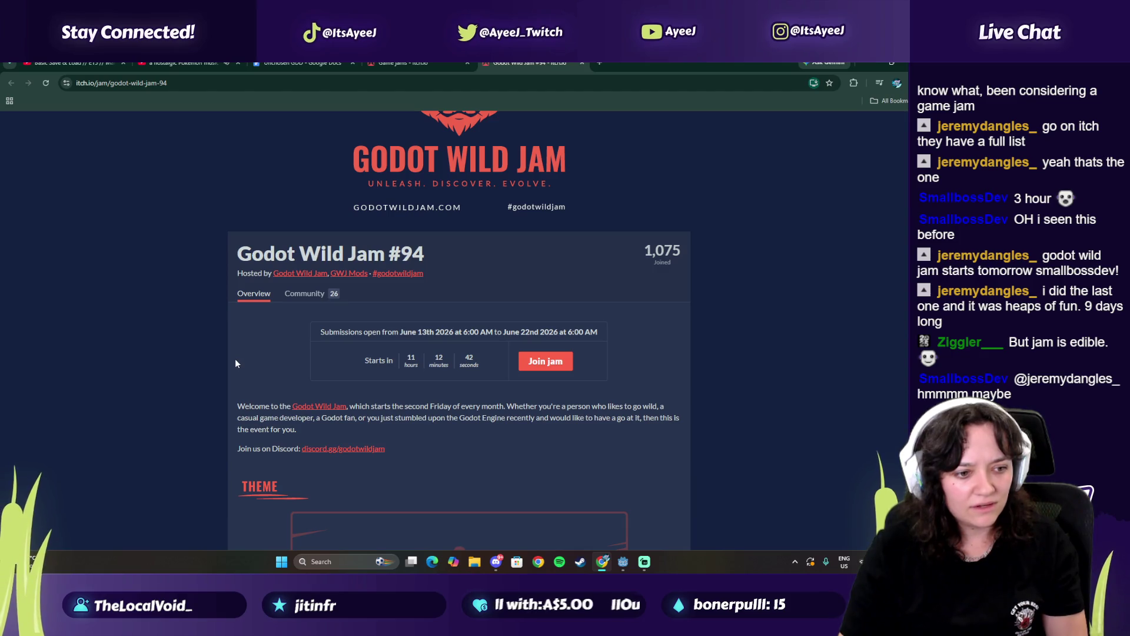
pyautogui.scroll(-5, 235, 359)
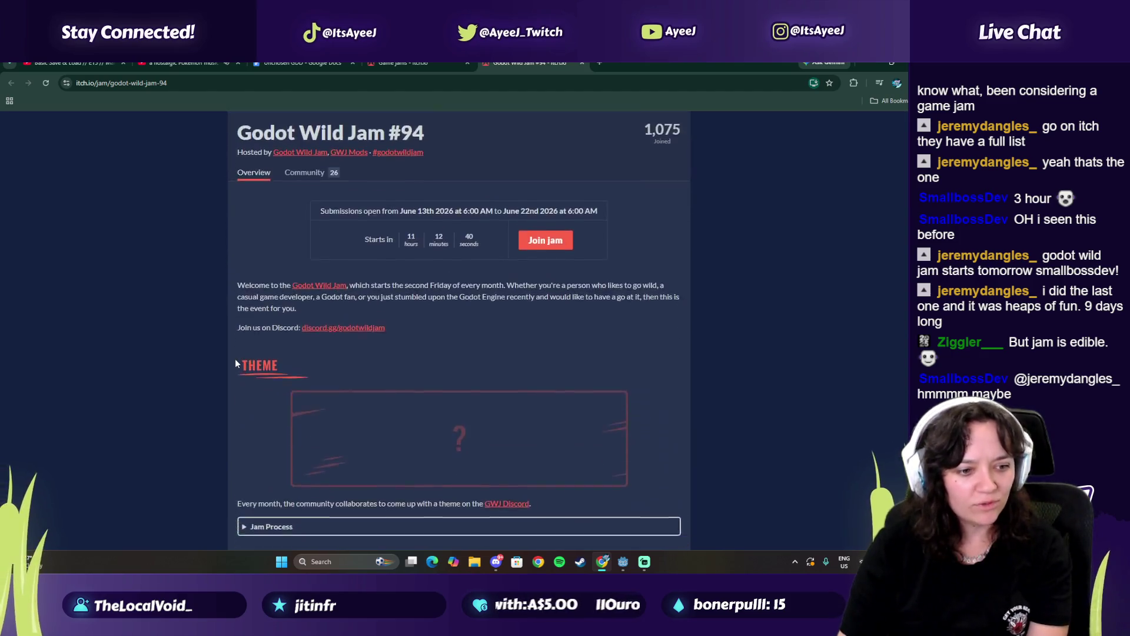
pyautogui.scroll(1, 296, 379)
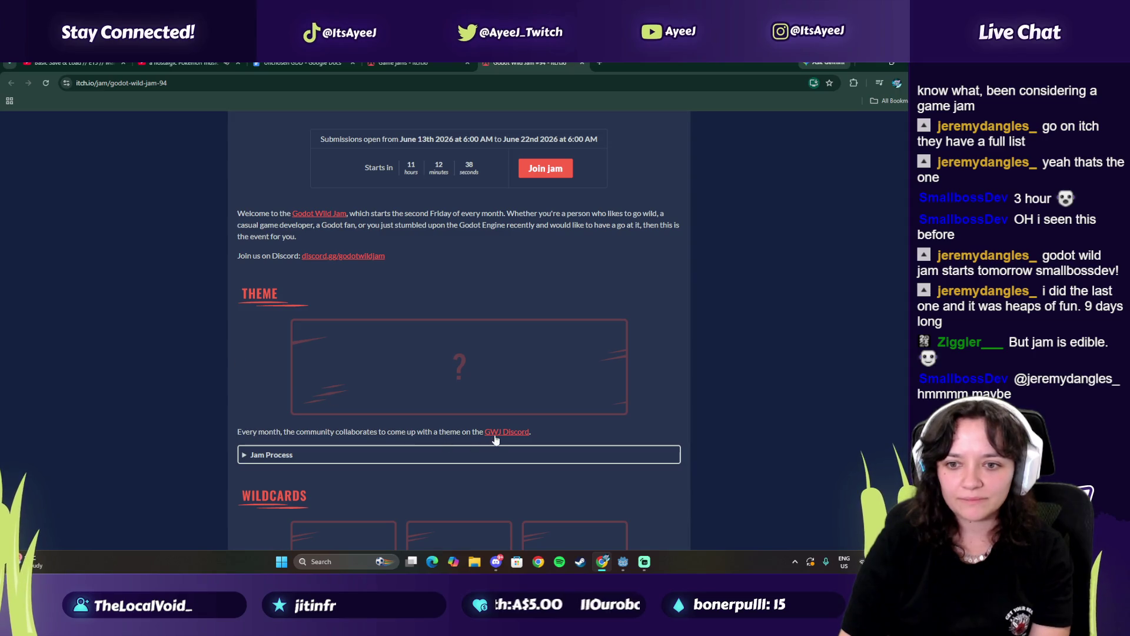
# Expand the Jam Process section and read through the jam's details
pyautogui.click(275, 457)
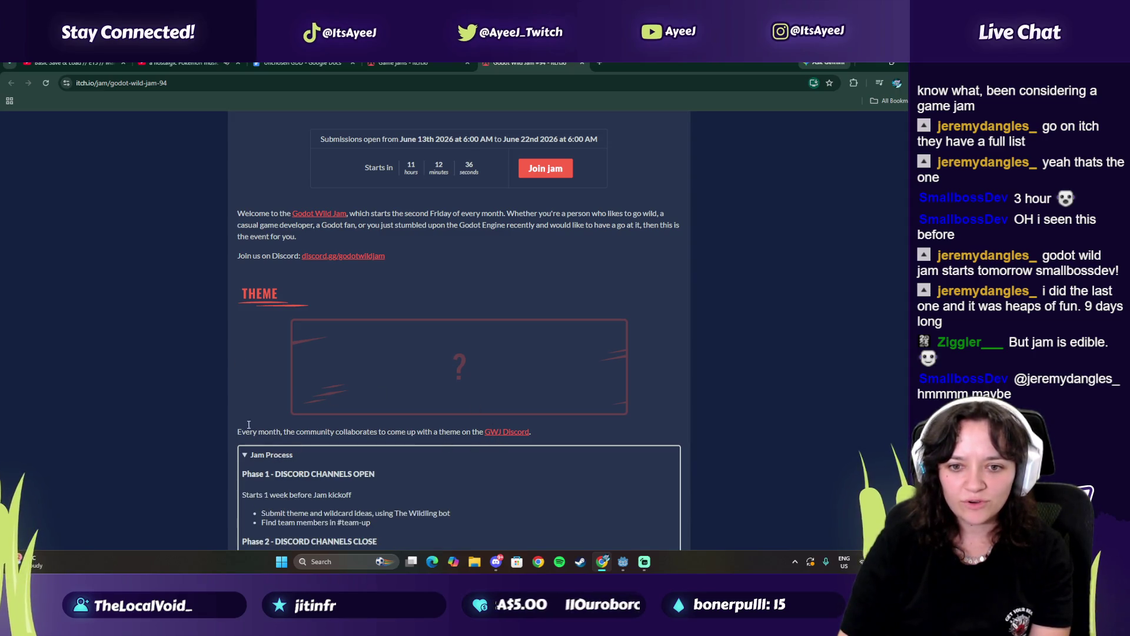
pyautogui.scroll(-3, 264, 362)
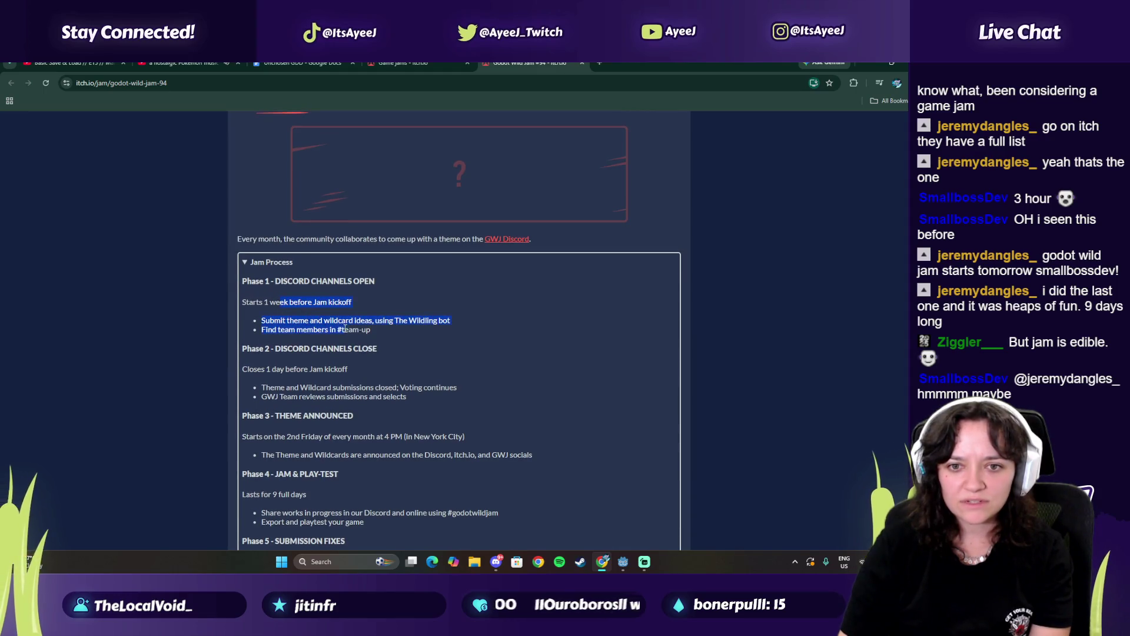
pyautogui.scroll(6, 275, 325)
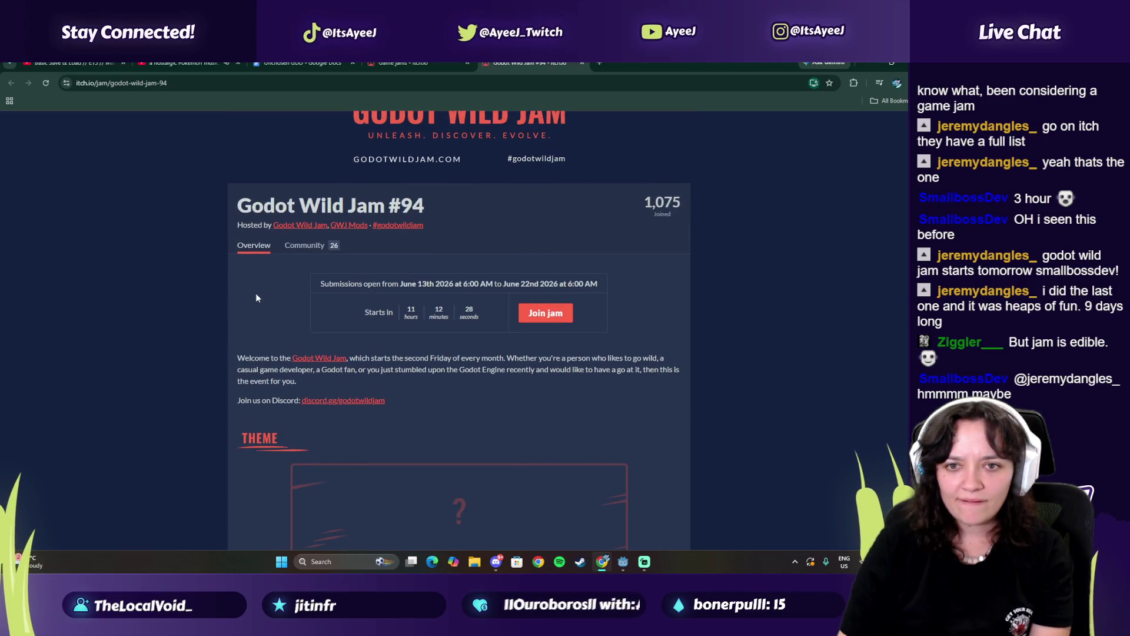
pyautogui.scroll(-3, 271, 294)
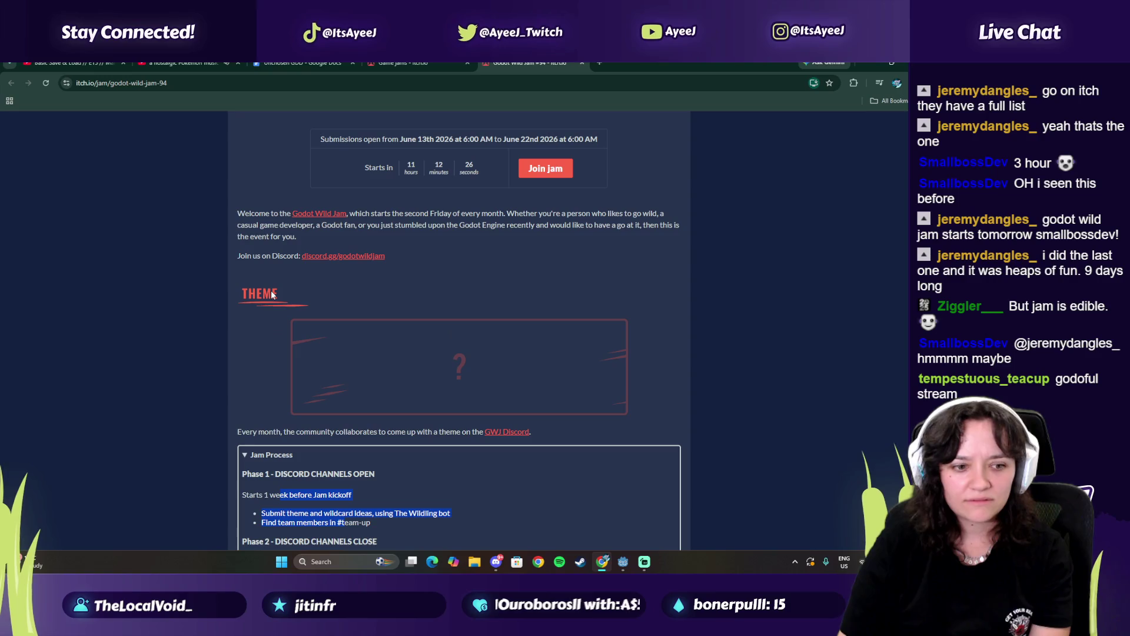
pyautogui.scroll(-3, 271, 291)
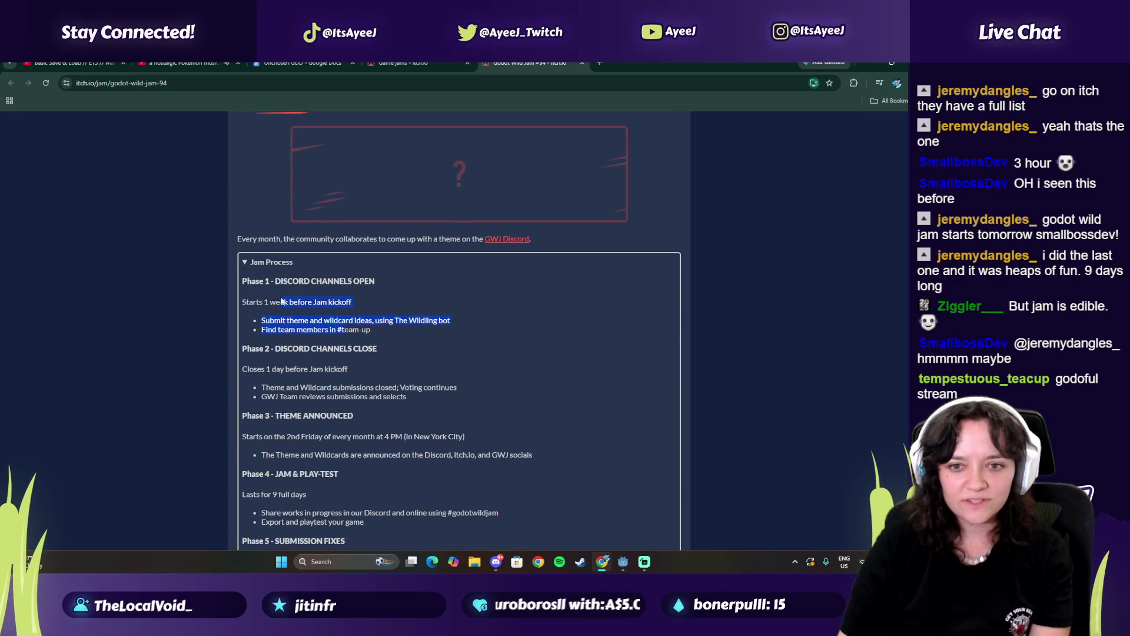
pyautogui.scroll(-2, 280, 299)
pyautogui.scroll(-15, 280, 299)
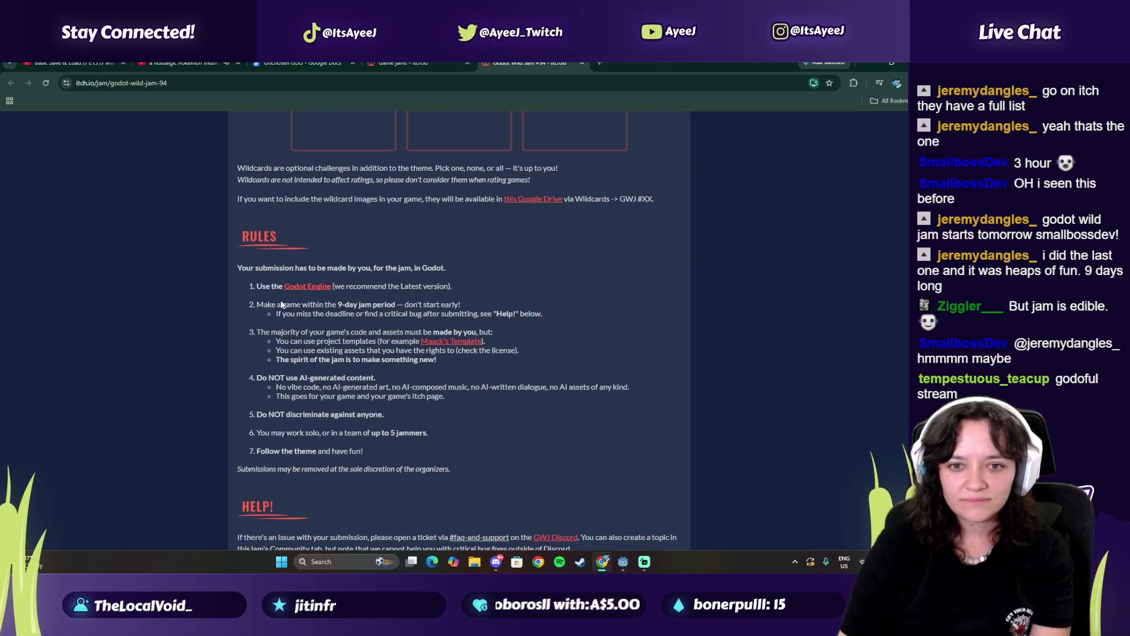
pyautogui.scroll(-9, 280, 305)
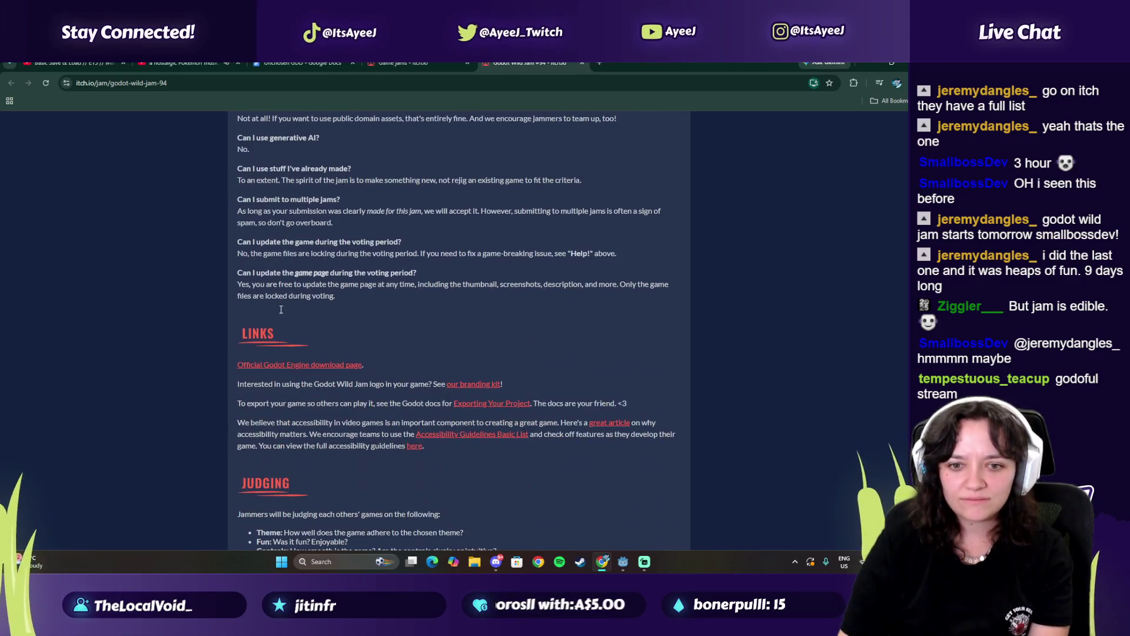
pyautogui.scroll(-2, 280, 312)
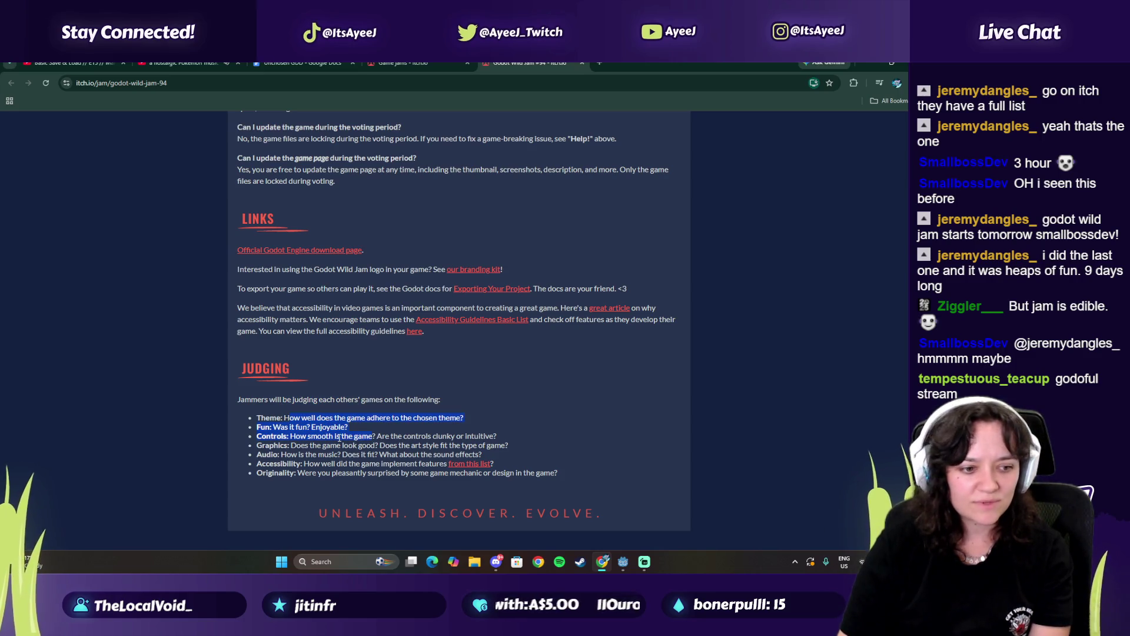
pyautogui.scroll(4, 339, 437)
pyautogui.scroll(20, 460, 330)
pyautogui.scroll(-4, 460, 330)
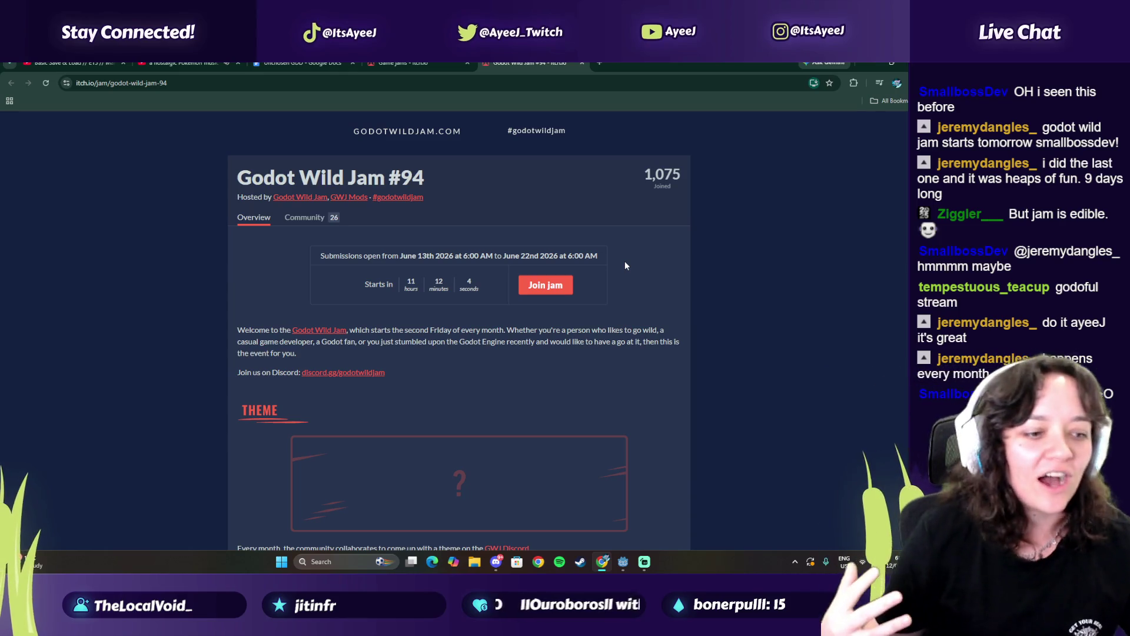
# Search YouTube for 'tense music', open 'Dramatic Music Sound effect (1 hour)' and pause it
pyautogui.click(183, 63)
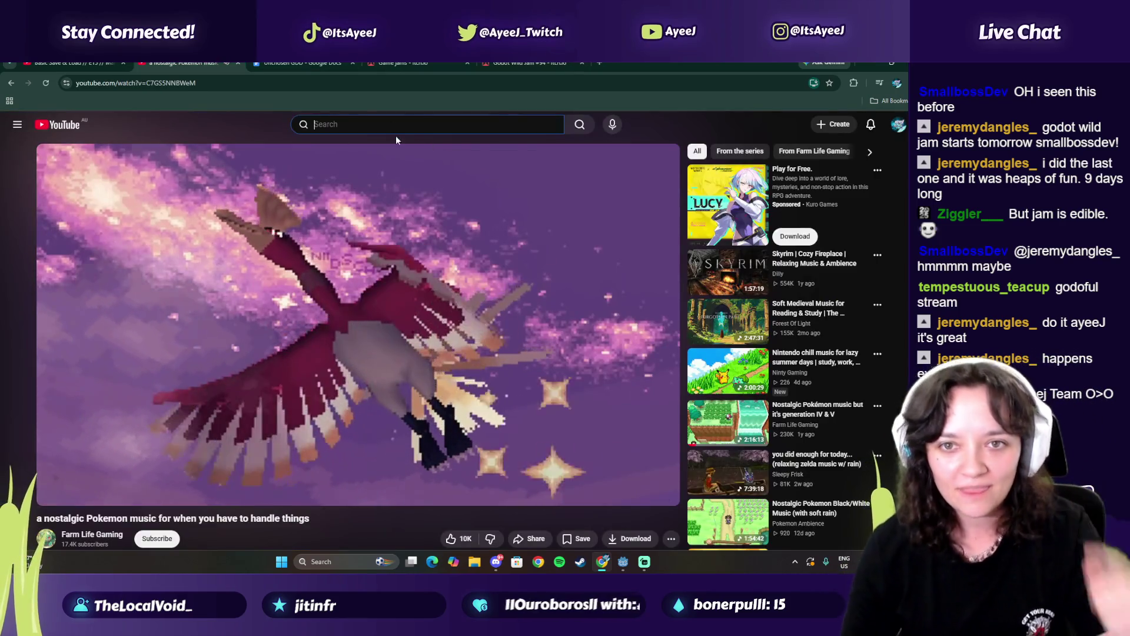
pyautogui.write('tense music')
pyautogui.press('Return')
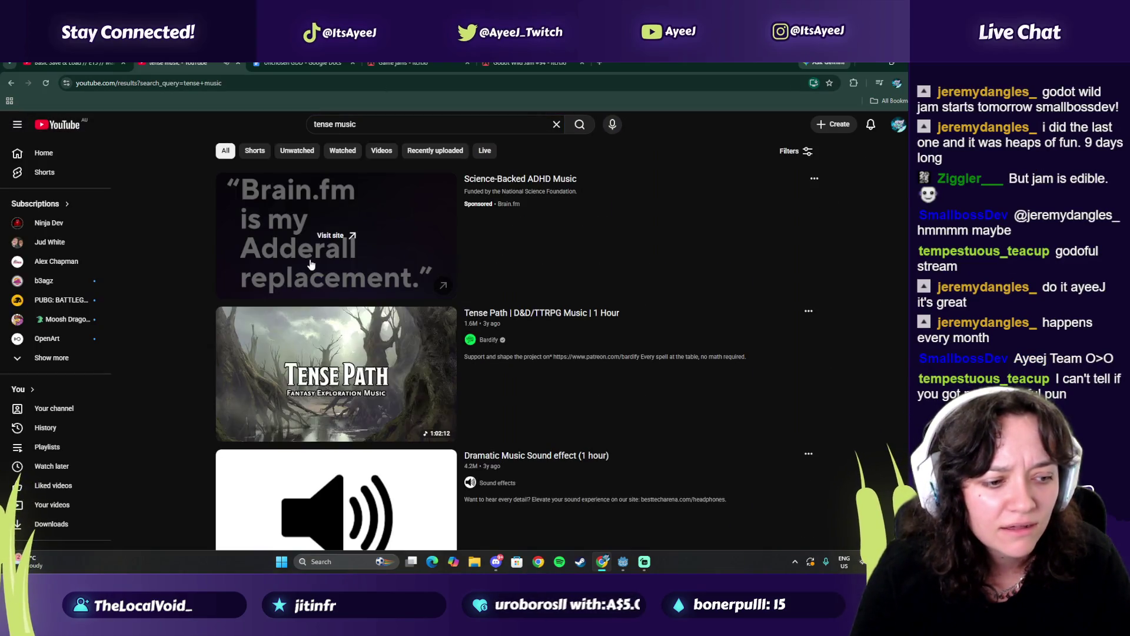
pyautogui.scroll(-2, 348, 250)
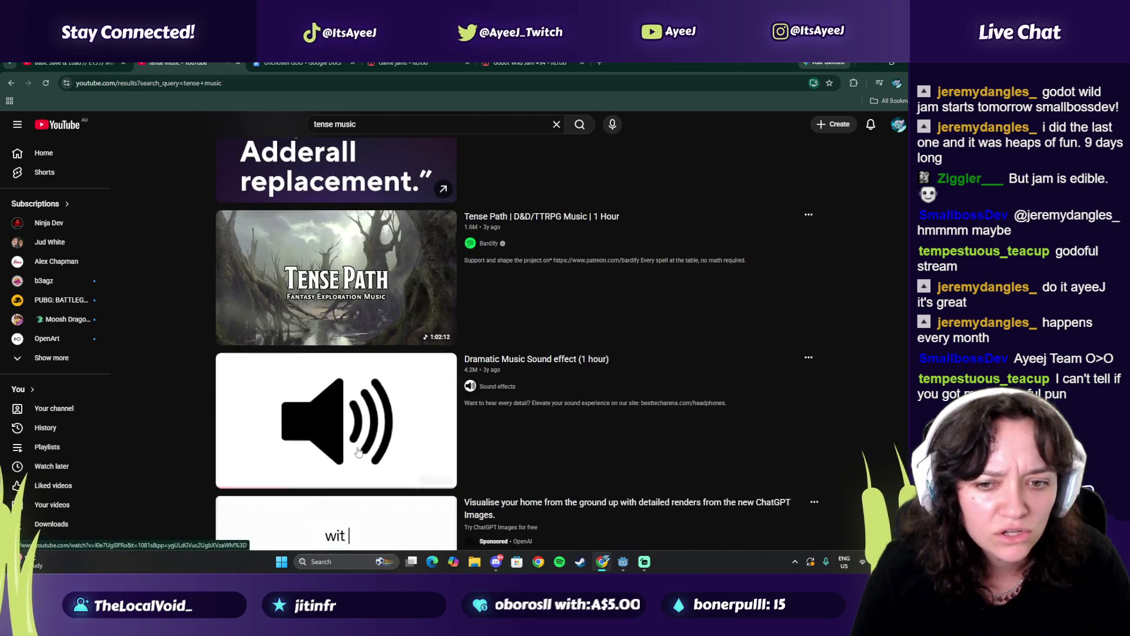
pyautogui.hotkey('alt', 'Left')
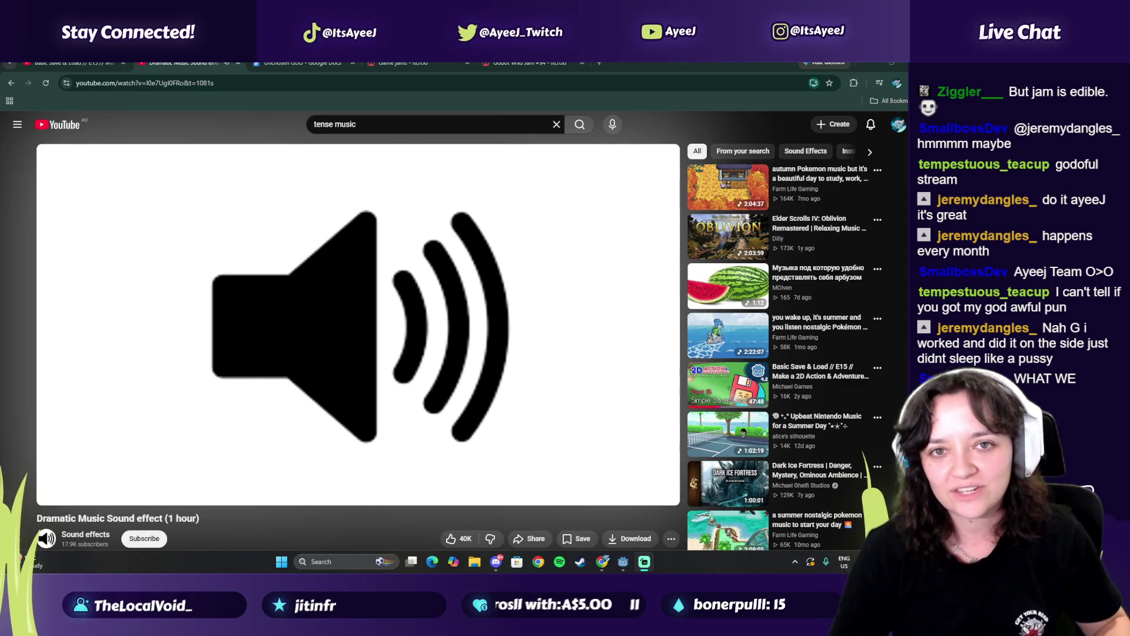
pyautogui.click(356, 326)
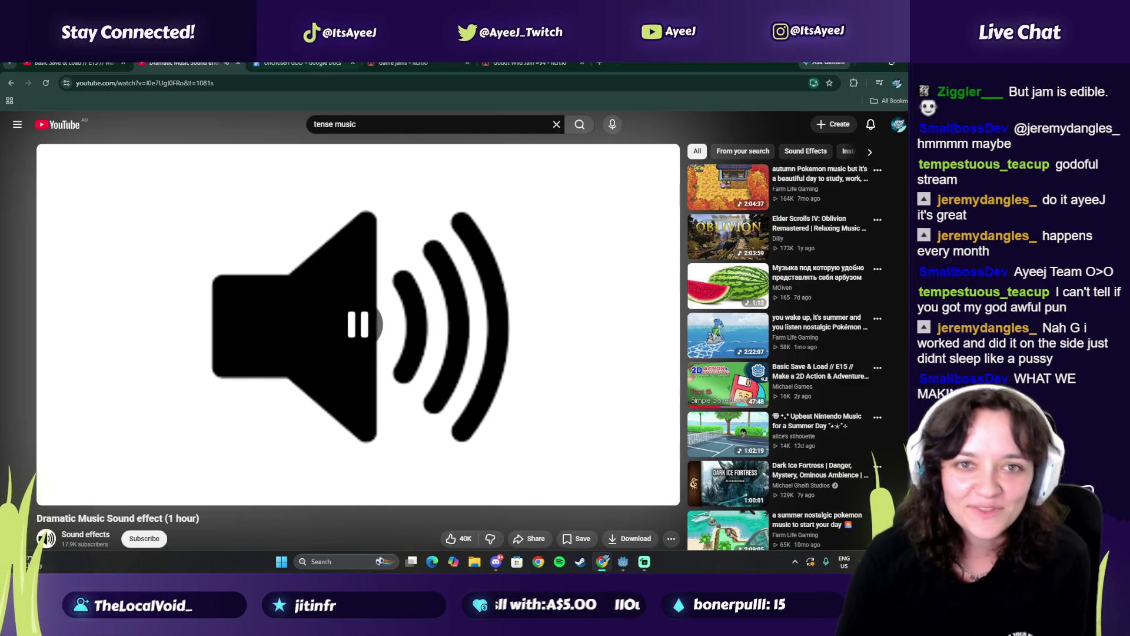
# Return to the nostalgic Pokemon music video and launch a blank Paint canvas, left minimised
pyautogui.click(11, 83)
pyautogui.click(11, 83)
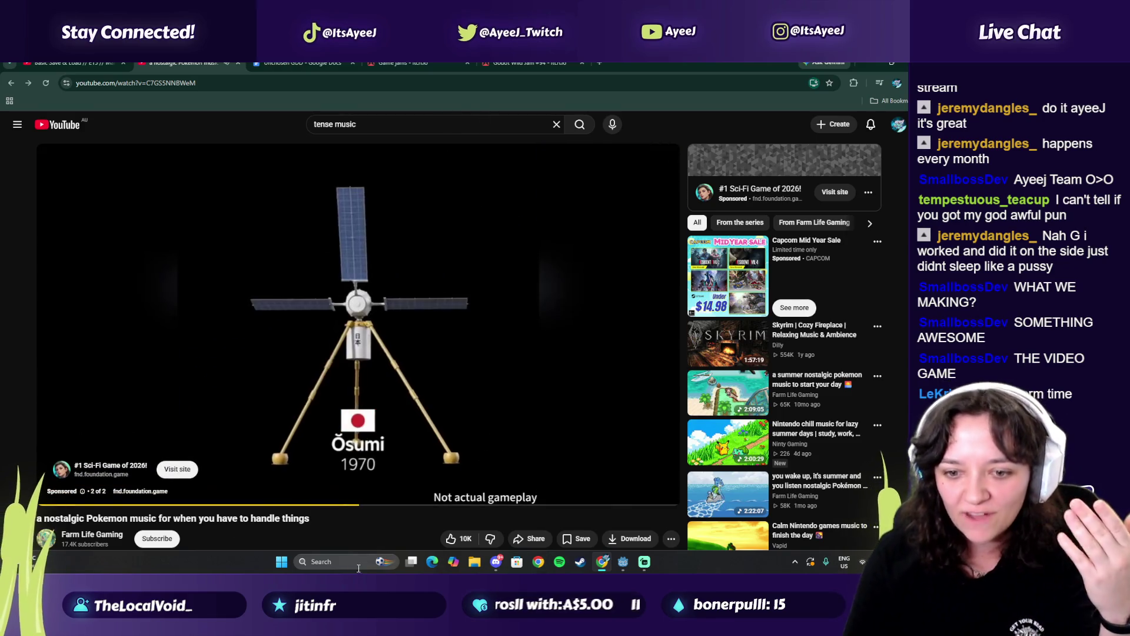
pyautogui.press('super')
pyautogui.write('paint')
pyautogui.press('Return')
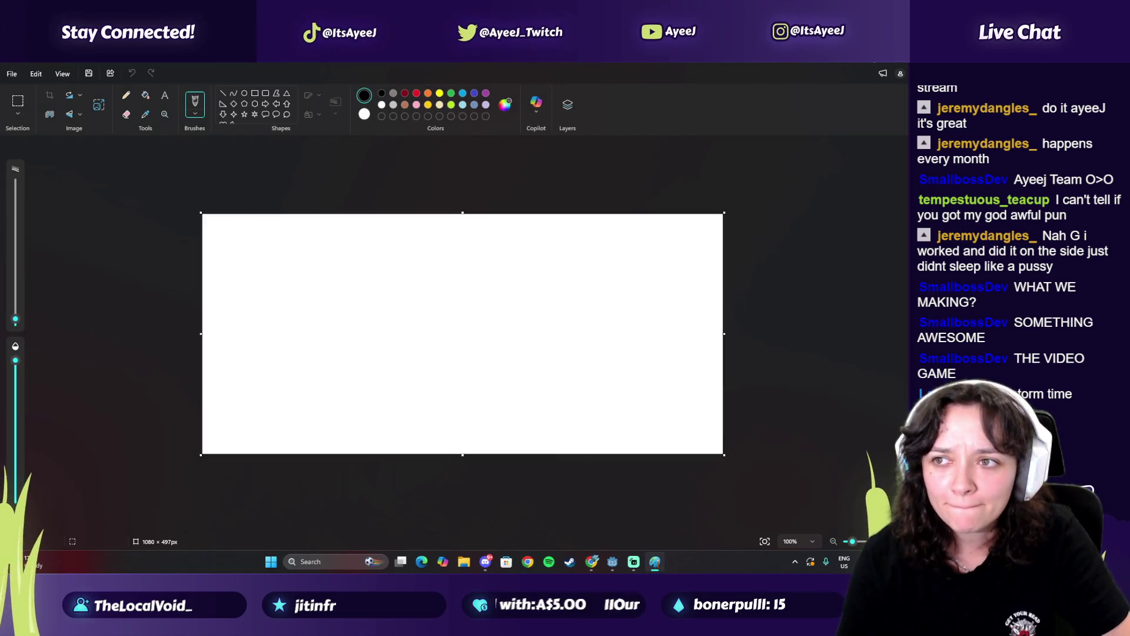
pyautogui.click(655, 561)
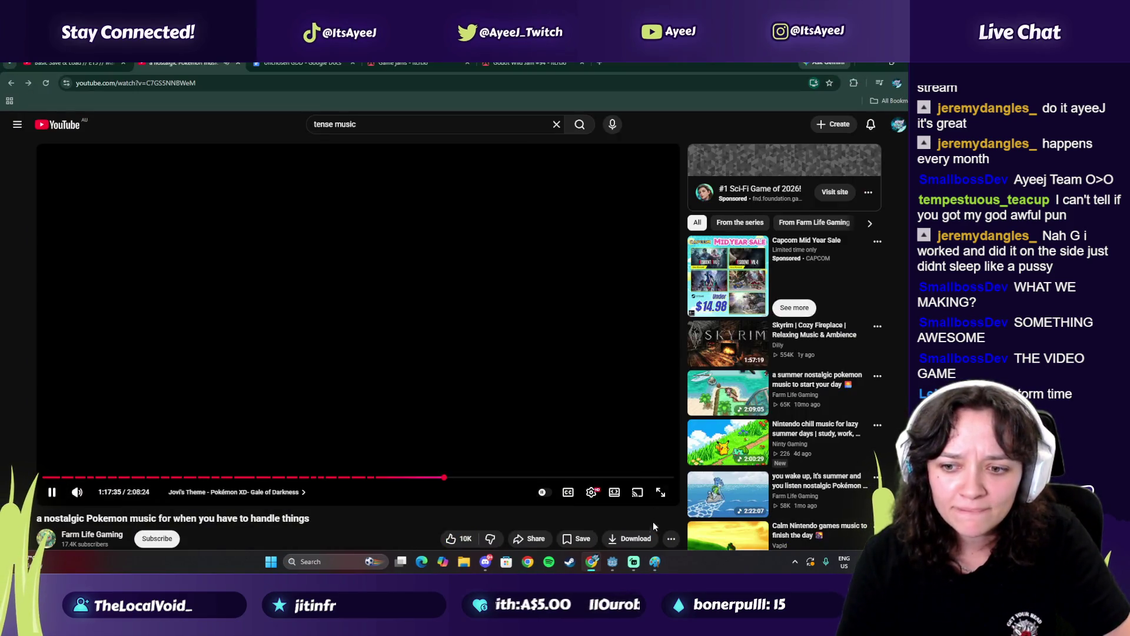
pyautogui.click(654, 562)
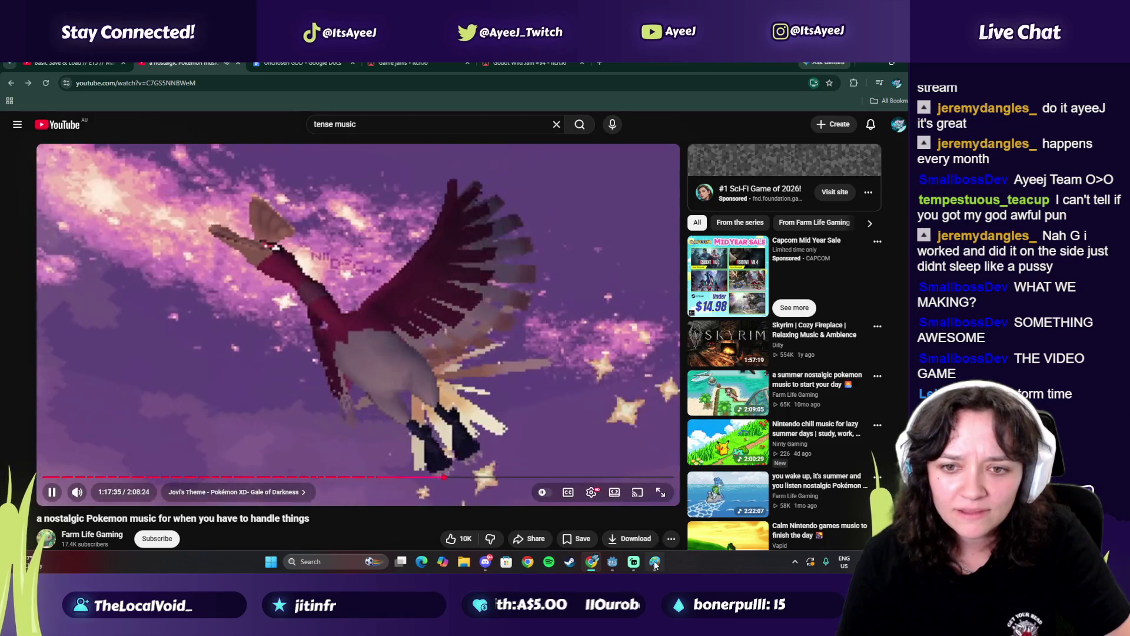